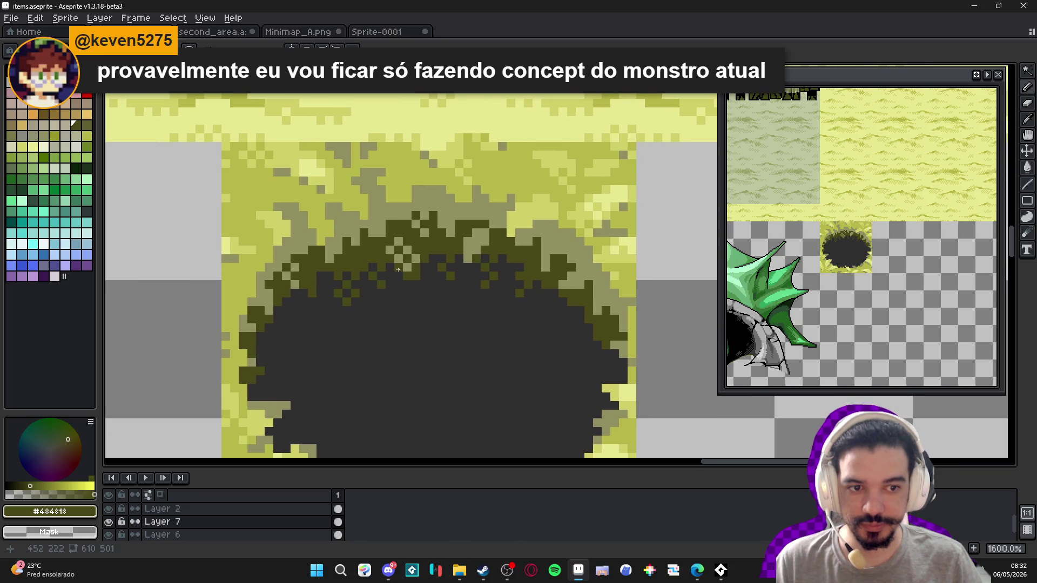
- Sample the mid olive #909060 and lighter olive #b8b848 shades from the pit's rim
scroll(381, 252, down, 2)
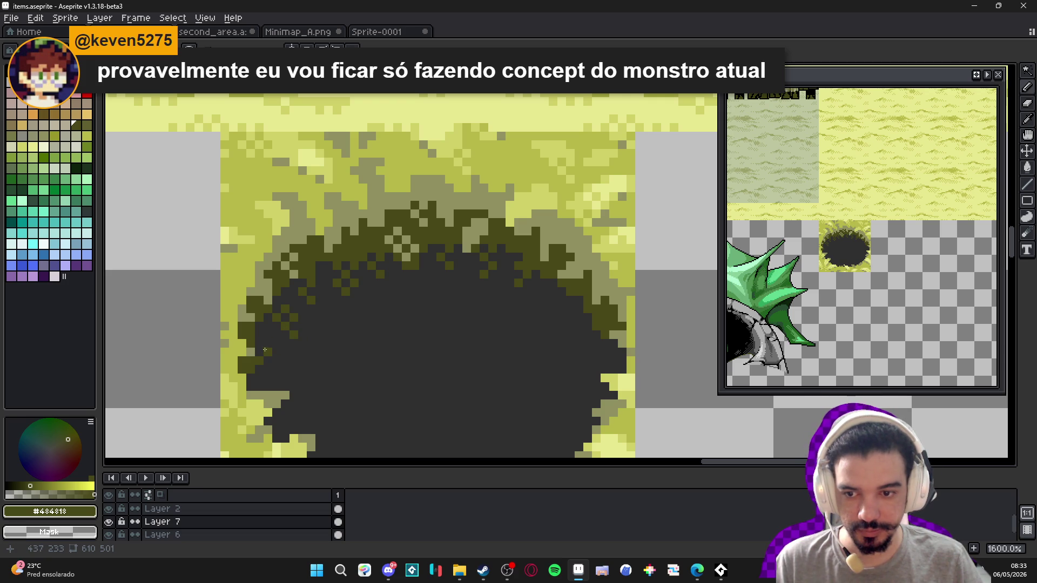
mouse_move(328, 349)
mouse_down()
mouse_move(402, 333)
mouse_move(398, 310)
mouse_move(419, 263)
mouse_up()
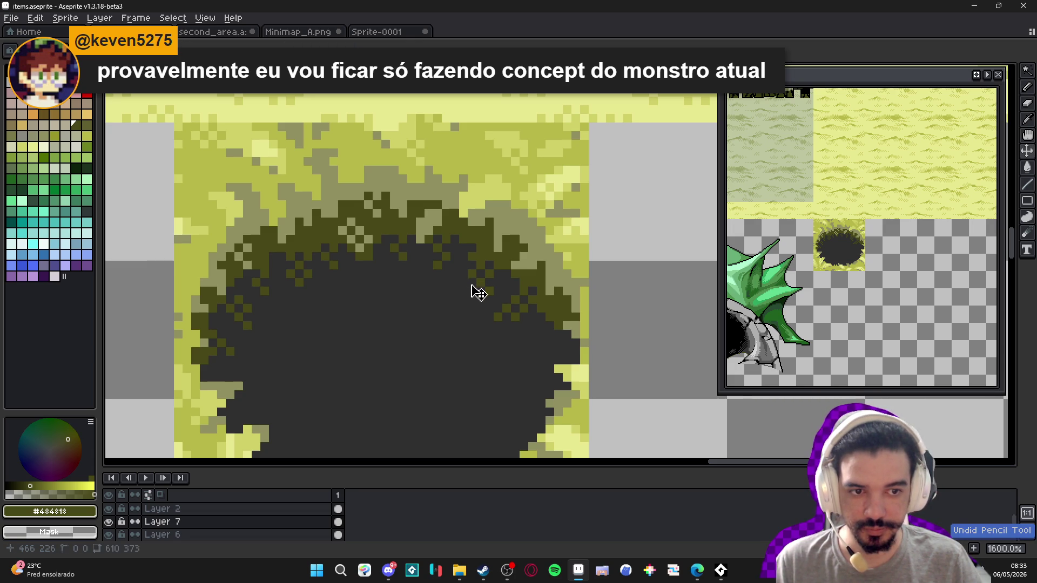
drag(435, 290, 426, 290)
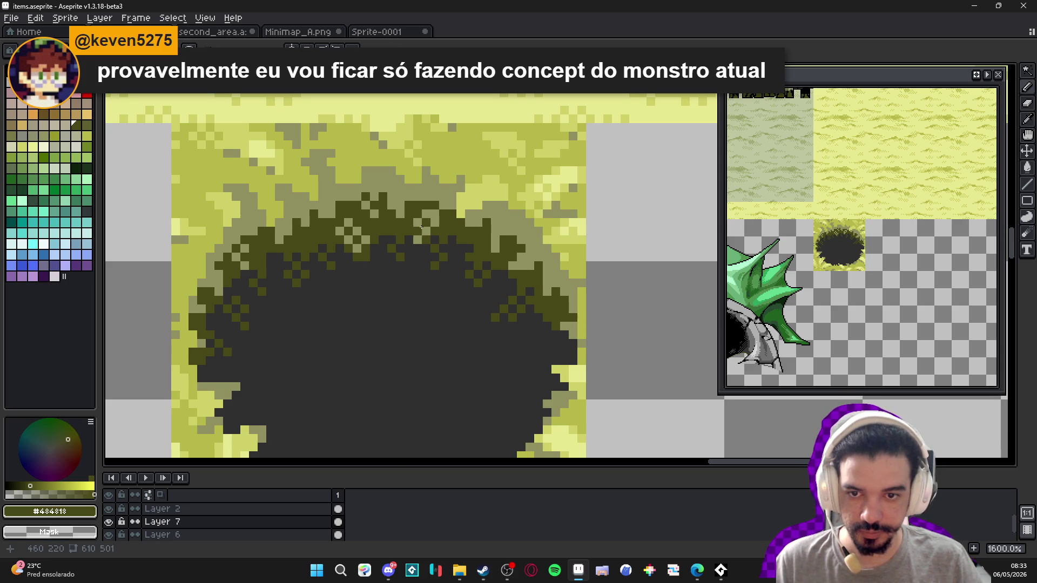
scroll(322, 230, down, 2)
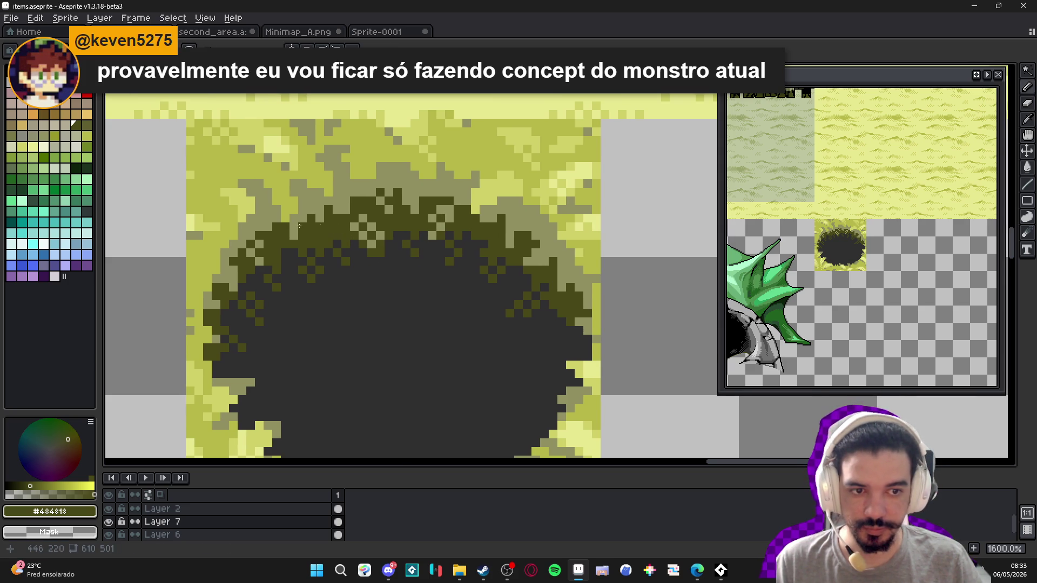
scroll(288, 230, up, 2)
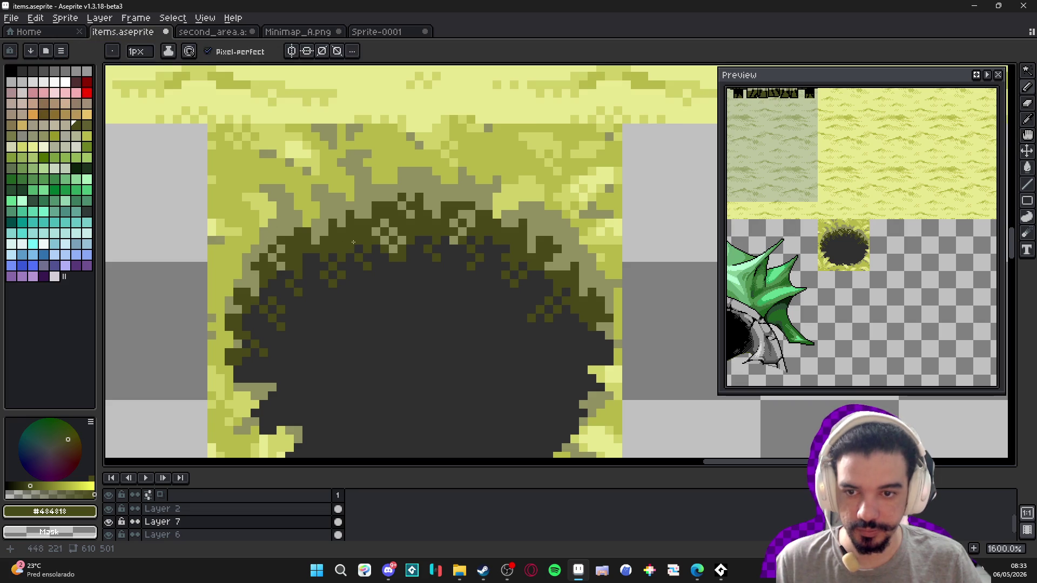
alt+click(336, 227)
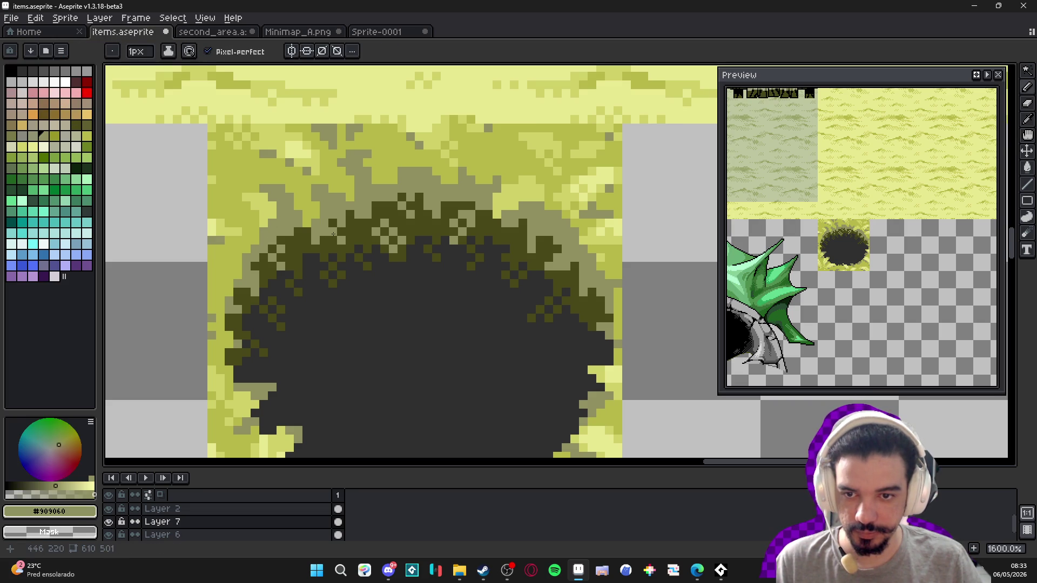
key(alt)
alt+click(307, 238)
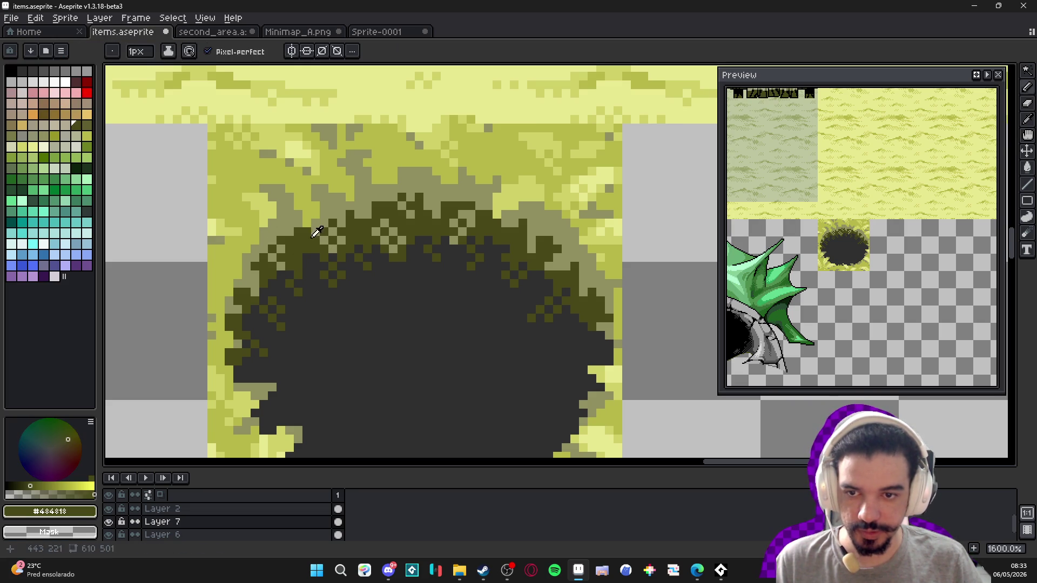
alt+click(320, 222)
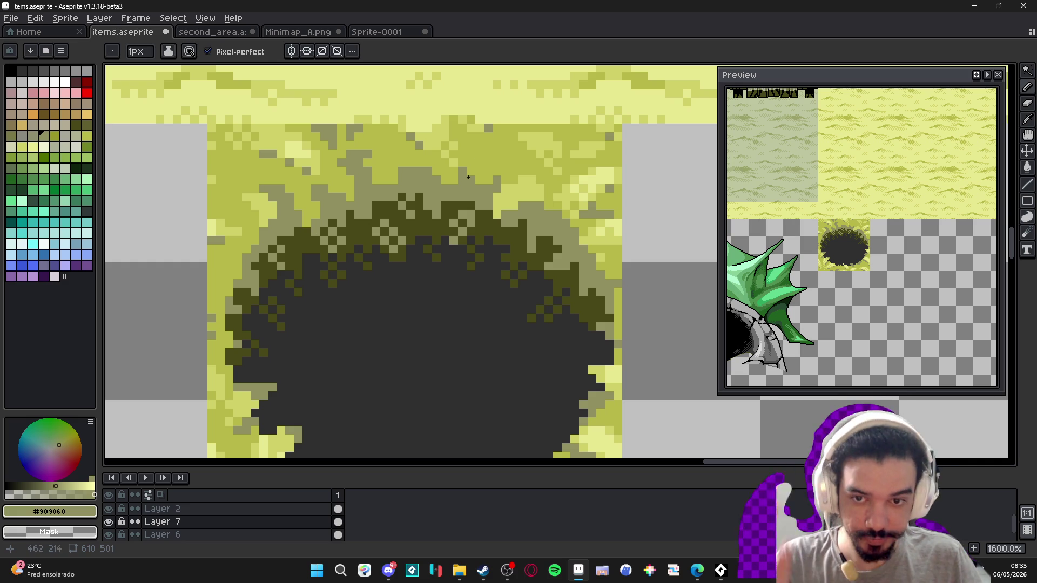
alt+click(437, 184)
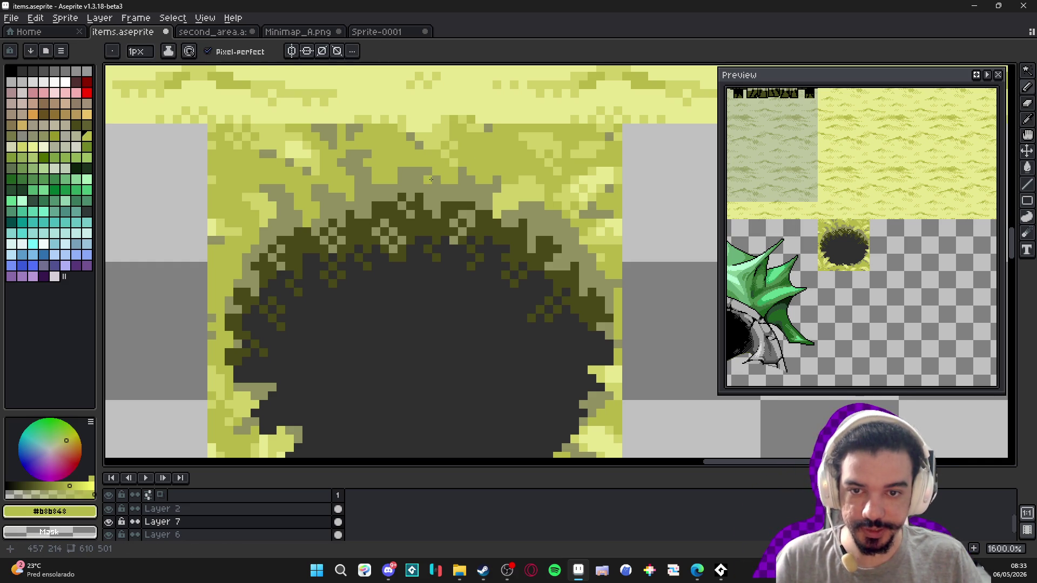
alt+click(403, 169)
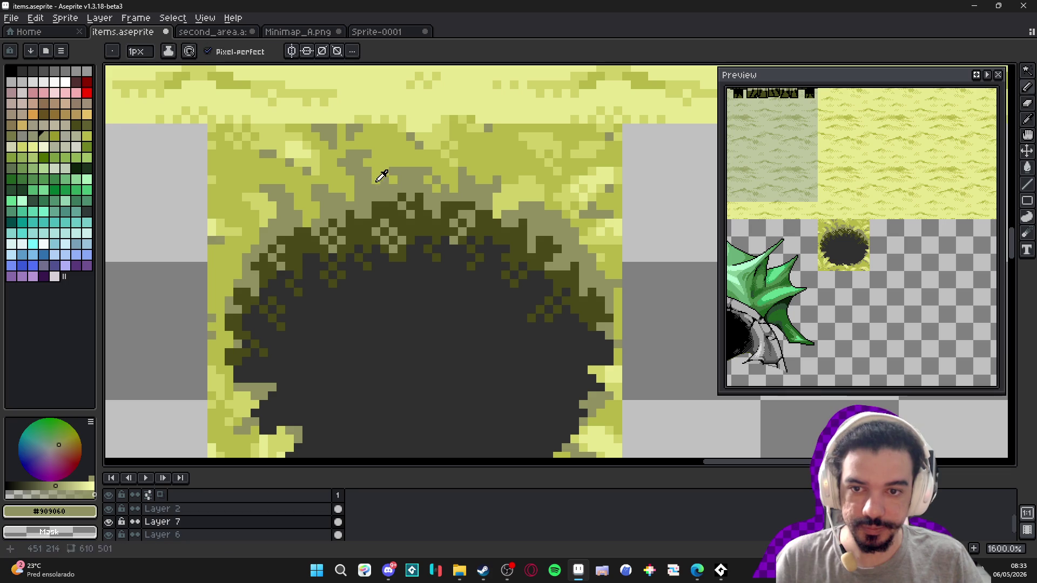
alt+click(380, 182)
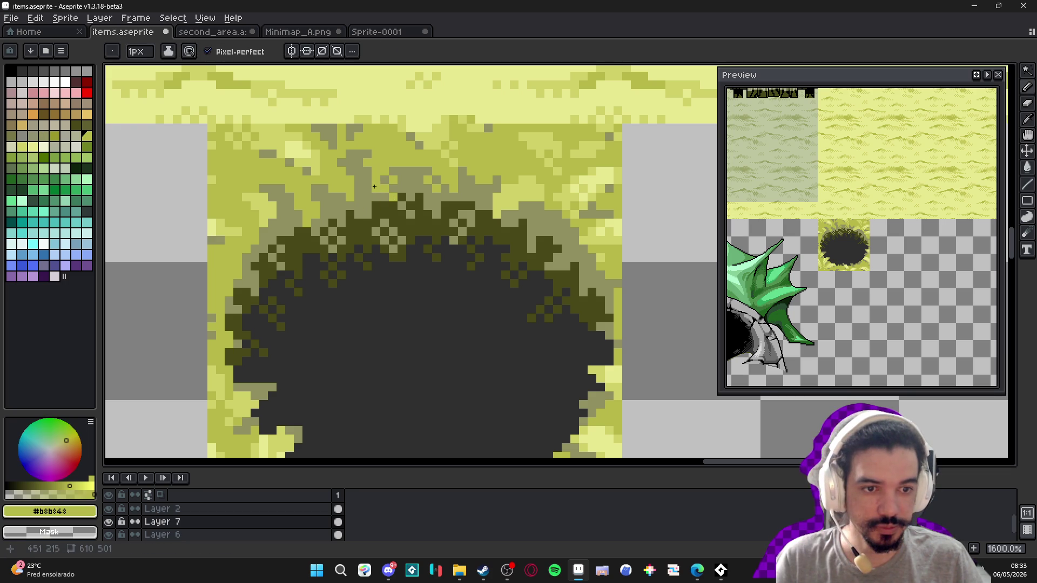
- Sample the upper rim's olive shades and pale yellow #d0d068, keeping the brush at 1 px
drag(338, 206, 347, 208)
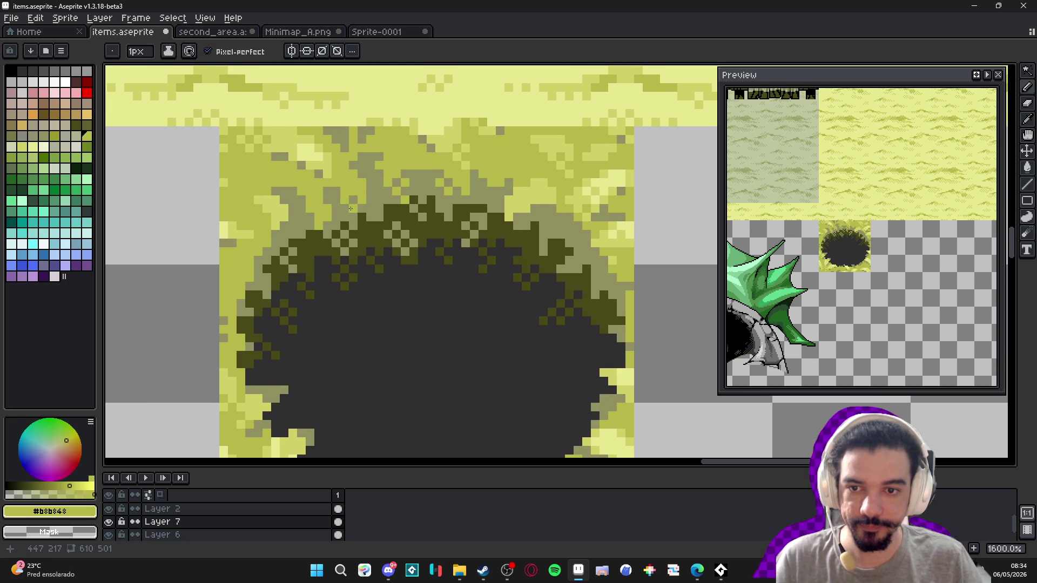
alt+click(376, 172)
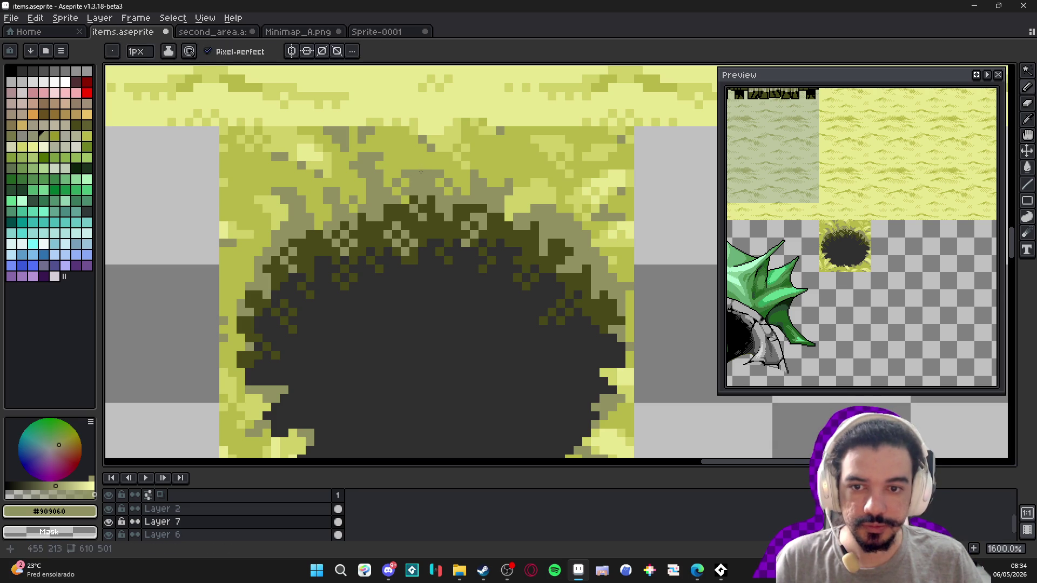
alt+click(385, 160)
alt+click(393, 163)
key(plus)
key(minus)
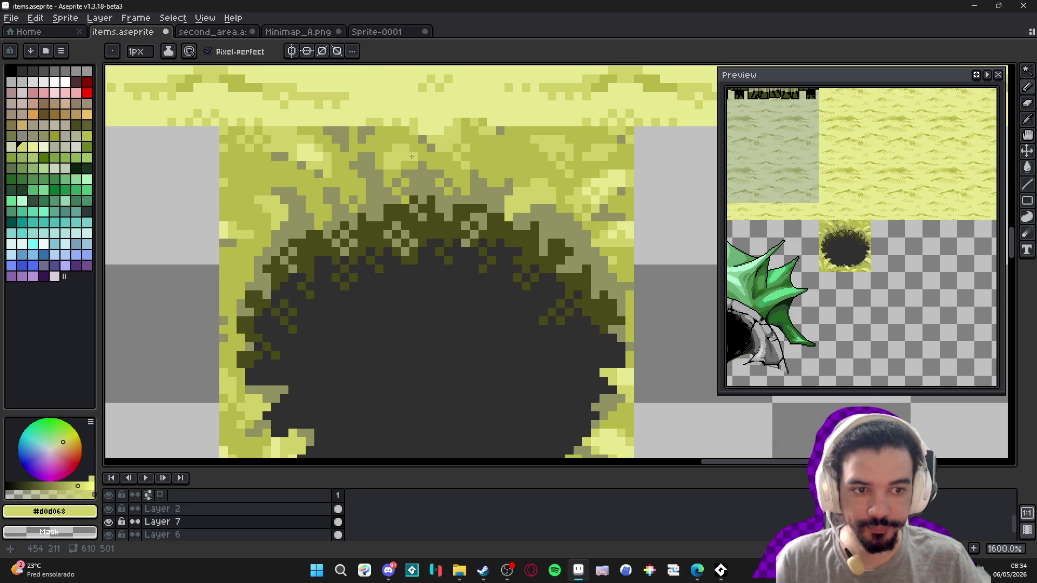
- Pick dark olive #484818 and add a pixel on the hole's right edge
scroll(406, 174, down, 1)
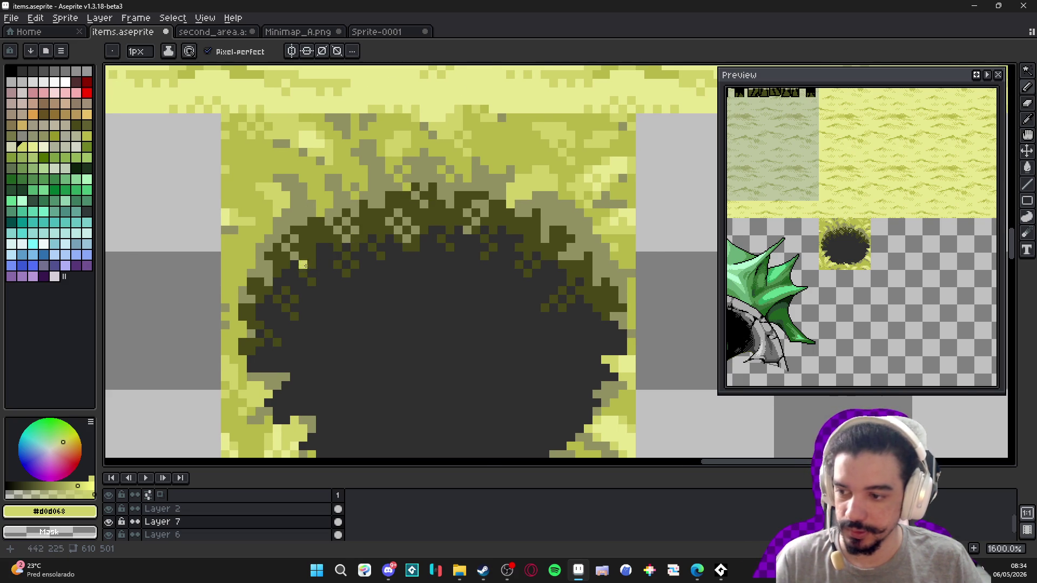
scroll(311, 264, down, 1)
scroll(291, 271, up, 1)
alt+click(274, 267)
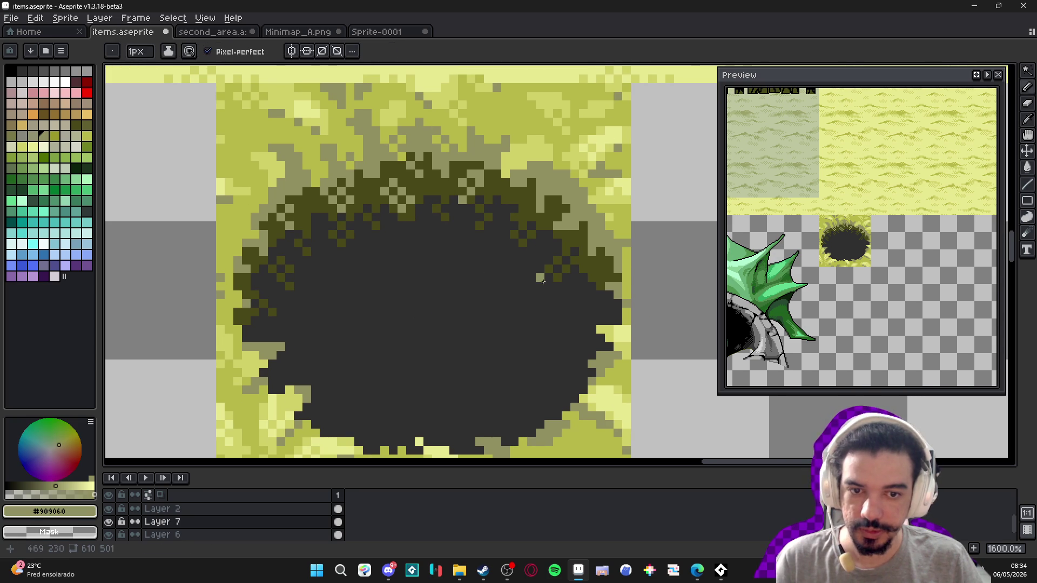
alt+click(614, 269)
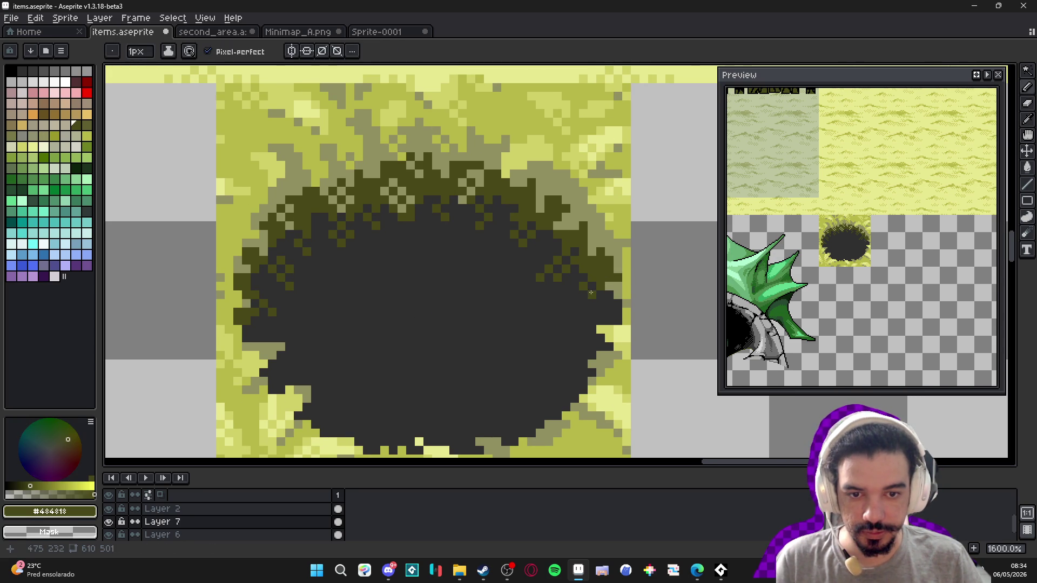
click(604, 296)
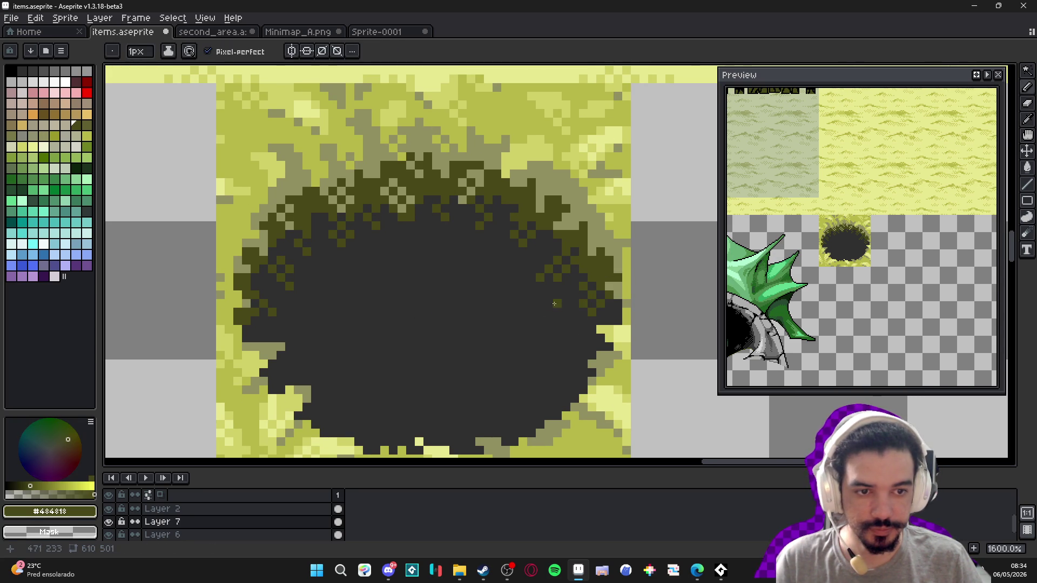
scroll(496, 281, down, 1)
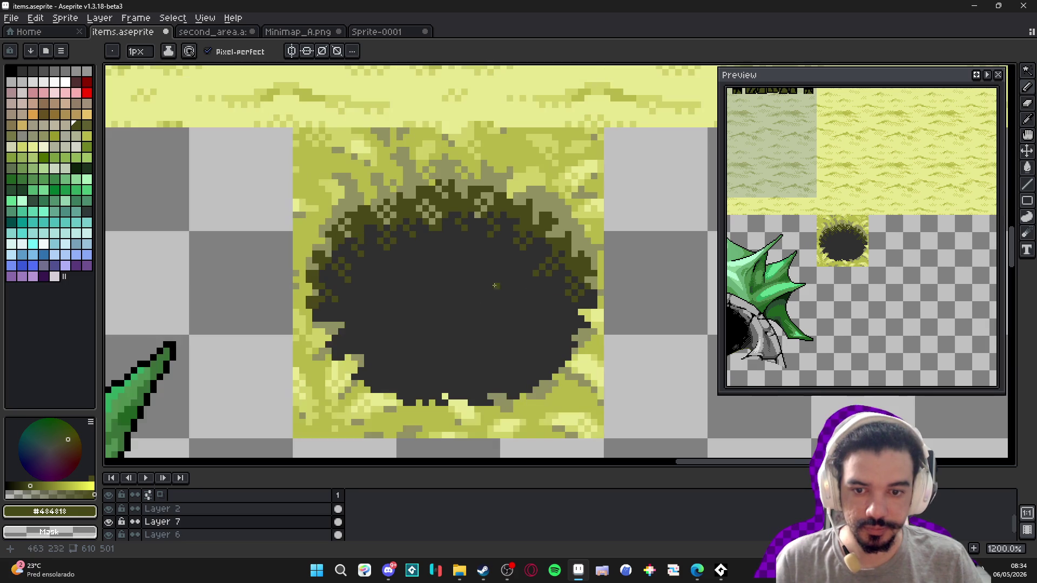
- Sample #b8b848 olive and light yellow #e8e890 from around the hole's lower rim
drag(362, 311, 371, 314)
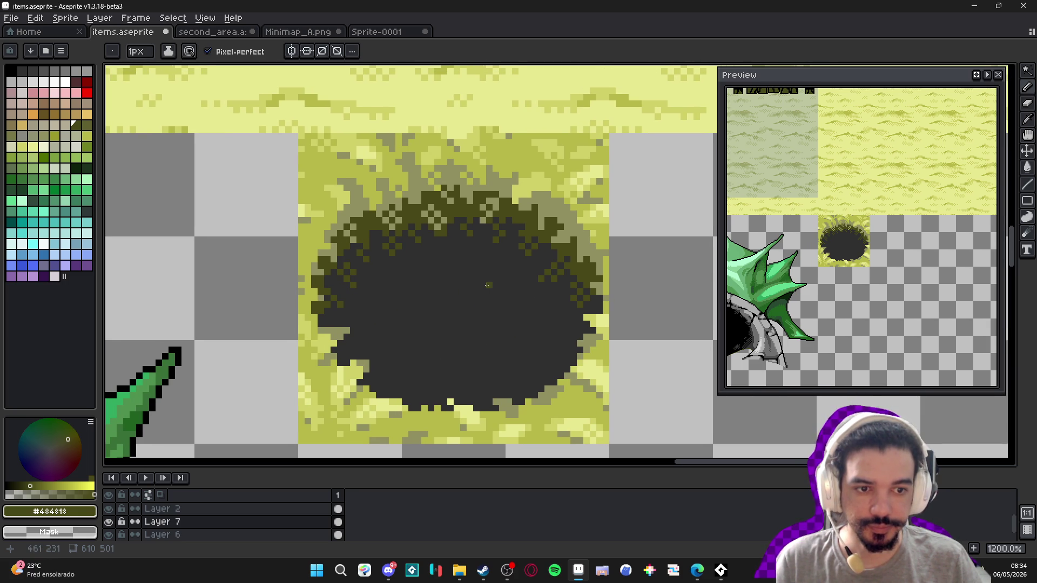
scroll(497, 239, up, 1)
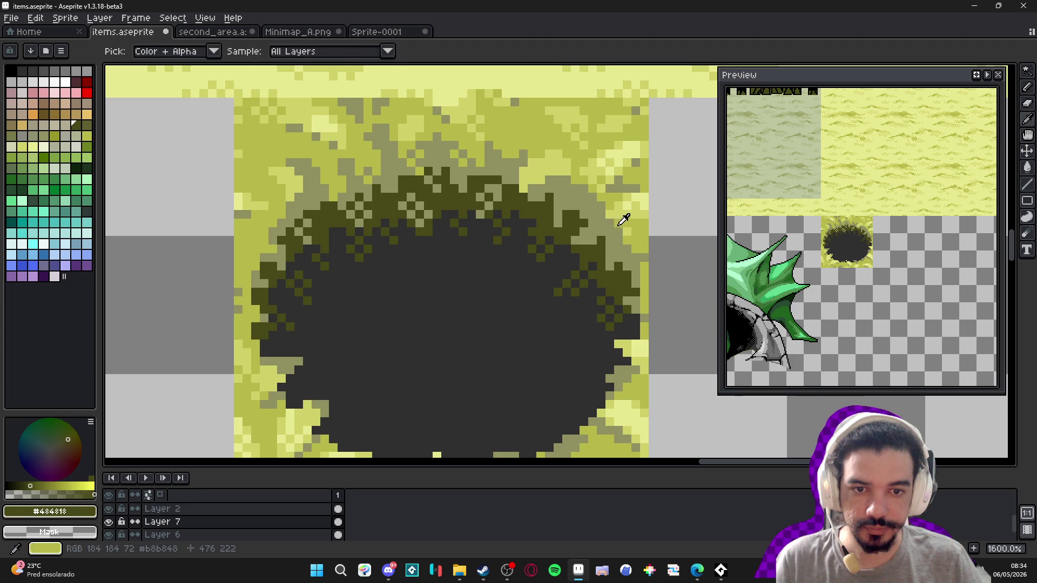
alt+click(607, 232)
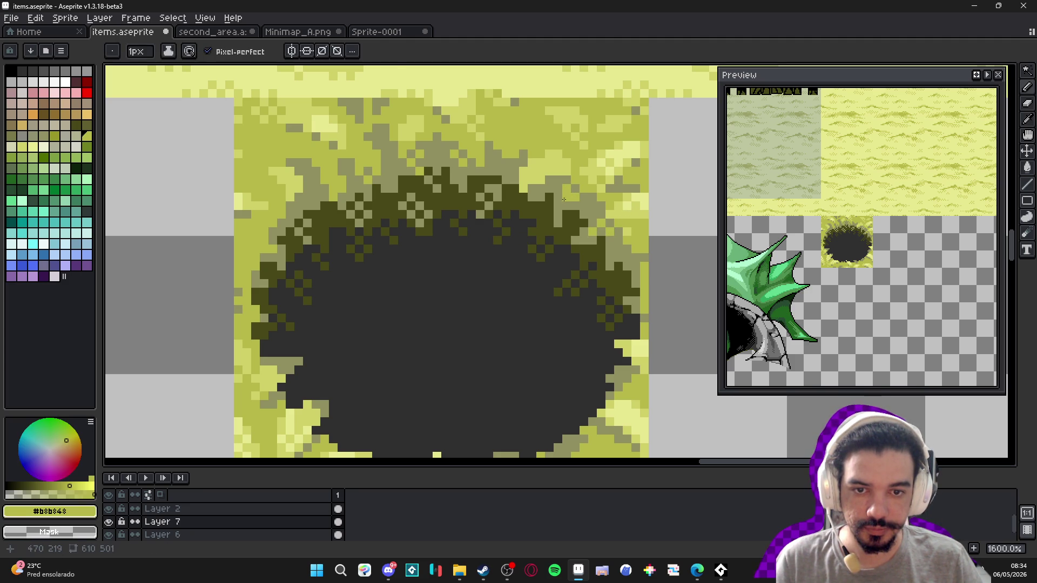
scroll(567, 210, down, 3)
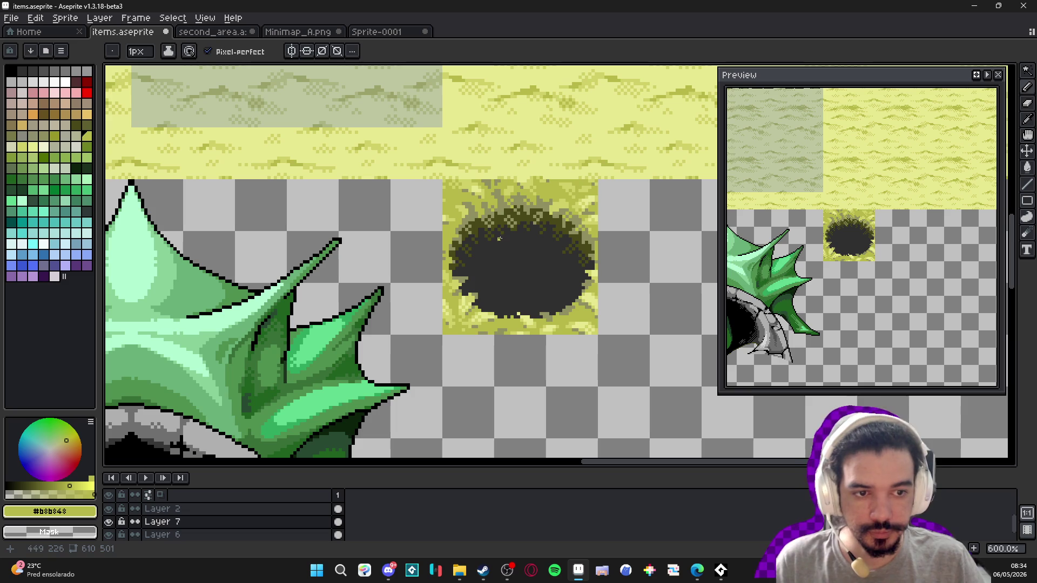
scroll(532, 276, down, 1)
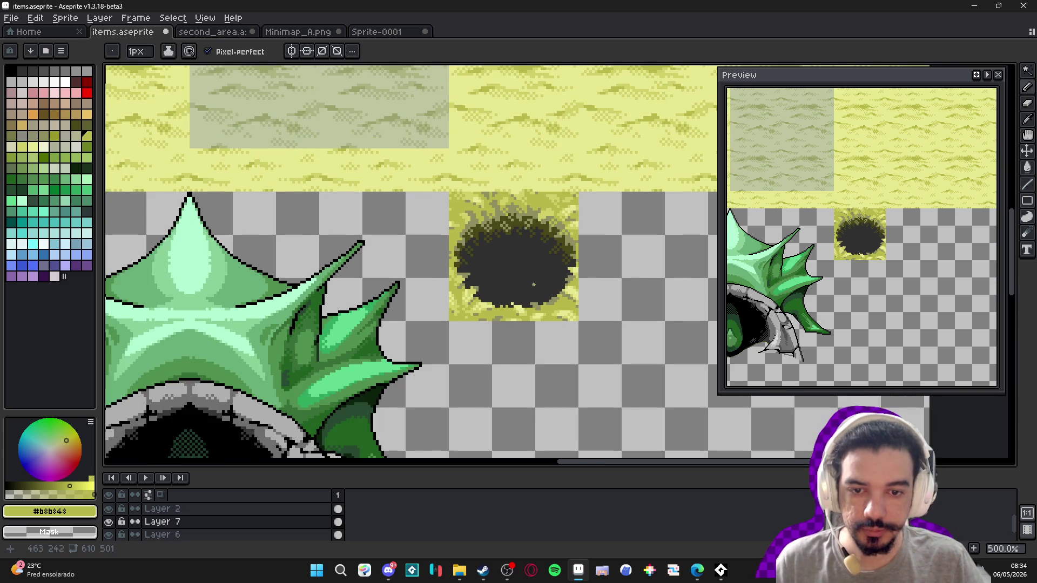
scroll(524, 303, up, 5)
alt+click(516, 285)
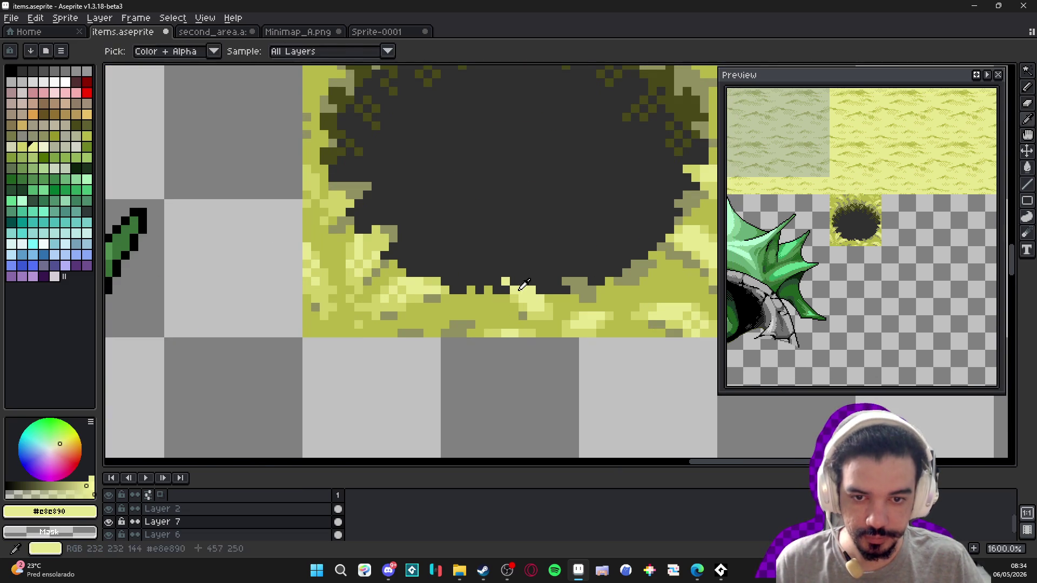
- Zoom out to check the pit-hole tile and save items.aseprite
scroll(517, 284, down, 4)
scroll(497, 268, right, 1)
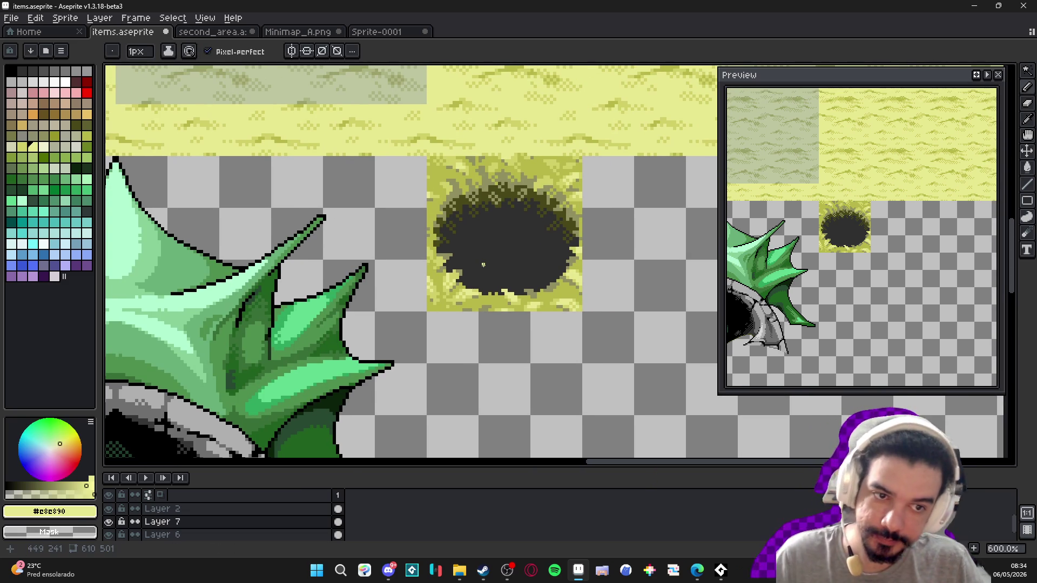
scroll(506, 265, down, 3)
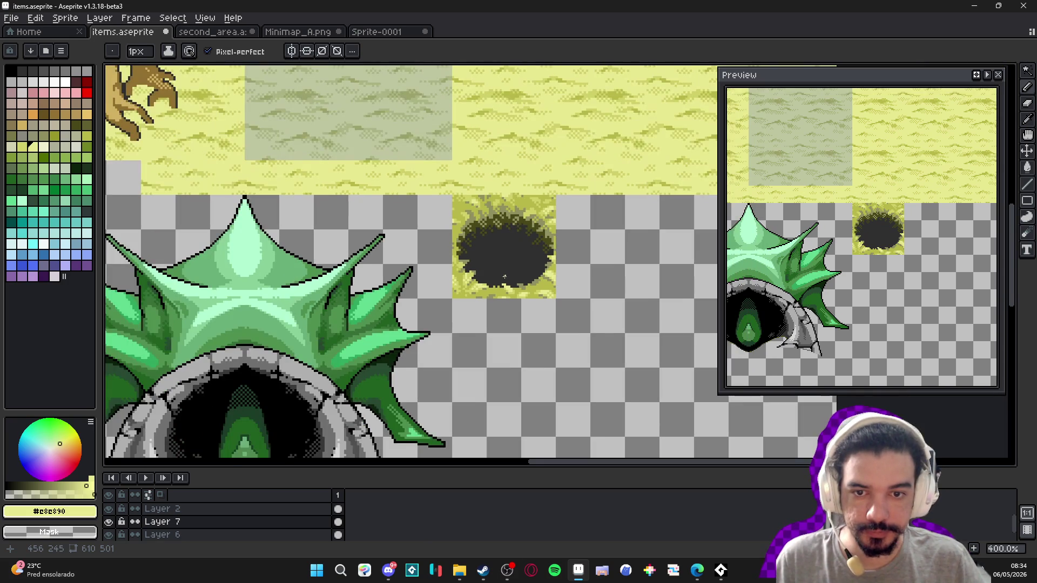
scroll(497, 315, down, 1)
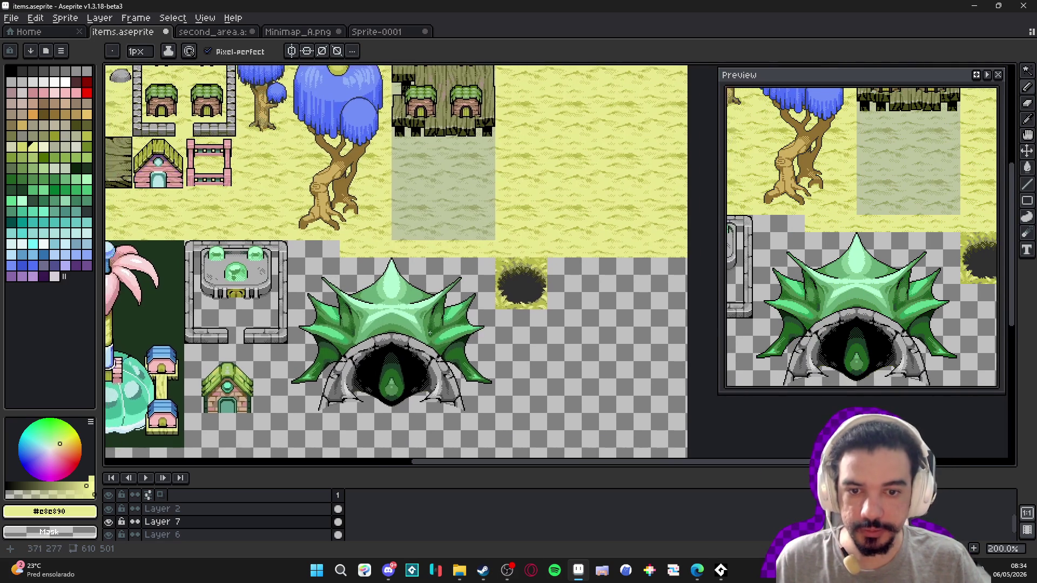
key(ctrl+s)
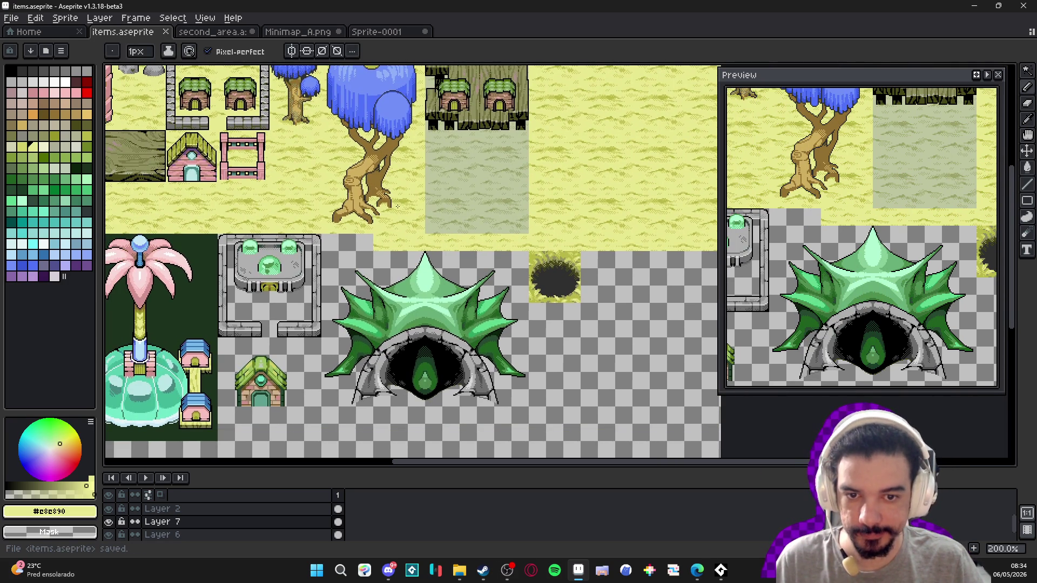
- Look over the second_area island map and the Minimap_A tileset
click(203, 34)
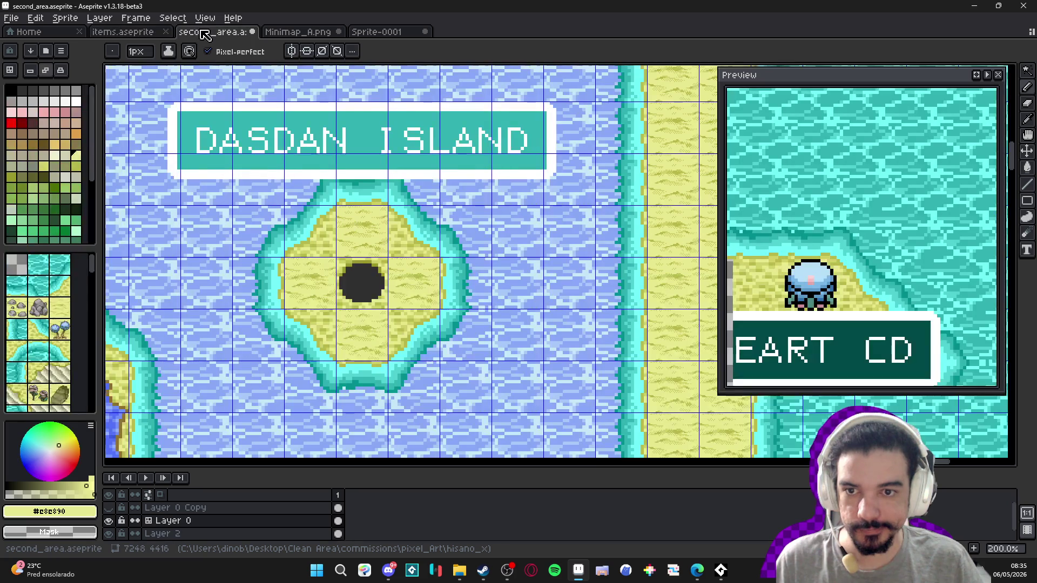
click(133, 33)
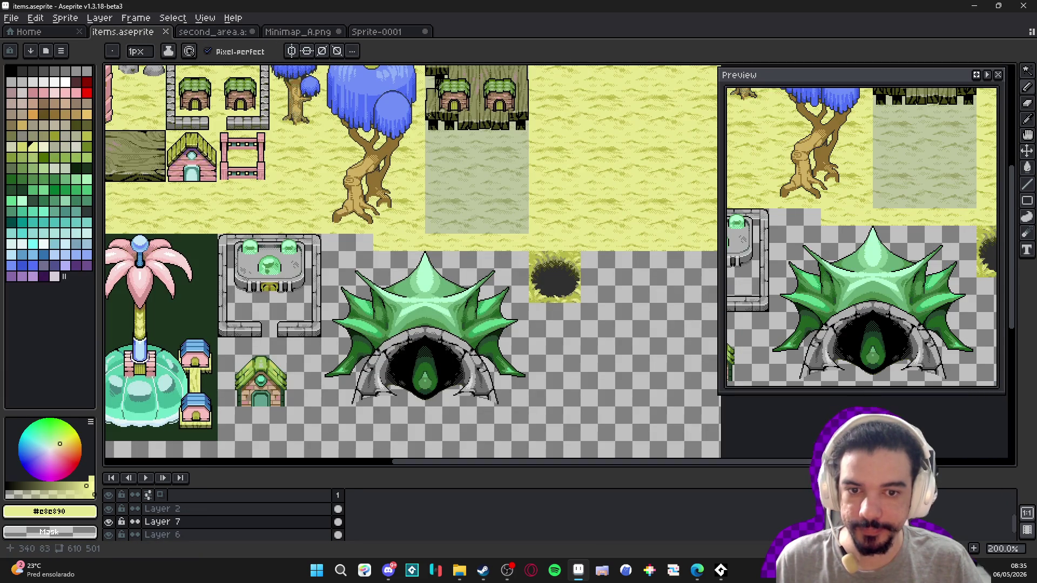
click(211, 32)
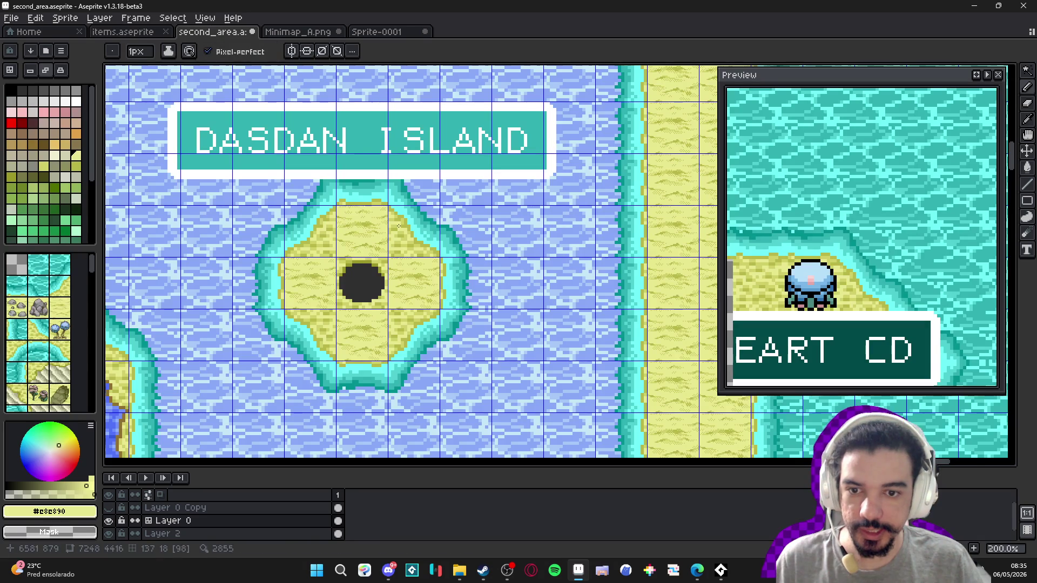
scroll(384, 279, down, 2)
scroll(269, 283, up, 2)
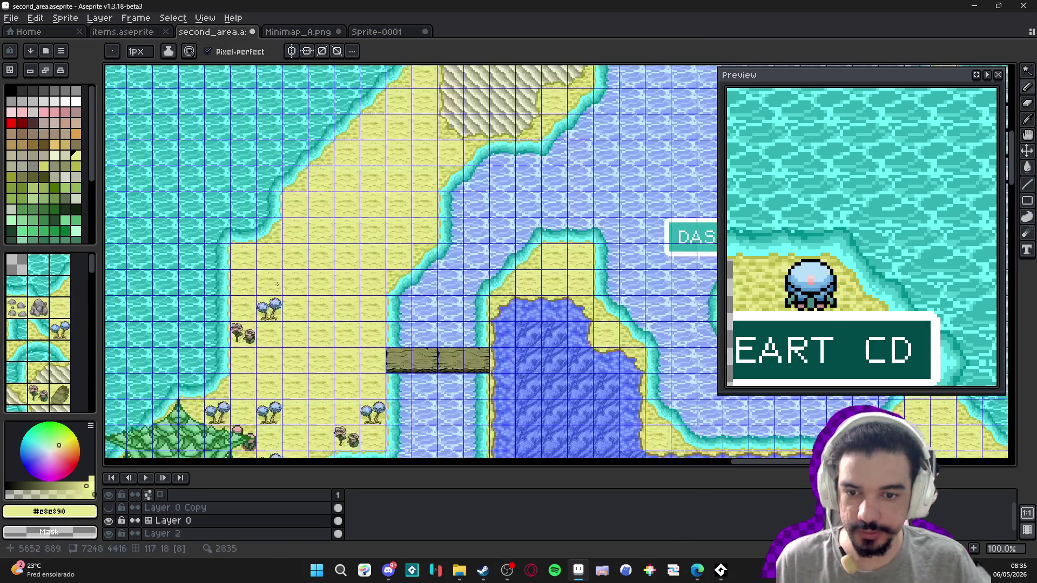
scroll(275, 229, down, 3)
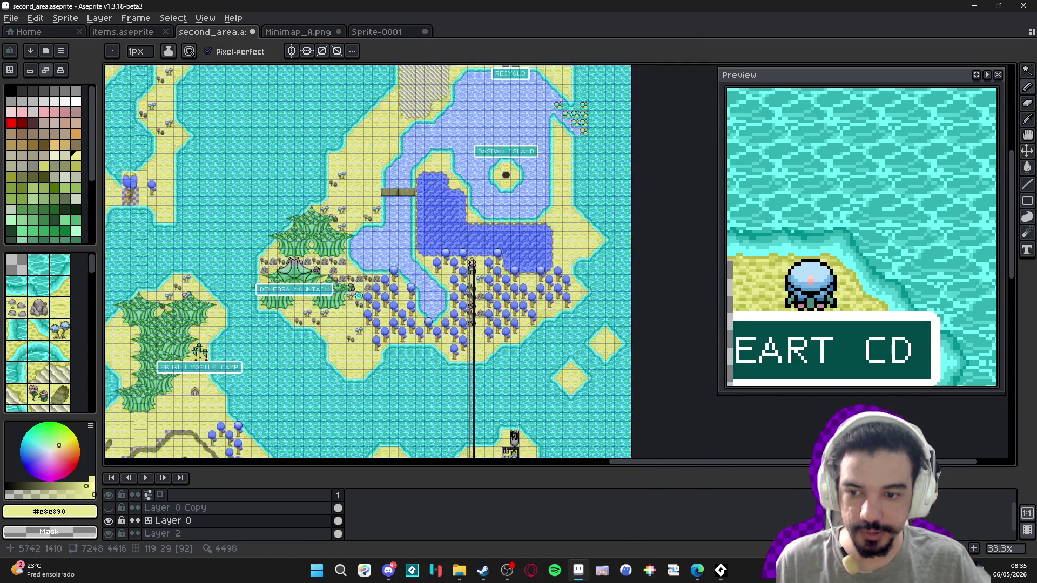
scroll(406, 225, up, 1)
key(ctrl+Tab)
scroll(399, 229, down, 2)
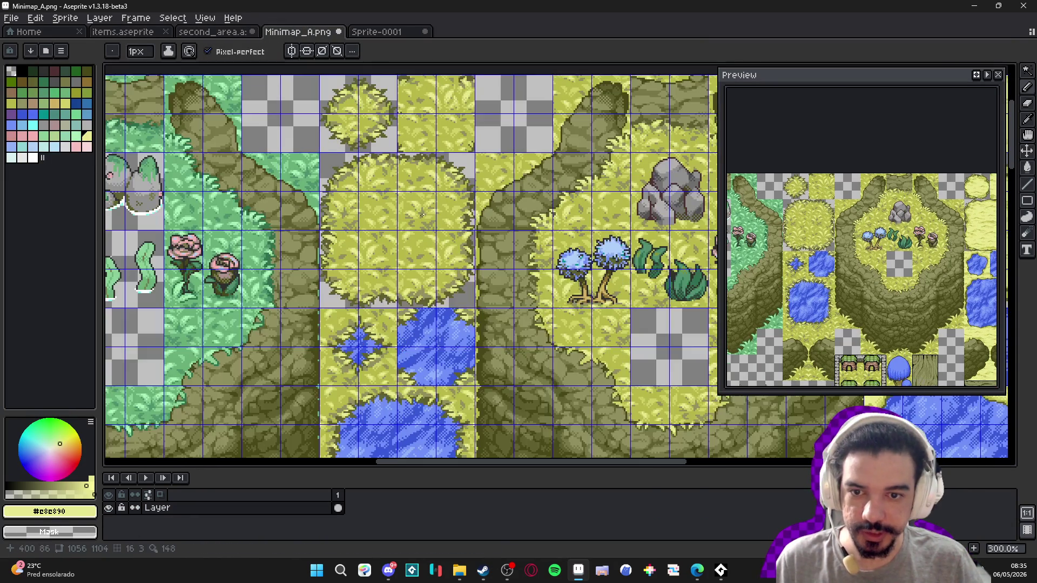
scroll(436, 245, down, 2)
scroll(436, 244, up, 2)
scroll(470, 278, up, 1)
scroll(502, 314, down, 1)
scroll(506, 317, down, 2)
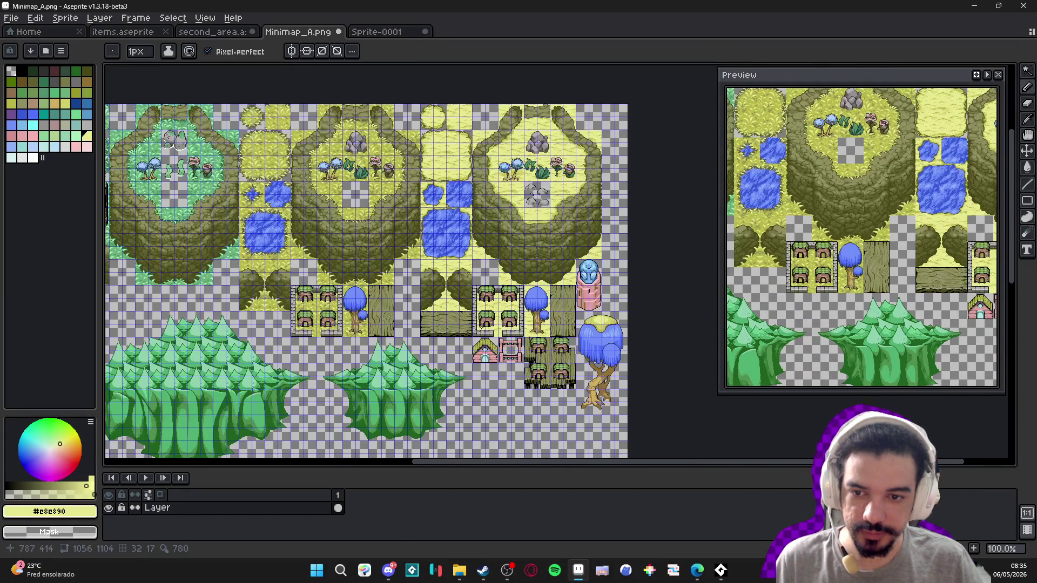
scroll(439, 316, up, 2)
scroll(450, 320, down, 2)
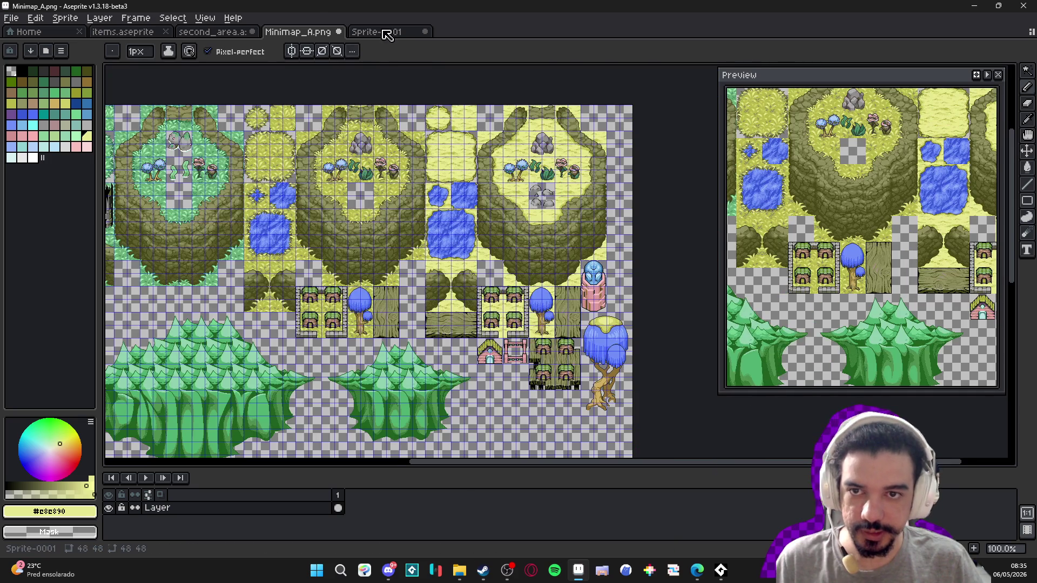
- Compare the grass texture, Minimap_A tileset and island map documents
click(384, 32)
click(308, 33)
click(227, 31)
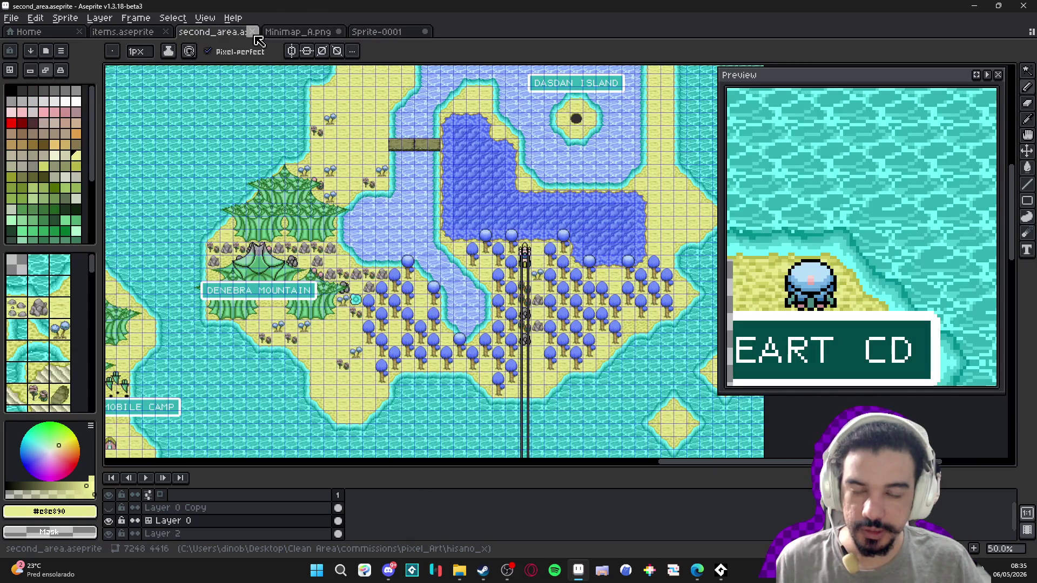
click(297, 31)
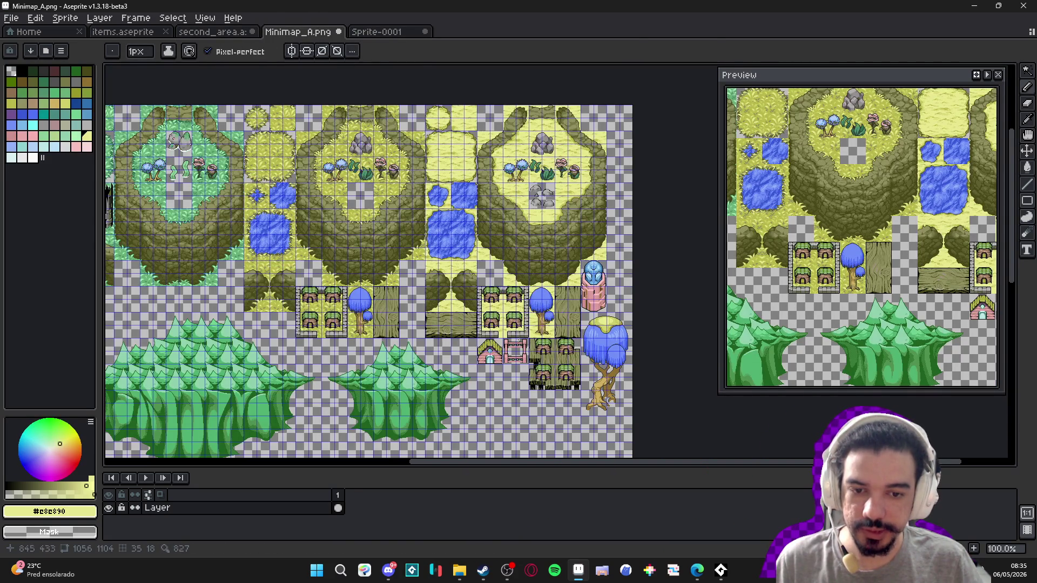
scroll(505, 331, up, 1)
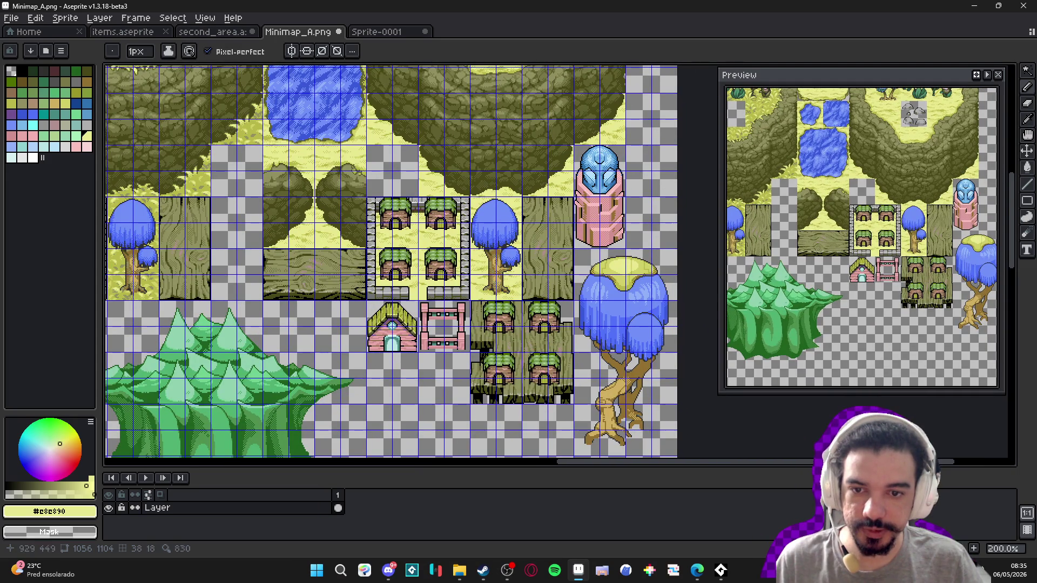
scroll(359, 242, down, 1)
scroll(335, 258, up, 1)
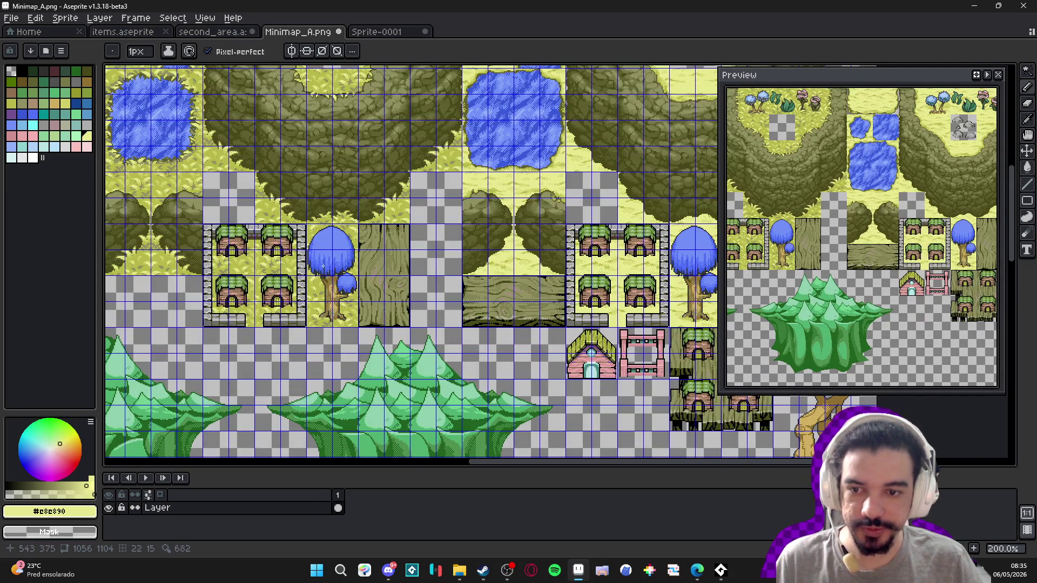
scroll(236, 253, right, 2)
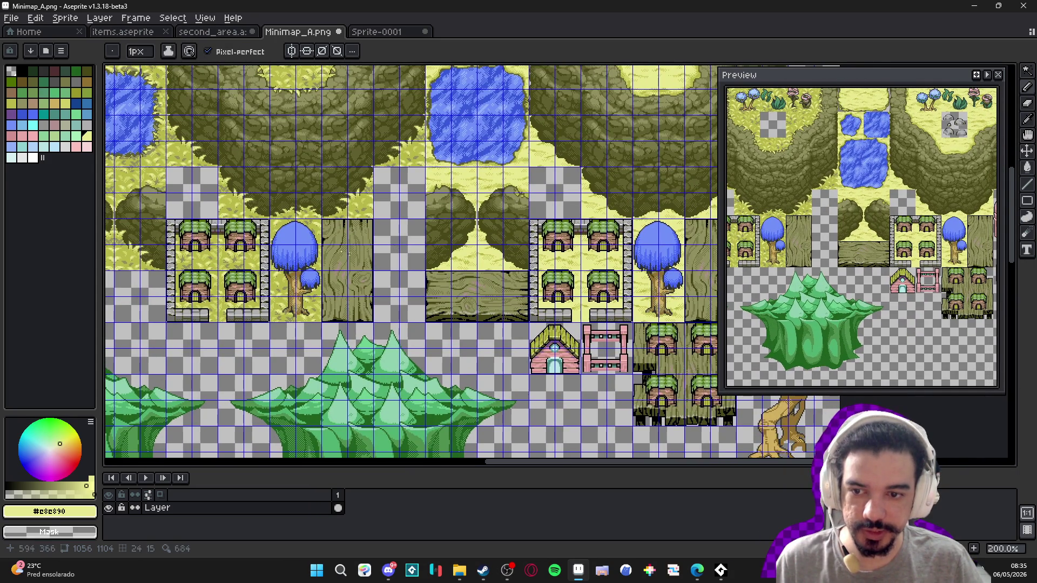
scroll(304, 248, down, 1)
scroll(518, 290, right, 1)
scroll(486, 270, up, 1)
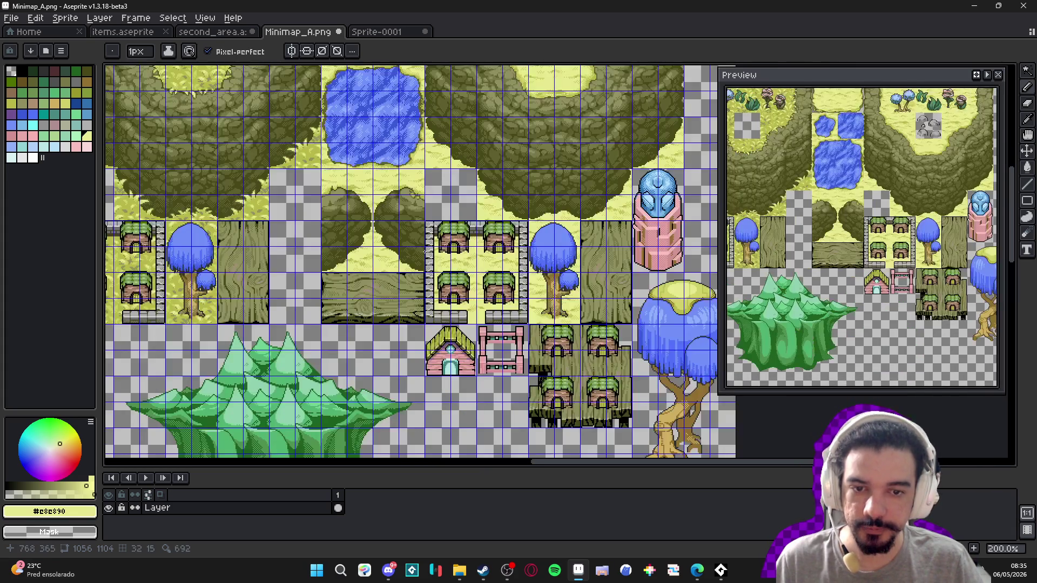
scroll(405, 259, down, 1)
click(388, 32)
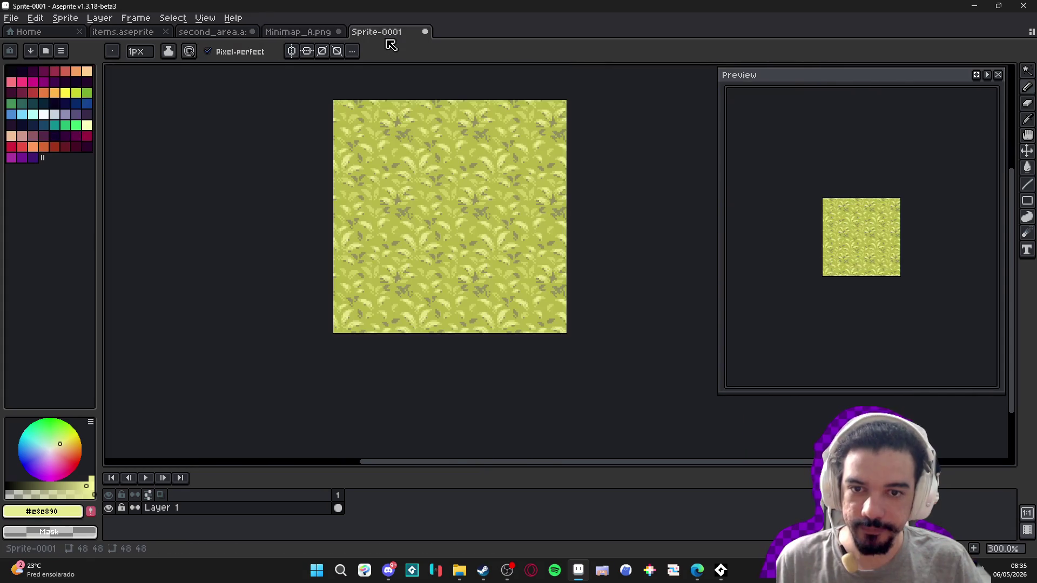
click(297, 33)
drag(494, 123, 527, 167)
click(216, 32)
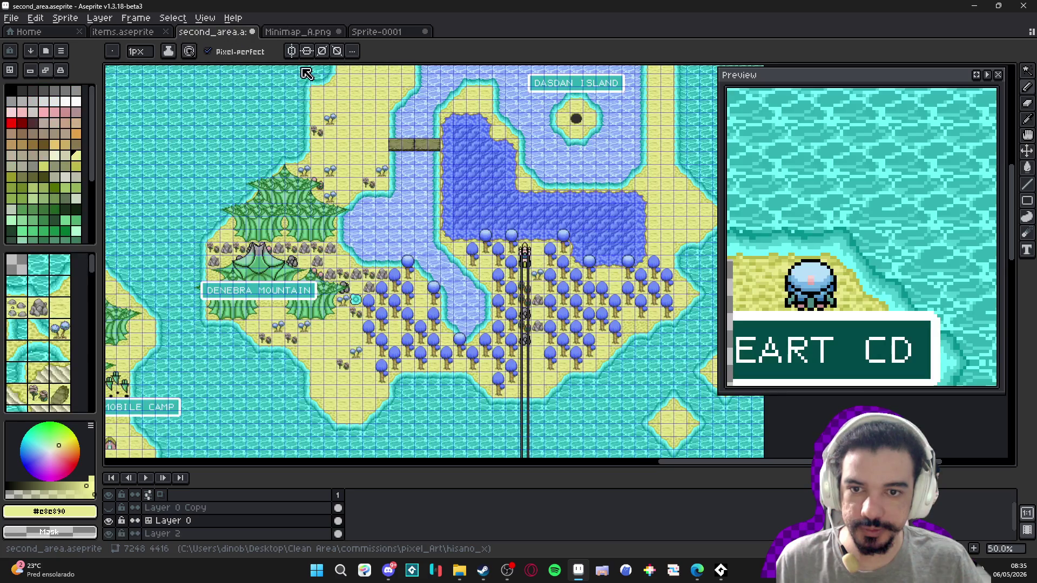
- Return to items.aseprite and zoom in on the pit-hole tile
key(ctrl+shift+Tab)
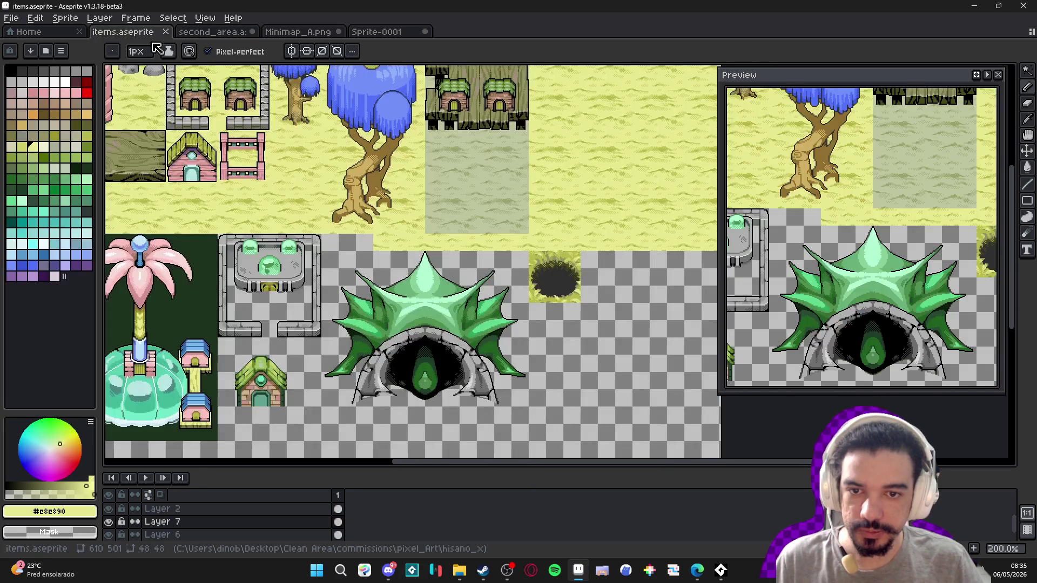
scroll(543, 277, up, 1)
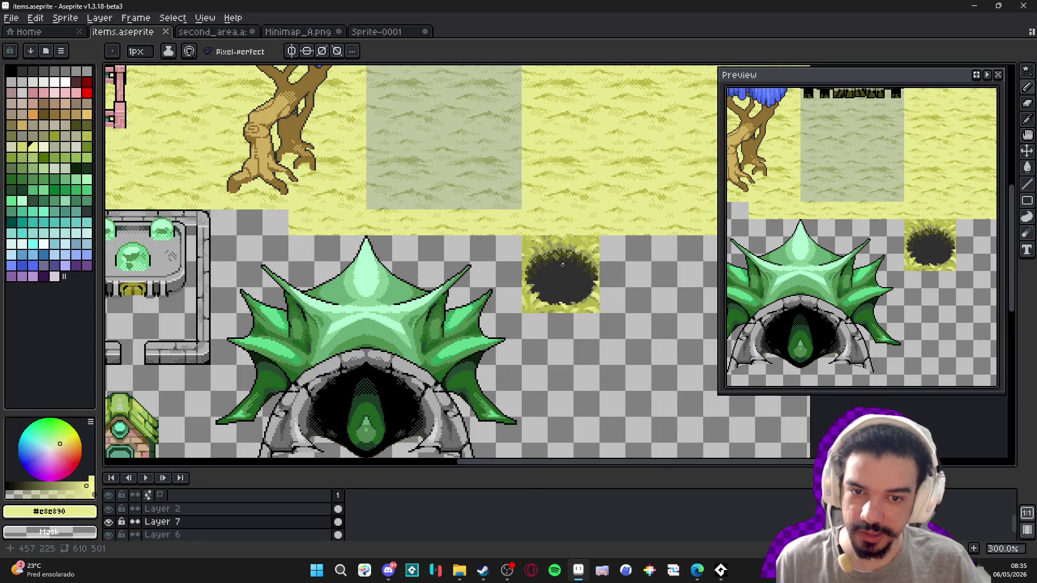
scroll(540, 259, down, 1)
scroll(519, 281, down, 1)
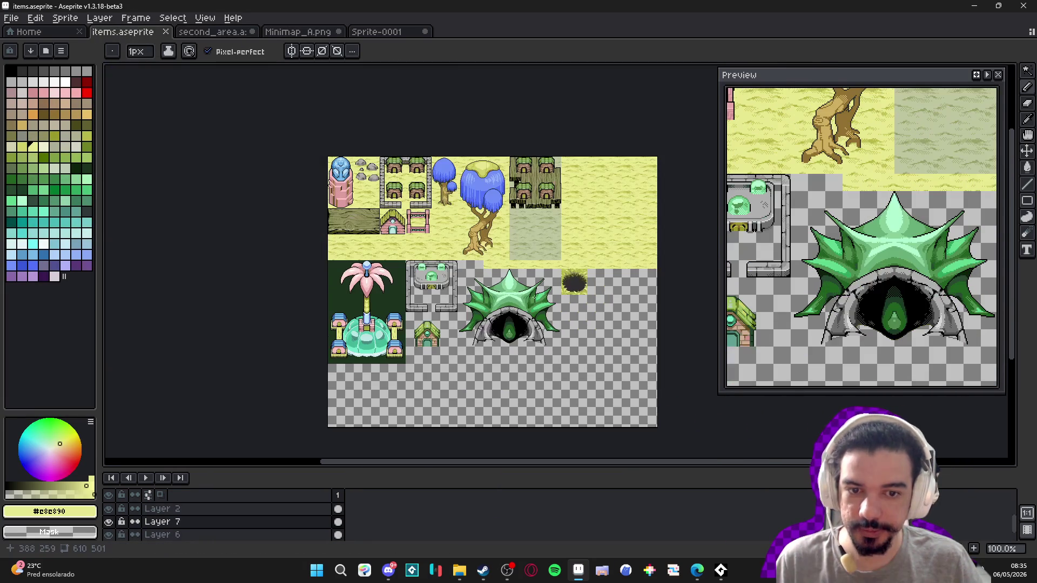
scroll(498, 302, up, 1)
scroll(498, 302, right, 2)
key(v)
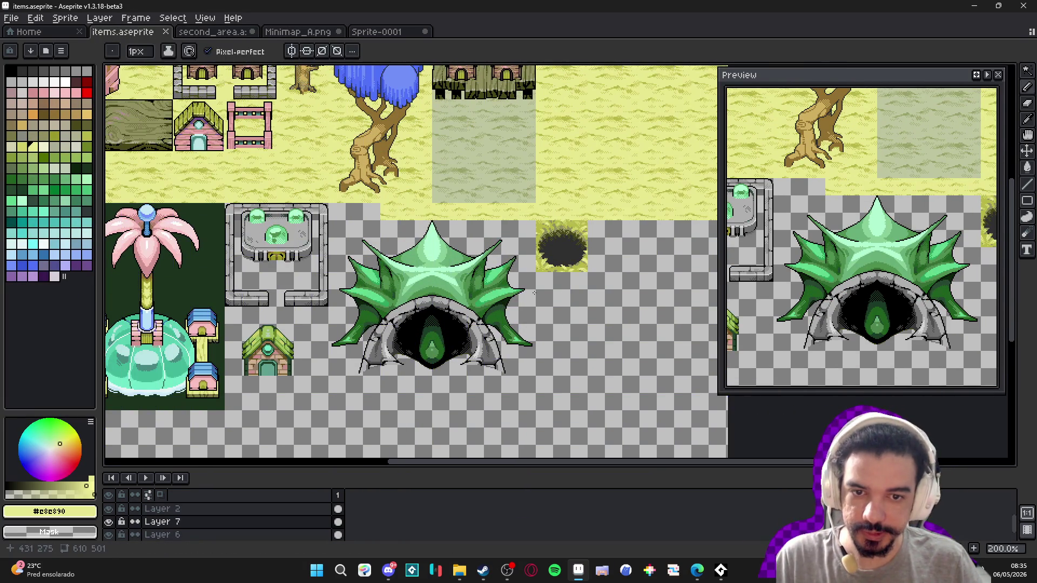
scroll(561, 256, up, 1)
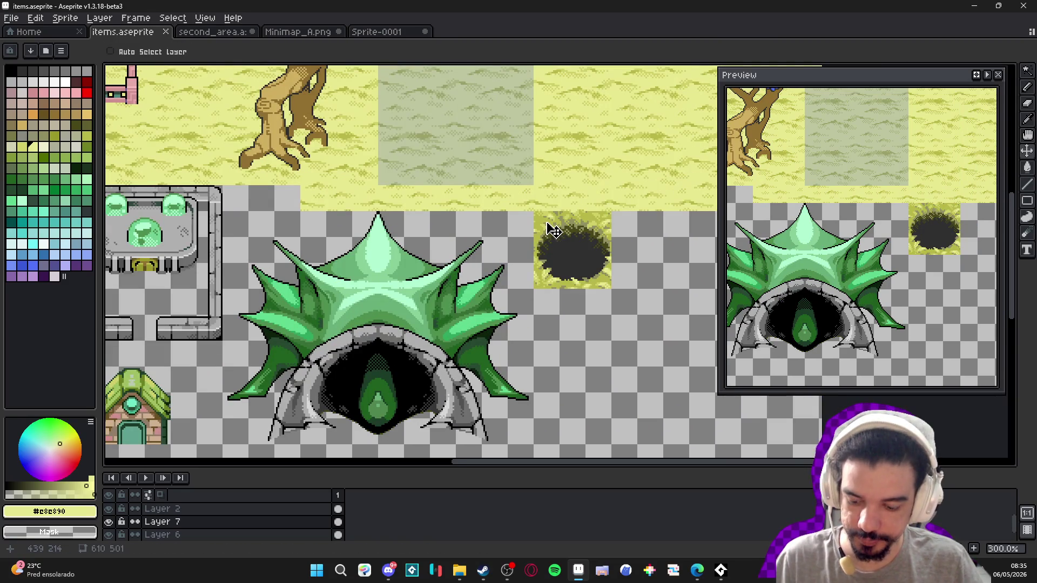
- Copy the 48x48 pit-hole tile and paste it into the second_area map
key(m)
drag(547, 226, 605, 277)
key(ctrl+c)
key(ctrl+Tab)
key(ctrl+v)
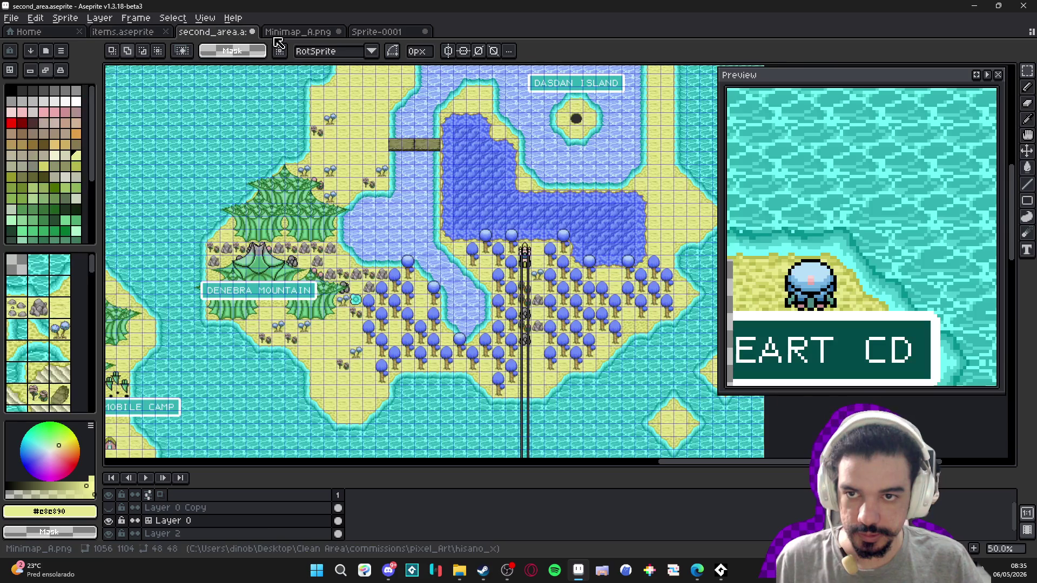
- Move the pasted pit hole onto Dasdan Island's centre tile with auto layer selection on
scroll(600, 107, up, 1)
drag(600, 107, 314, 248)
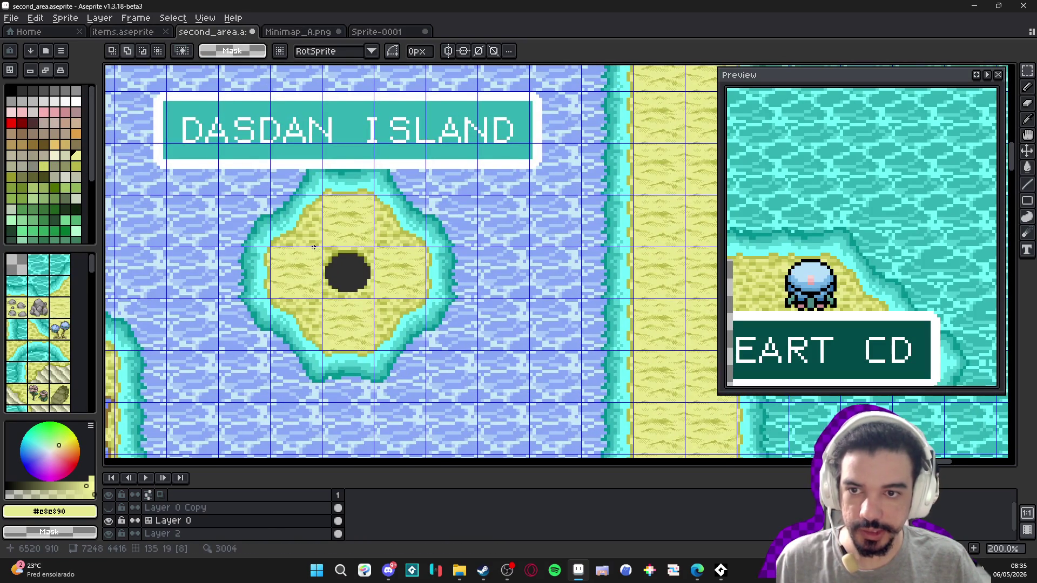
scroll(326, 268, up, 3)
key(v)
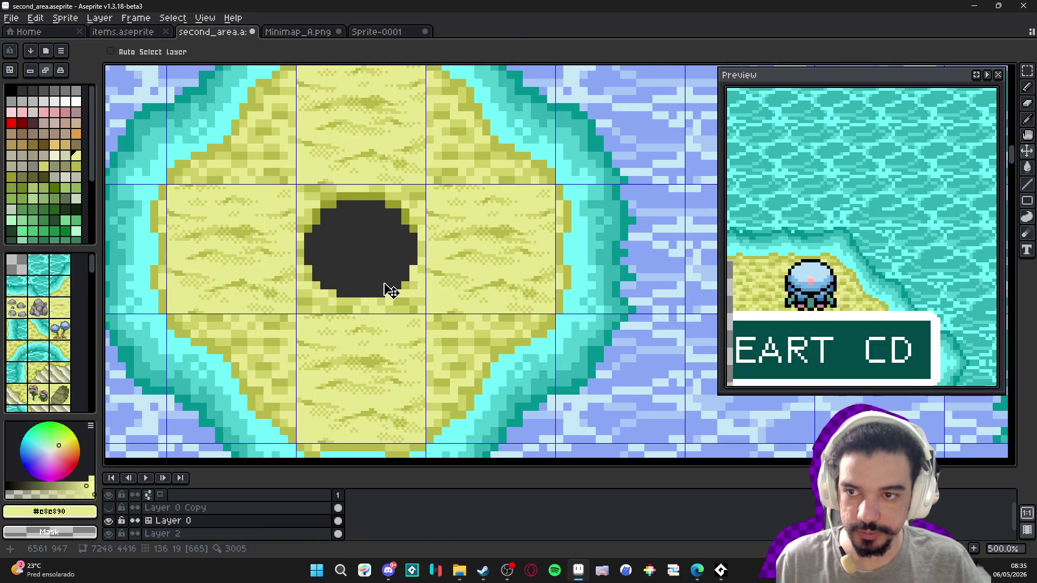
click(147, 54)
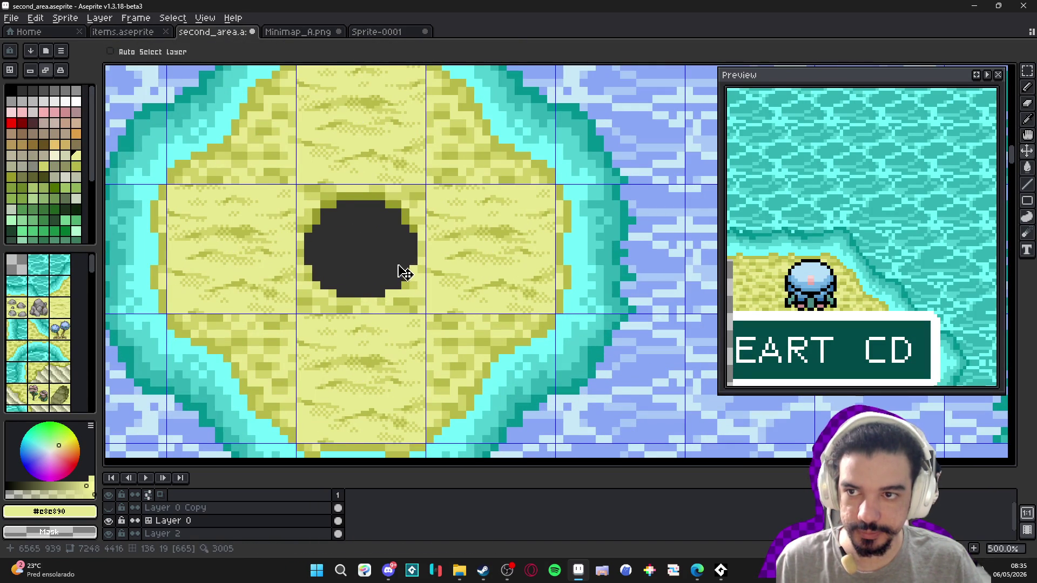
mouse_move(407, 275)
mouse_down()
mouse_move(548, 262)
mouse_move(287, 241)
mouse_move(358, 253)
mouse_up()
key(Return)
- Save second_area.aseprite with the hole in place
scroll(372, 295, down, 4)
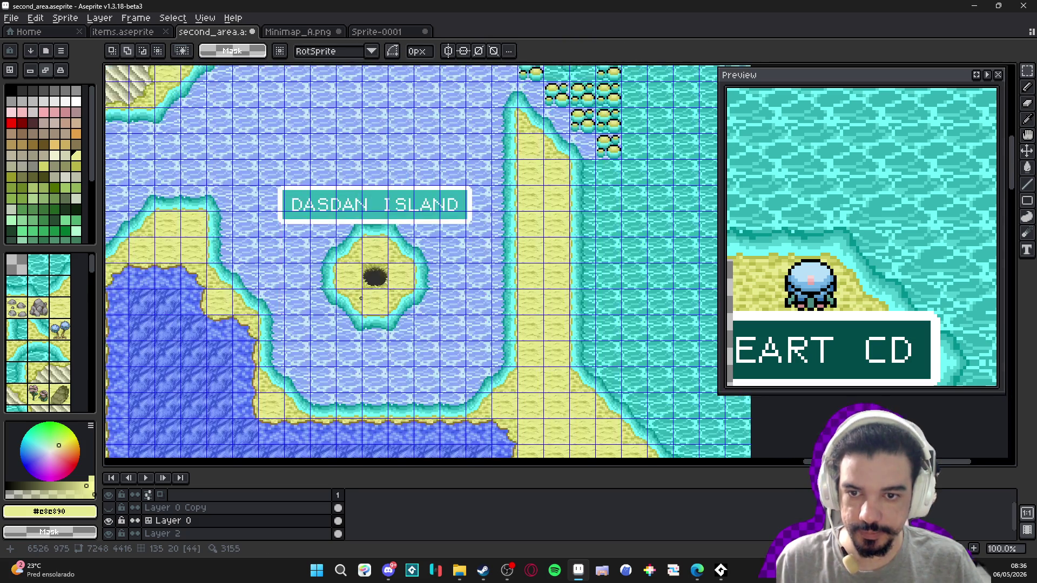
scroll(373, 296, up, 2)
key(ctrl+s)
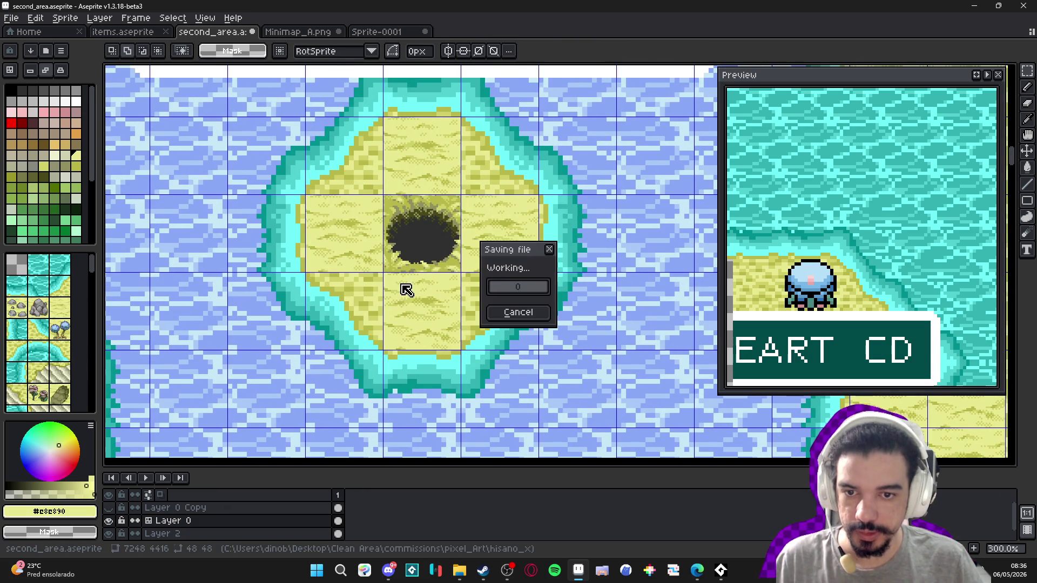
scroll(403, 284, down, 2)
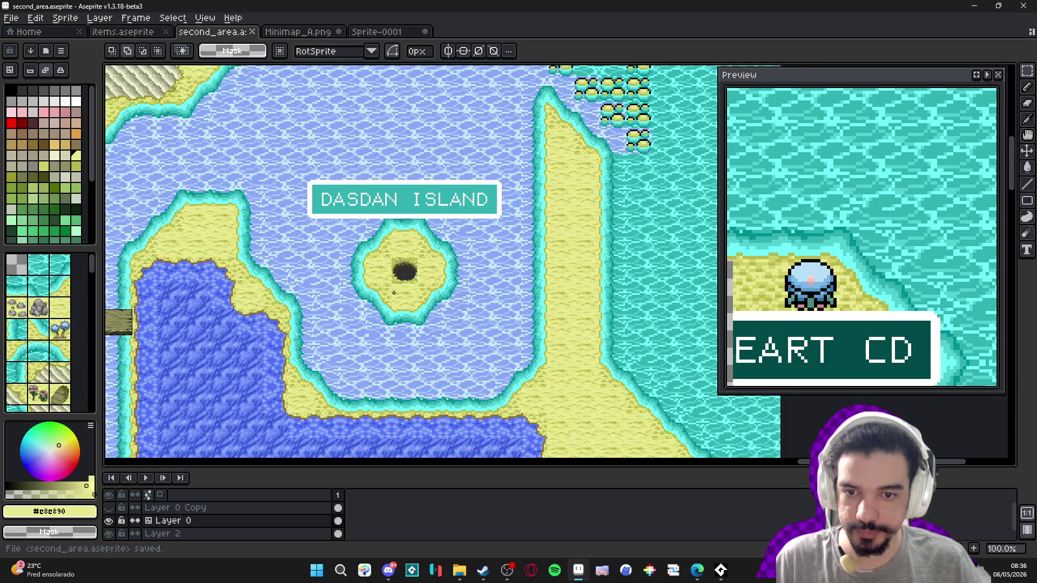
scroll(324, 310, down, 2)
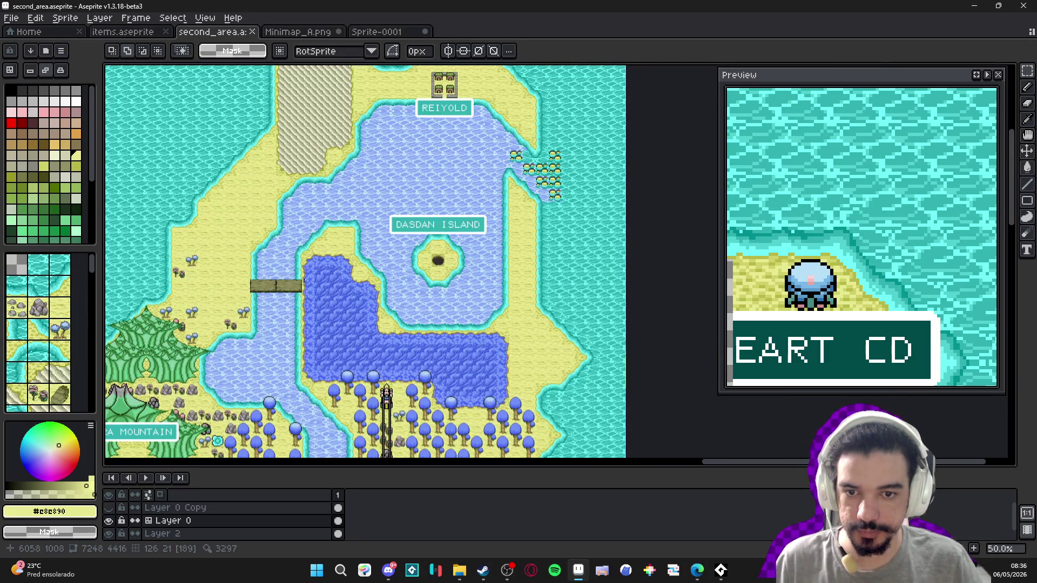
scroll(366, 288, up, 2)
scroll(366, 288, left, 3)
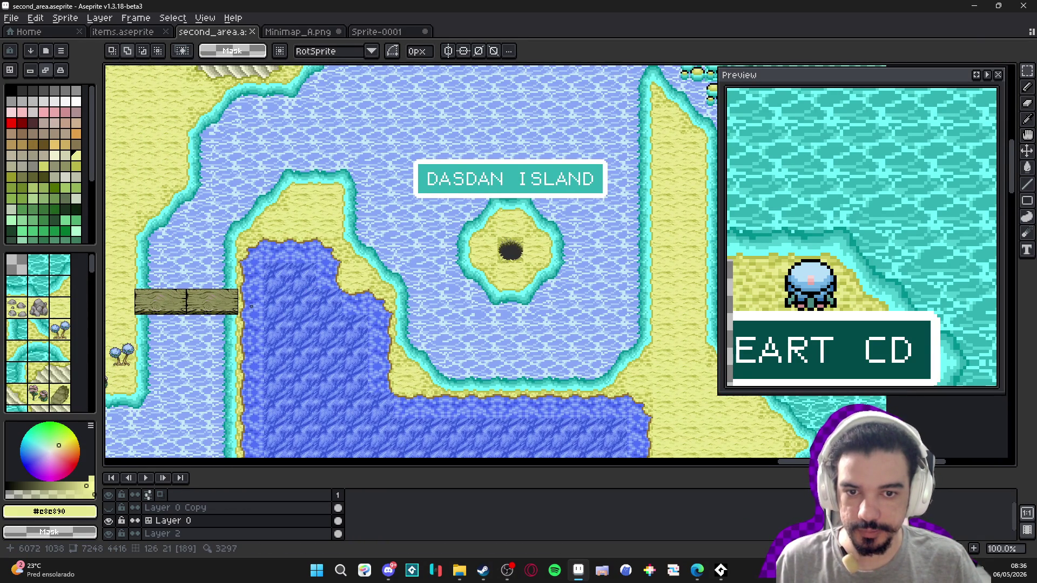
scroll(256, 306, left, 3)
scroll(281, 306, down, 1)
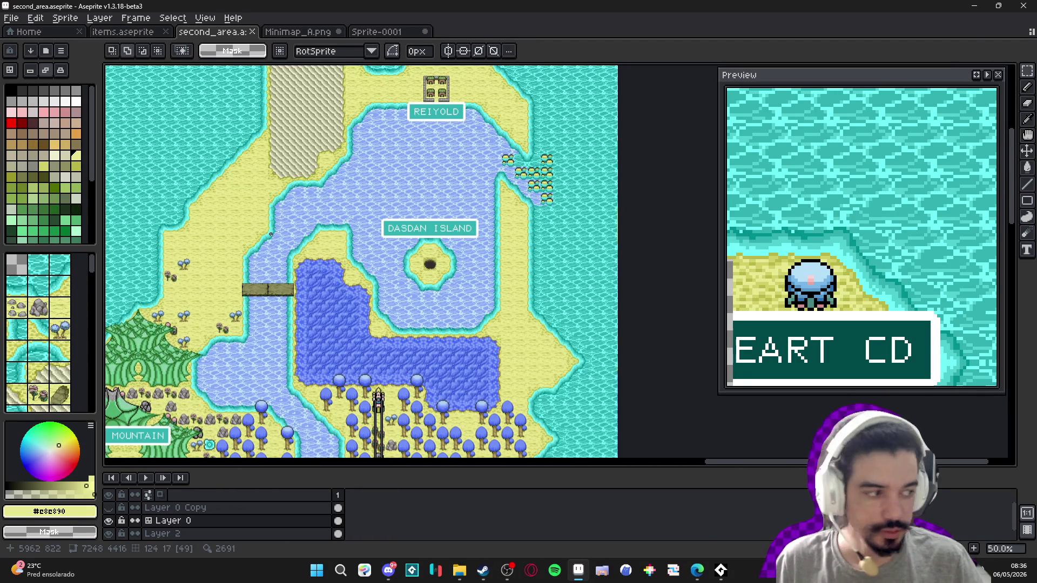
click(324, 31)
- Cycle through the grass, items and second_area documents, briefly checking the browser
click(377, 32)
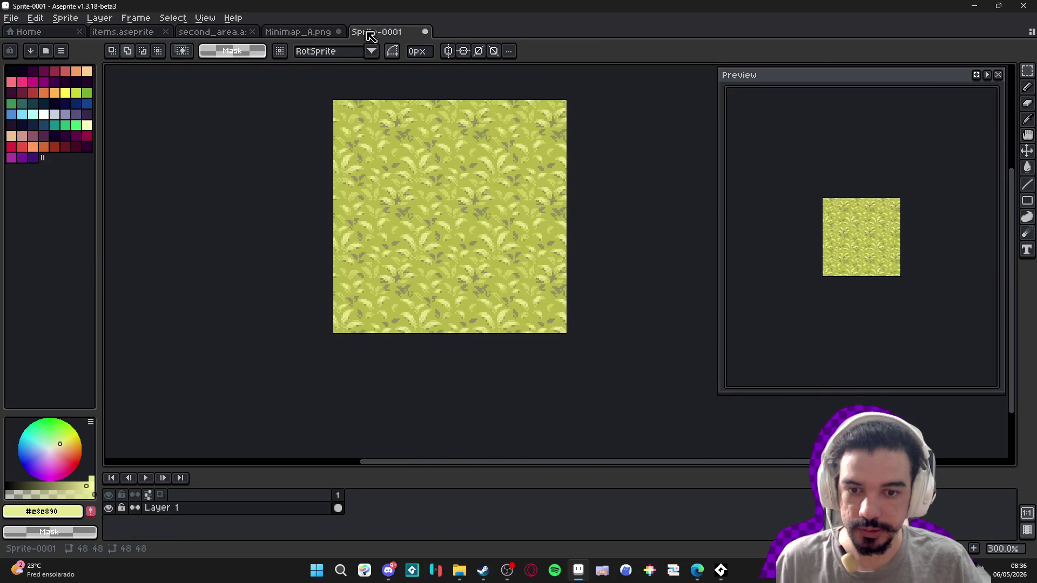
click(155, 34)
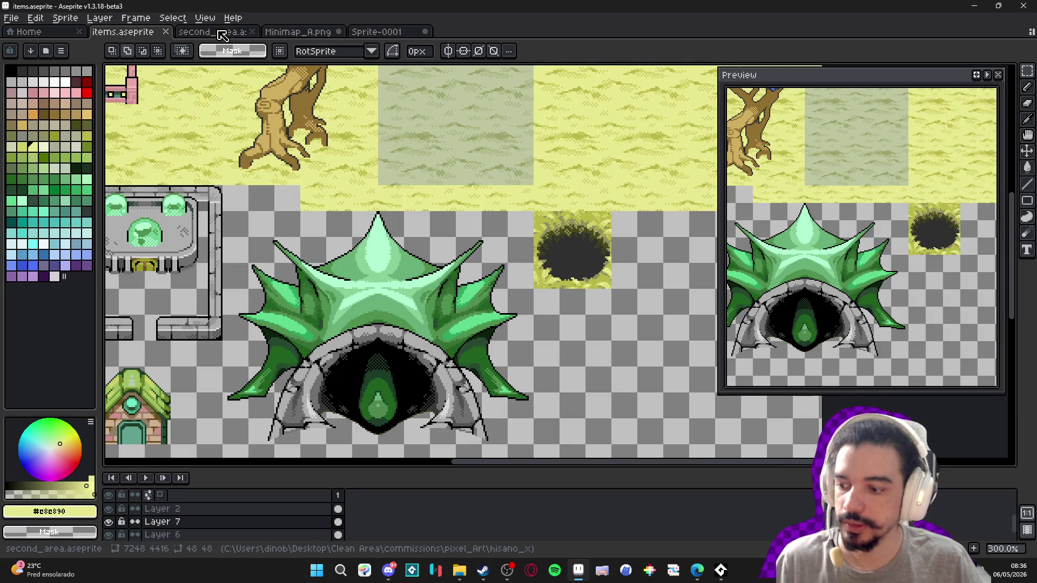
click(219, 32)
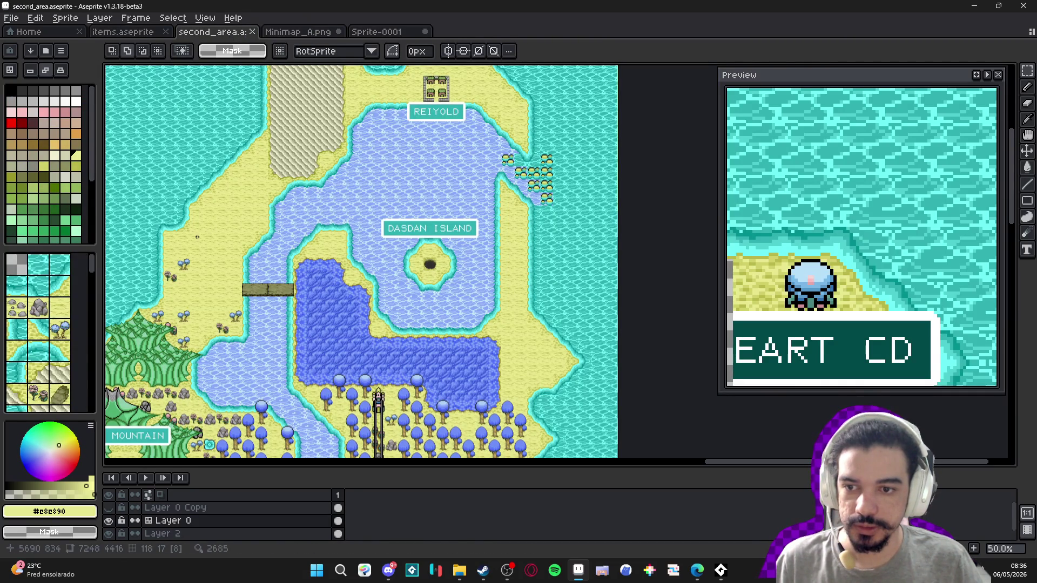
key(alt+Tab)
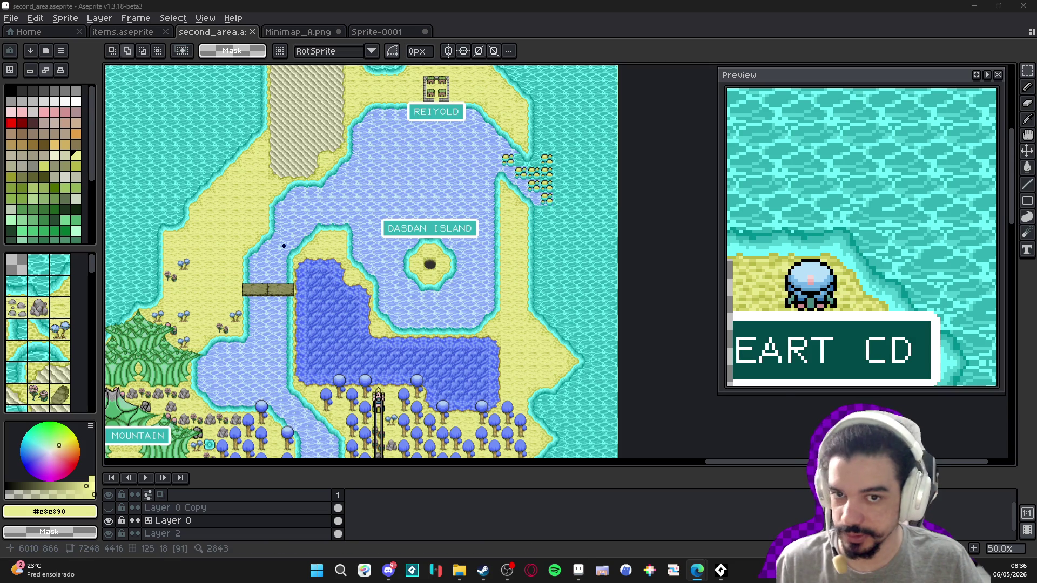
key(alt+Tab)
- Pan the map past JURAYN lake and Denebra Mountain, zooming onto the character's road
mouse_move(582, 294)
mouse_down()
mouse_move(980, 311)
mouse_move(203, 408)
mouse_move(611, 146)
mouse_move(303, 207)
mouse_move(404, 142)
mouse_move(341, 327)
mouse_move(269, 372)
mouse_move(247, 335)
mouse_move(264, 120)
mouse_up()
mouse_move(337, 364)
mouse_down()
mouse_move(423, 192)
mouse_move(343, 150)
mouse_up()
scroll(451, 240, up, 3)
scroll(451, 240, down, 2)
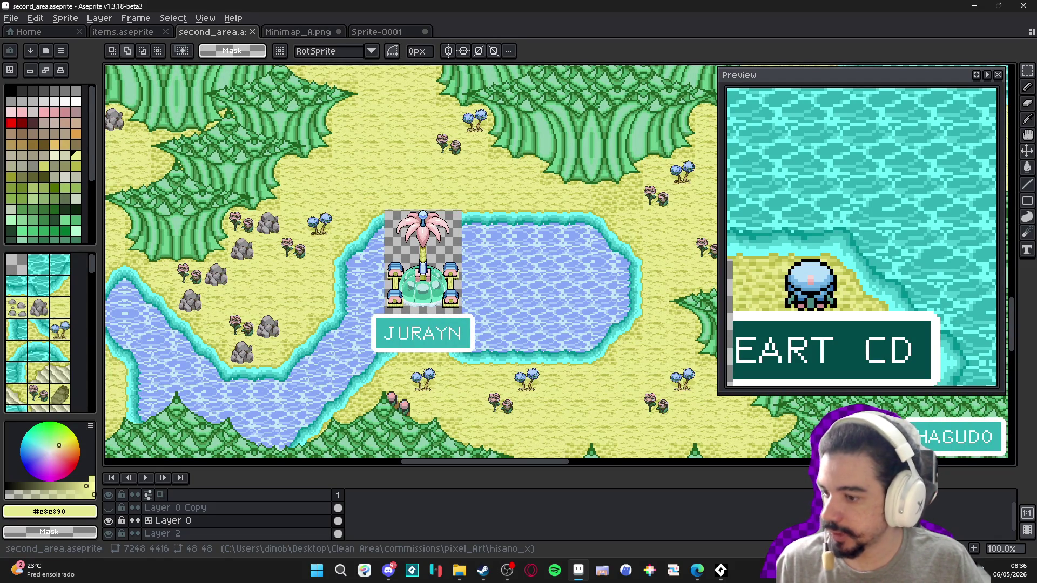
drag(451, 241, 247, 298)
scroll(420, 229, down, 3)
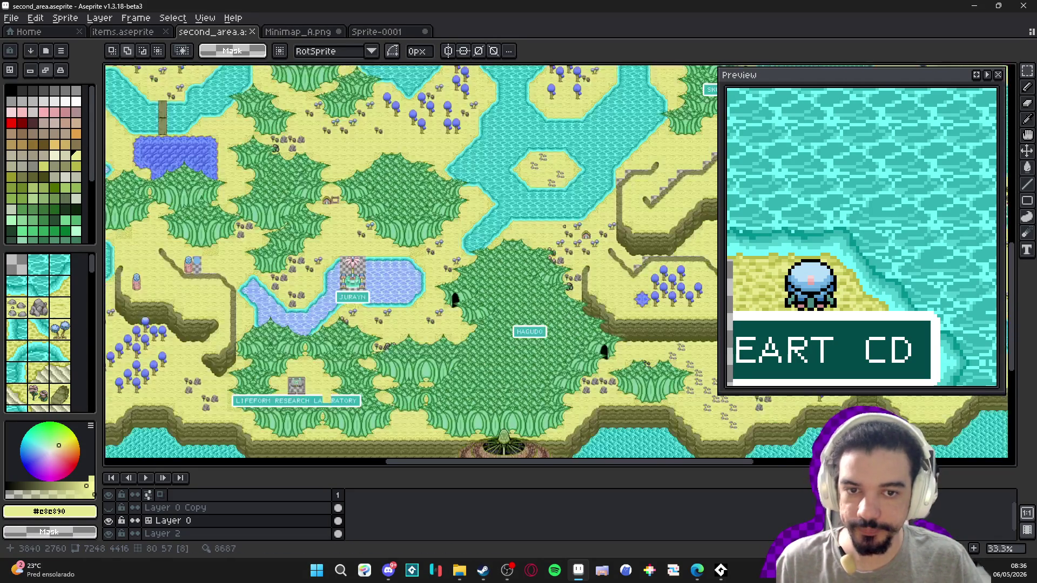
drag(420, 229, 218, 265)
drag(442, 93, 441, 161)
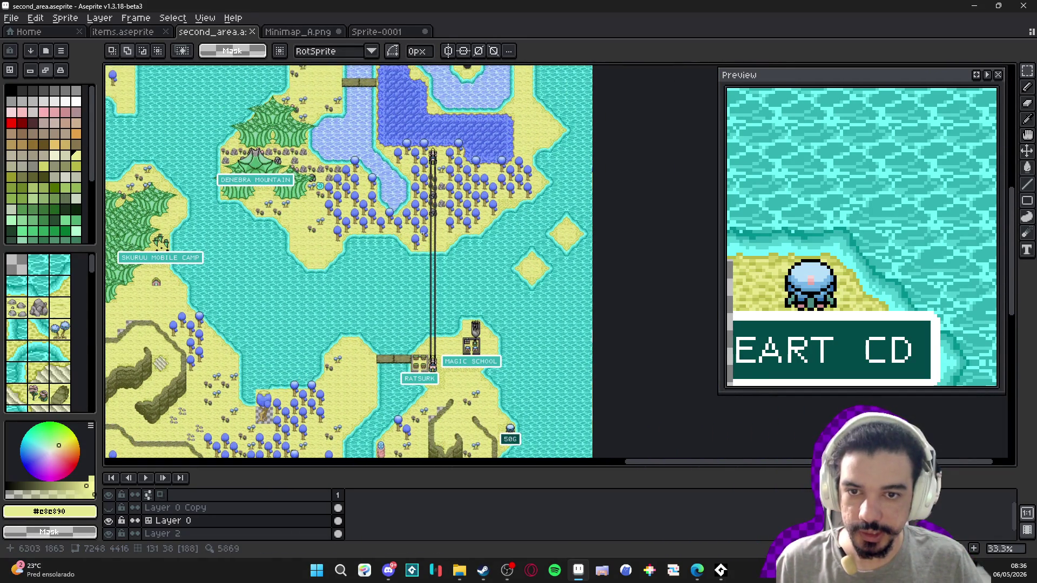
scroll(441, 161, up, 4)
scroll(412, 175, down, 2)
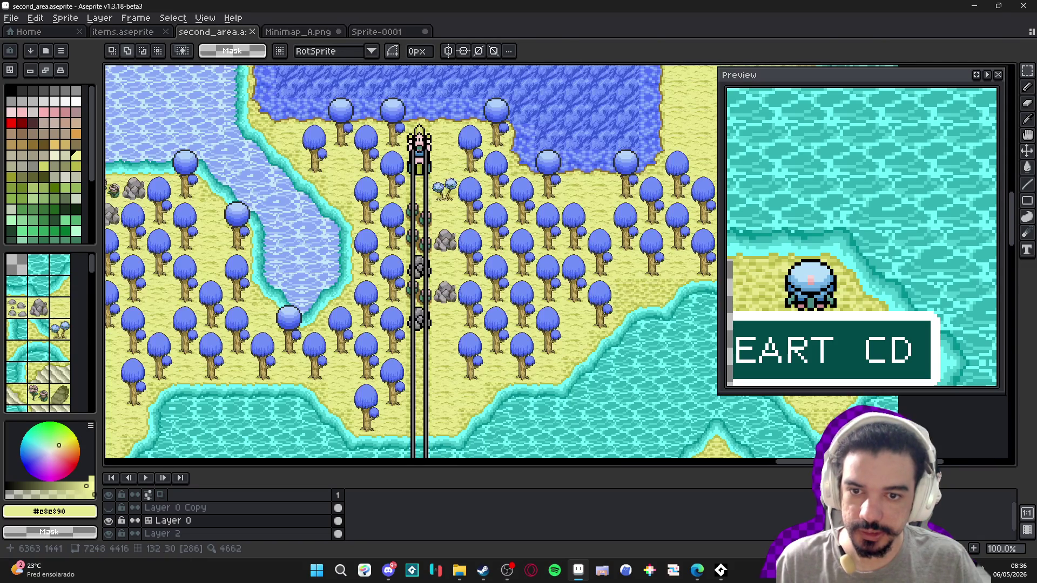
scroll(412, 174, up, 2)
key(ctrl)
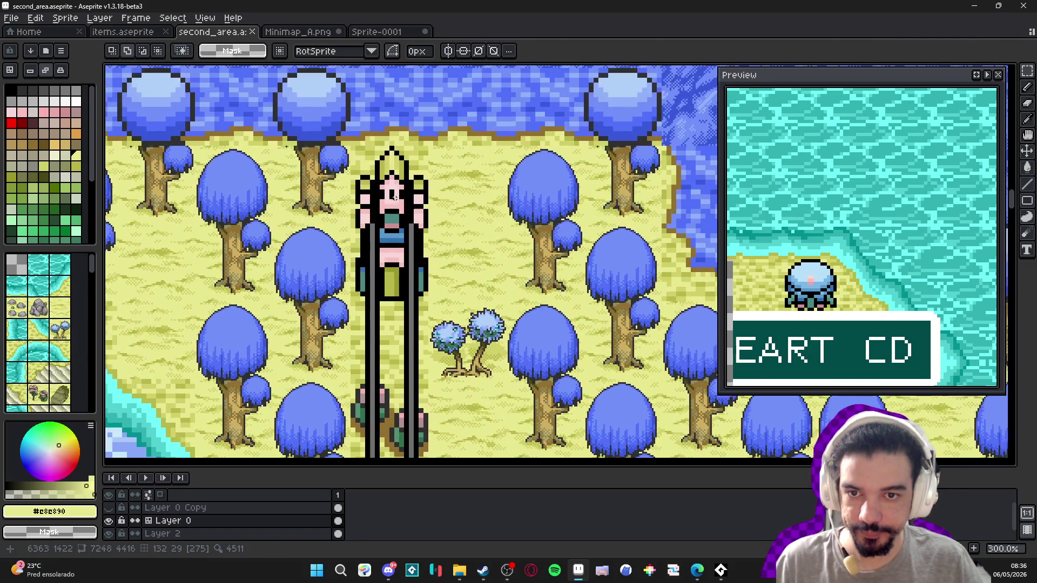
scroll(404, 118, up, 1)
- Select the character's head tile, then try closing Sprite-0001 and dismiss the save warning
click(382, 167)
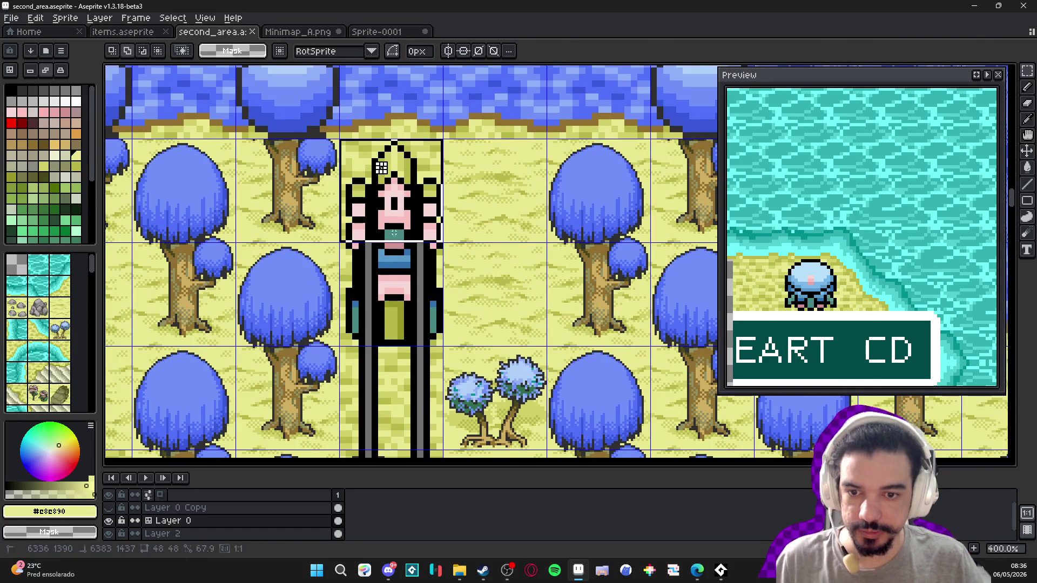
click(394, 33)
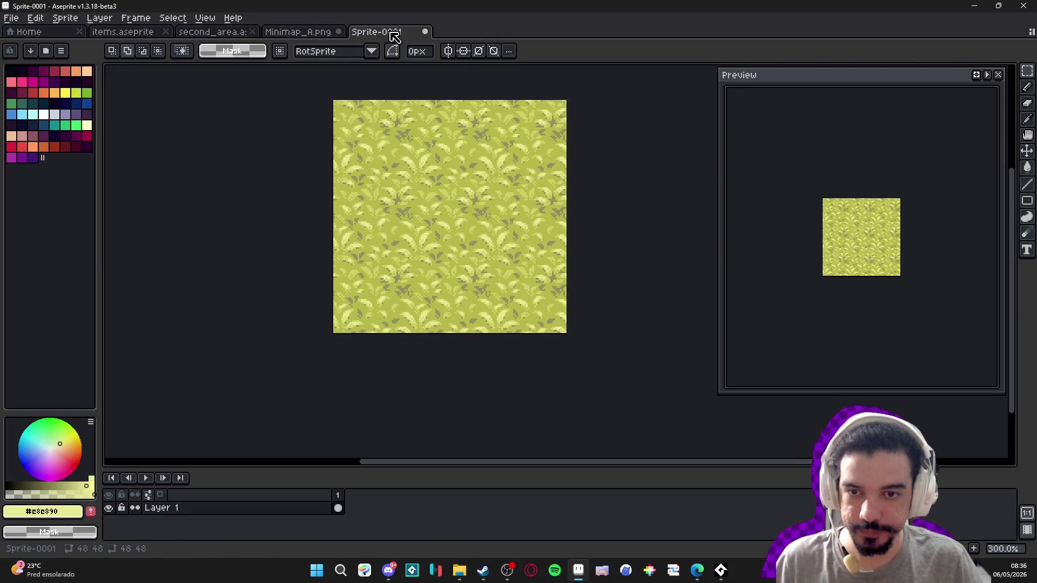
click(425, 31)
key(Escape)
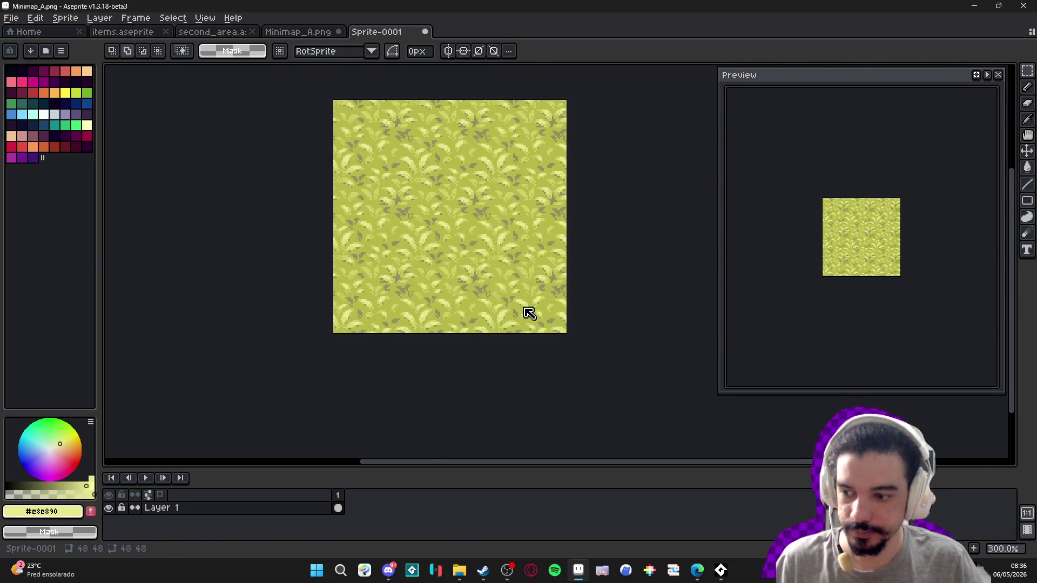
- Switch from Sprite-0001 to the Minimap_A tileset
key(ctrl+shift+Tab)
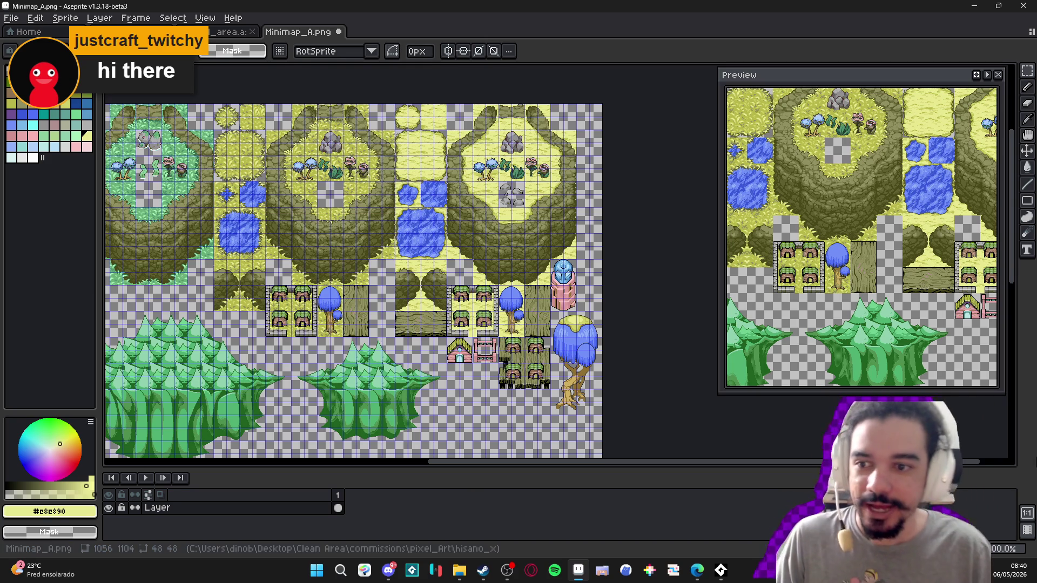
- Marquee-select the pointed-hat character's head and body tiles in second_area
click(216, 31)
drag(418, 224, 474, 212)
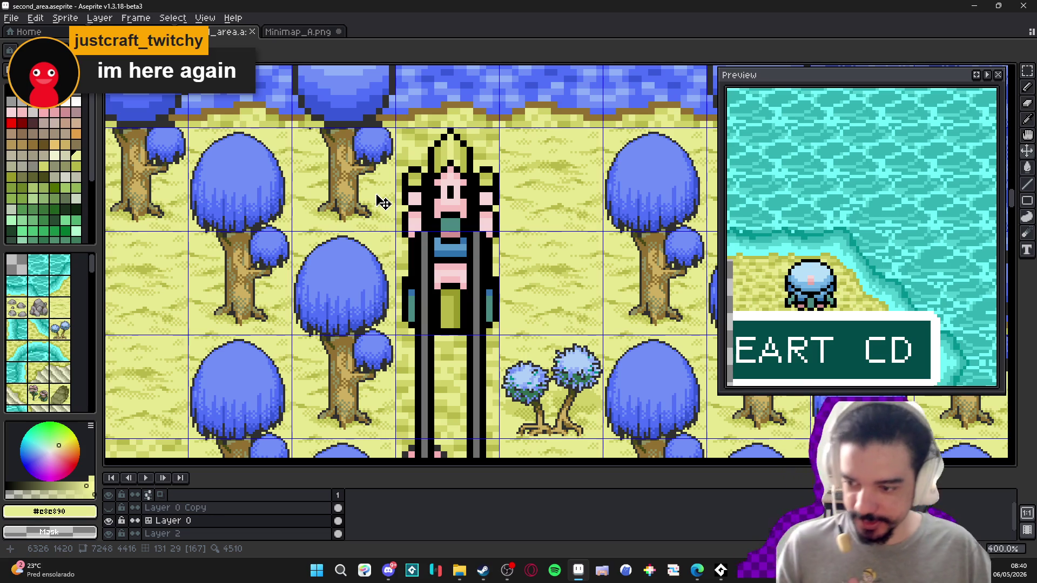
key(m)
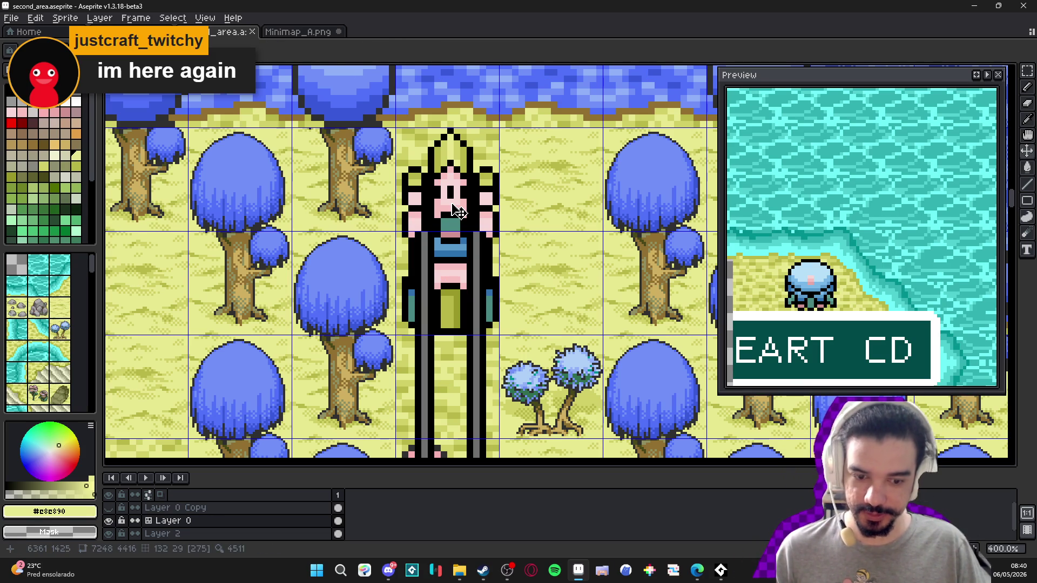
double_click(458, 212)
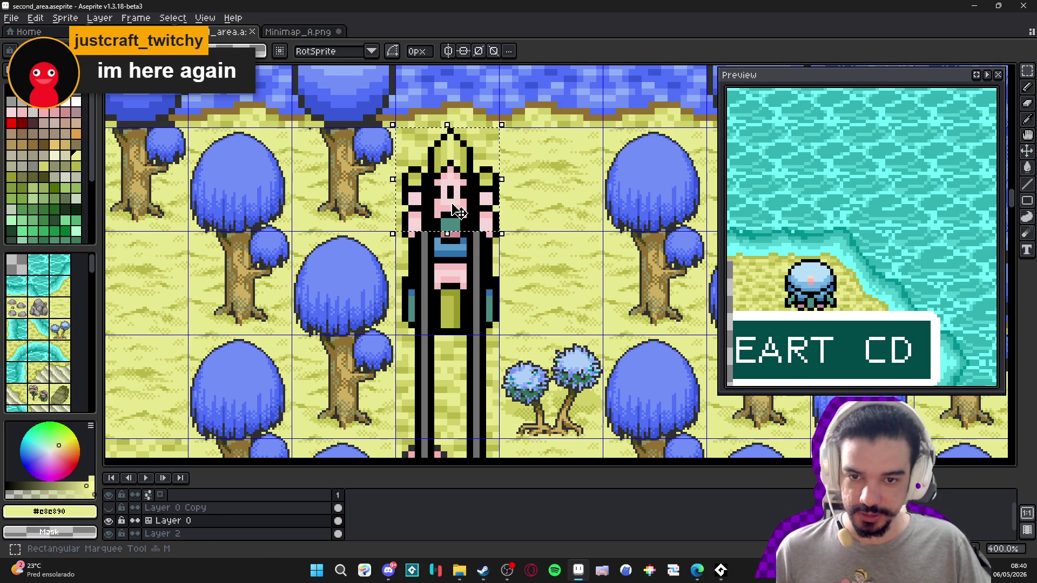
drag(459, 212, 454, 270)
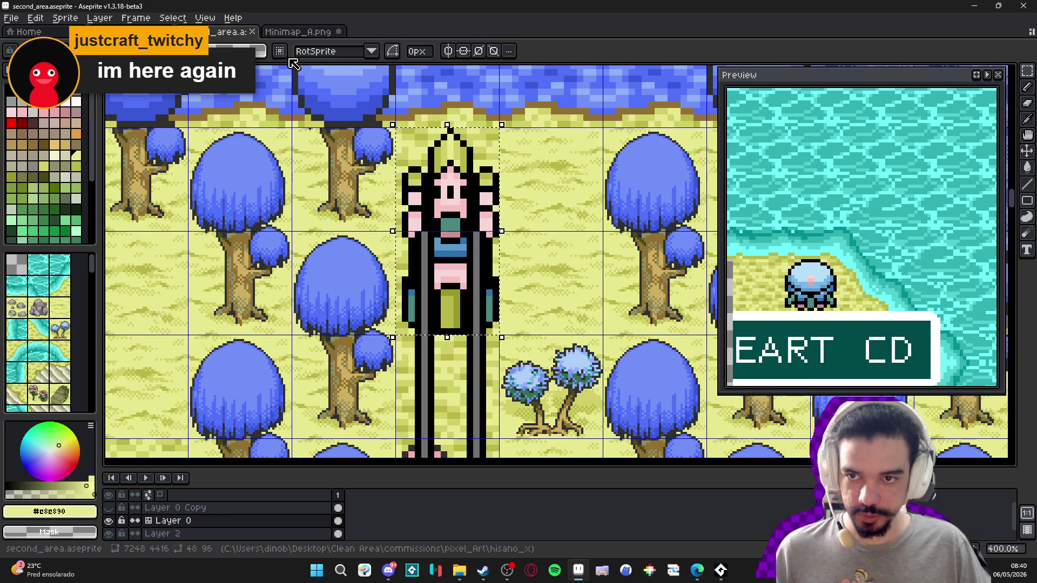
- Return to items.aseprite and bring the pit-hole tile into view
key(ctrl+shift+Tab)
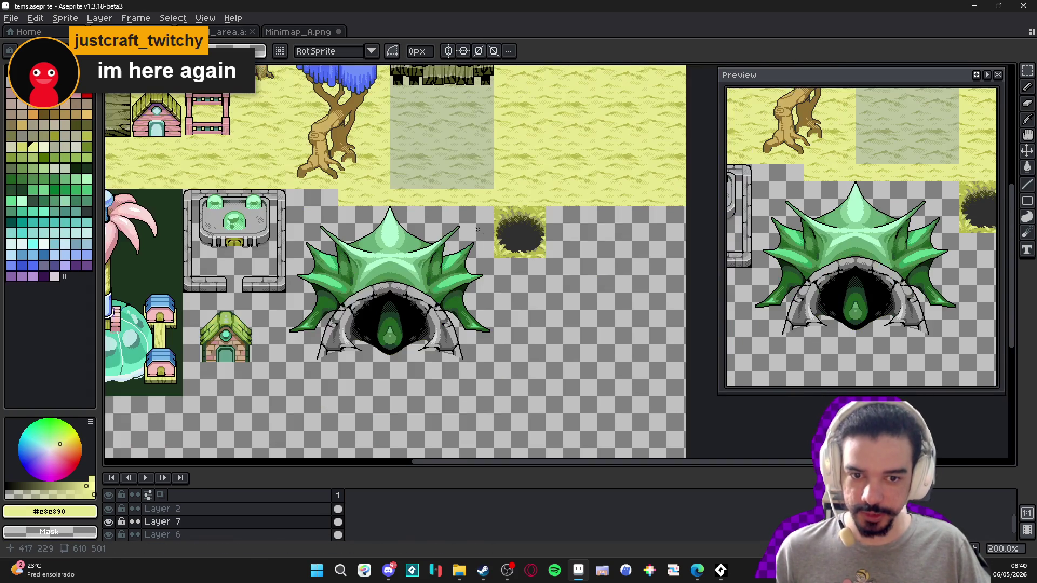
mouse_move(477, 230)
mouse_down()
mouse_move(432, 222)
mouse_move(432, 232)
mouse_up()
scroll(468, 232, up, 2)
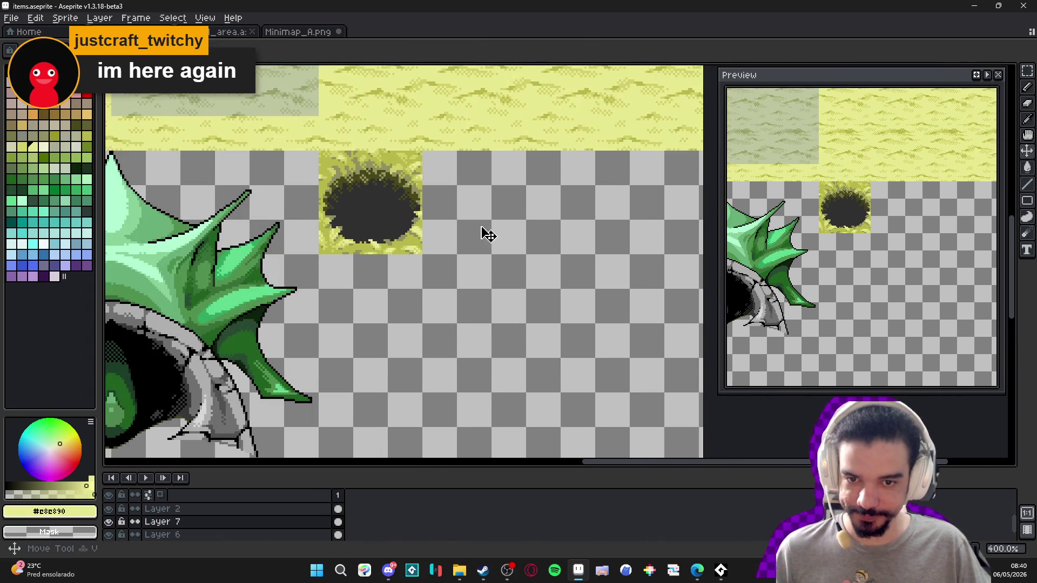
- Paste the character and fix it just right of the pit-hole tile, with the pixel grid on
key(ctrl+v)
scroll(536, 230, up, 1)
key(ctrl+apostrophe)
drag(543, 218, 448, 212)
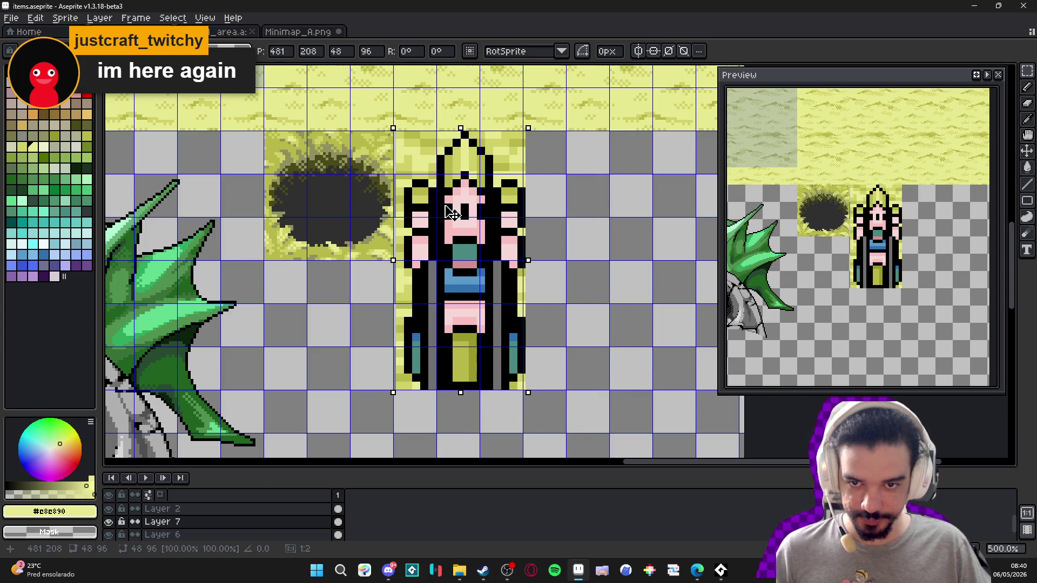
key(Left)
key(Return)
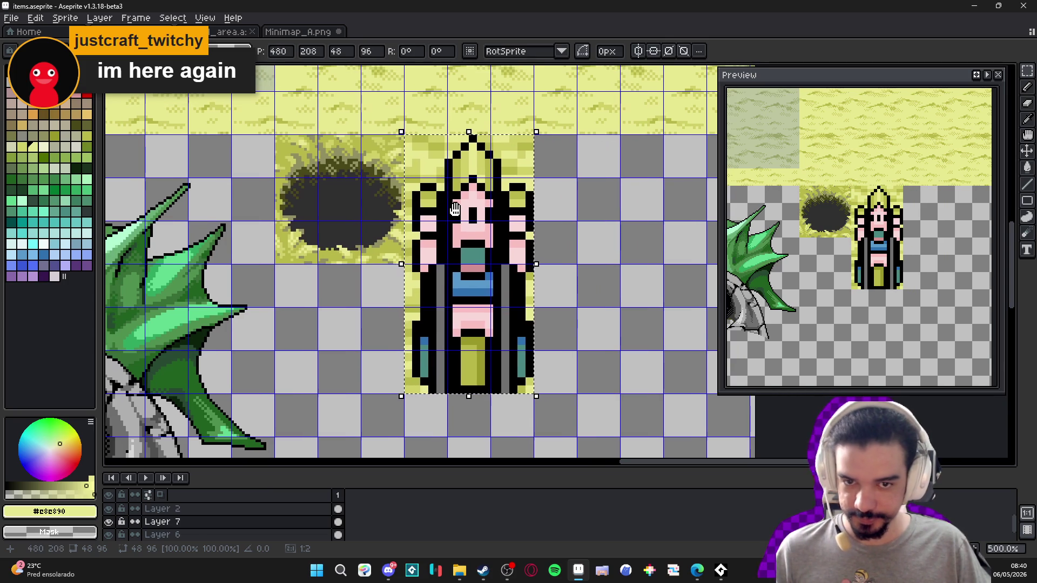
- Replace the pale, #b8b848 and #d0d068 yellow backgrounds with transparency, then deselect
key(shift+r)
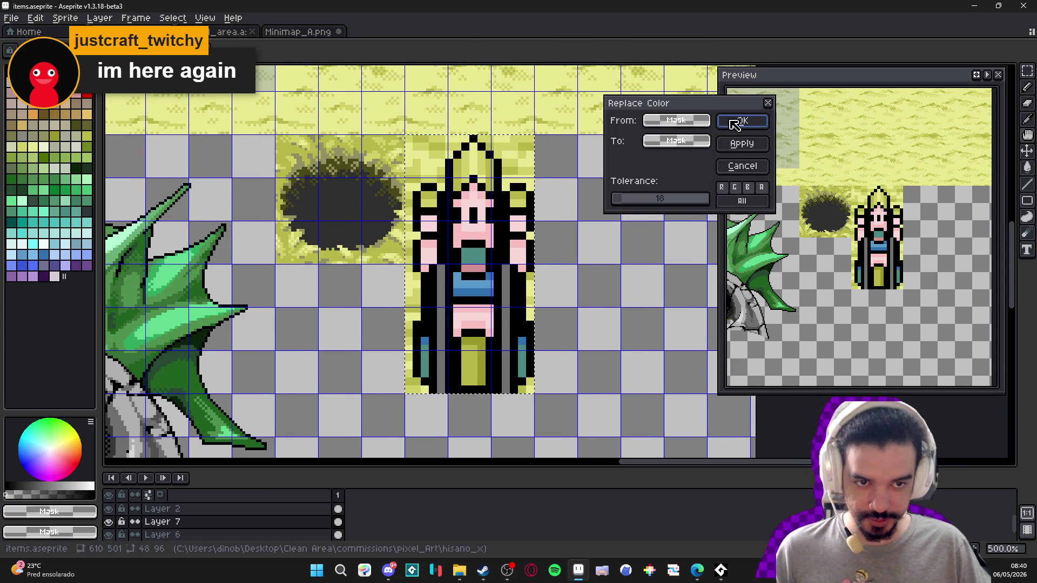
mouse_move(535, 173)
mouse_down()
mouse_move(523, 174)
mouse_move(530, 155)
mouse_move(532, 168)
mouse_up()
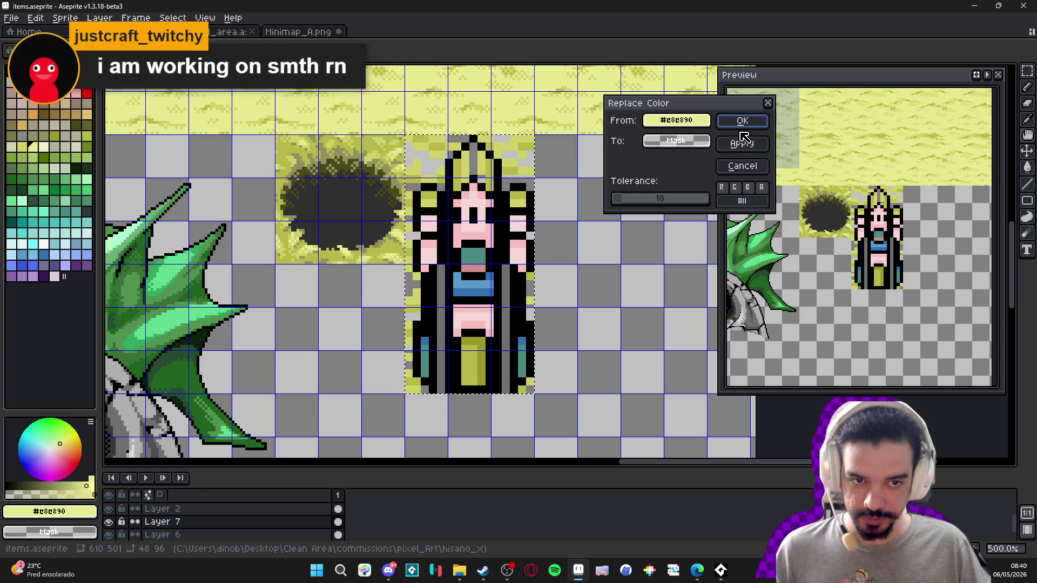
click(742, 120)
click(511, 163)
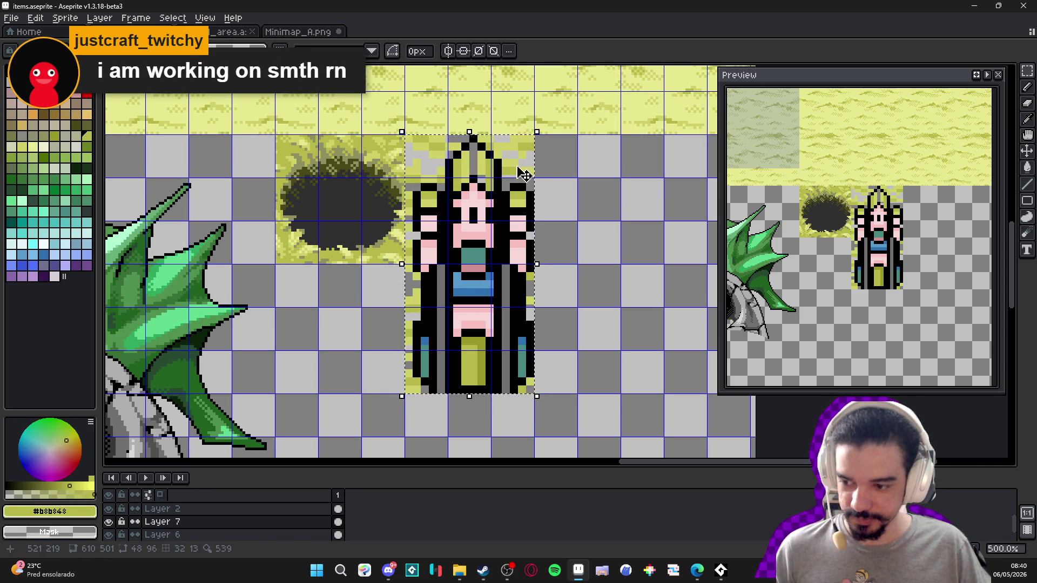
key(shift+r)
click(743, 121)
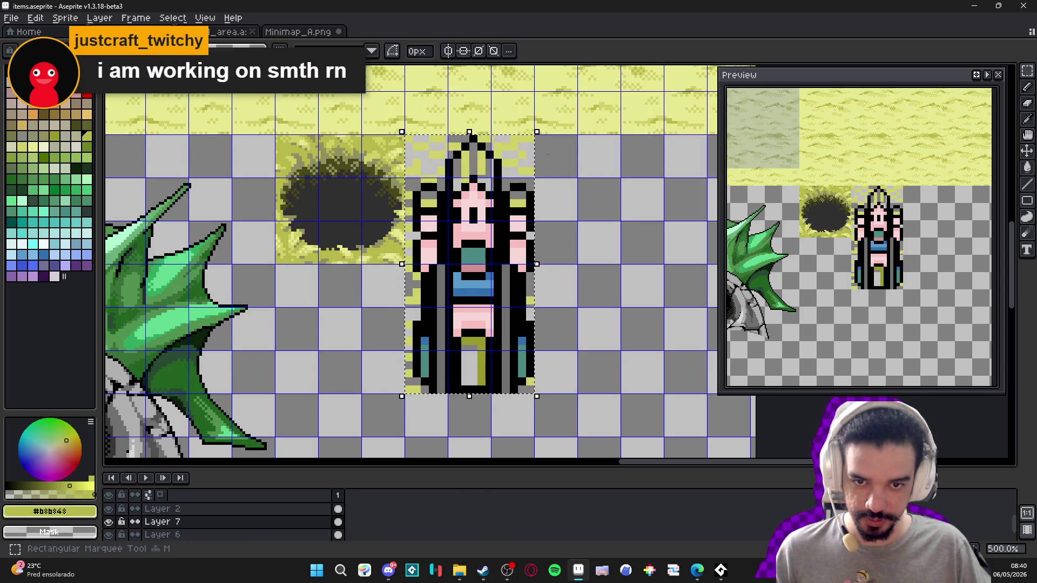
alt+click(523, 132)
key(shift+r)
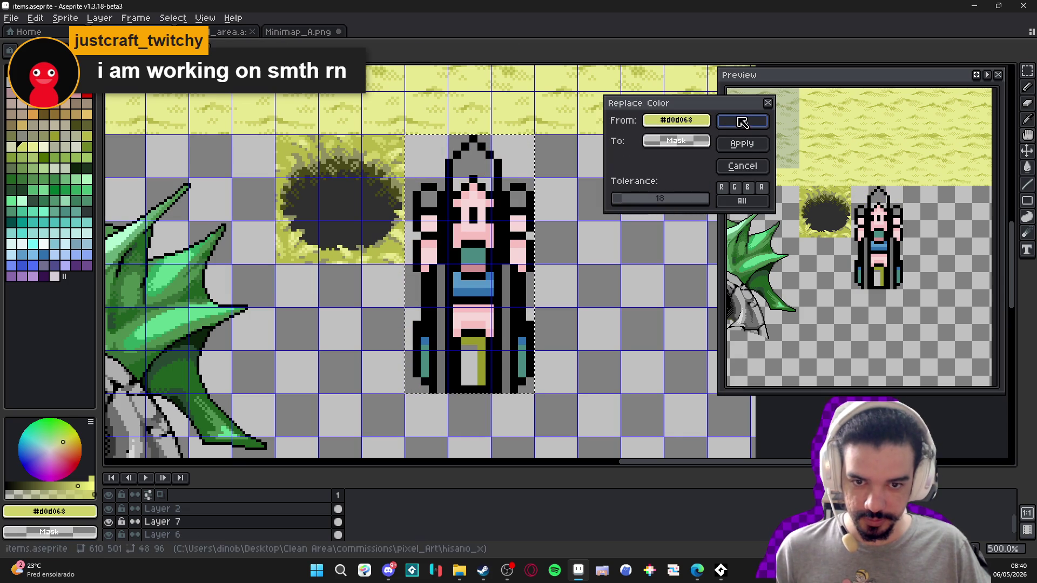
click(756, 166)
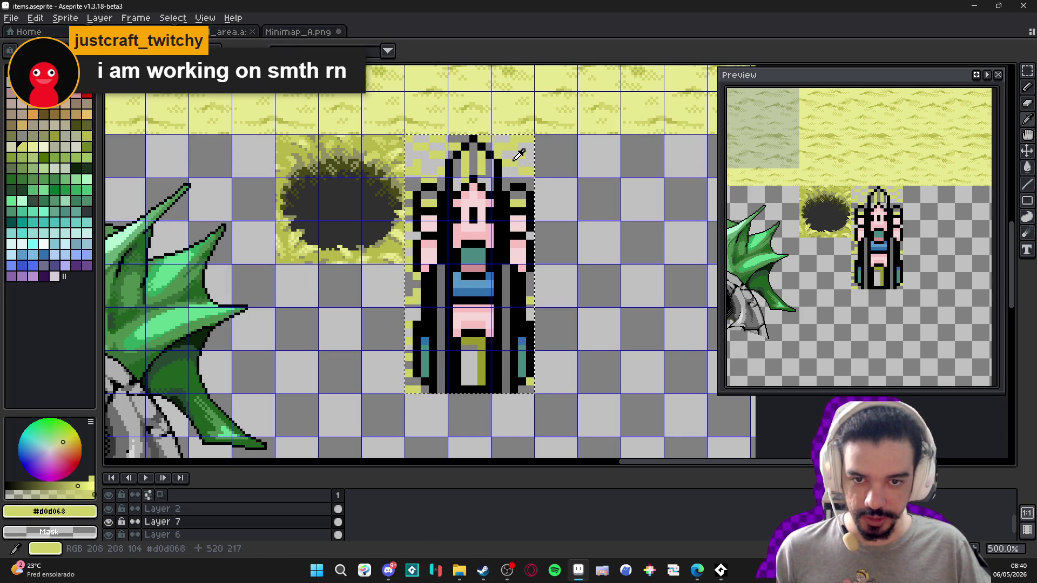
key(shift+r)
click(759, 125)
key(ctrl+d)
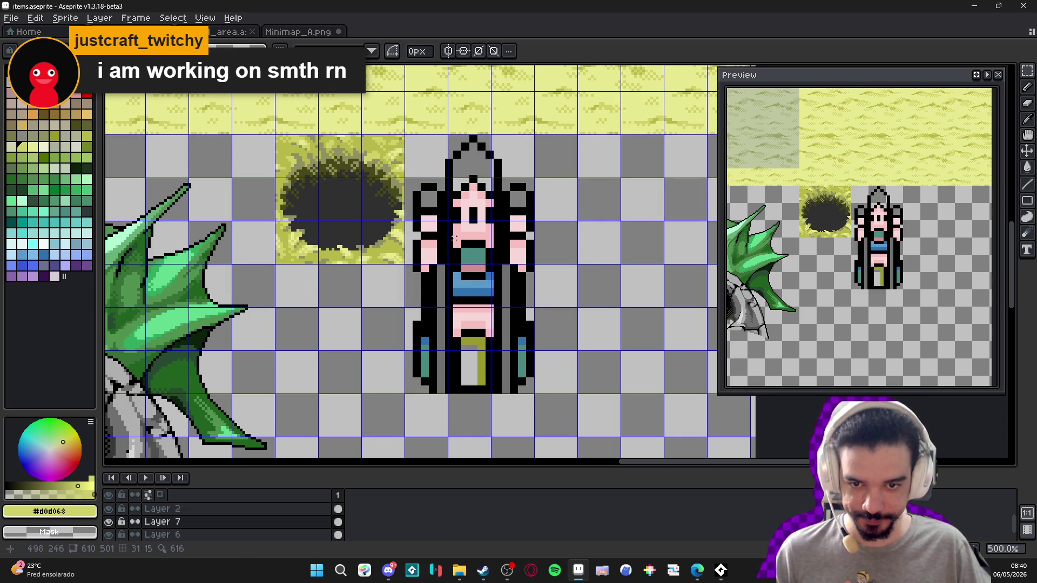
key(b)
scroll(490, 121, up, 2)
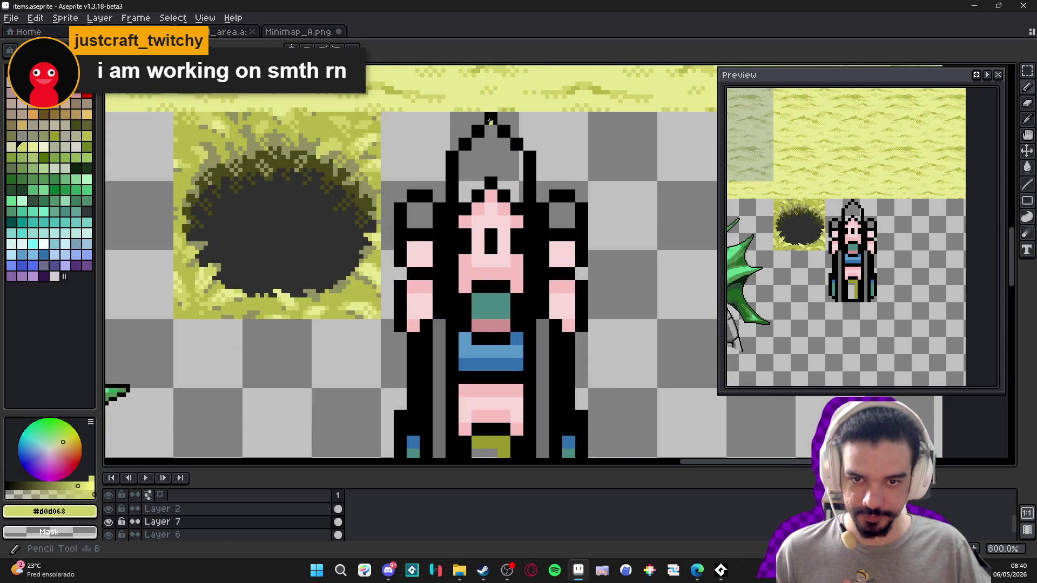
alt+click(490, 121)
scroll(490, 121, up, 3)
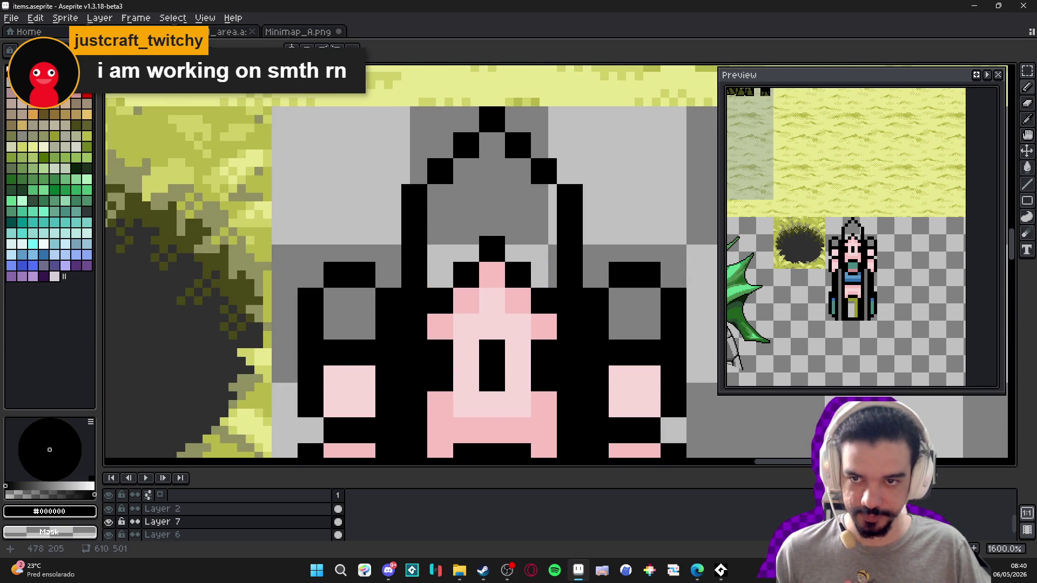
scroll(330, 118, down, 9)
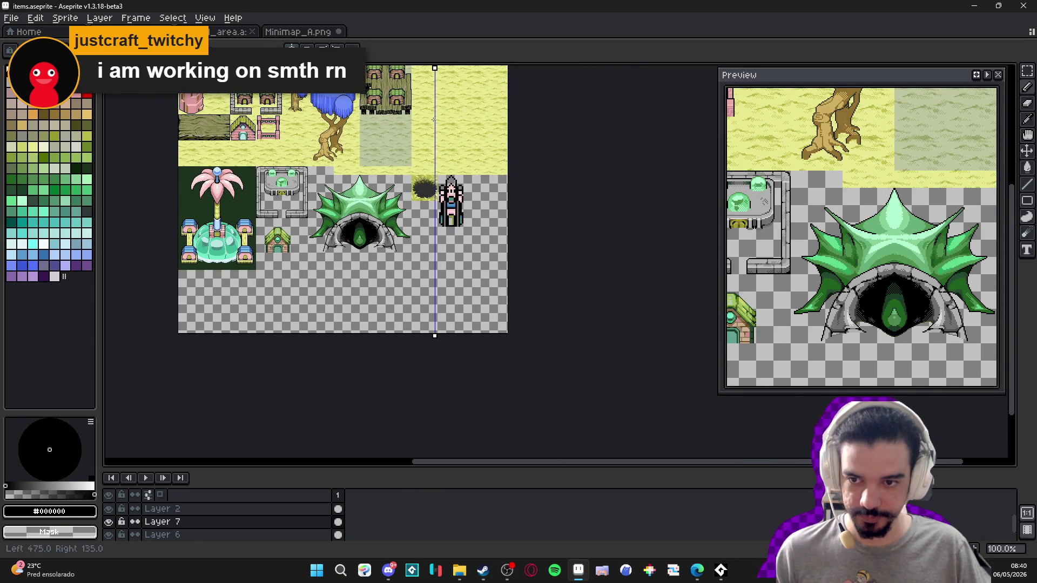
scroll(434, 201, up, 3)
mouse_move(487, 206)
mouse_down()
mouse_move(357, 200)
mouse_move(373, 192)
mouse_move(379, 207)
mouse_up()
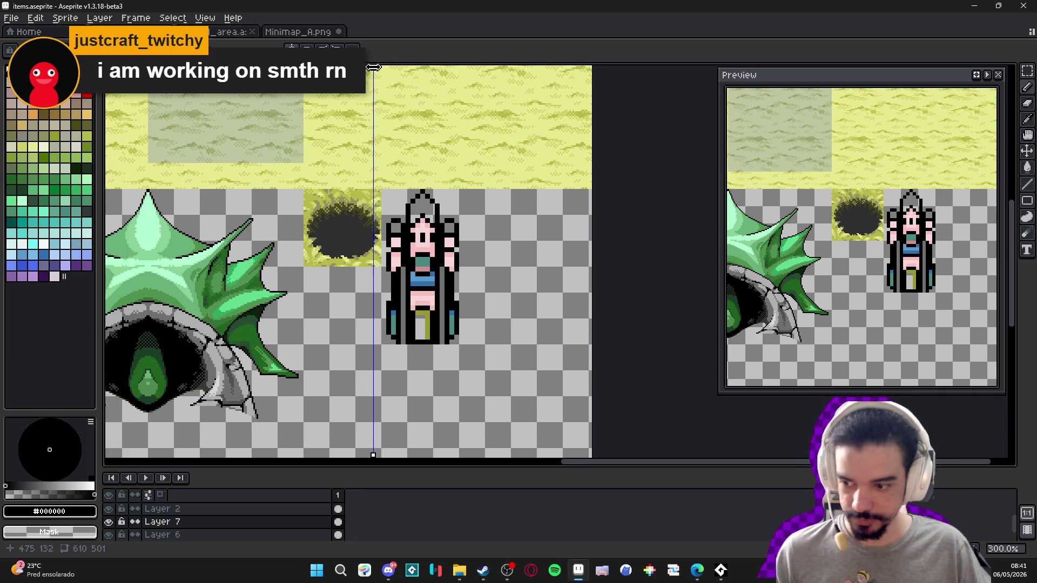
mouse_move(374, 67)
mouse_down()
mouse_move(420, 67)
mouse_move(422, 102)
mouse_up()
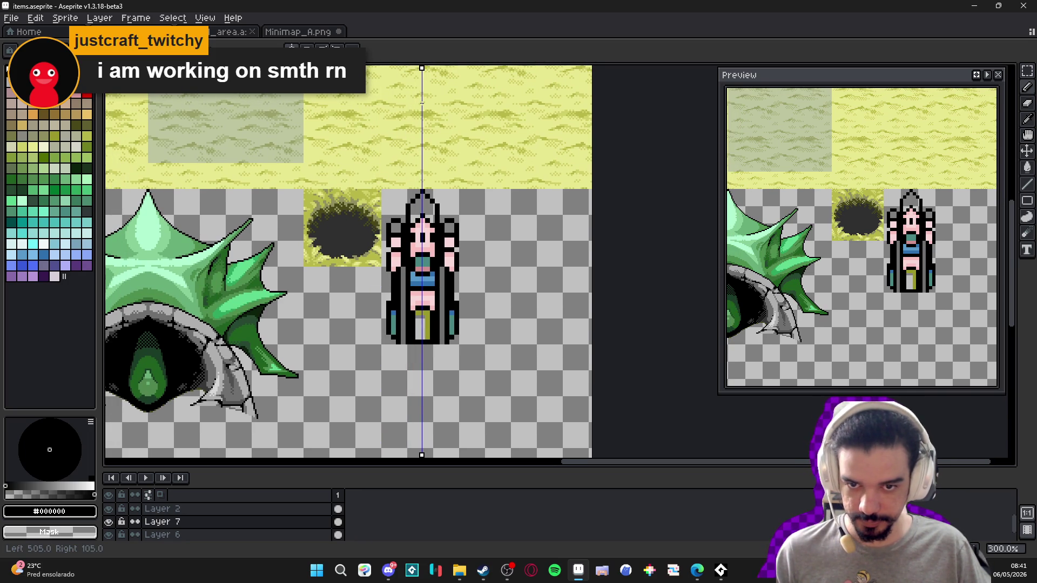
scroll(422, 186, up, 7)
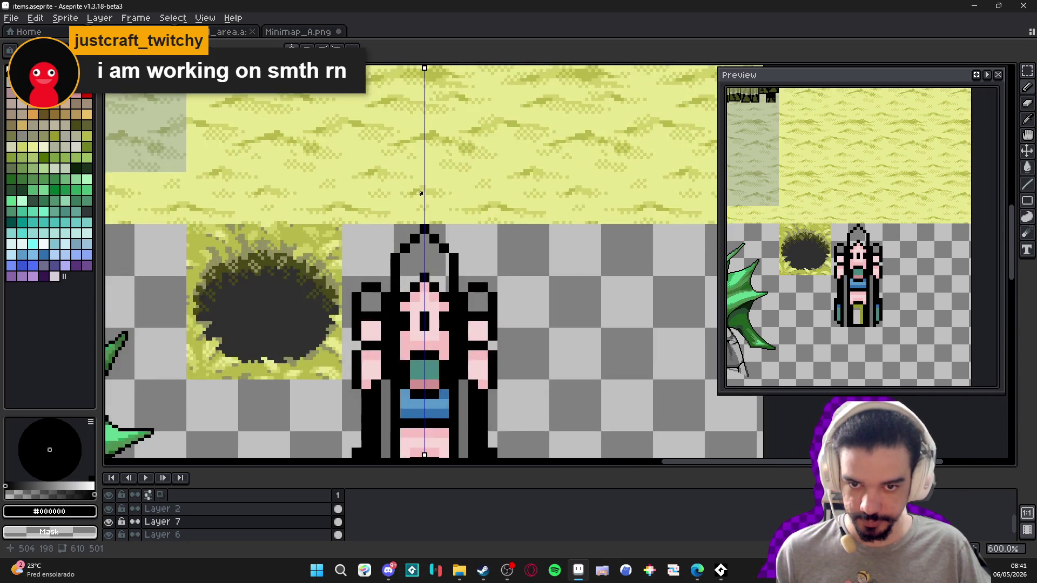
mouse_move(410, 230)
mouse_down()
mouse_move(432, 173)
mouse_move(364, 256)
mouse_up()
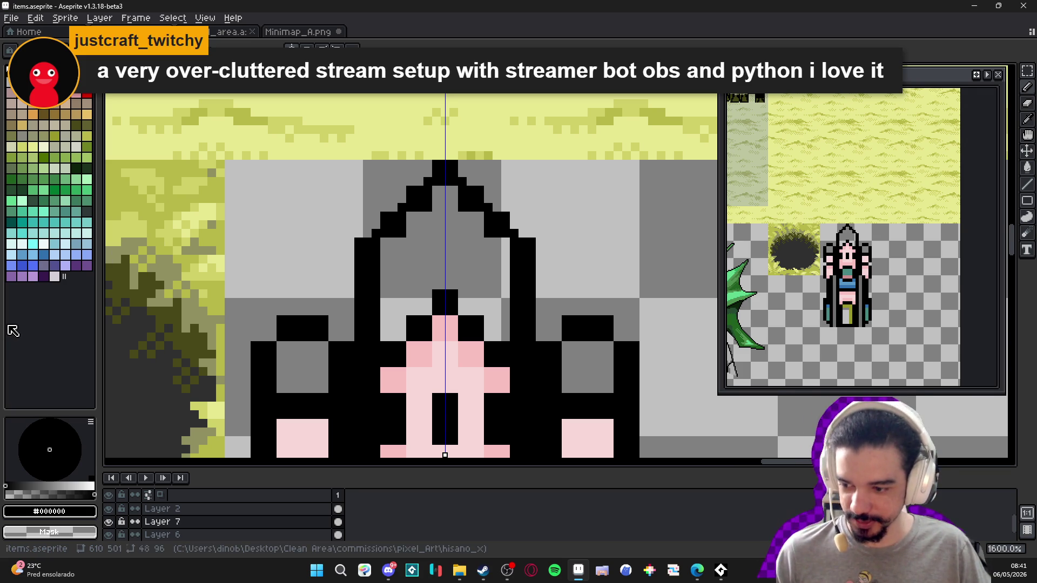
key(e)
key(b)
key(alt+Tab)
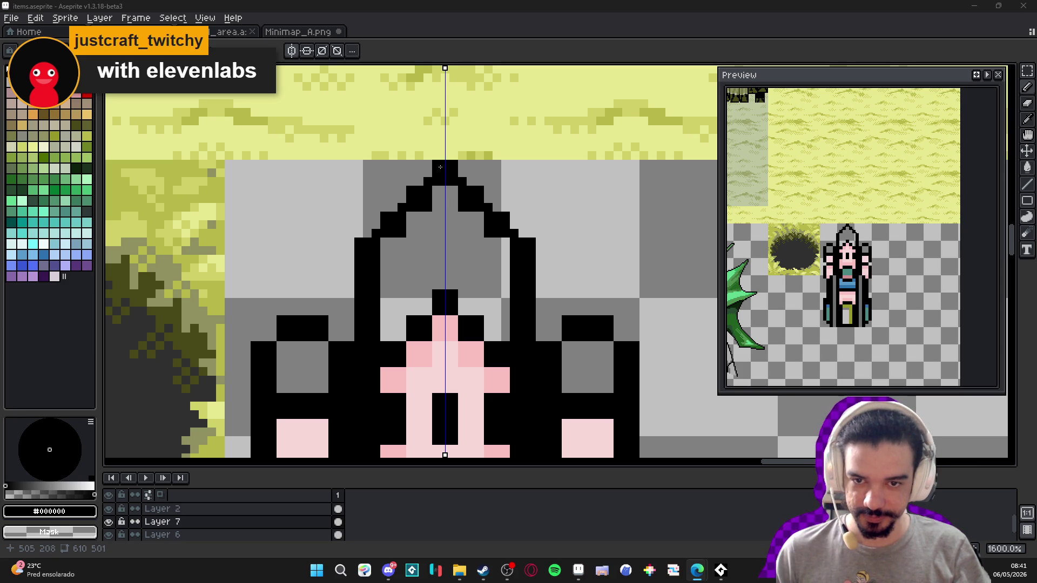
shift+click(341, 251)
- Redraw both sides of the hat outline as thin one-pixel diagonals
key(ctrl+z)
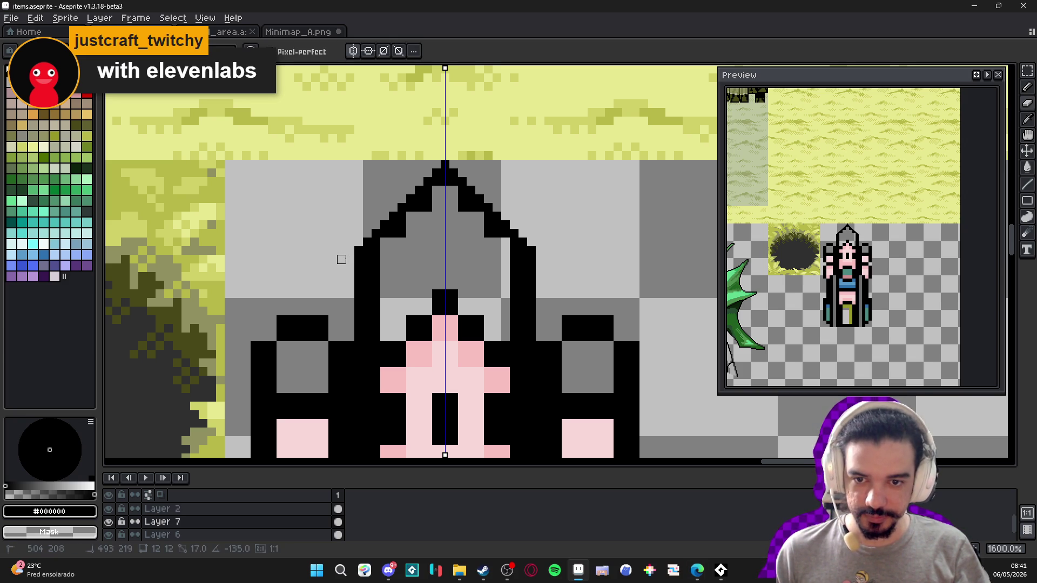
mouse_move(445, 182)
mouse_down()
mouse_move(367, 251)
mouse_move(376, 337)
mouse_move(376, 254)
mouse_up()
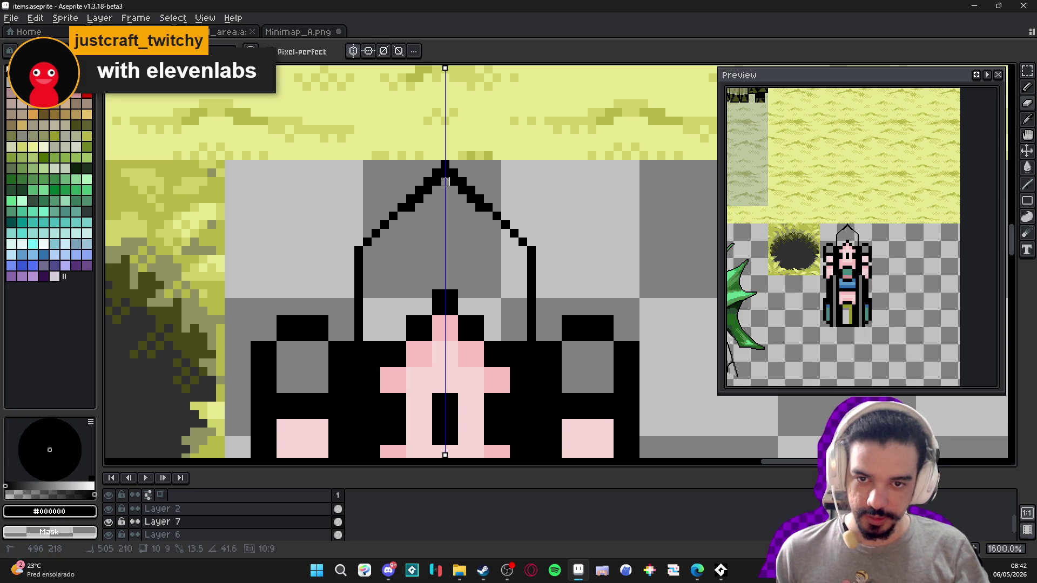
scroll(435, 234, down, 3)
scroll(435, 234, down, 2)
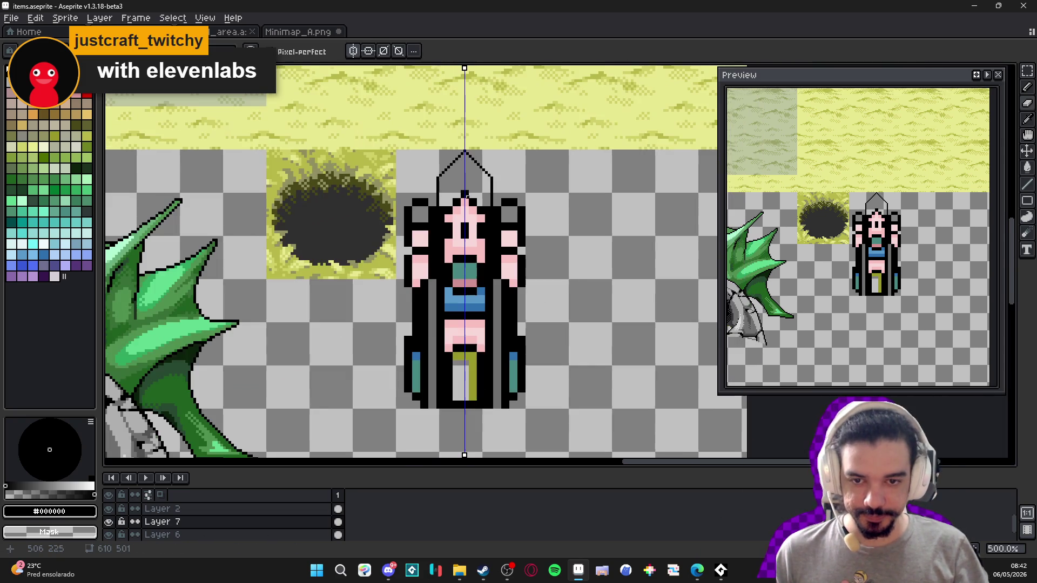
scroll(479, 210, up, 5)
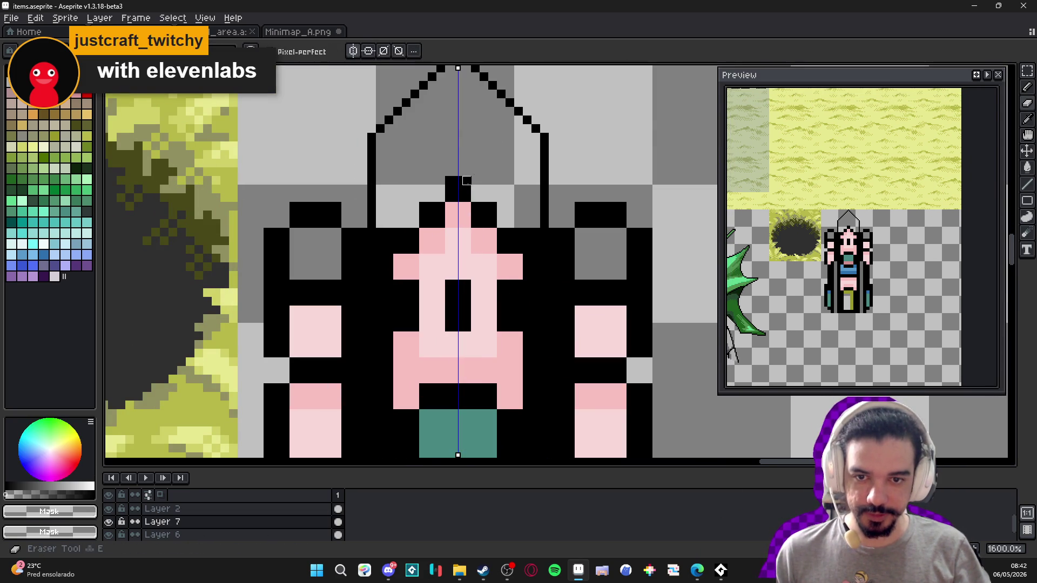
- Add light-grey pixels beside the shoulders and mirrored black outline pixels along the head's top
drag(527, 241, 536, 249)
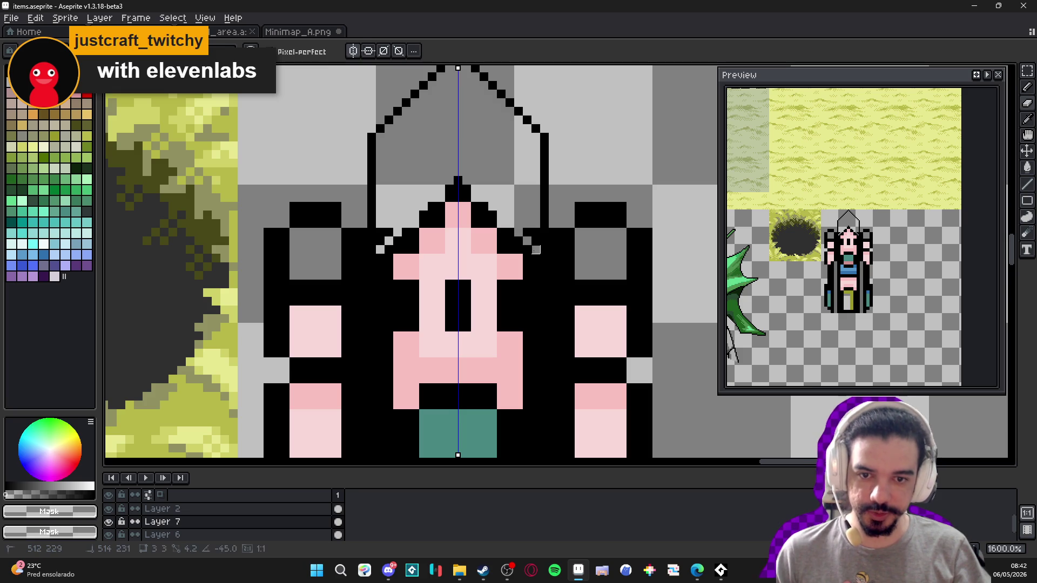
click(527, 232)
click(535, 241)
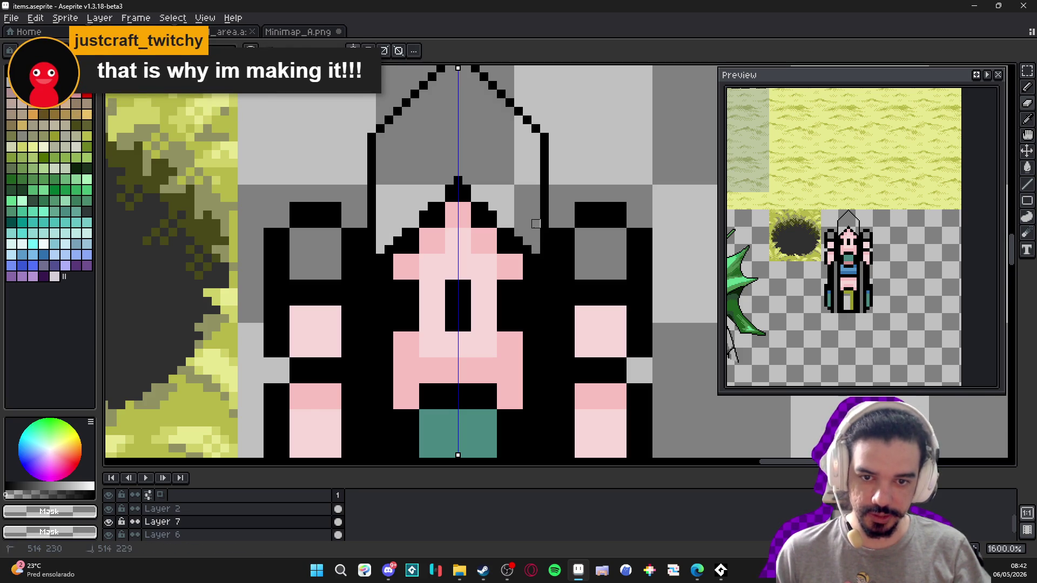
alt+click(476, 223)
click(476, 198)
click(501, 224)
scroll(501, 221, down, 1)
scroll(486, 218, up, 3)
alt+click(460, 216)
- Widen the pink head along its upper edges into a triangular peak
mouse_move(478, 209)
mouse_down()
mouse_move(470, 212)
mouse_move(515, 252)
mouse_move(535, 254)
mouse_up()
scroll(536, 254, down, 1)
drag(464, 153, 464, 209)
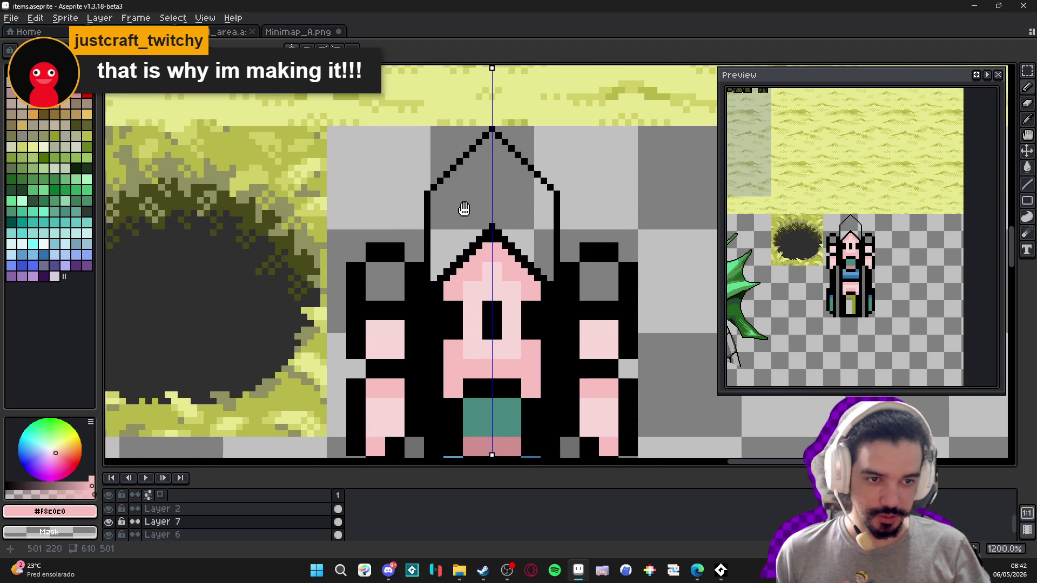
scroll(503, 134, up, 1)
- Fill the lighter inner head area with the darker face pink using the Paint Bucket
alt+click(489, 137)
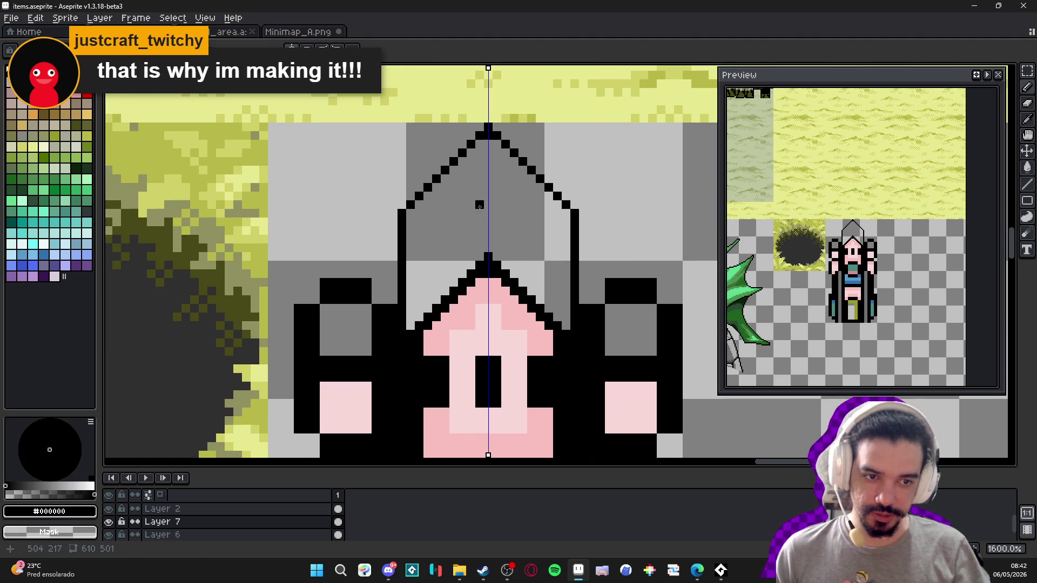
drag(443, 219, 452, 201)
scroll(489, 230, up, 1)
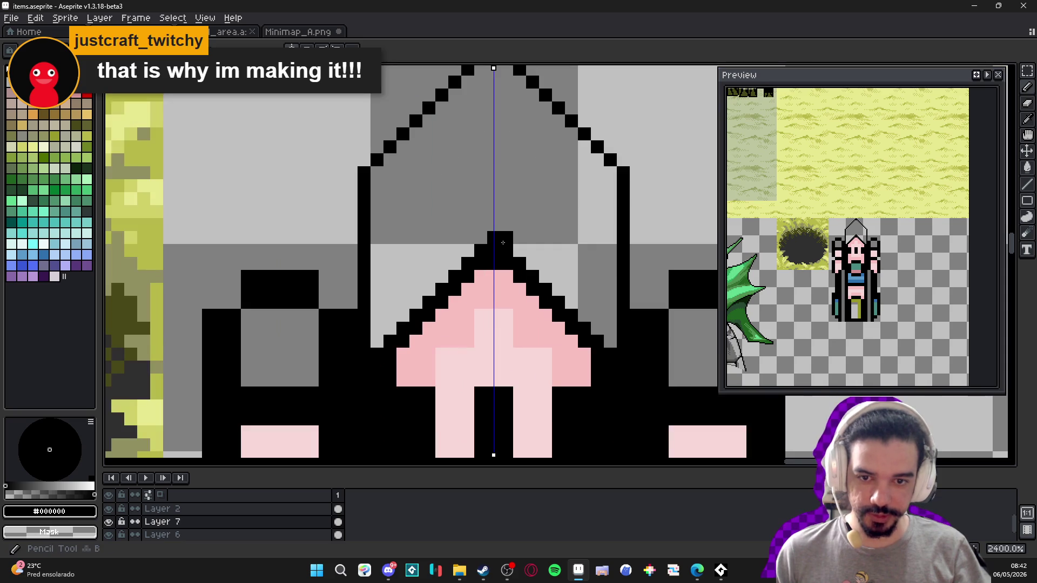
scroll(501, 236, down, 2)
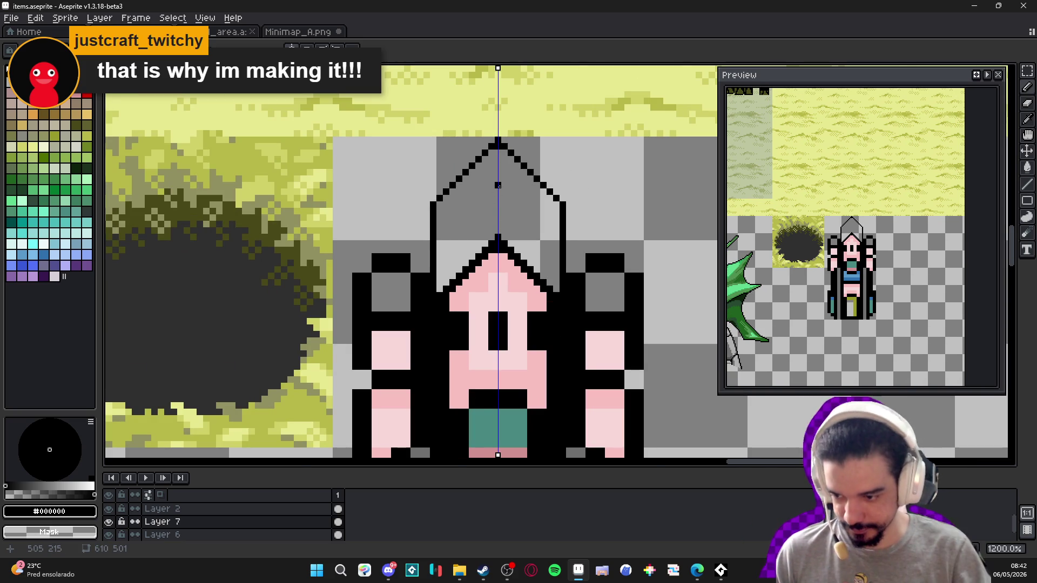
scroll(478, 205, down, 4)
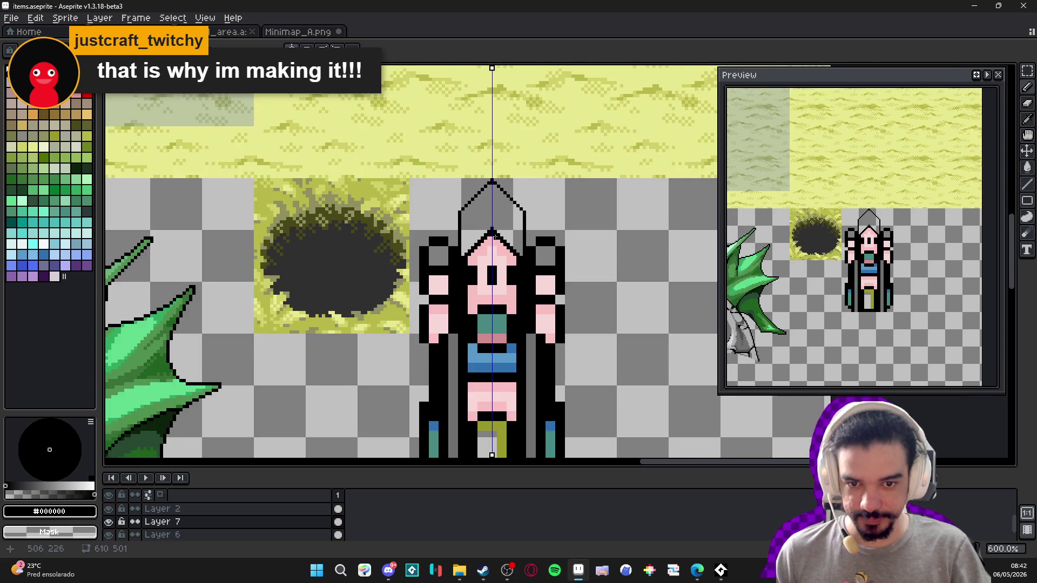
scroll(478, 205, up, 5)
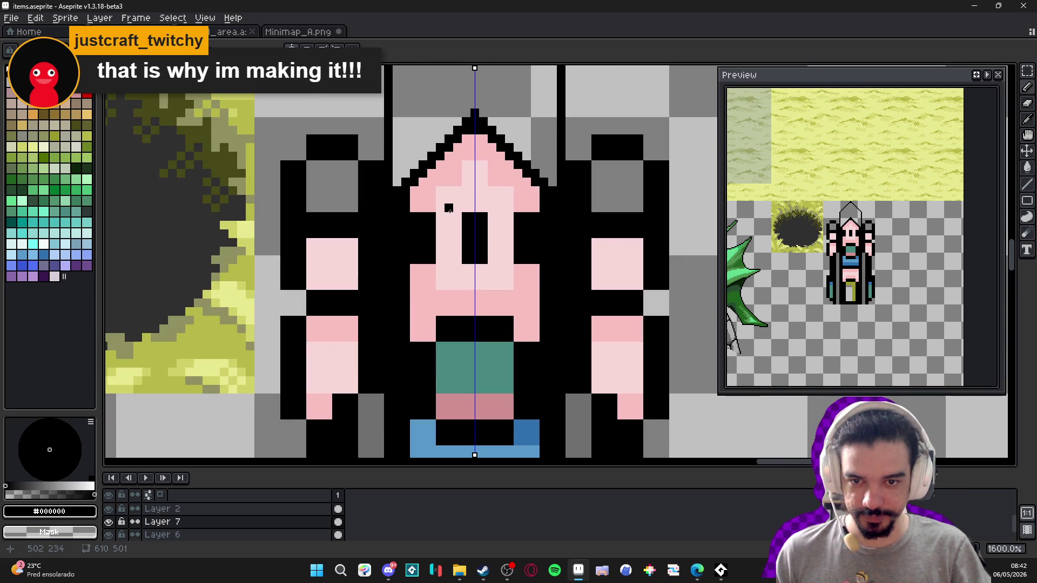
alt+click(449, 208)
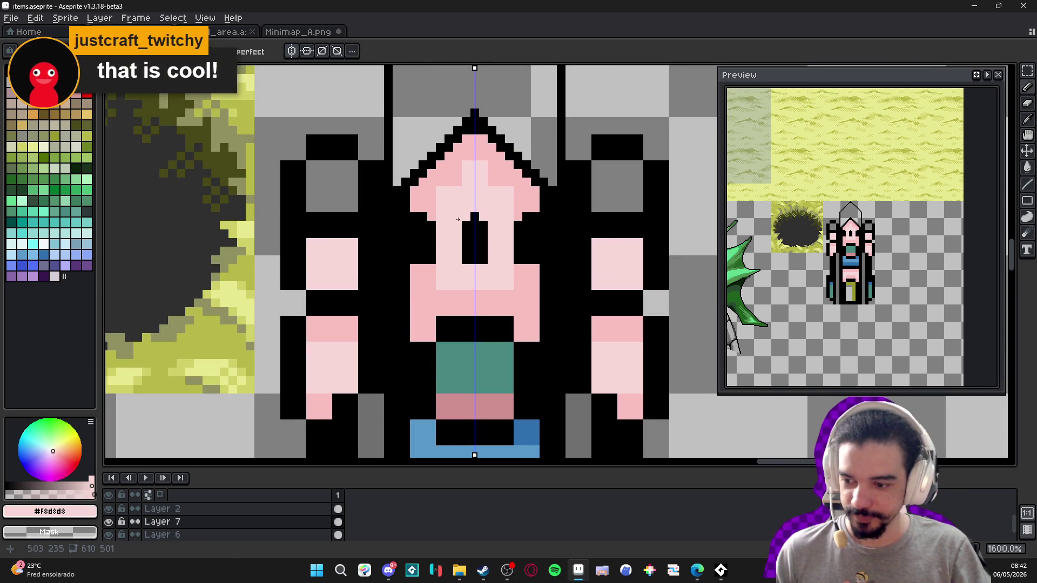
scroll(443, 221, down, 3)
alt+click(442, 220)
key(g)
click(441, 219)
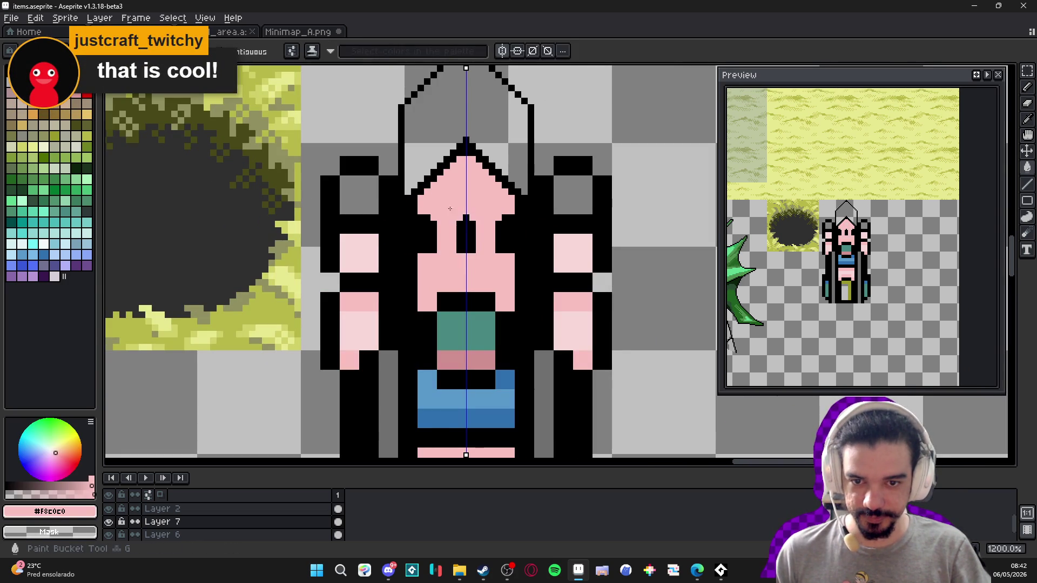
- Add pink corner pixels and extend pink lines down both sides of the face
scroll(442, 219, up, 2)
key(b)
click(424, 204)
click(415, 215)
drag(415, 215, 418, 316)
scroll(447, 206, down, 4)
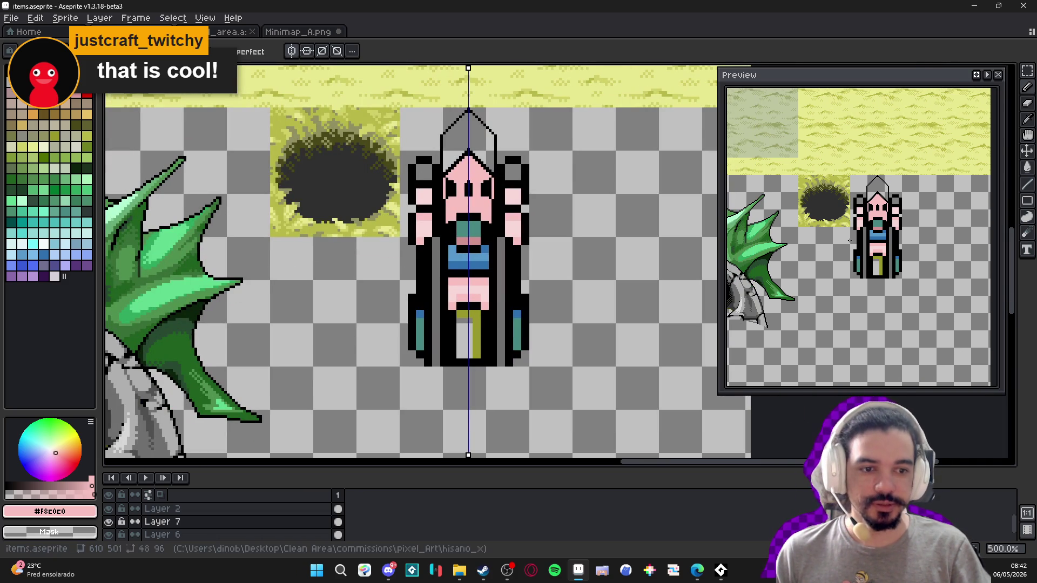
scroll(487, 228, up, 4)
- Paint the mouth's top two rows and the black pixels beside the teal block pink
alt+click(464, 157)
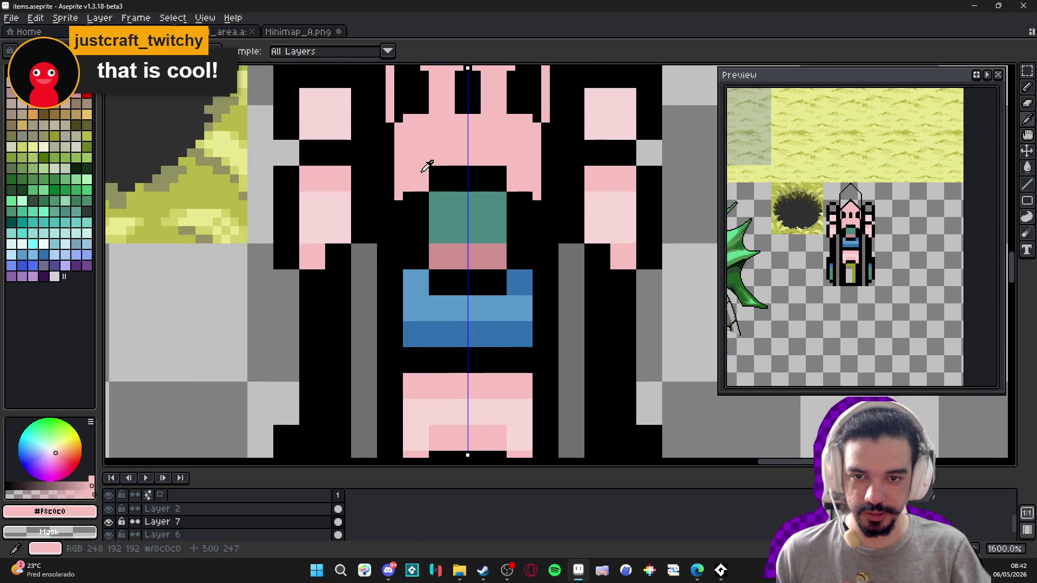
drag(433, 170, 502, 170)
mouse_move(432, 179)
mouse_down()
mouse_move(502, 179)
mouse_move(518, 193)
mouse_move(519, 248)
mouse_move(529, 246)
mouse_move(531, 200)
mouse_move(528, 228)
mouse_up()
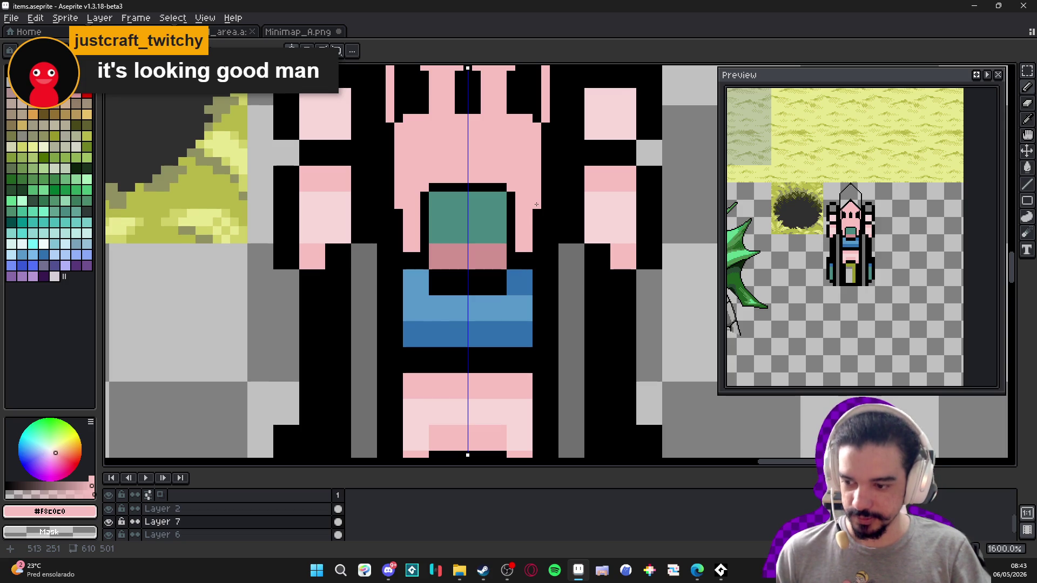
drag(537, 220, 539, 247)
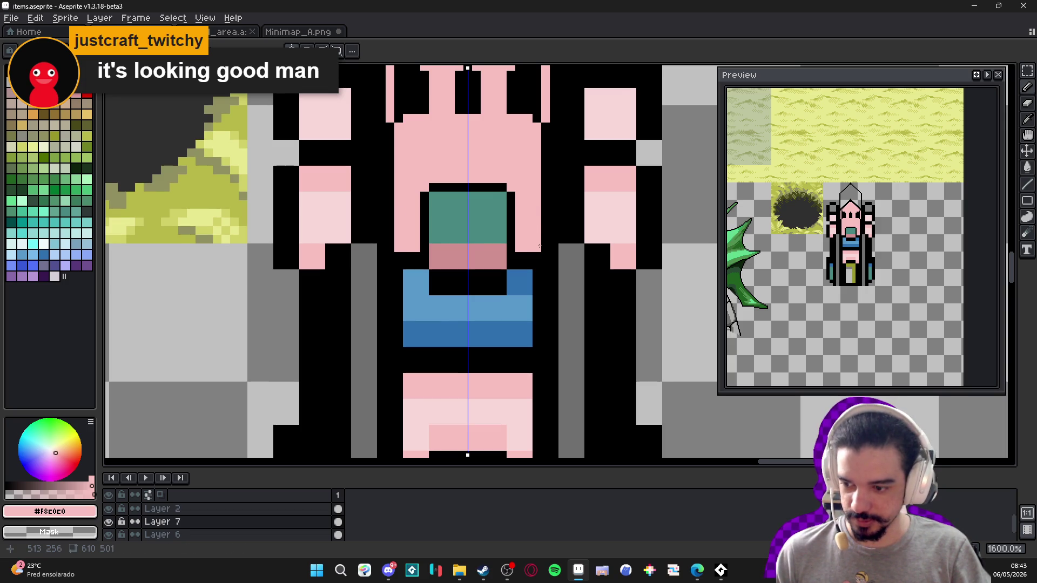
scroll(540, 246, down, 6)
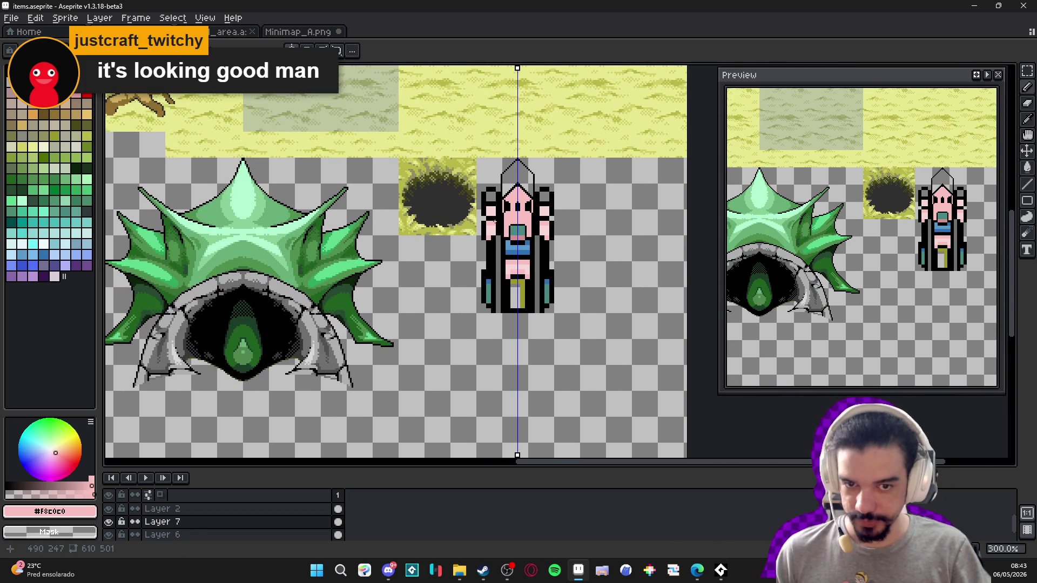
- Replace the head's inner black outline with pink diagonals
scroll(540, 351, down, 1)
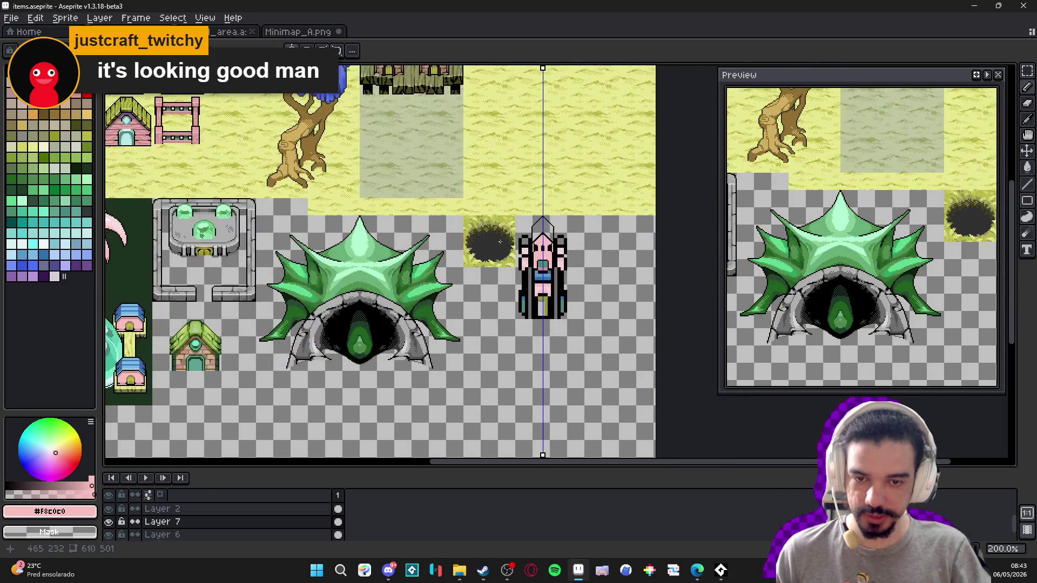
scroll(546, 249, up, 8)
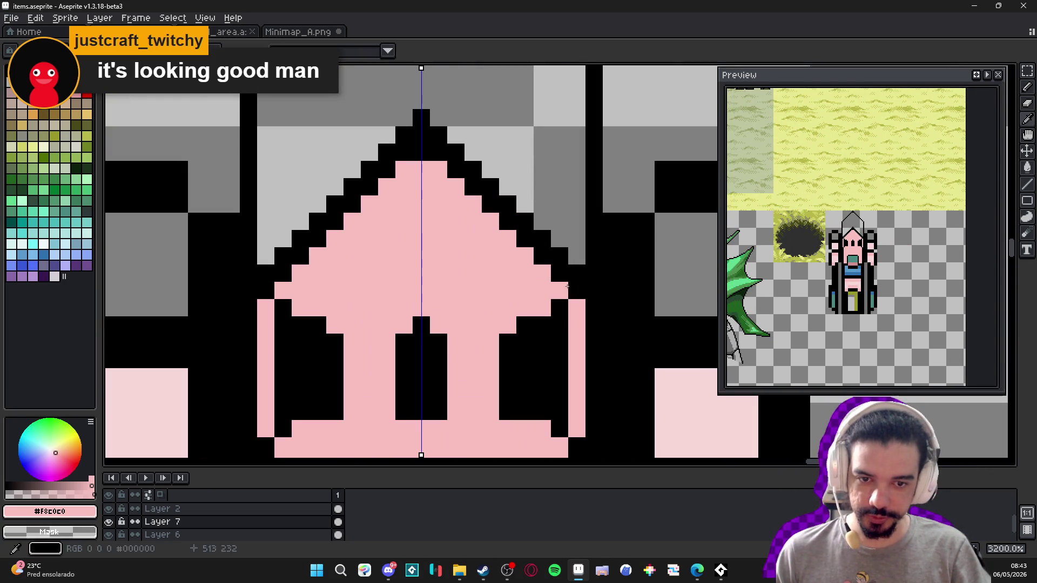
drag(560, 273, 425, 137)
scroll(422, 137, down, 1)
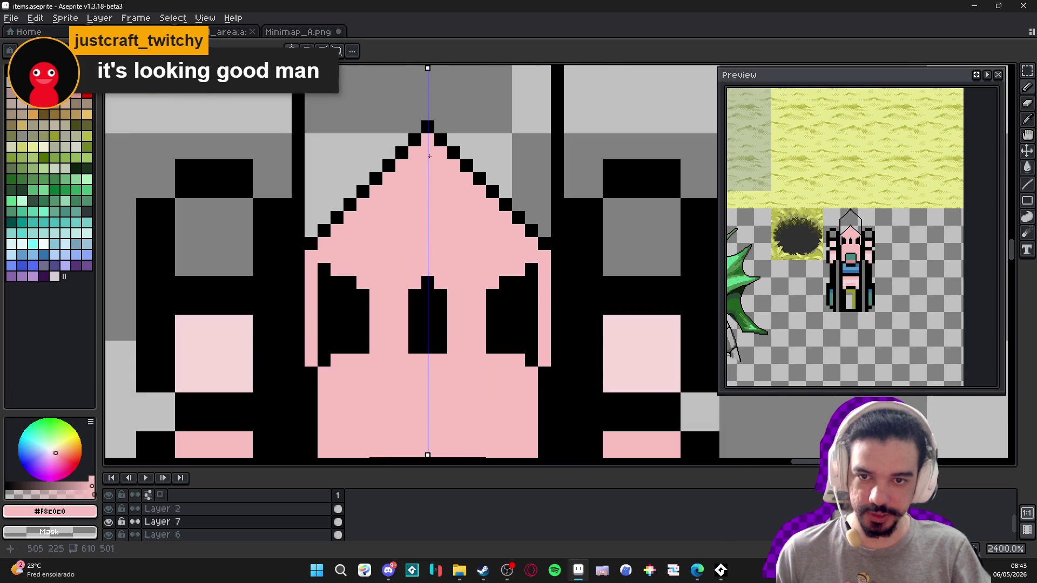
alt+click(414, 140)
scroll(430, 142, down, 2)
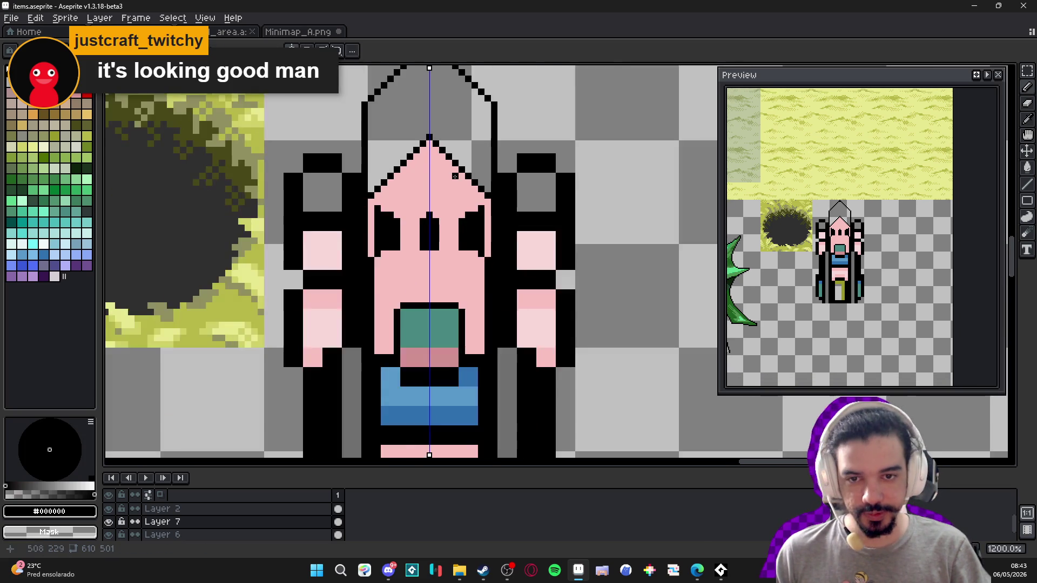
scroll(430, 142, up, 2)
scroll(430, 142, down, 2)
scroll(446, 216, down, 1)
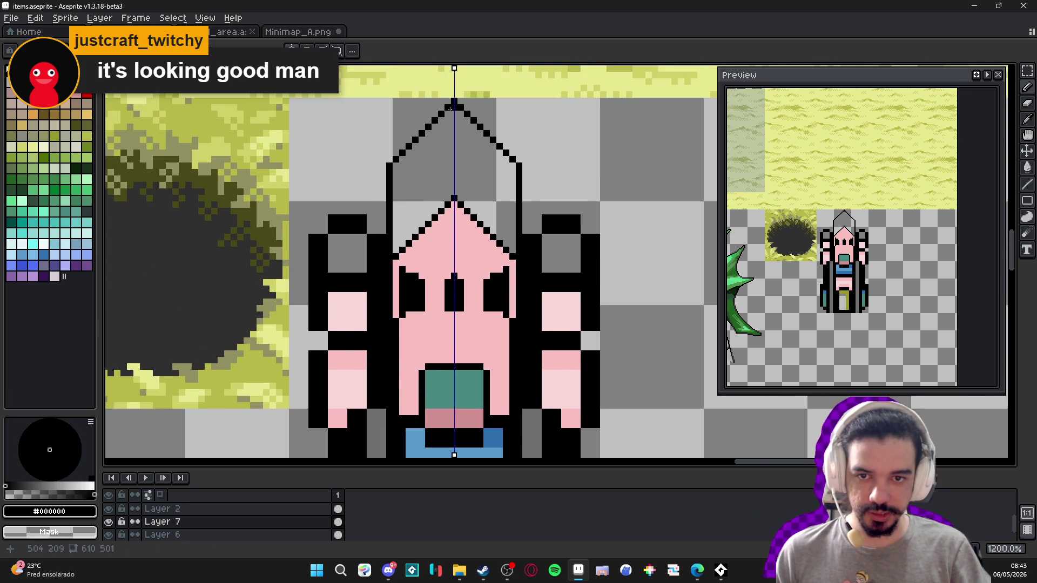
scroll(450, 112, up, 3)
alt+click(454, 107)
scroll(455, 108, down, 1)
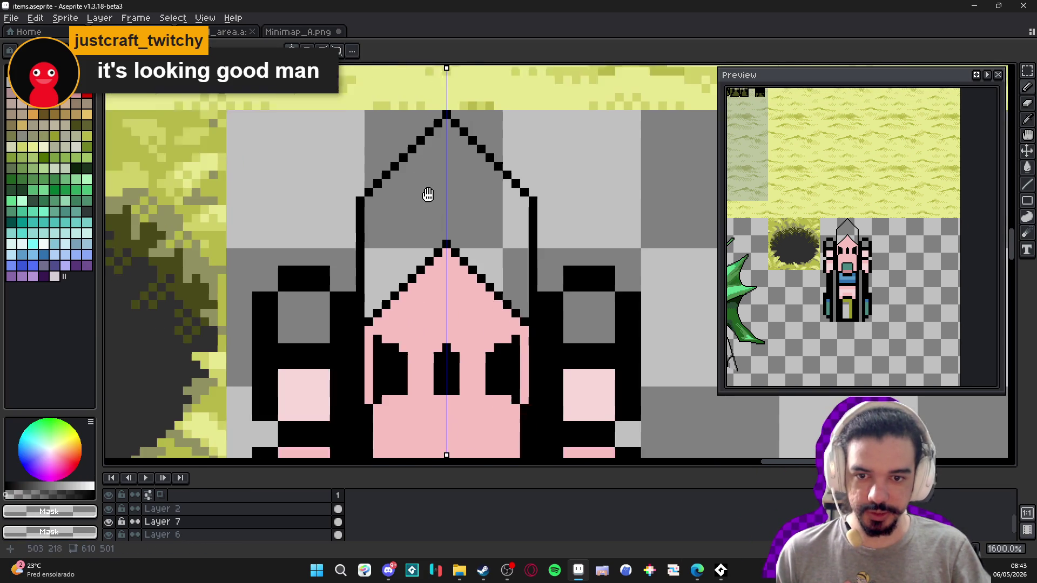
alt+click(381, 284)
scroll(381, 285, down, 2)
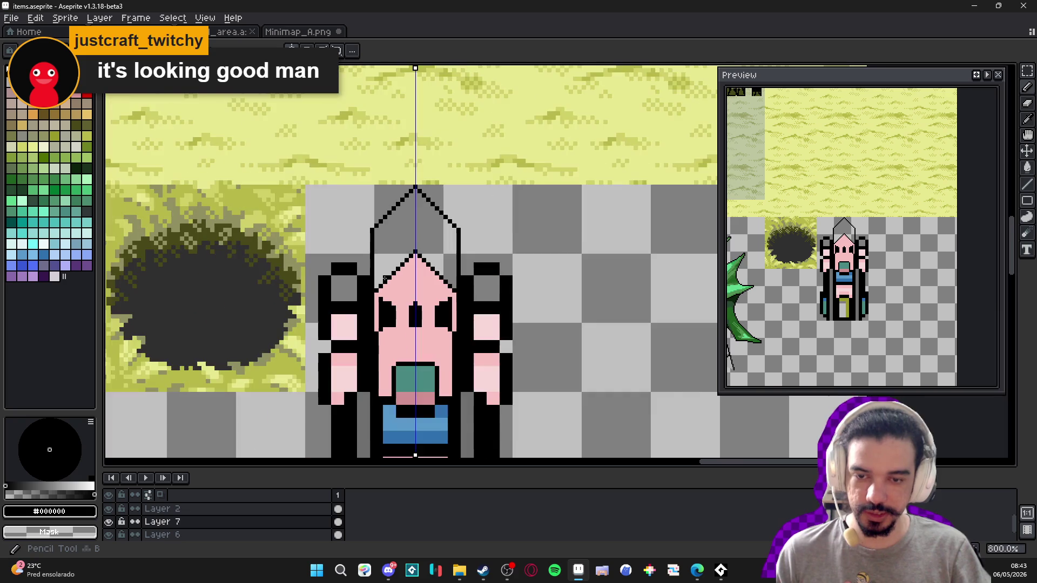
scroll(400, 259, up, 2)
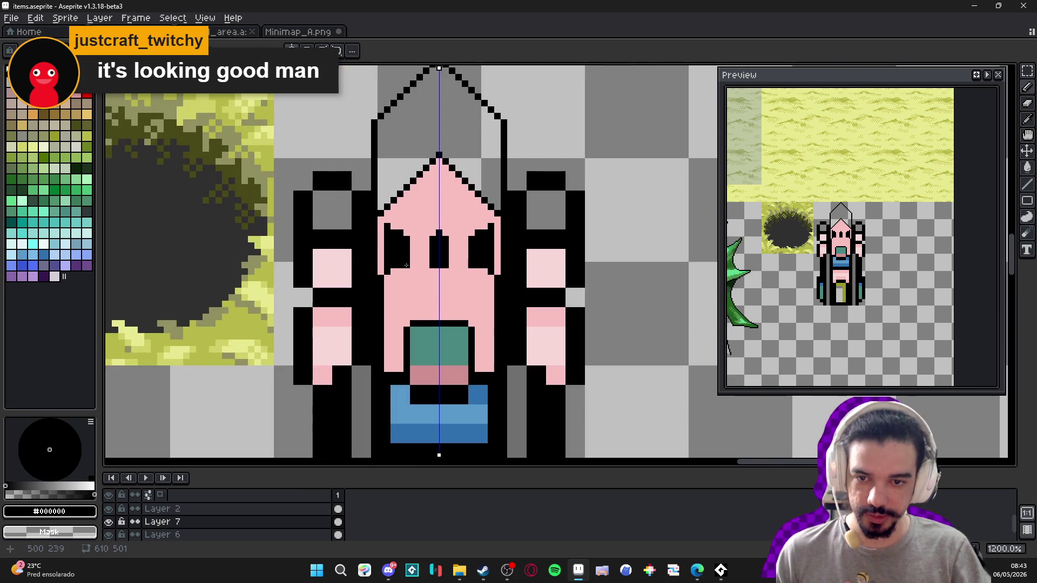
- Lengthen the pink lines down the face edges and fill the bottom row pink
alt+click(407, 246)
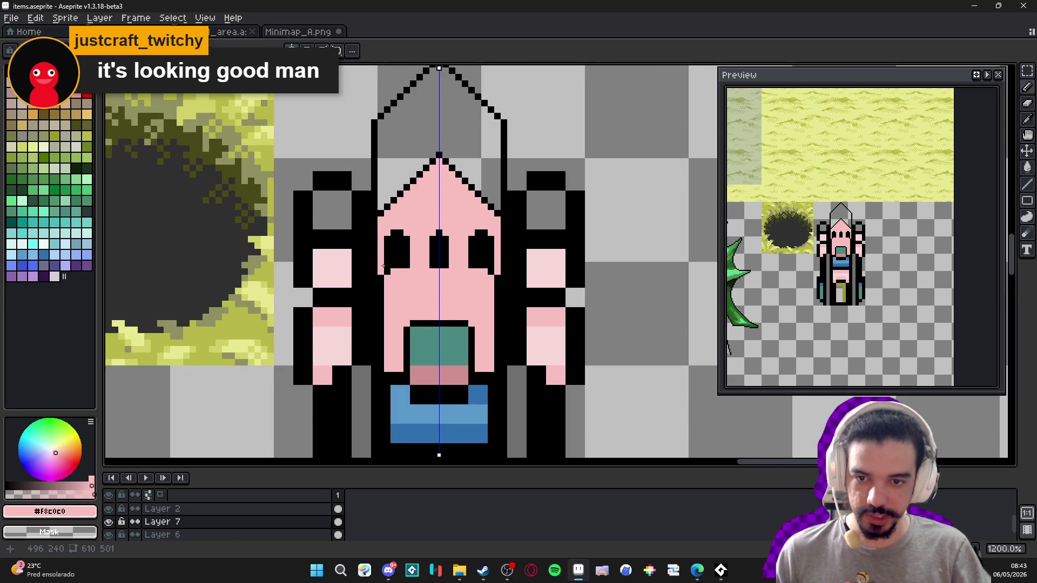
scroll(389, 269, down, 1)
scroll(389, 269, up, 1)
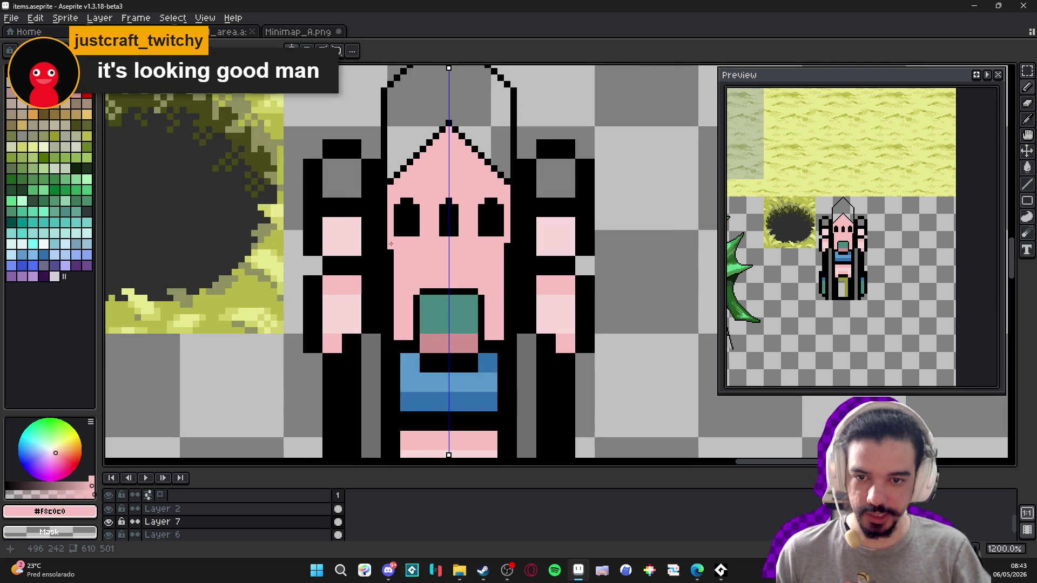
drag(390, 249, 390, 328)
drag(391, 288, 390, 346)
drag(487, 344, 502, 344)
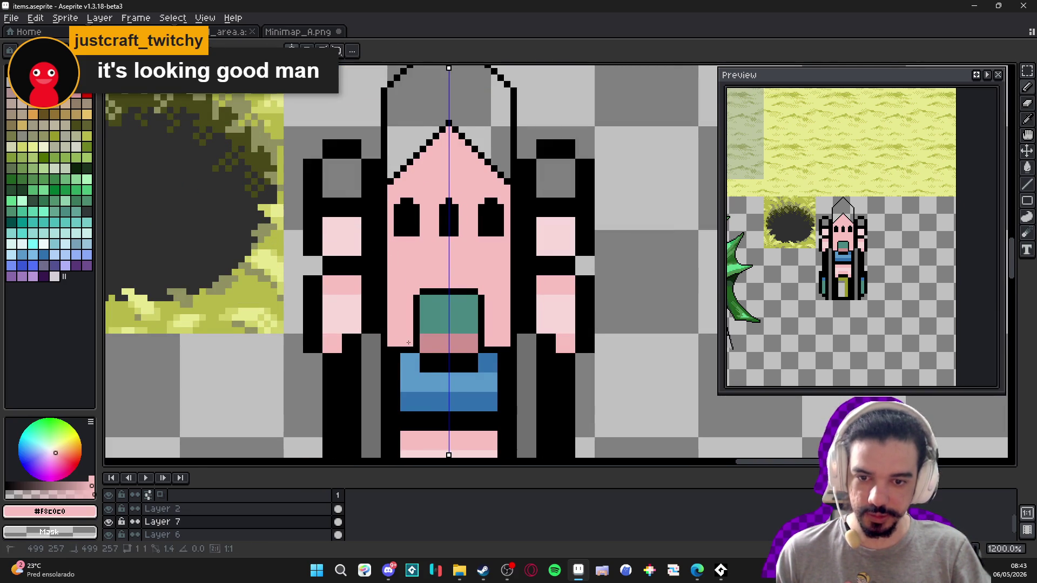
scroll(432, 299, down, 1)
scroll(432, 299, up, 1)
- Paint the band under the mouth solid blue with a lighter blue top row
alt+click(427, 299)
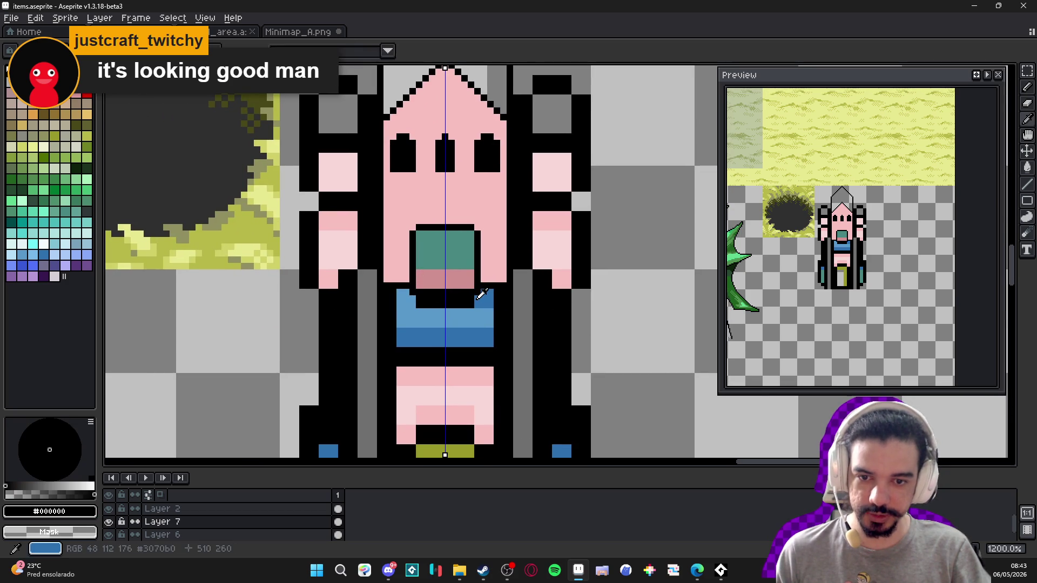
alt+click(476, 298)
click(424, 301)
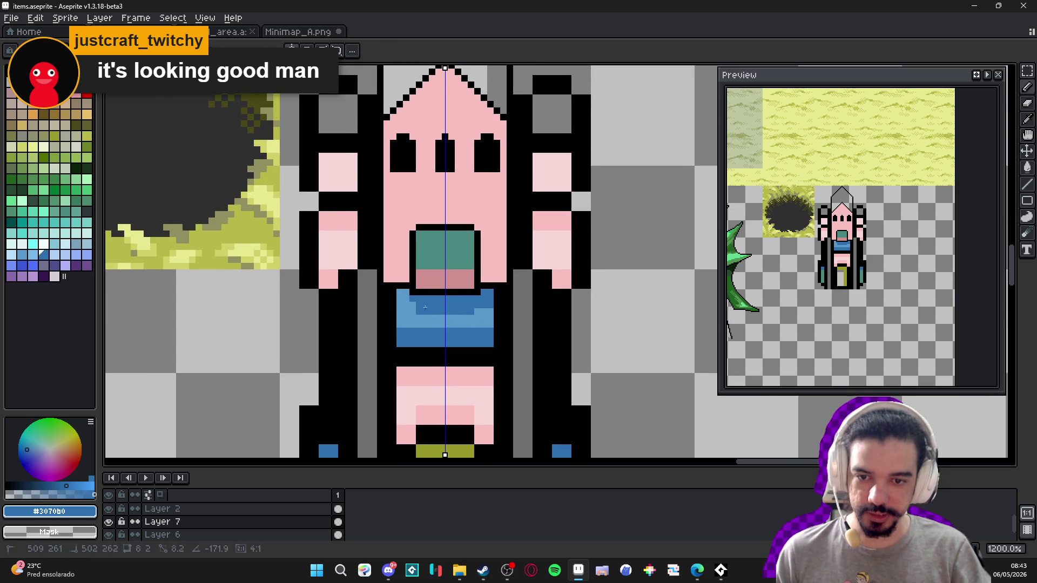
click(476, 301)
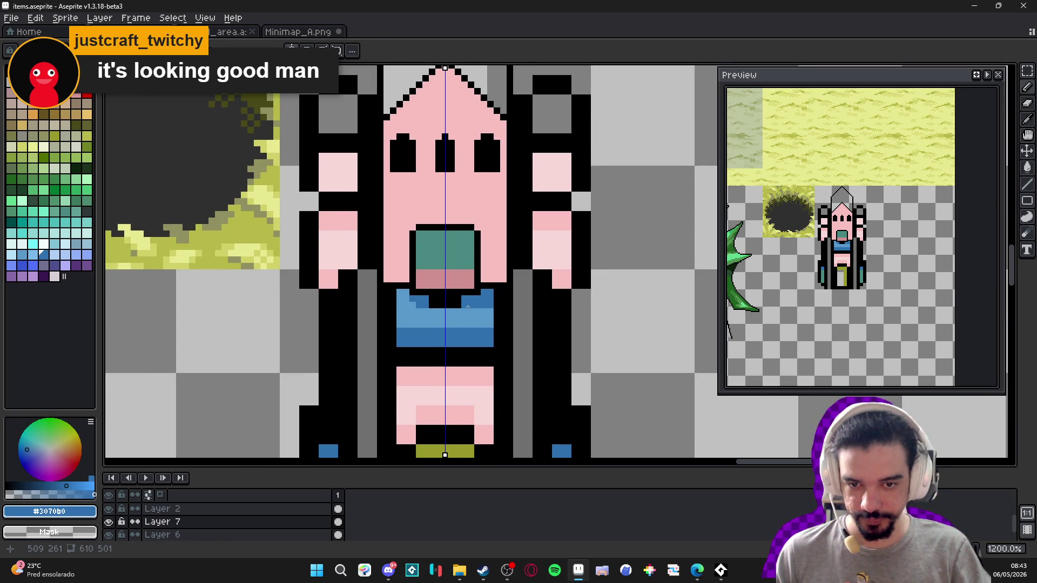
click(453, 305)
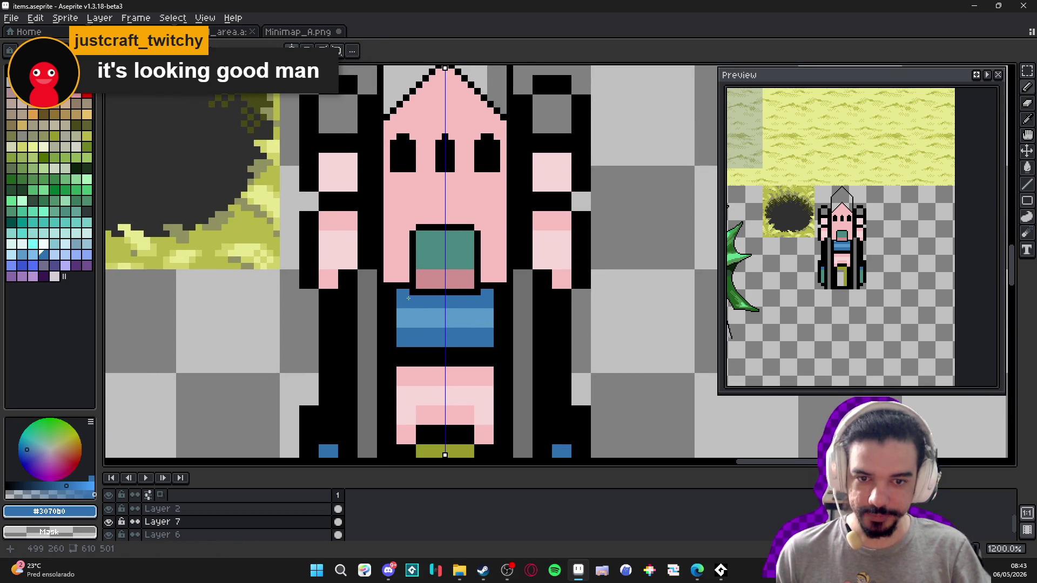
scroll(425, 320, down, 2)
scroll(442, 315, up, 2)
alt+click(442, 315)
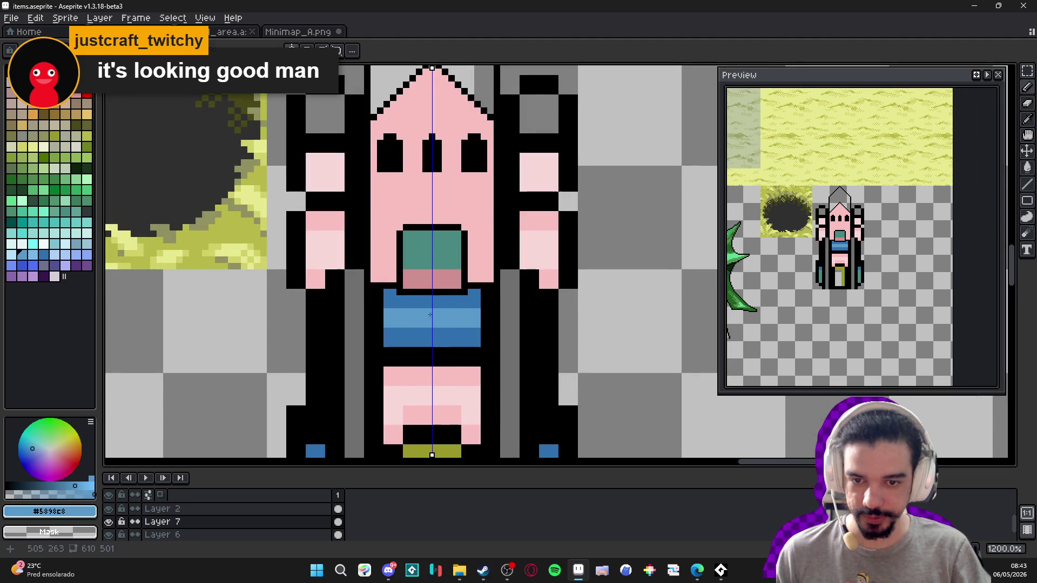
click(395, 304)
drag(394, 304, 451, 306)
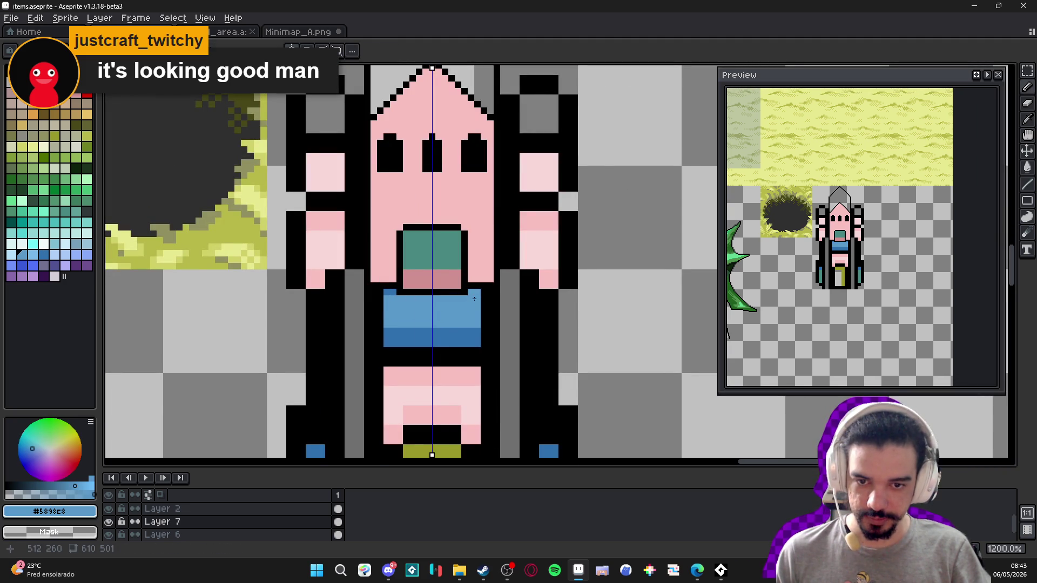
scroll(475, 298, down, 4)
scroll(397, 216, up, 4)
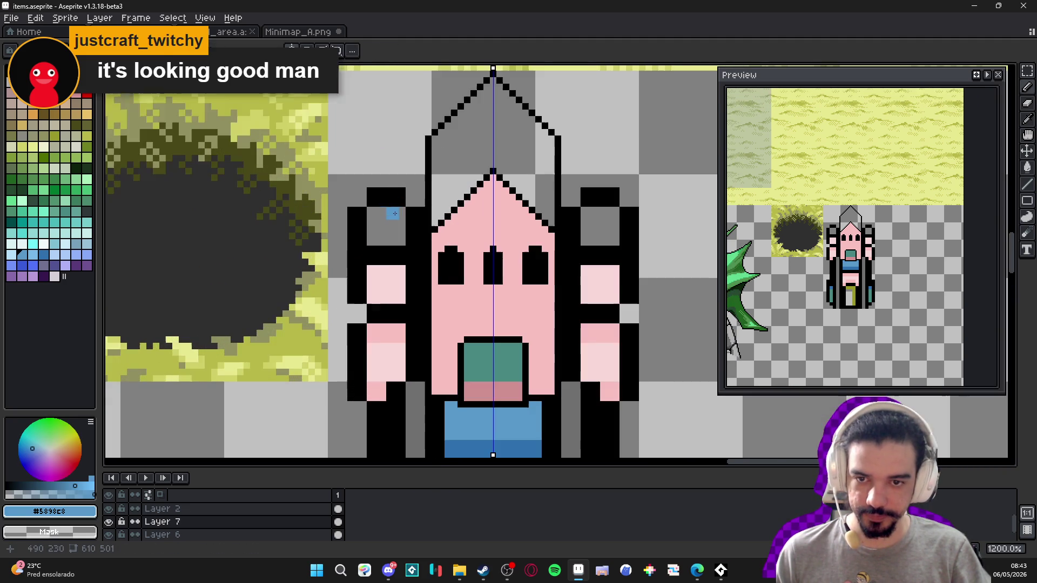
- Dock second_area.aseprite in a split view beside the items sprite
click(223, 33)
mouse_move(223, 34)
mouse_down()
mouse_move(108, 172)
mouse_move(218, 170)
mouse_up()
scroll(205, 178, down, 4)
scroll(201, 189, up, 3)
scroll(201, 189, up, 3)
click(381, 287)
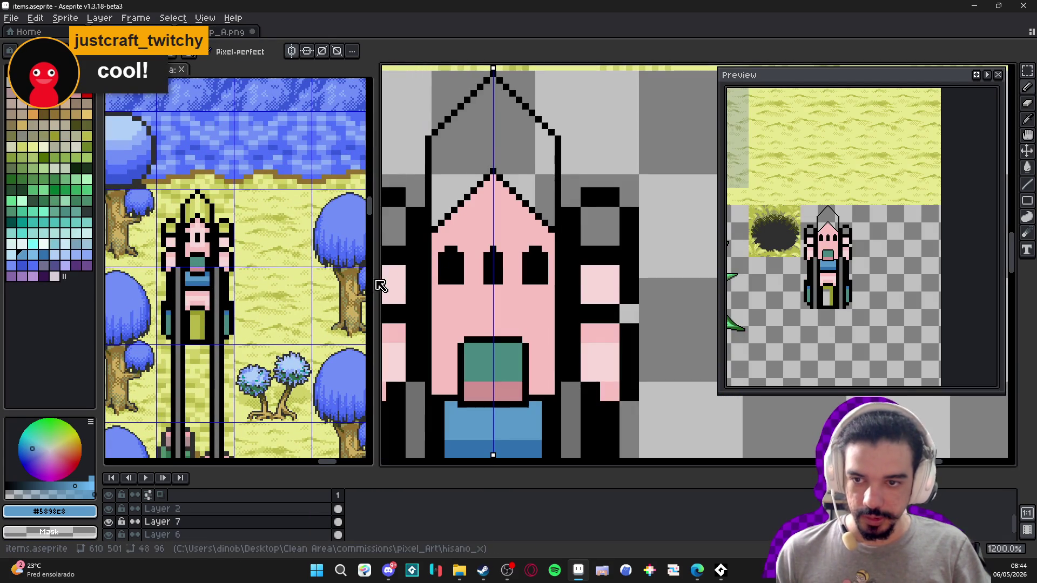
- Widen the items view and turn the side block's top black row grey
mouse_move(377, 277)
mouse_down()
mouse_move(245, 277)
mouse_move(258, 277)
mouse_up()
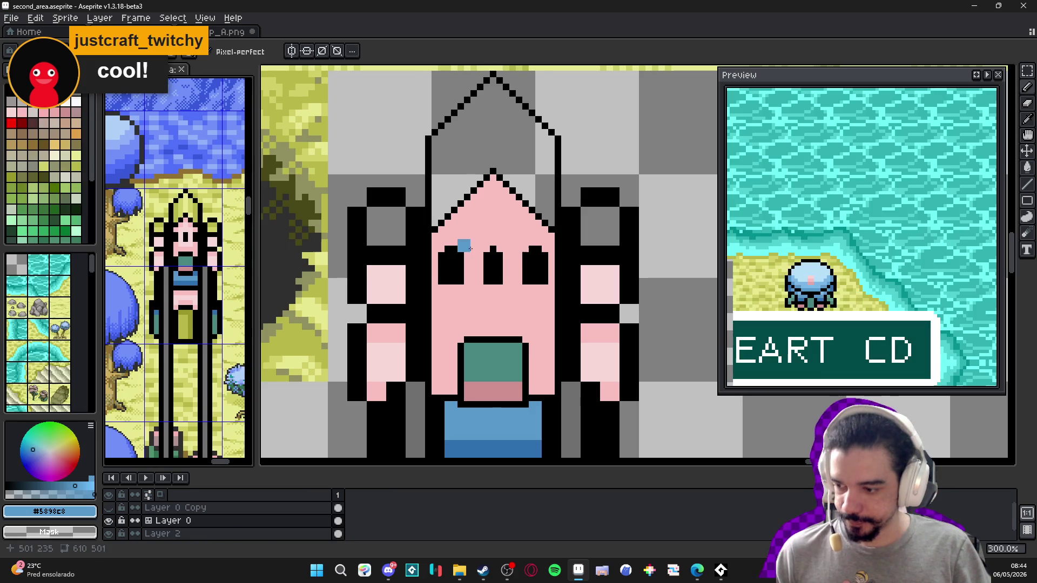
scroll(447, 186, up, 3)
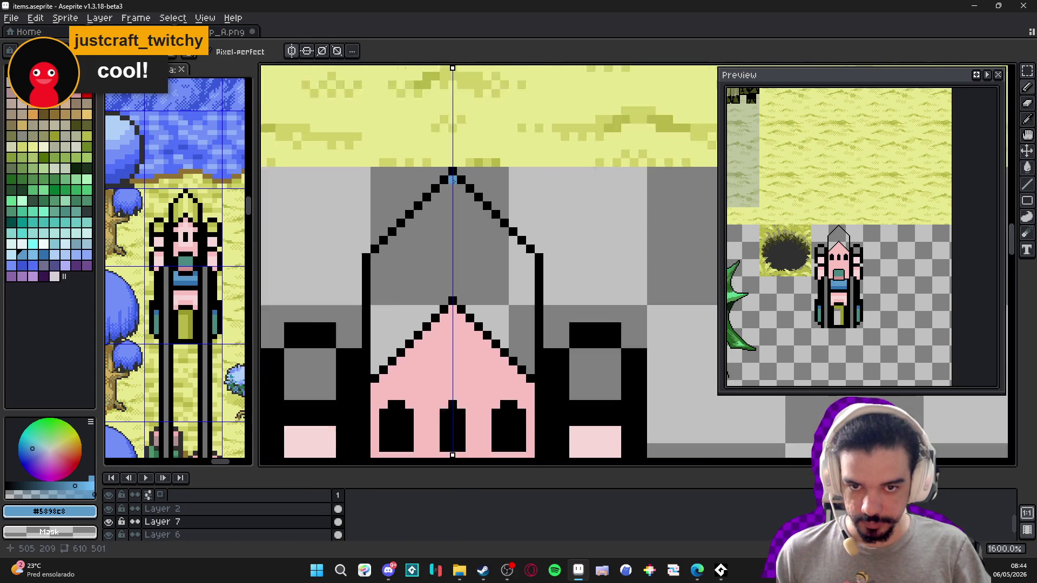
alt+click(440, 176)
scroll(467, 266, down, 3)
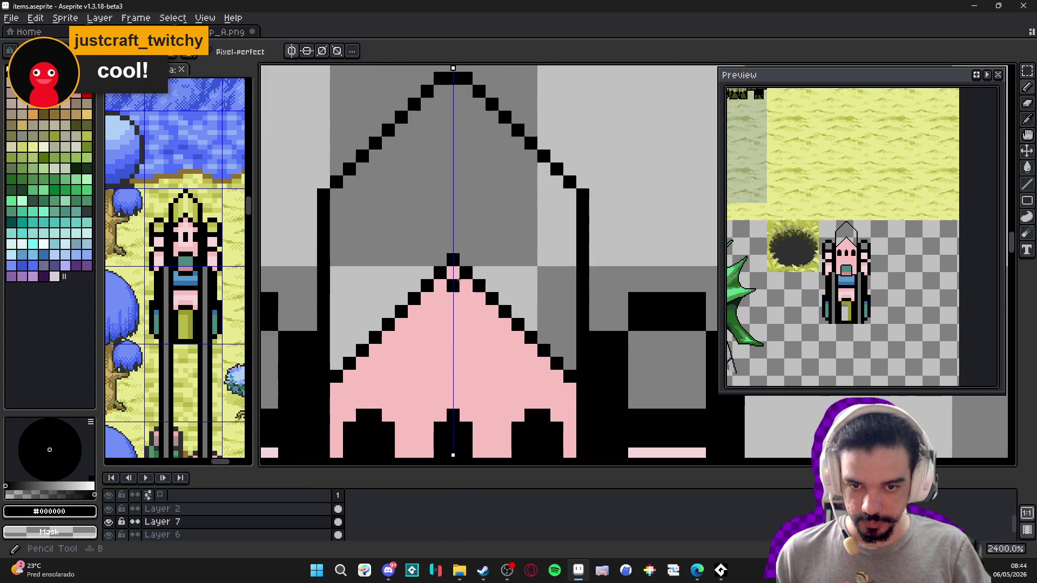
scroll(468, 266, down, 3)
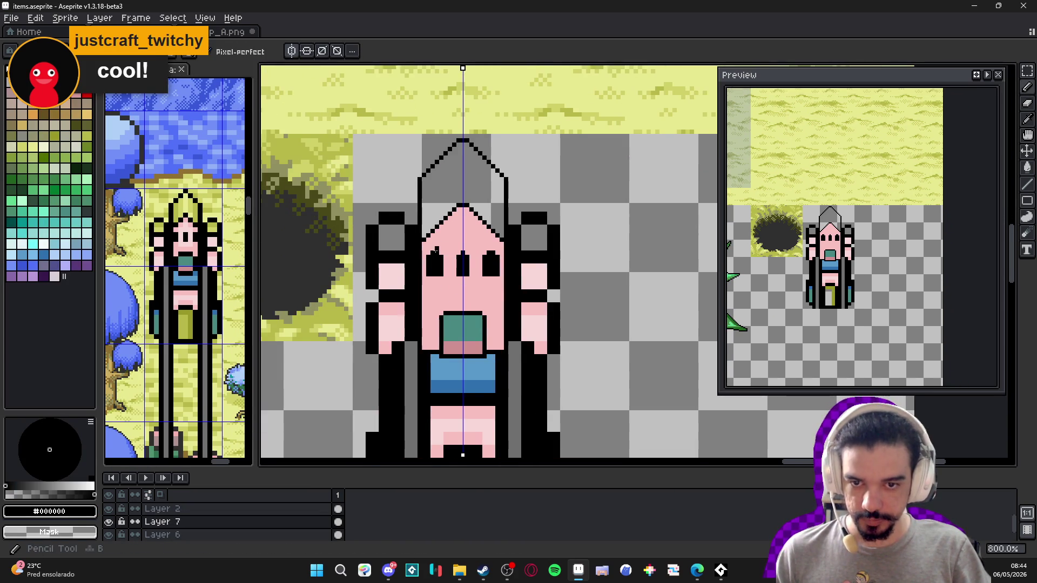
scroll(373, 223, up, 3)
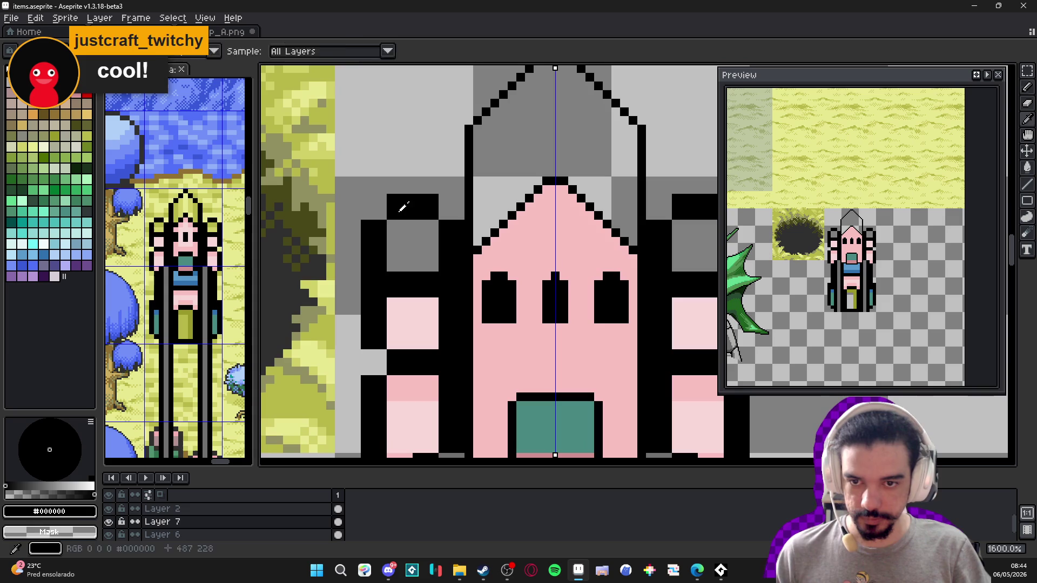
key(b)
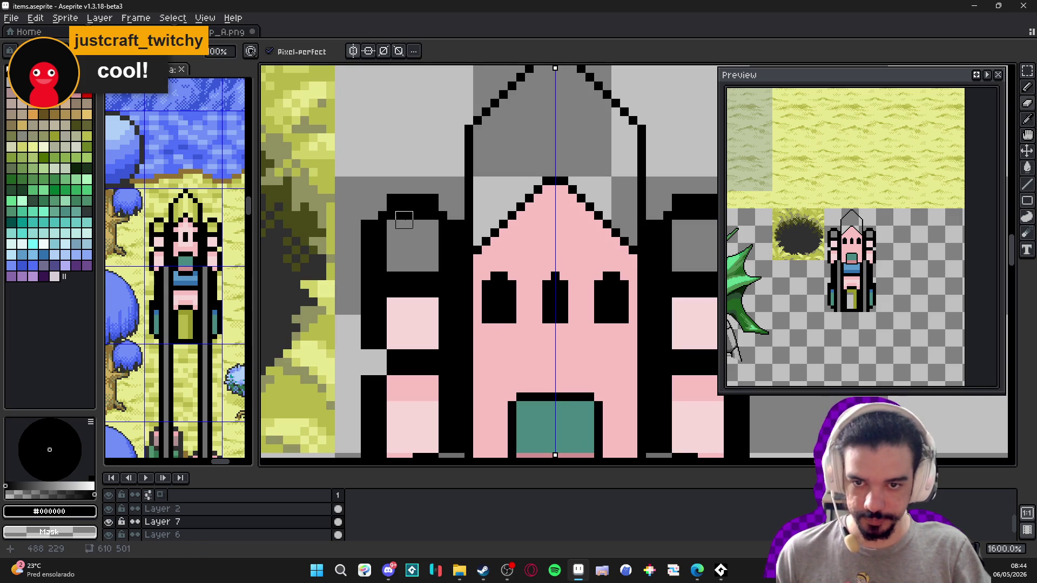
mouse_move(404, 212)
mouse_down()
mouse_move(422, 211)
mouse_move(375, 214)
mouse_move(421, 234)
mouse_up()
- Erase the side block's outer black columns and outline pixels
key(e)
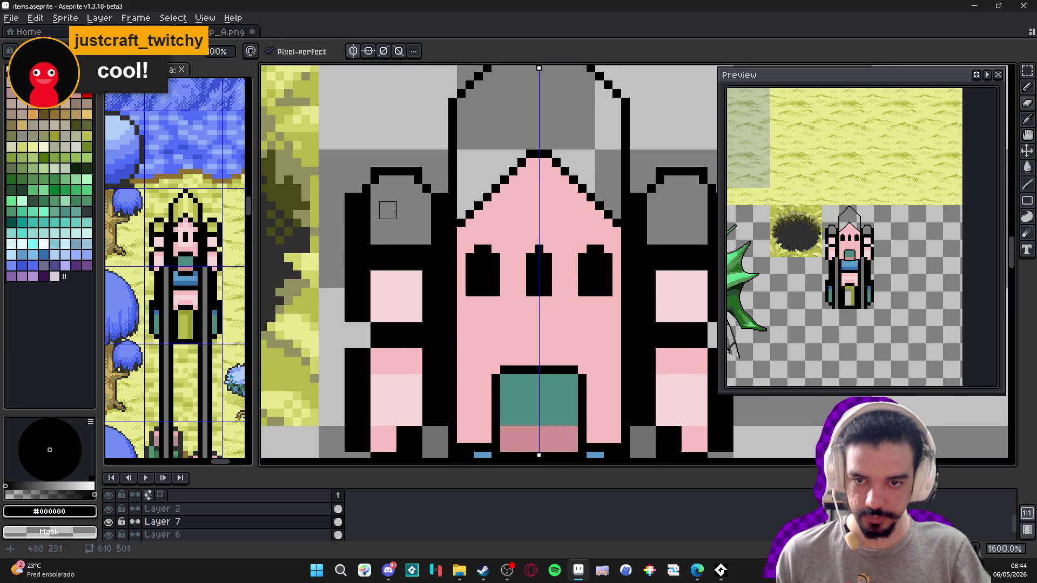
drag(371, 202, 371, 238)
scroll(362, 216, down, 2)
drag(359, 168, 359, 203)
mouse_move(429, 162)
mouse_down()
mouse_move(428, 203)
mouse_move(375, 208)
mouse_move(391, 185)
mouse_up()
scroll(375, 208, down, 1)
key(b)
- Add a black pixel below the cap and paint pink down the hand's black edges
alt+click(384, 236)
alt+click(389, 176)
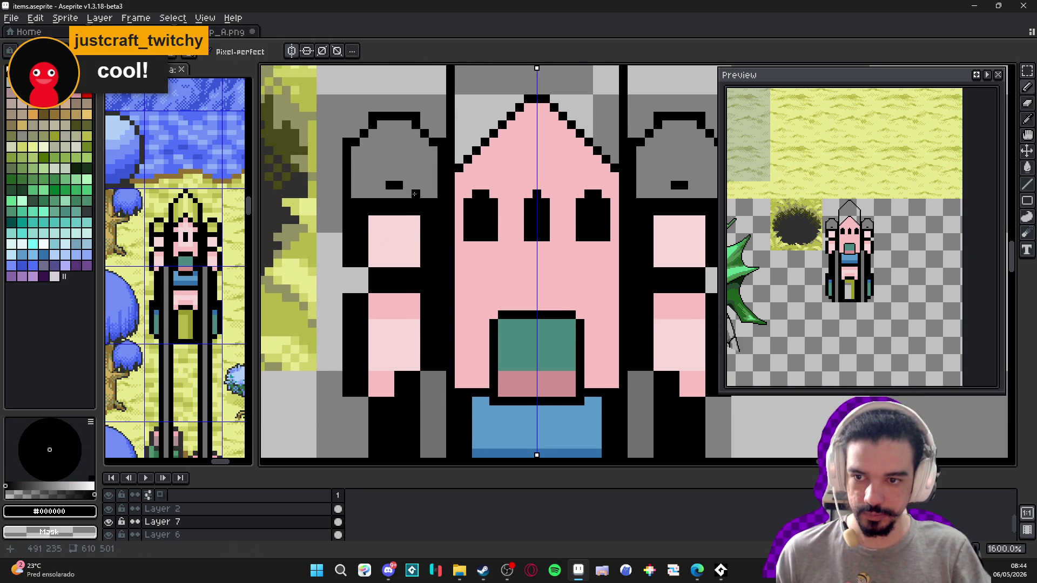
click(406, 193)
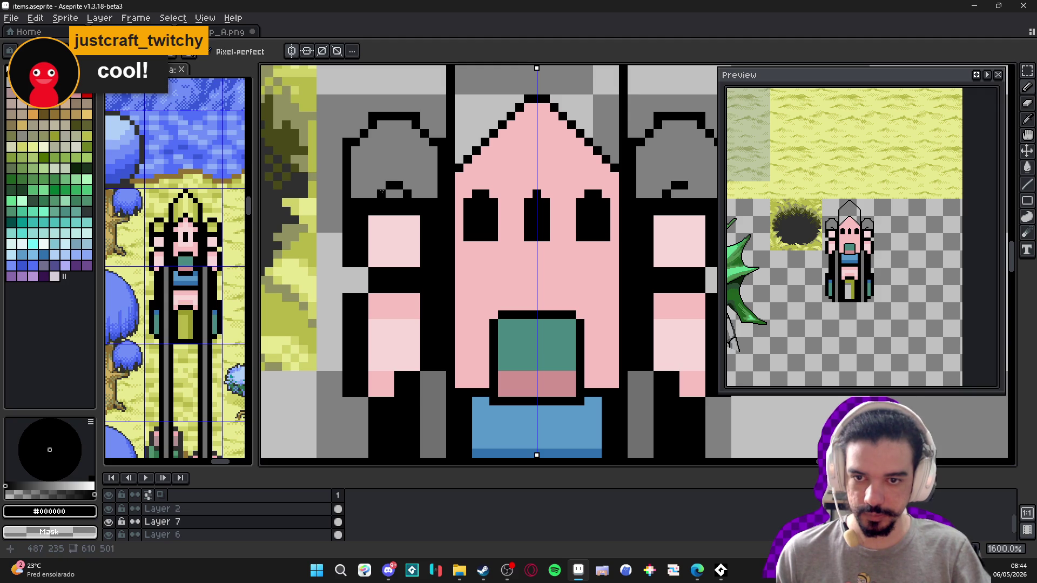
alt+click(390, 236)
mouse_move(390, 195)
mouse_down()
mouse_move(406, 208)
mouse_move(385, 208)
mouse_move(390, 215)
mouse_up()
alt+click(366, 206)
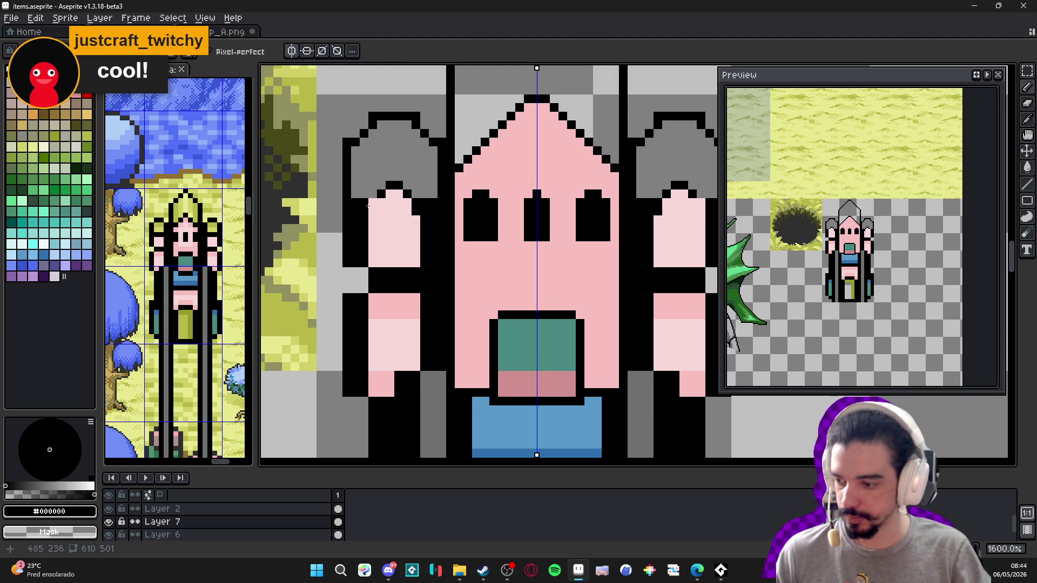
alt+click(411, 205)
click(420, 209)
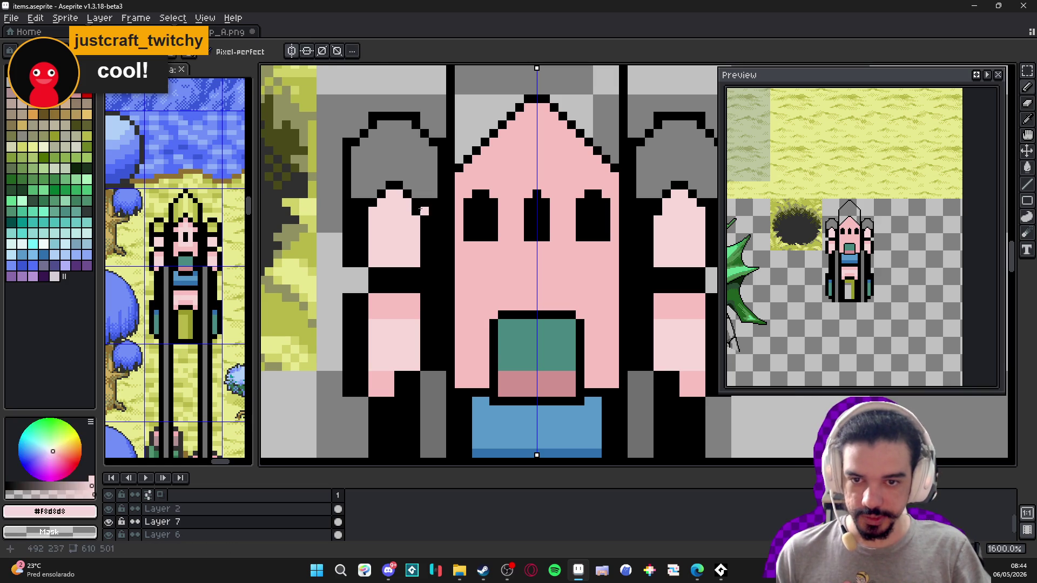
drag(364, 217, 365, 269)
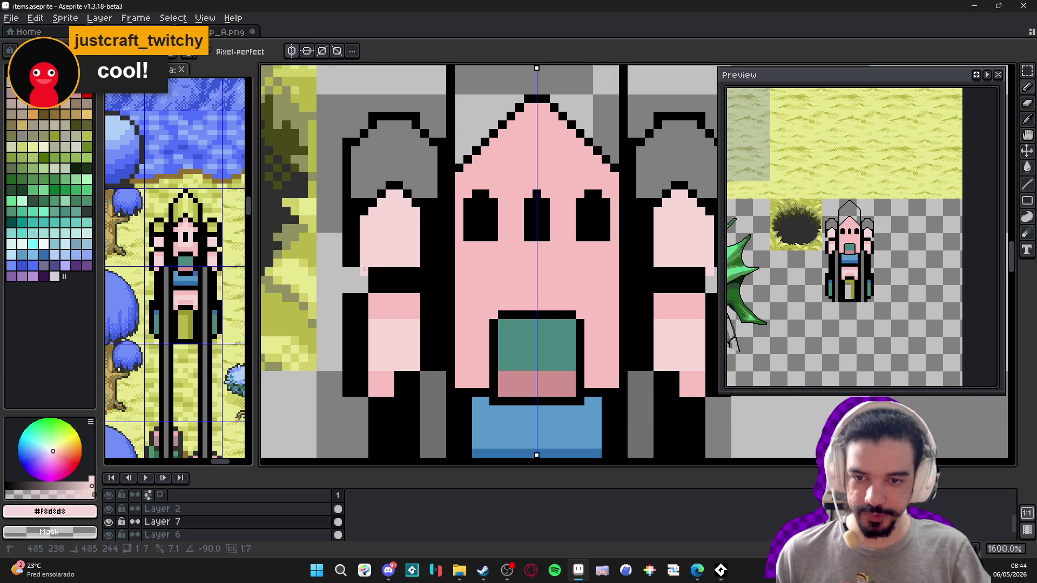
click(426, 214)
mouse_move(425, 250)
mouse_down()
mouse_move(425, 227)
mouse_move(435, 259)
mouse_move(433, 219)
mouse_up()
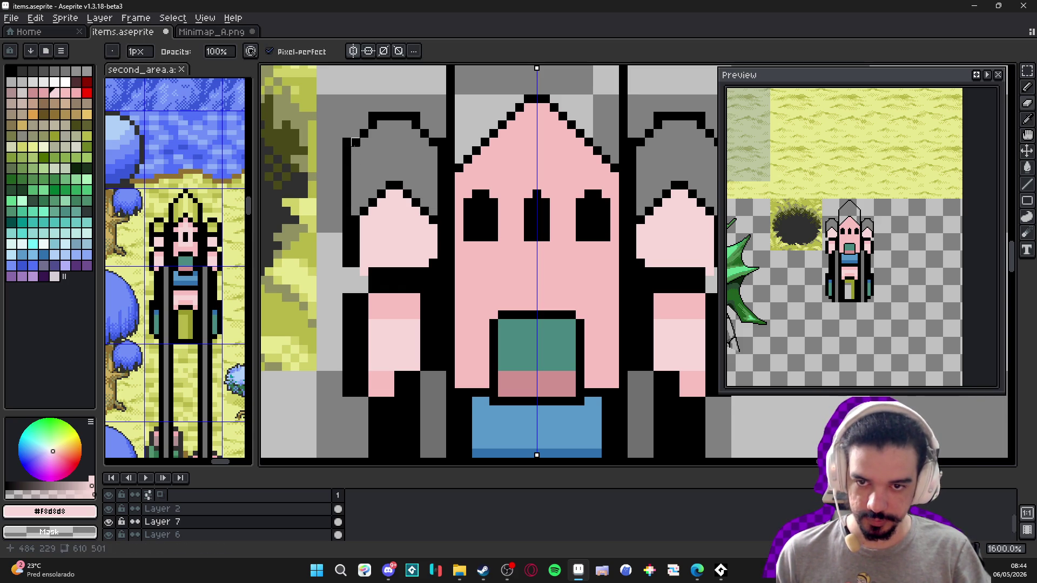
- Erase the dark strip beside the character's left arm
scroll(442, 142, down, 2)
scroll(443, 151, up, 2)
scroll(444, 156, down, 2)
scroll(446, 164, up, 2)
key(e)
drag(446, 163, 445, 233)
- Sample the arm's light pink and paint over the black band crossing it
scroll(446, 233, down, 2)
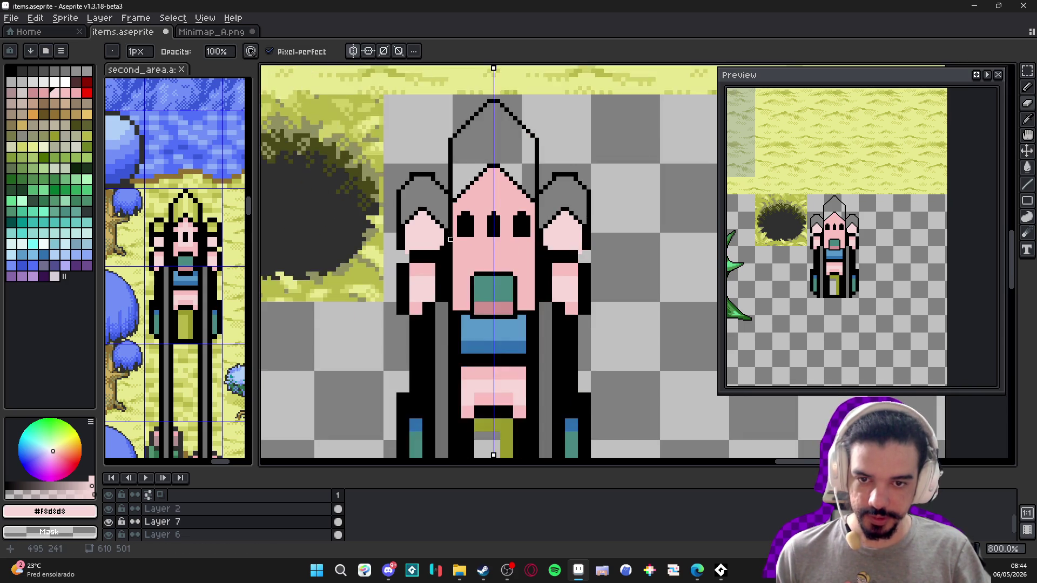
scroll(451, 224, up, 2)
key(alt)
scroll(456, 216, up, 2)
alt+click(456, 216)
scroll(456, 216, down, 5)
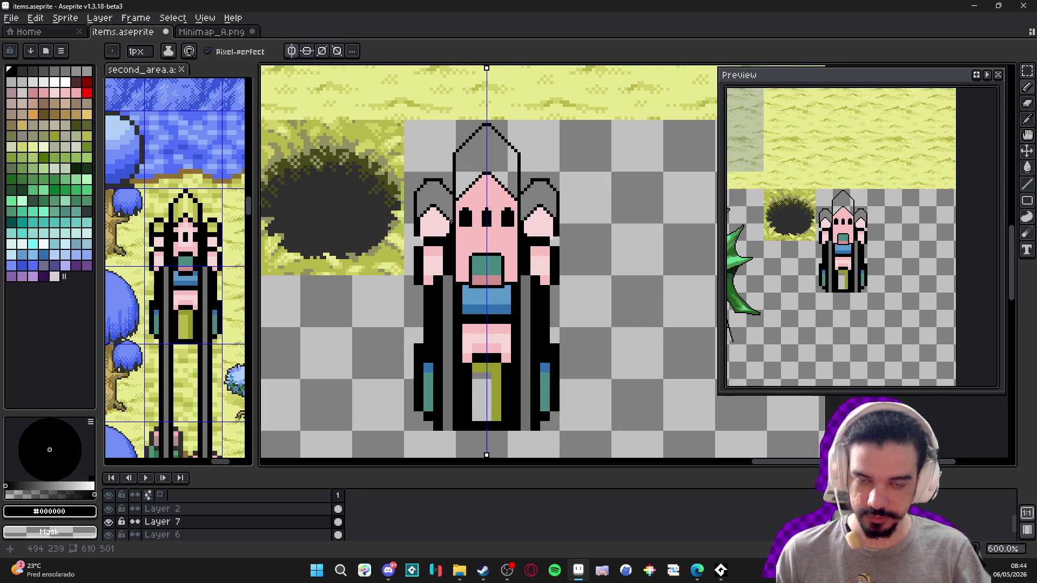
scroll(448, 223, up, 1)
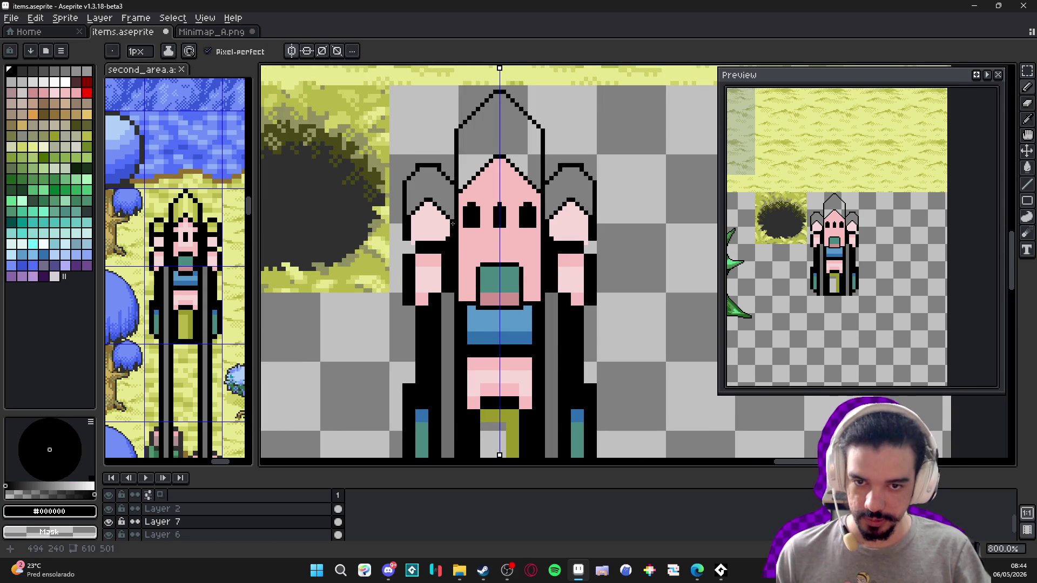
scroll(452, 223, up, 1)
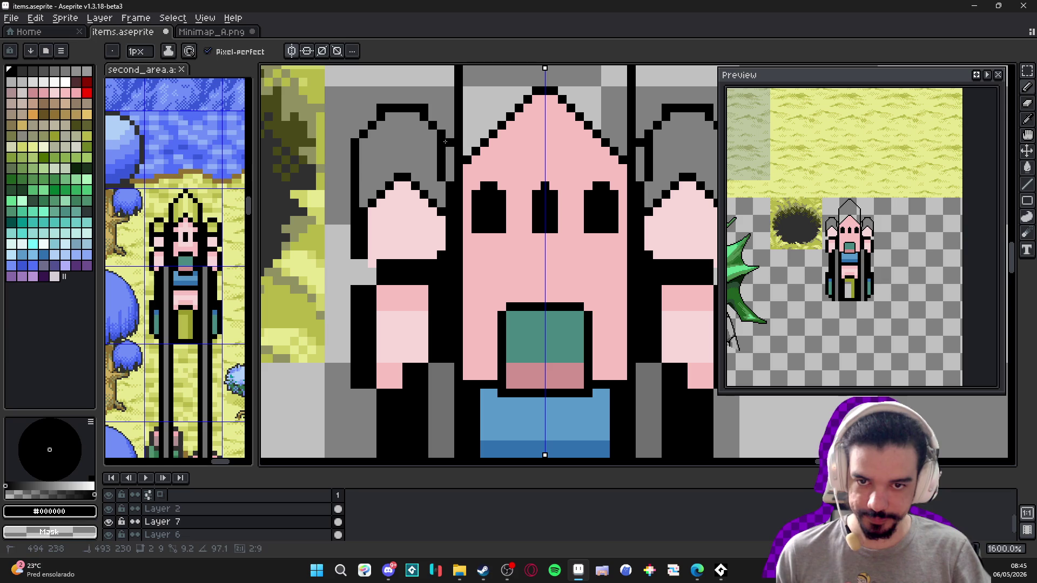
alt+click(441, 248)
mouse_move(440, 272)
mouse_down()
mouse_move(385, 264)
mouse_move(439, 264)
mouse_up()
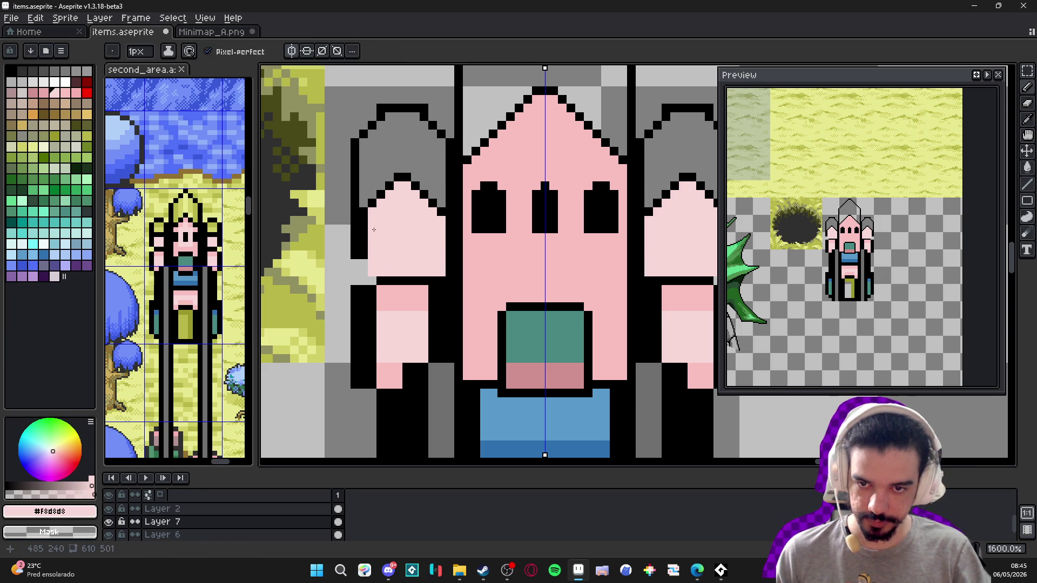
- Paint the arms' black columns pink below the grey caps, keeping a black outer edge
mouse_move(366, 219)
mouse_down()
mouse_move(355, 281)
mouse_move(373, 281)
mouse_up()
alt+click(355, 254)
scroll(373, 281, down, 1)
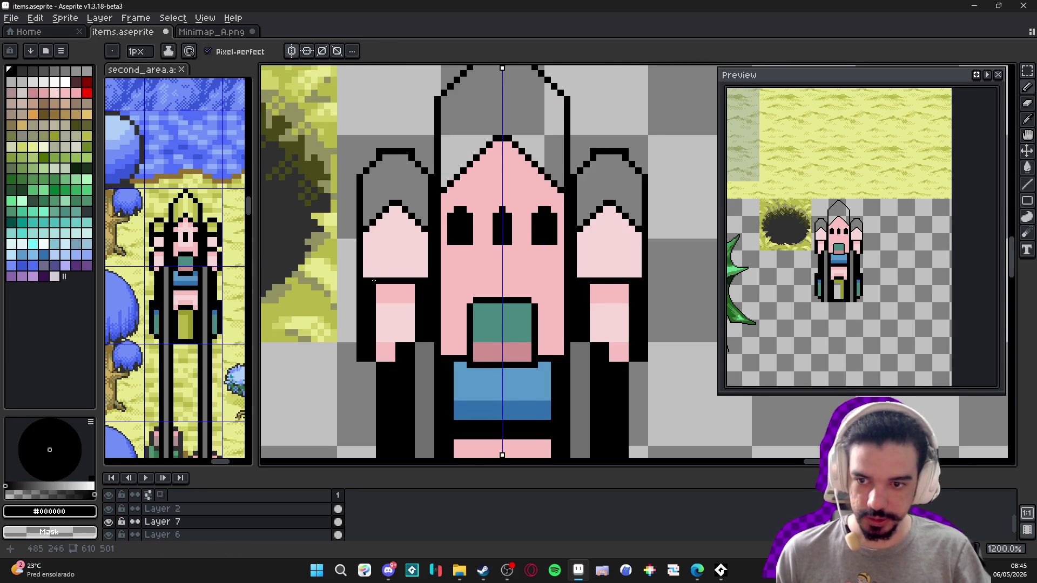
scroll(390, 266, up, 1)
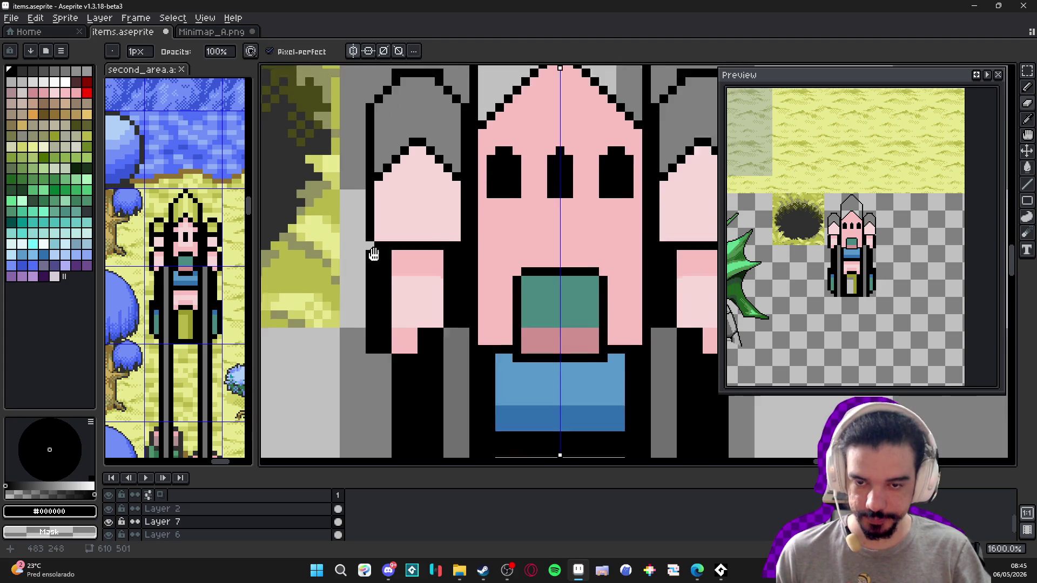
alt+click(405, 248)
mouse_move(394, 233)
mouse_down()
mouse_move(394, 320)
mouse_move(411, 256)
mouse_move(441, 286)
mouse_move(467, 239)
mouse_move(464, 325)
mouse_move(424, 323)
mouse_move(451, 299)
mouse_up()
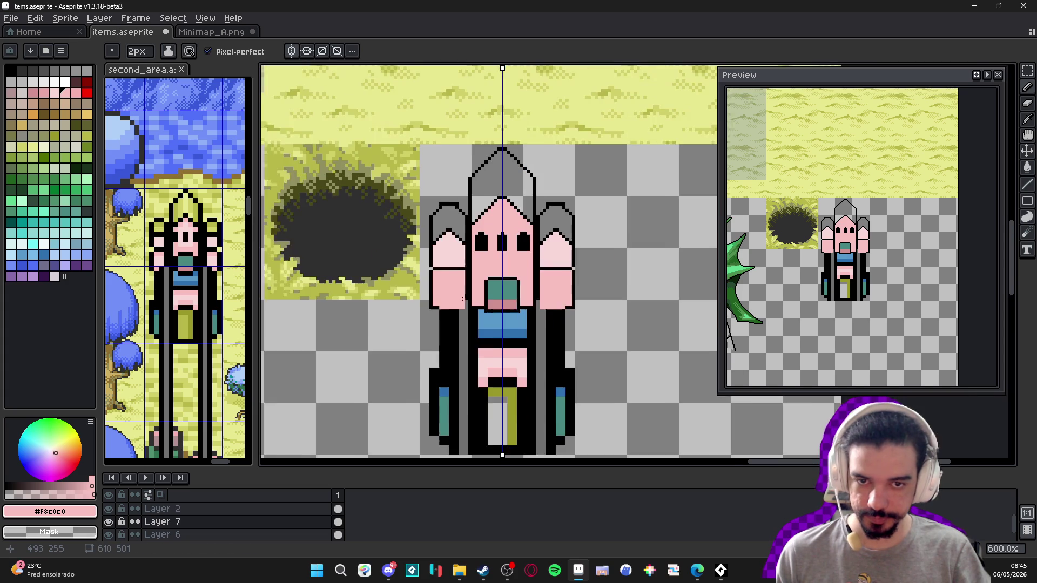
scroll(418, 295, down, 4)
key(ctrl+Tab)
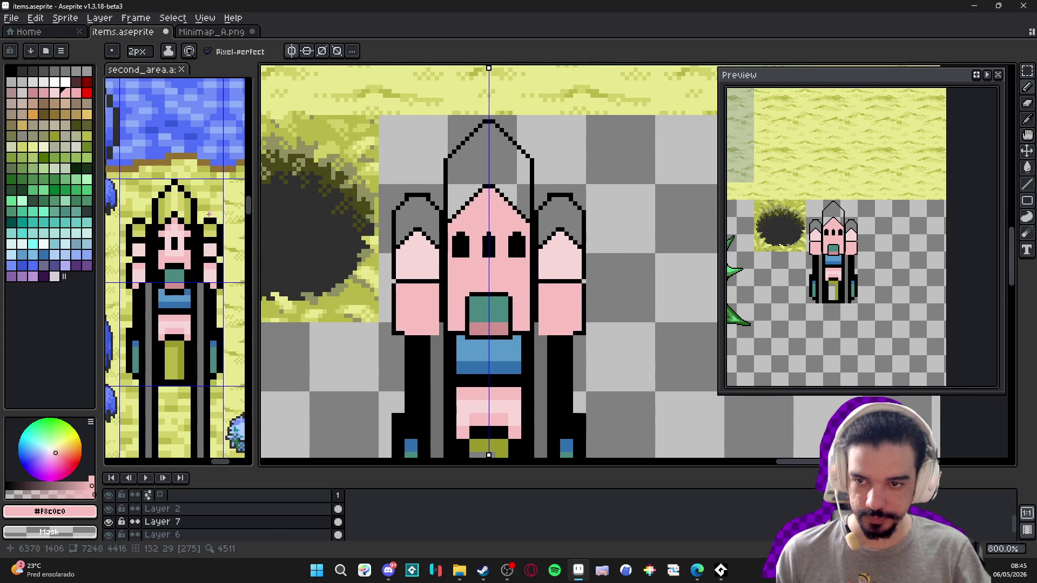
- Draw a mirrored black outline row beside the teal mouth box
key(ctrl+Tab)
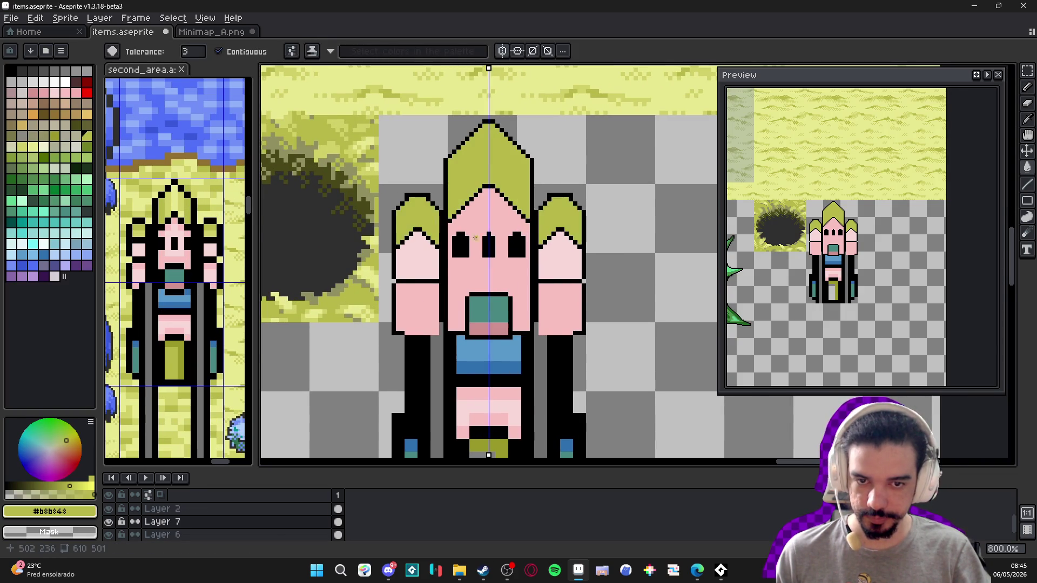
scroll(438, 224, down, 2)
scroll(438, 224, up, 1)
scroll(437, 224, down, 2)
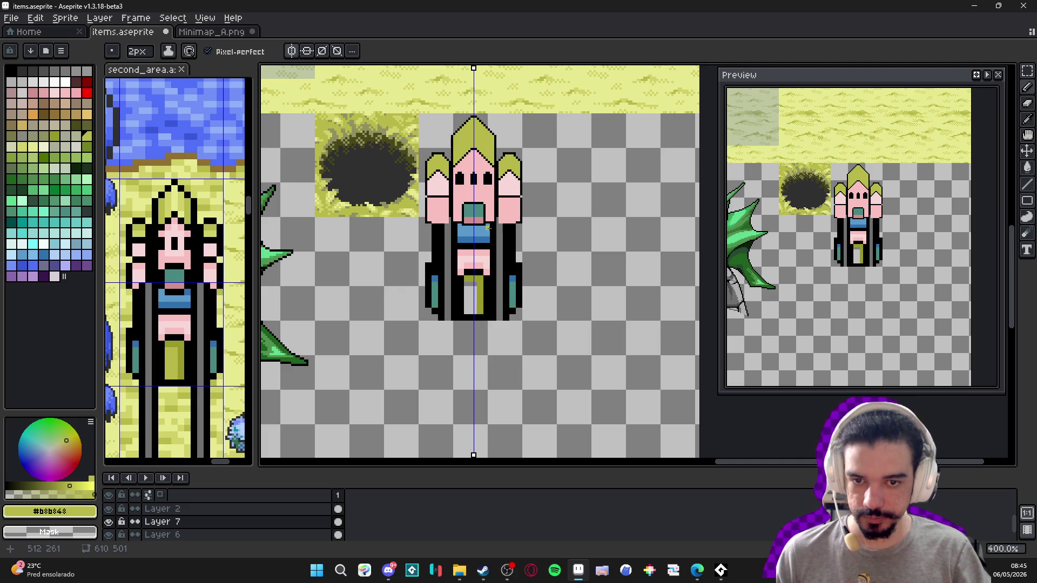
scroll(496, 233, up, 5)
alt+click(463, 208)
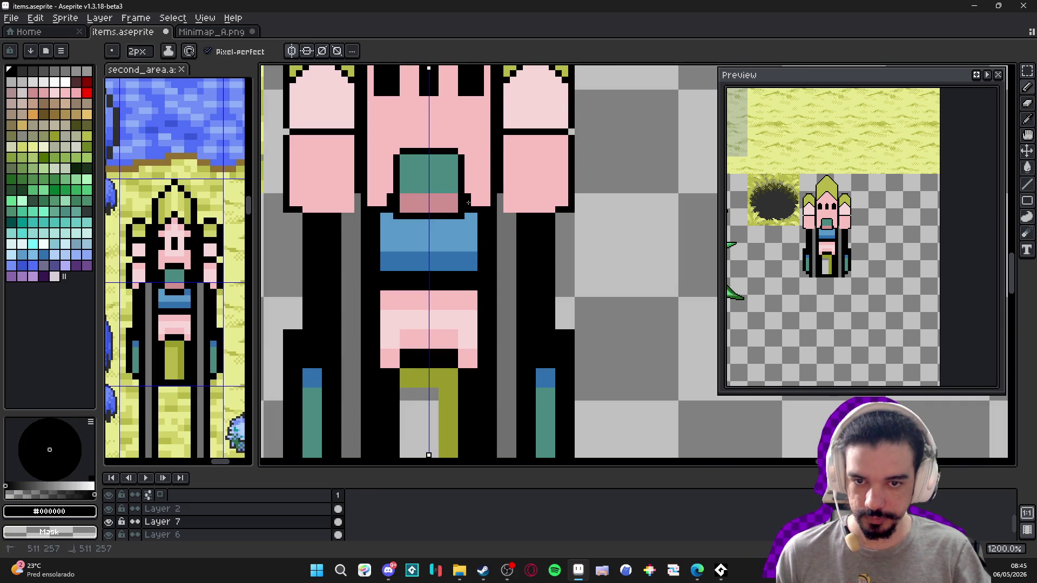
mouse_move(469, 203)
mouse_down()
mouse_move(485, 203)
mouse_move(474, 210)
mouse_move(481, 248)
mouse_up()
- Try blue pixels at the band's top corners, undo them, and blacken the teal box's top-right corner
alt+click(476, 215)
key(ctrl+z)
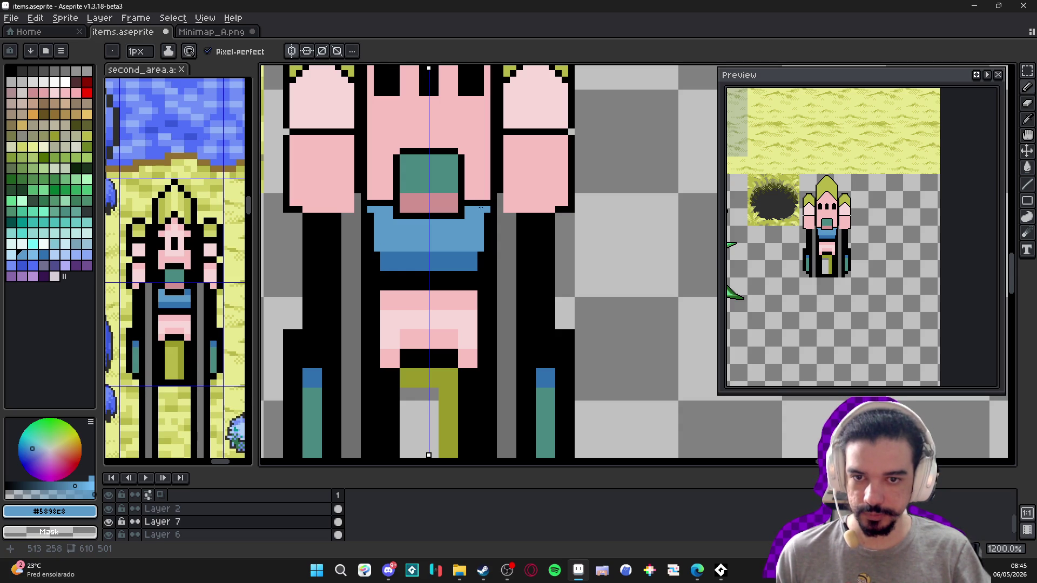
scroll(448, 171, up, 1)
alt+click(456, 146)
click(459, 154)
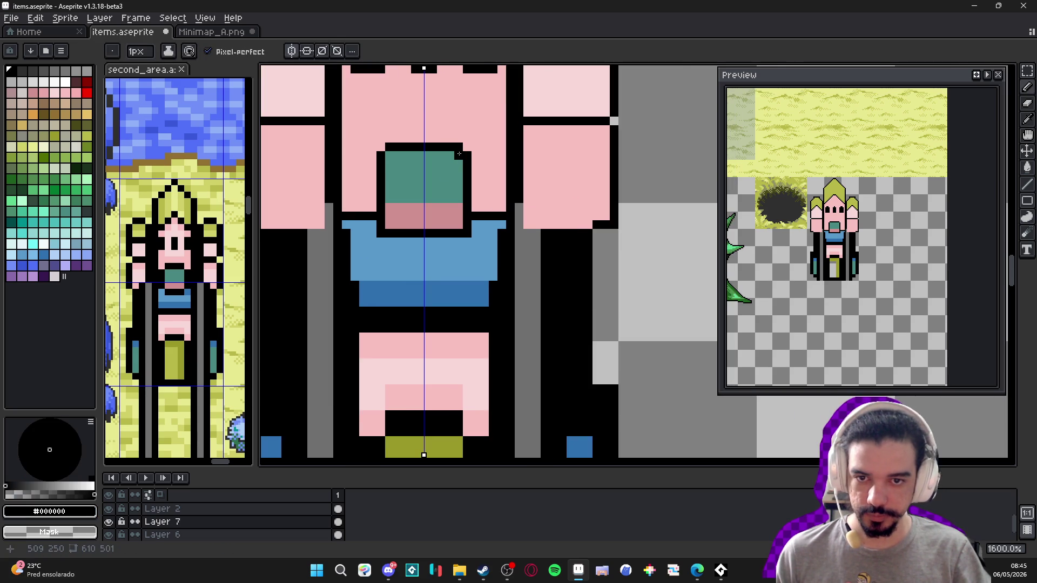
- Round the teal box's top corners with face pink and step its lower half in darker pink
alt+click(486, 154)
drag(468, 165, 461, 154)
click(453, 148)
scroll(453, 148, down, 3)
scroll(436, 169, up, 5)
scroll(437, 197, up, 1)
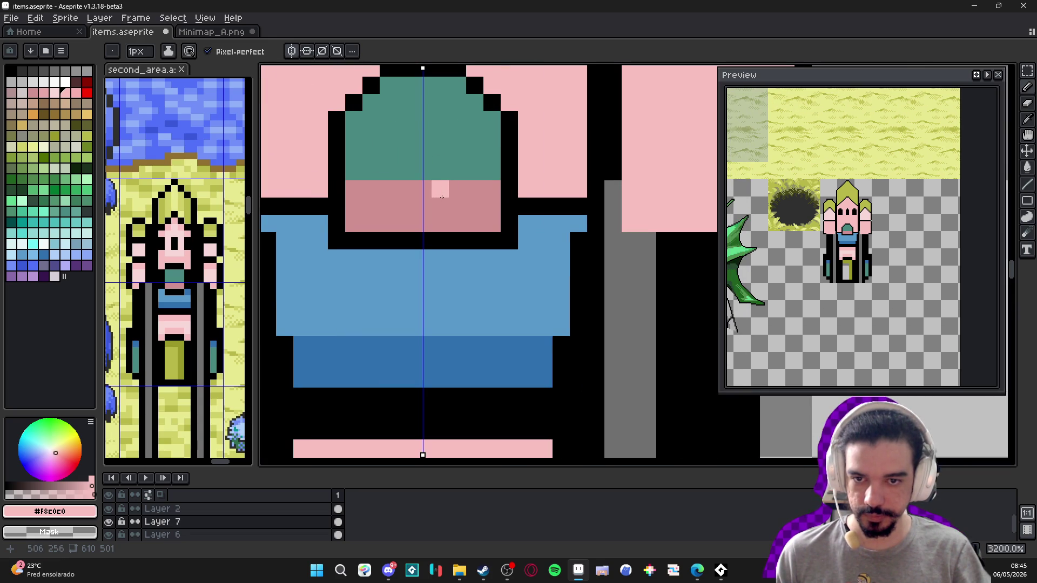
alt+click(441, 197)
click(440, 172)
click(423, 155)
click(441, 154)
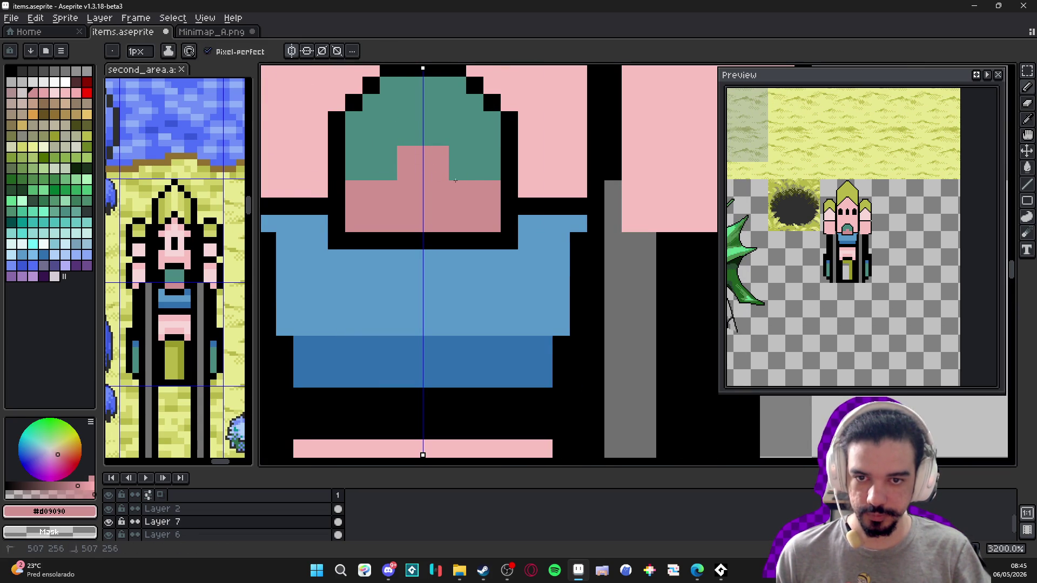
drag(456, 180, 466, 175)
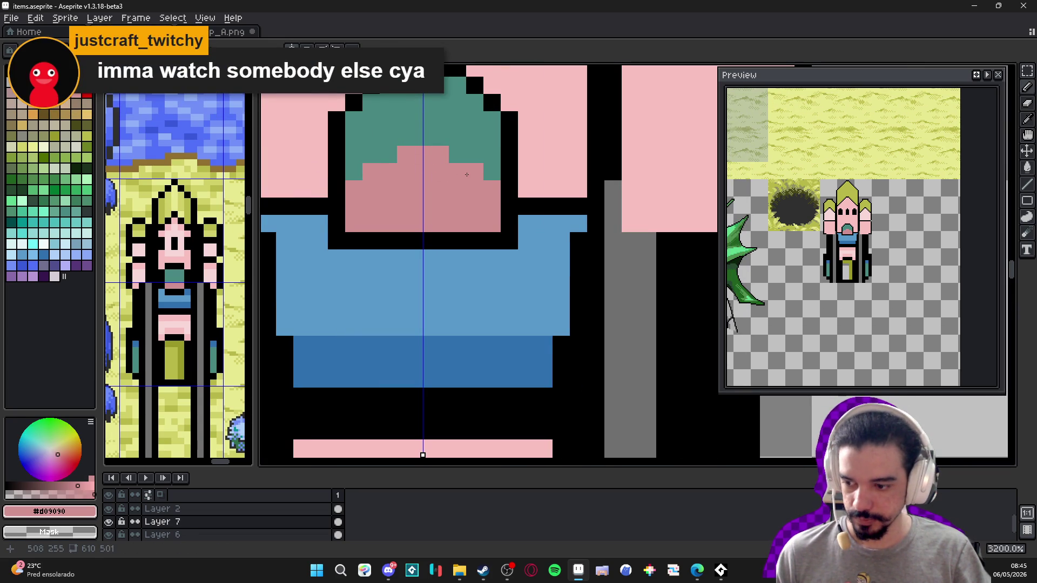
- Widen the blue bar one pixel each side and add a #3070B0 row beneath it
scroll(470, 173, down, 4)
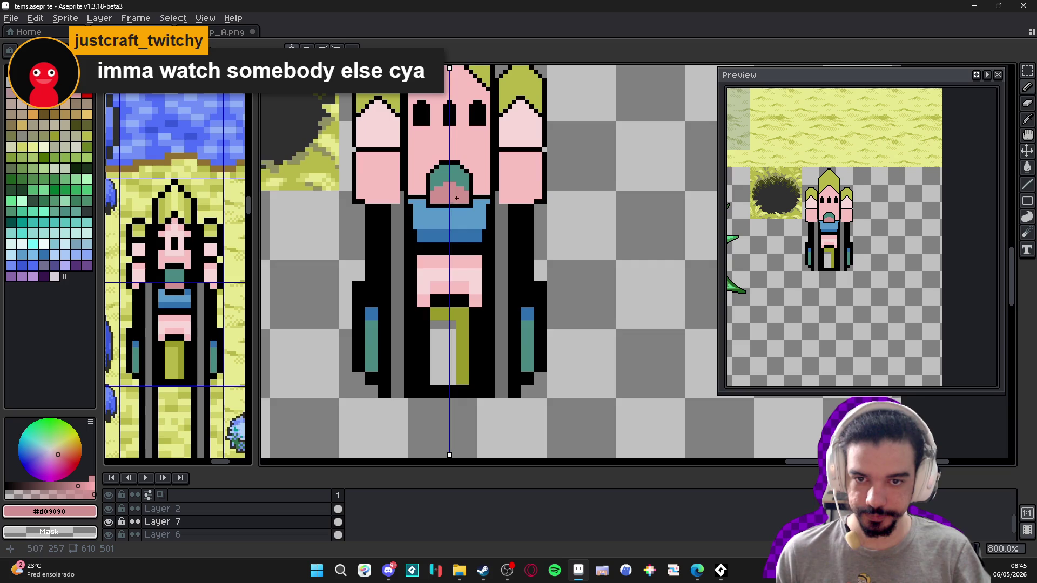
scroll(422, 233, up, 2)
alt+click(426, 244)
drag(397, 231, 397, 267)
alt+click(414, 281)
click(407, 281)
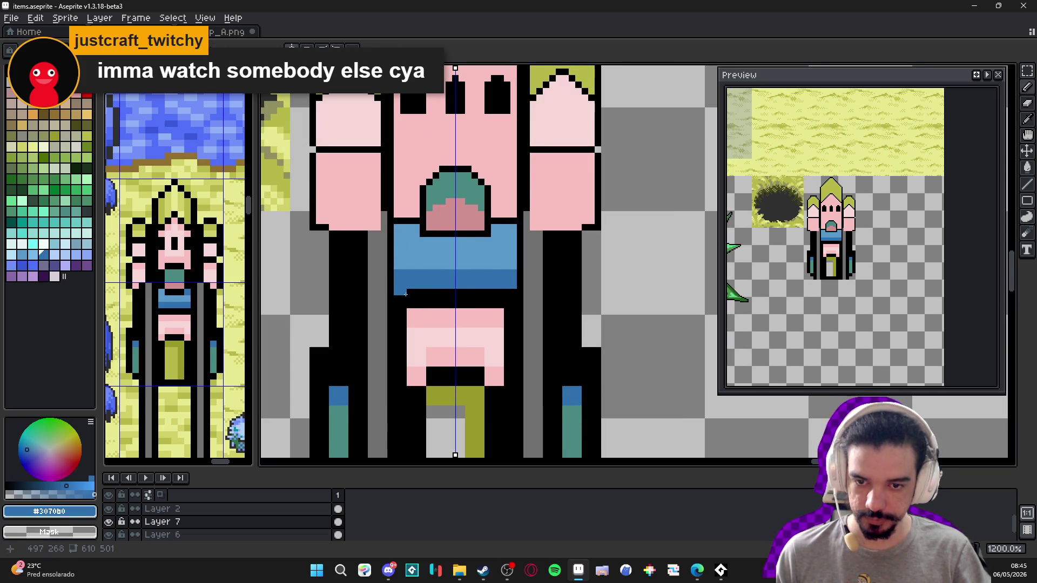
drag(406, 293, 456, 294)
- Add a black pixel at the left arm's corner
scroll(509, 300, down, 3)
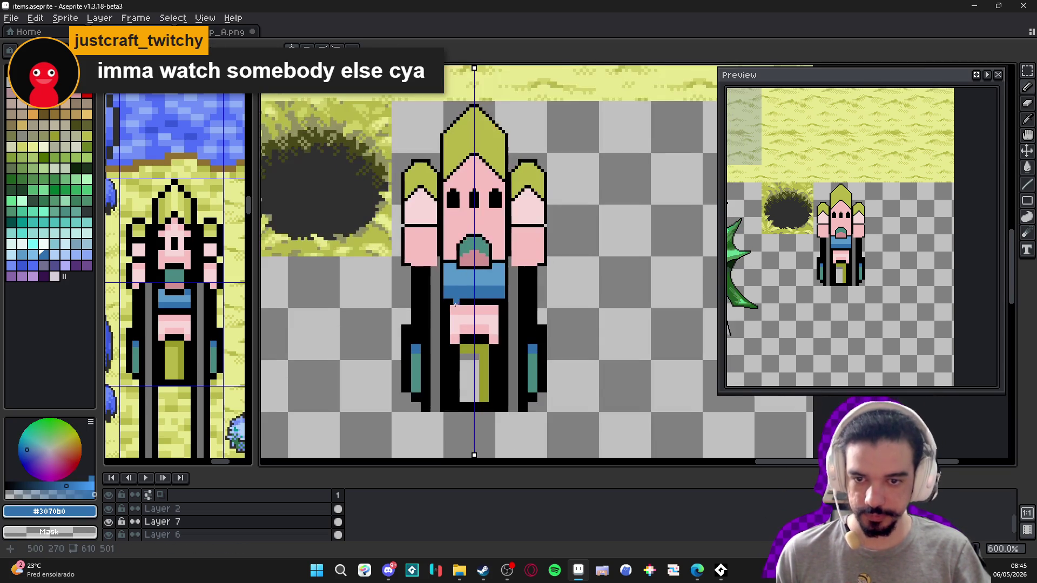
scroll(391, 251, up, 3)
alt+click(391, 251)
click(391, 250)
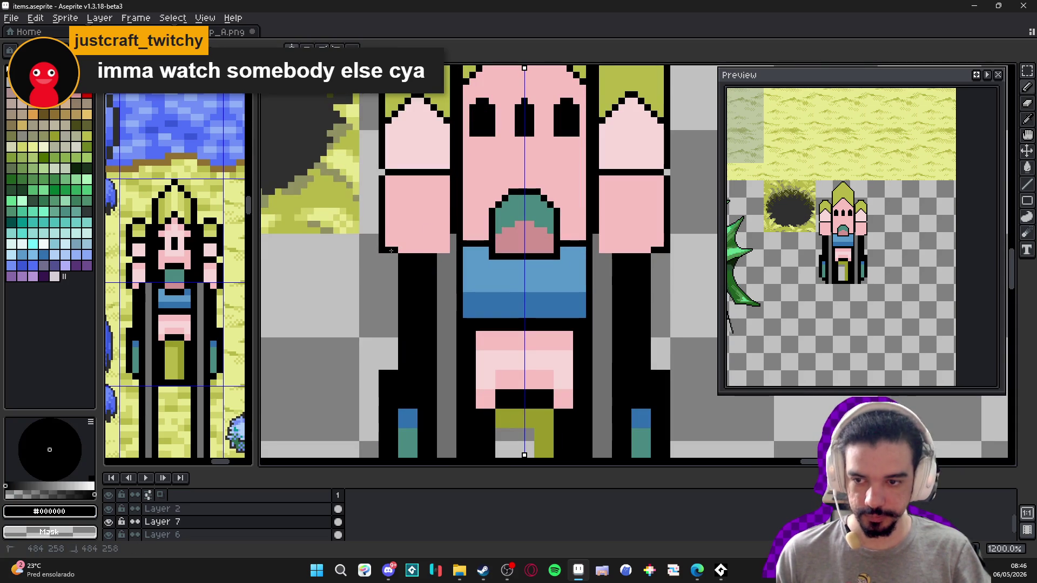
click(401, 251)
scroll(405, 259, down, 3)
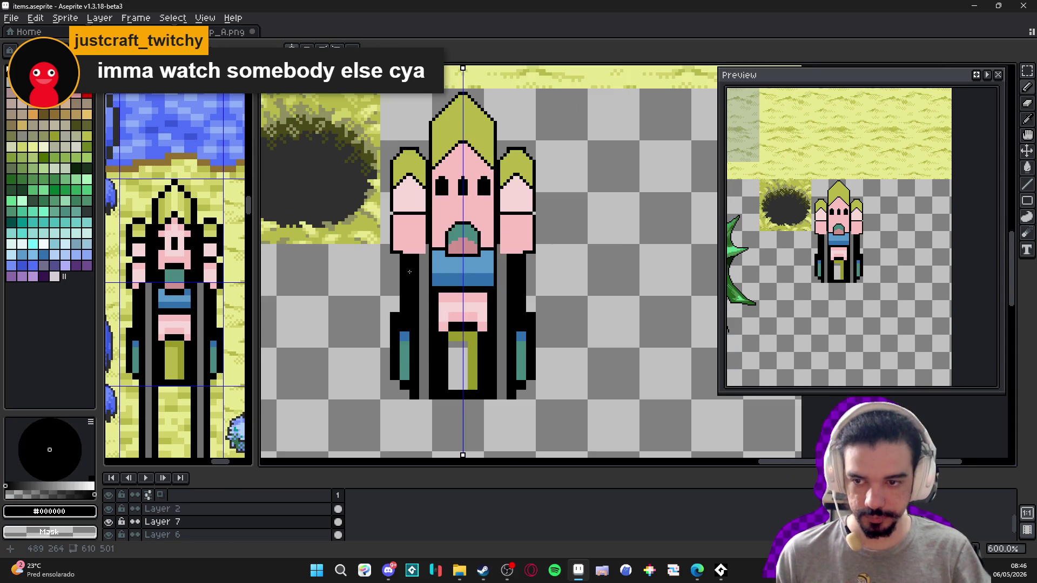
scroll(412, 250, up, 1)
scroll(416, 244, down, 2)
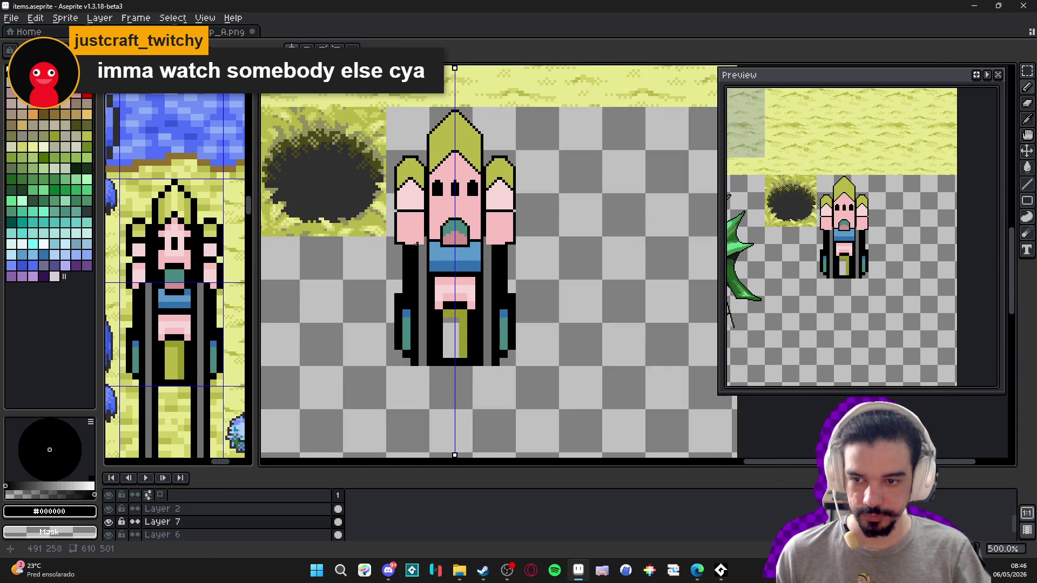
- Shade the arms' inner corners #707070 grey and turn one black edge pixel pink
scroll(390, 251, up, 4)
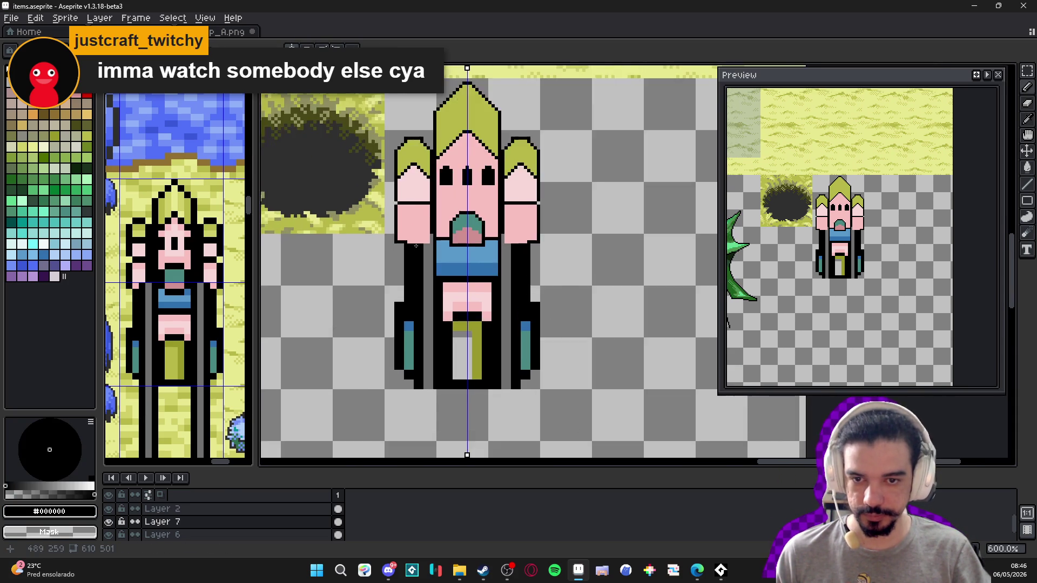
alt+click(435, 233)
mouse_move(420, 232)
mouse_down()
mouse_move(428, 243)
mouse_move(432, 235)
mouse_up()
alt+click(435, 223)
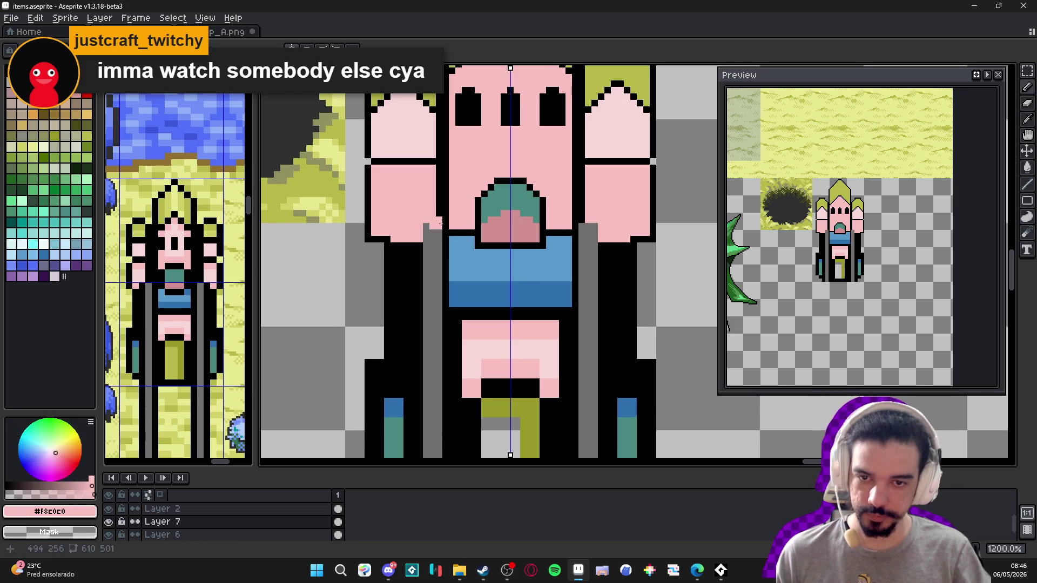
click(446, 213)
- Outline the hands in black, fill them pink, and paint a light-pink row along their top
alt+click(439, 208)
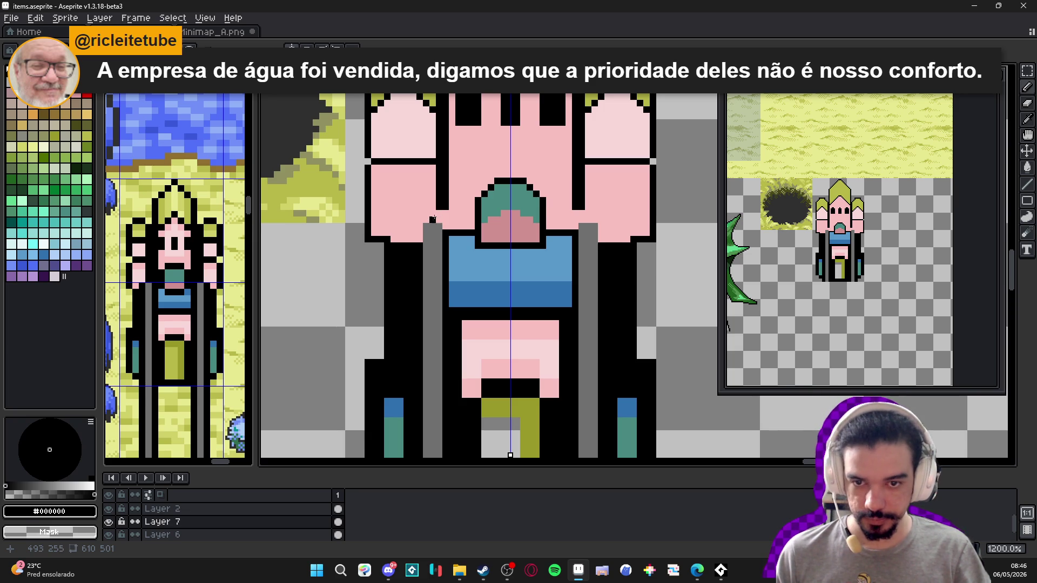
mouse_move(434, 206)
mouse_down()
mouse_move(421, 207)
mouse_move(450, 230)
mouse_up()
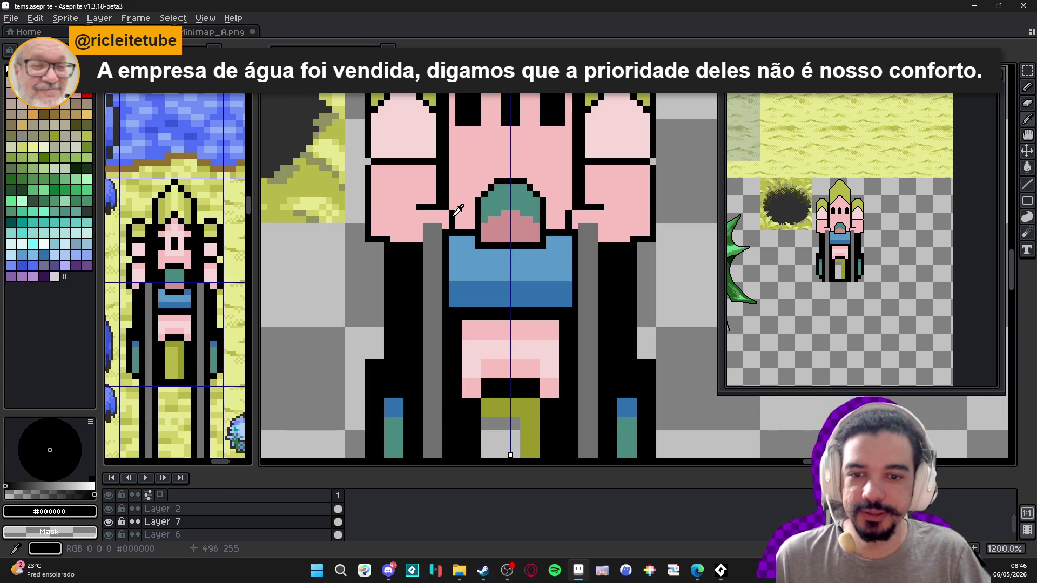
mouse_move(441, 216)
mouse_down()
mouse_move(413, 216)
mouse_move(411, 234)
mouse_move(442, 207)
mouse_up()
alt+click(409, 204)
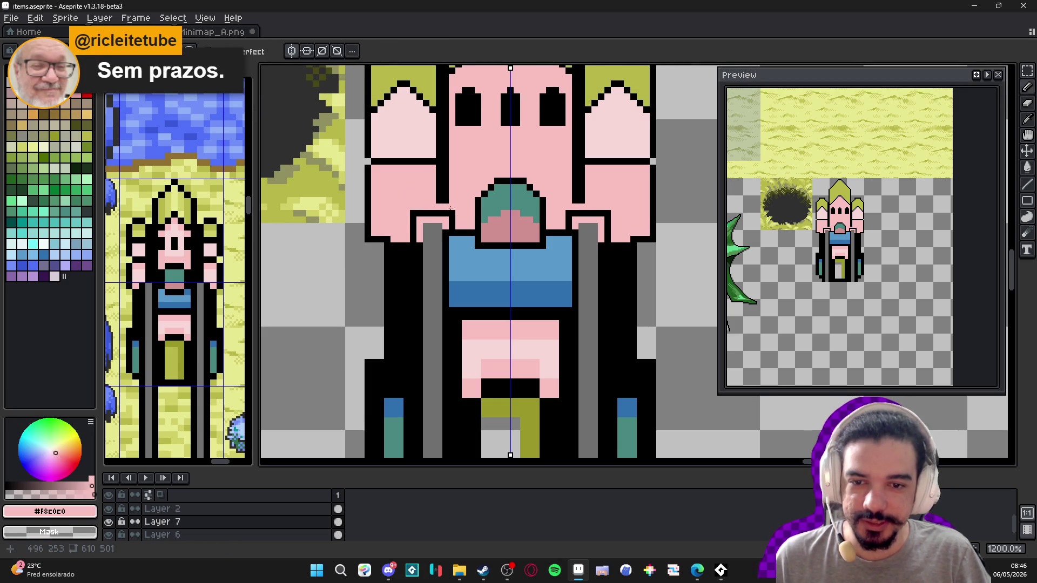
click(441, 201)
click(445, 194)
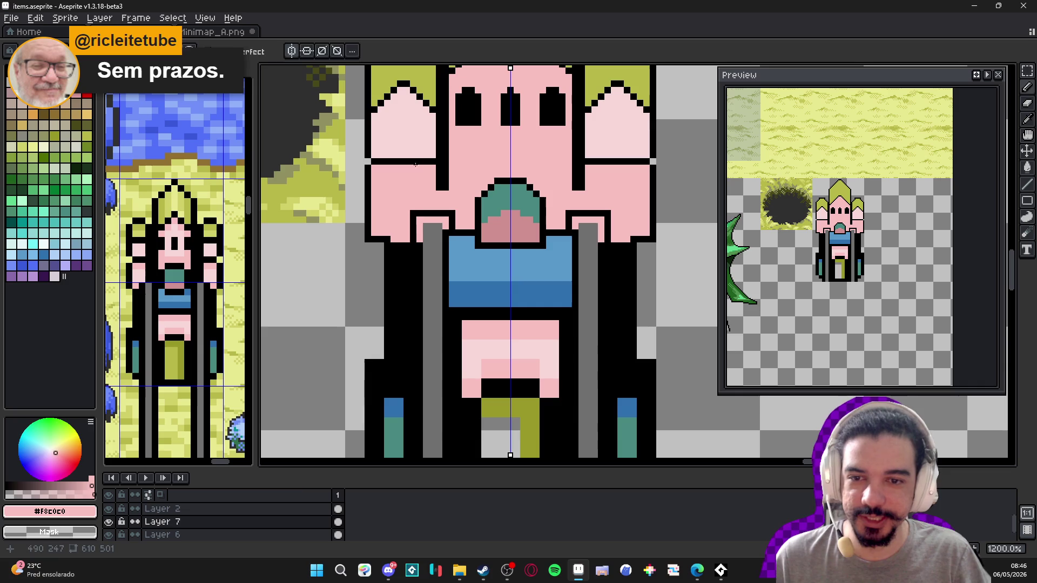
alt+click(416, 143)
mouse_move(423, 206)
mouse_down()
mouse_move(413, 206)
mouse_move(450, 207)
mouse_up()
alt+click(450, 207)
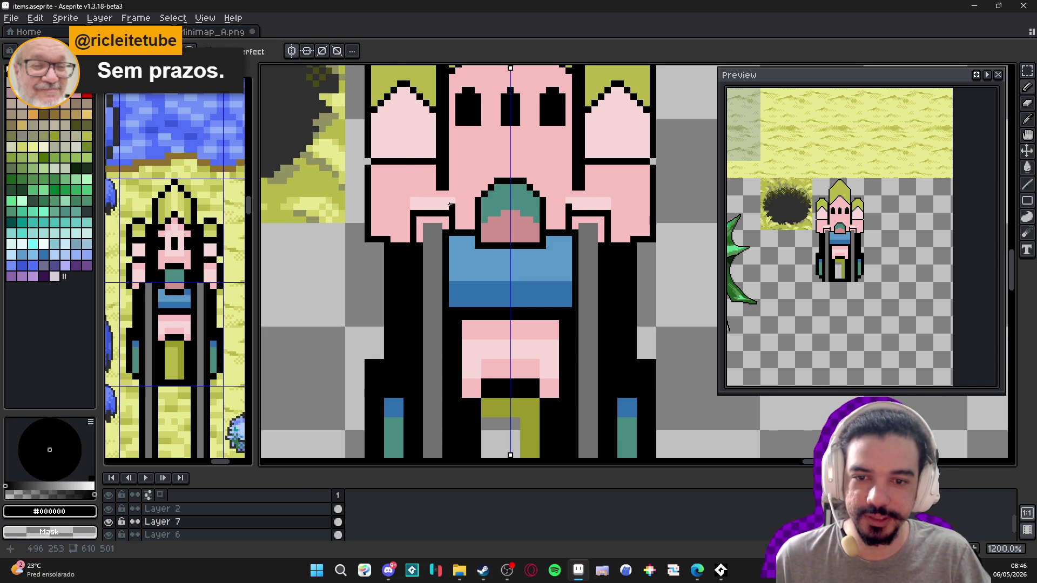
scroll(415, 187, down, 2)
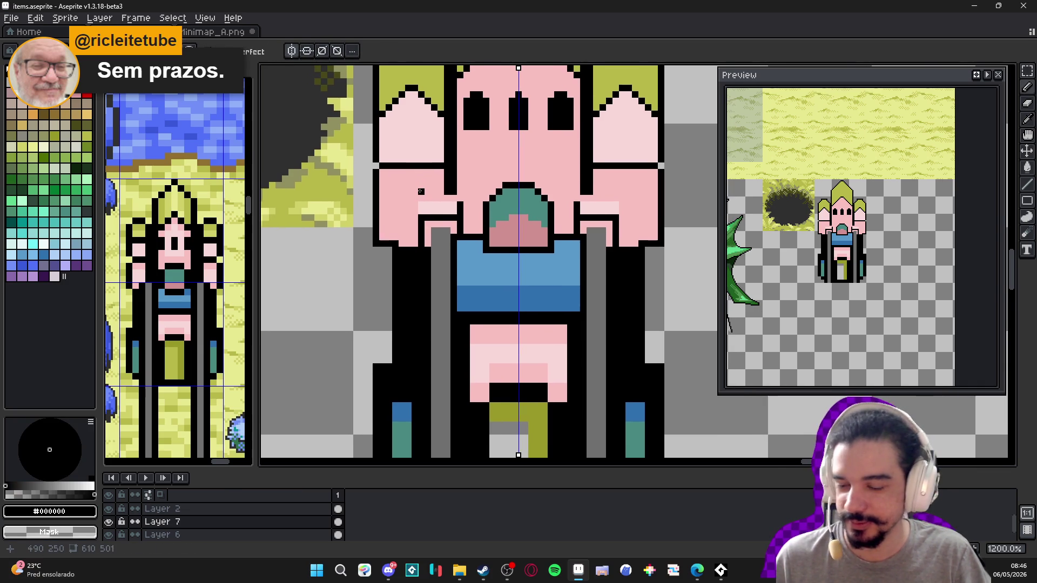
scroll(443, 132, up, 2)
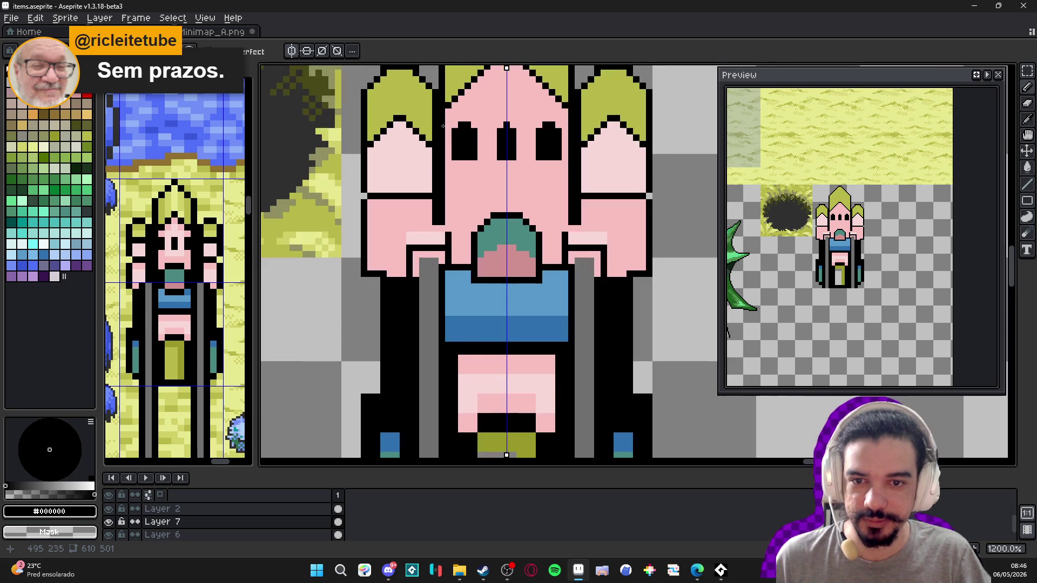
scroll(447, 109, down, 2)
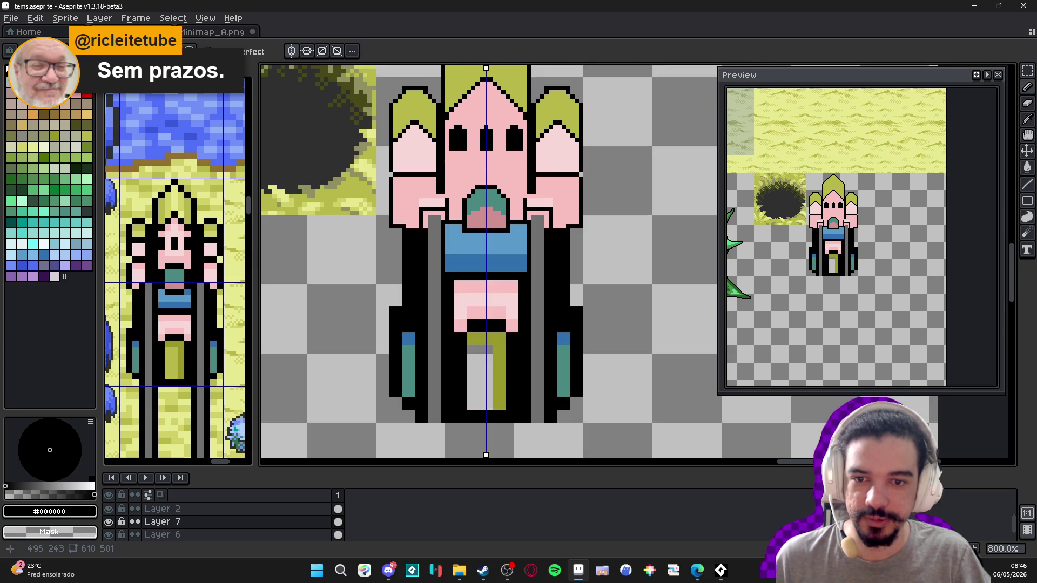
scroll(442, 173, up, 2)
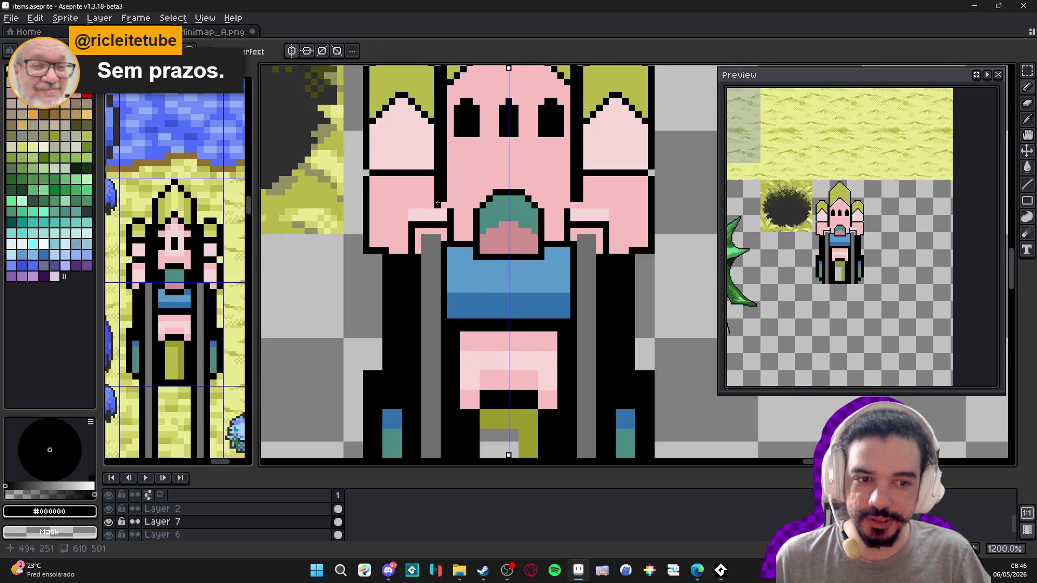
scroll(432, 213, down, 3)
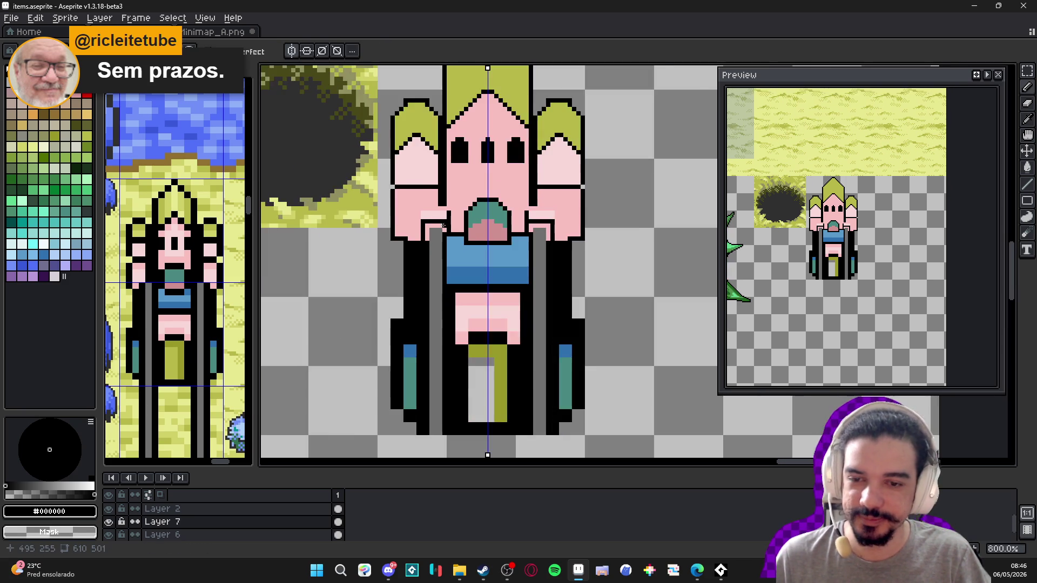
scroll(448, 239, up, 4)
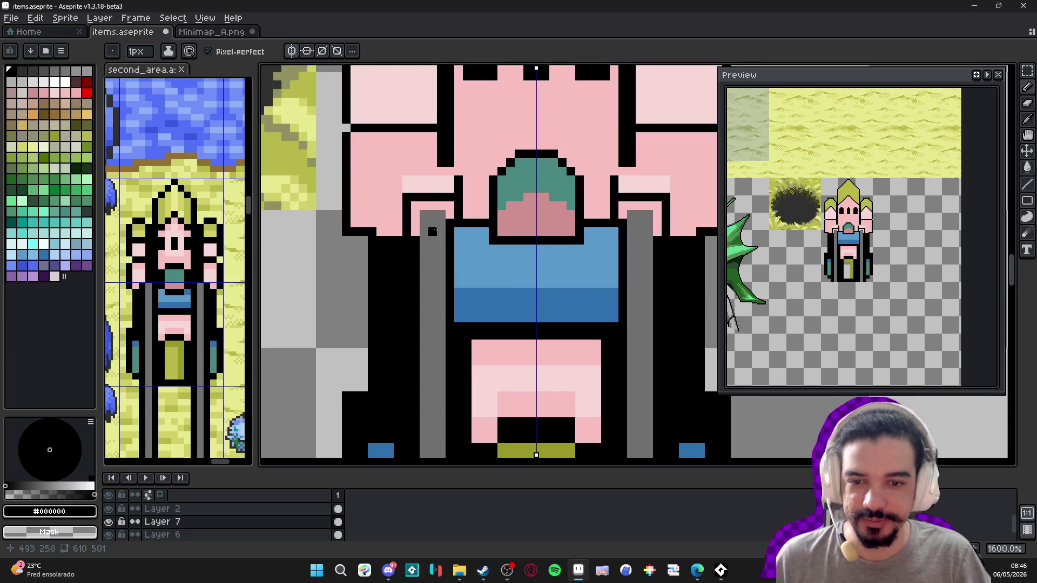
click(444, 215)
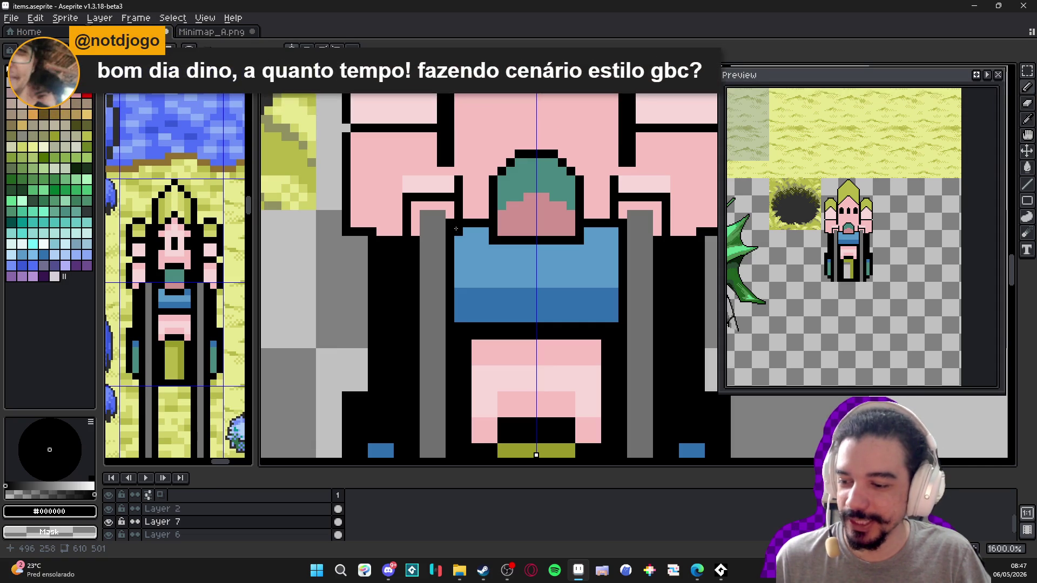
scroll(456, 231, up, 1)
alt+click(435, 192)
alt+click(428, 198)
click(390, 199)
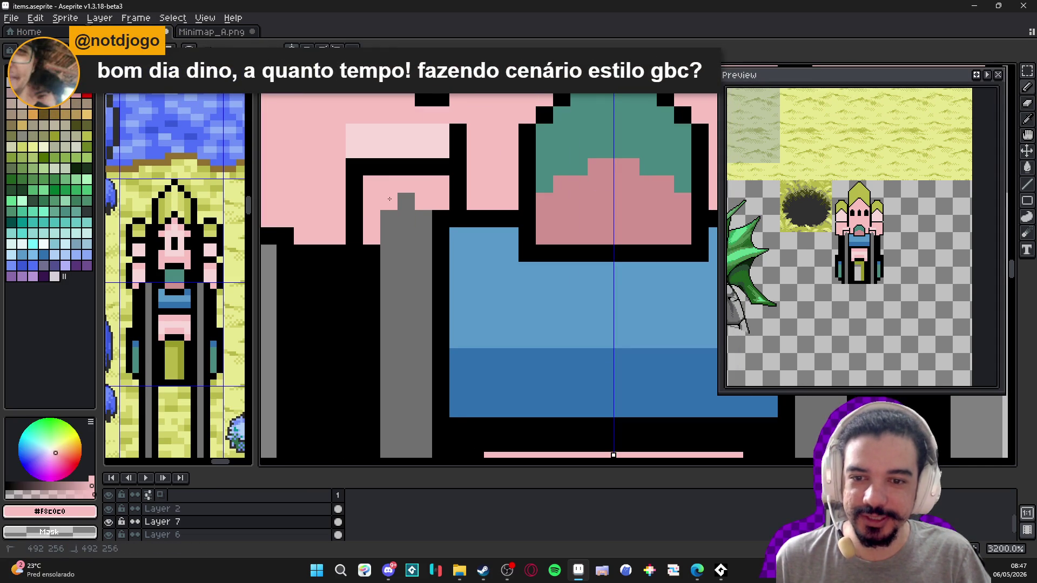
scroll(394, 232, down, 3)
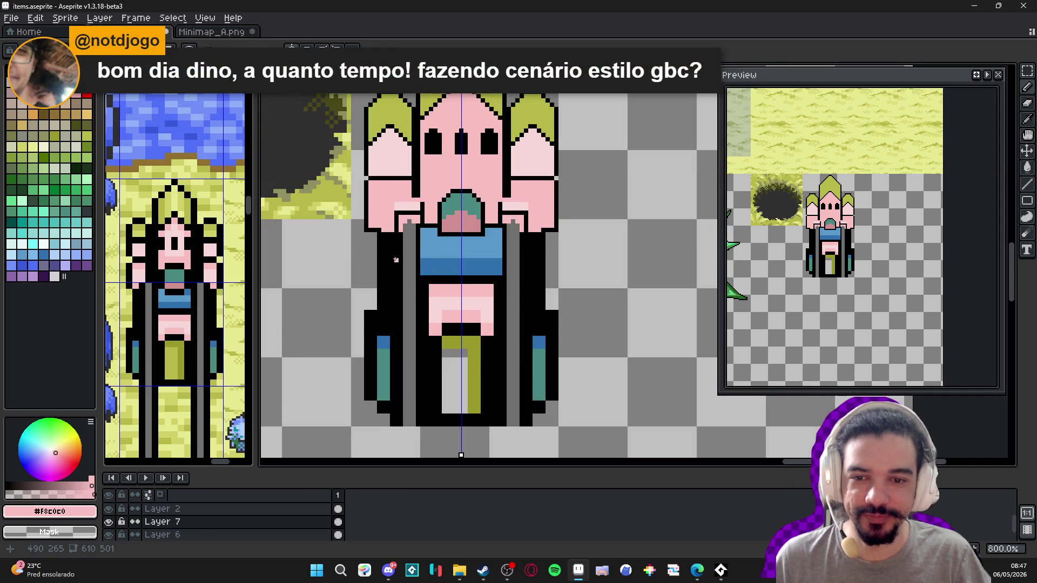
scroll(409, 251, up, 2)
click(368, 166)
click(466, 163)
click(475, 142)
click(454, 165)
alt+click(463, 160)
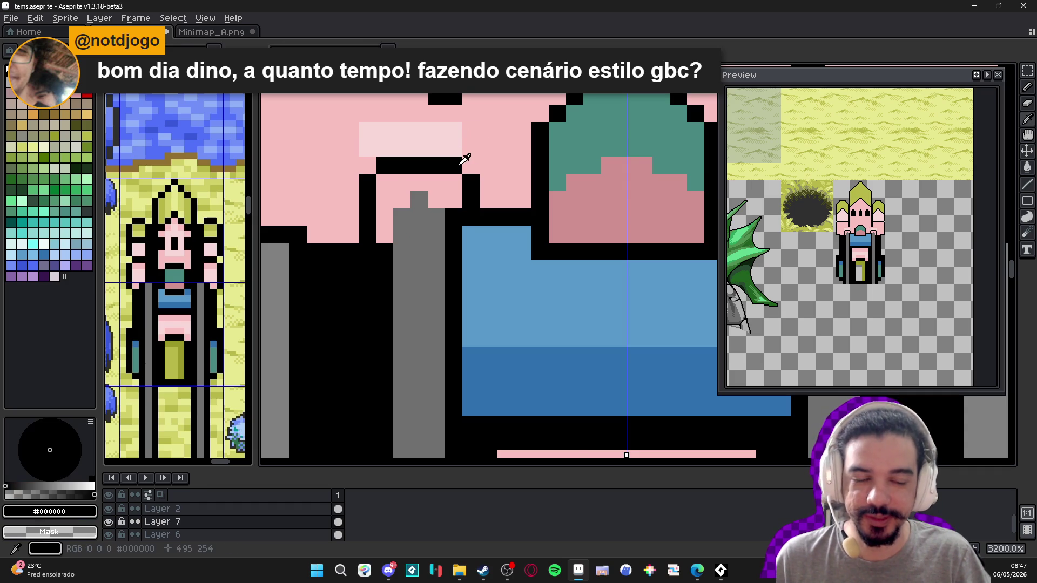
scroll(460, 174, down, 1)
scroll(460, 174, down, 1)
scroll(443, 173, up, 2)
click(390, 175)
click(430, 172)
key(ctrl+z)
click(459, 175)
drag(476, 158, 475, 123)
drag(372, 158, 372, 123)
alt+click(422, 129)
click(389, 158)
click(458, 157)
scroll(464, 154, down, 4)
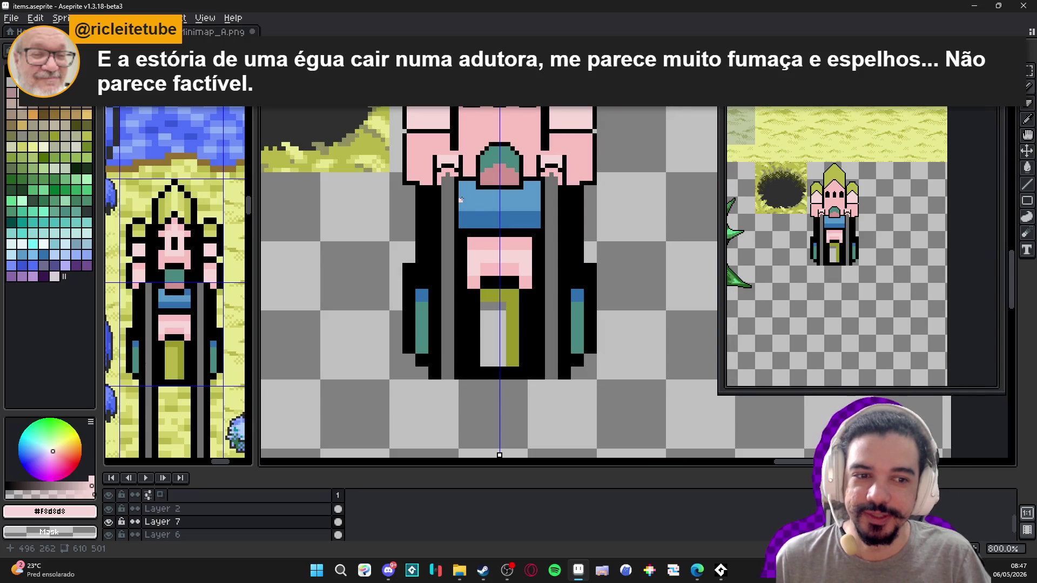
scroll(451, 200, up, 1)
alt+click(440, 174)
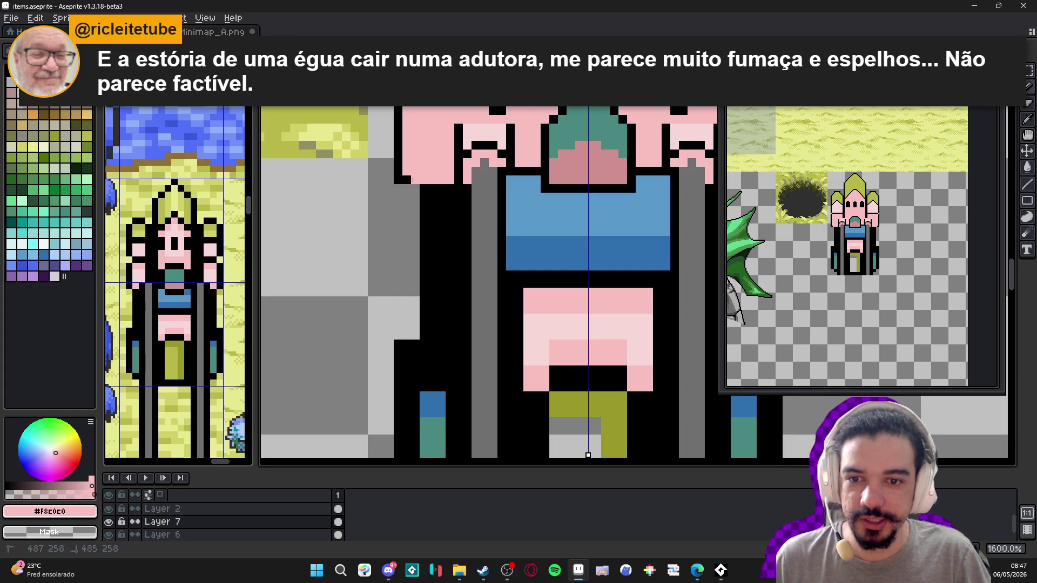
alt+click(402, 180)
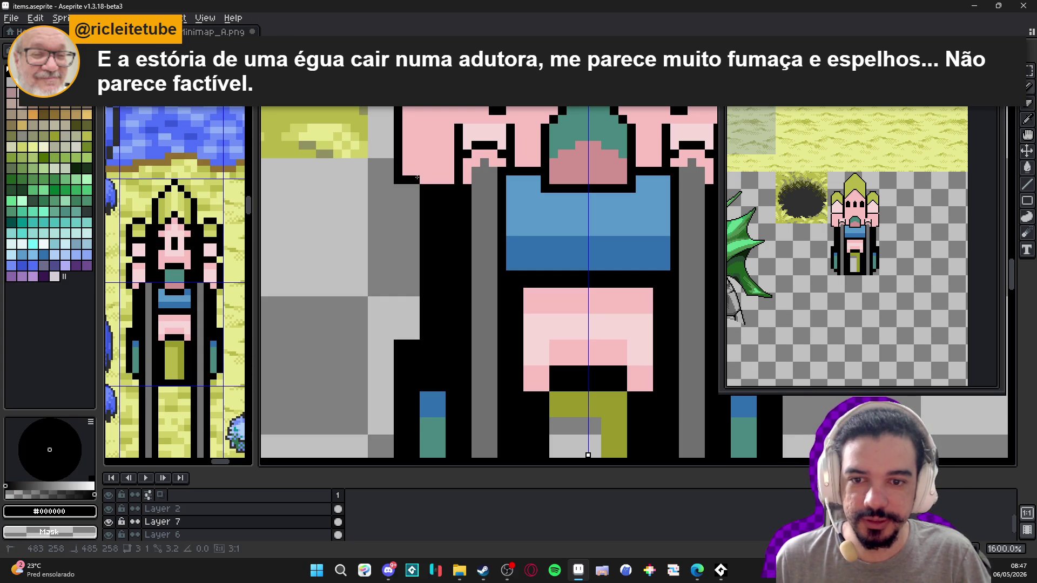
scroll(424, 179, down, 4)
scroll(426, 178, down, 5)
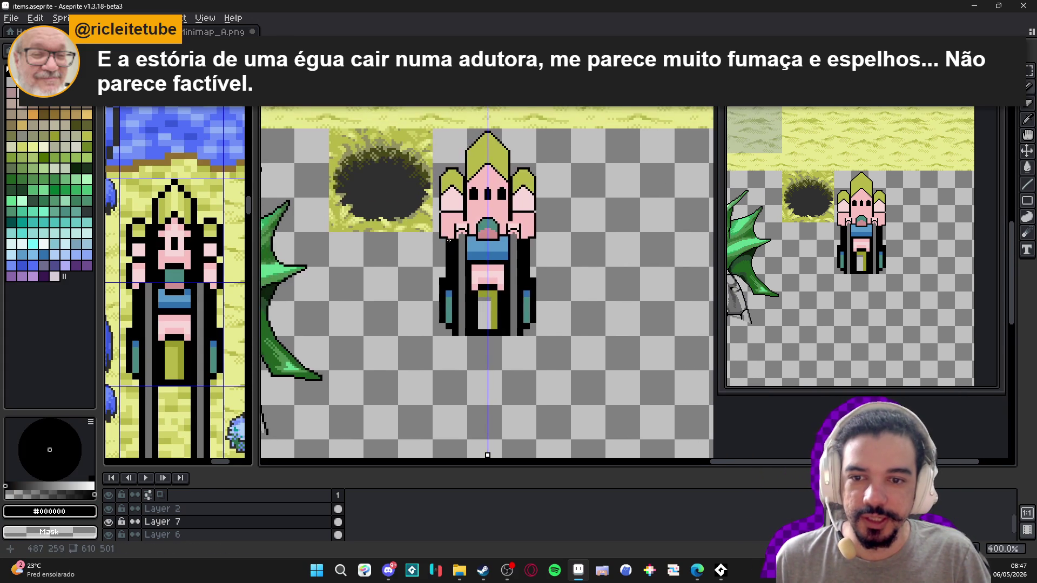
scroll(531, 231, up, 2)
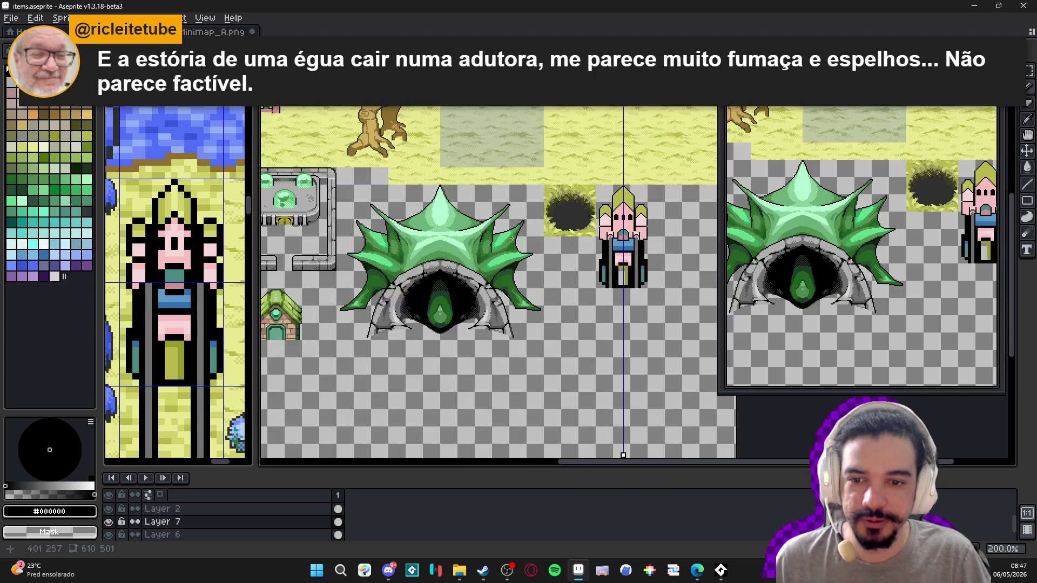
scroll(531, 231, up, 1)
scroll(527, 204, up, 5)
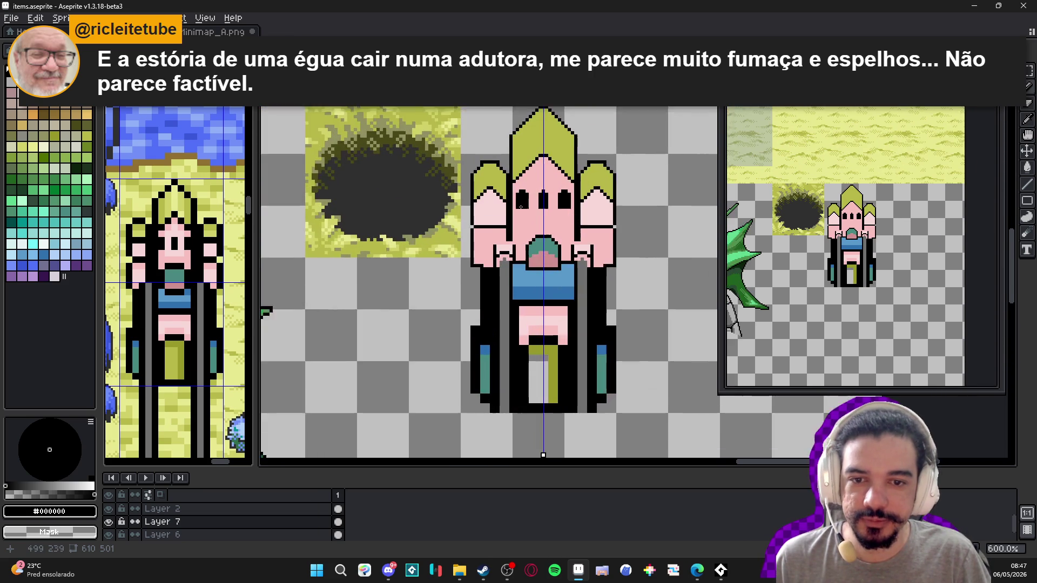
key(e)
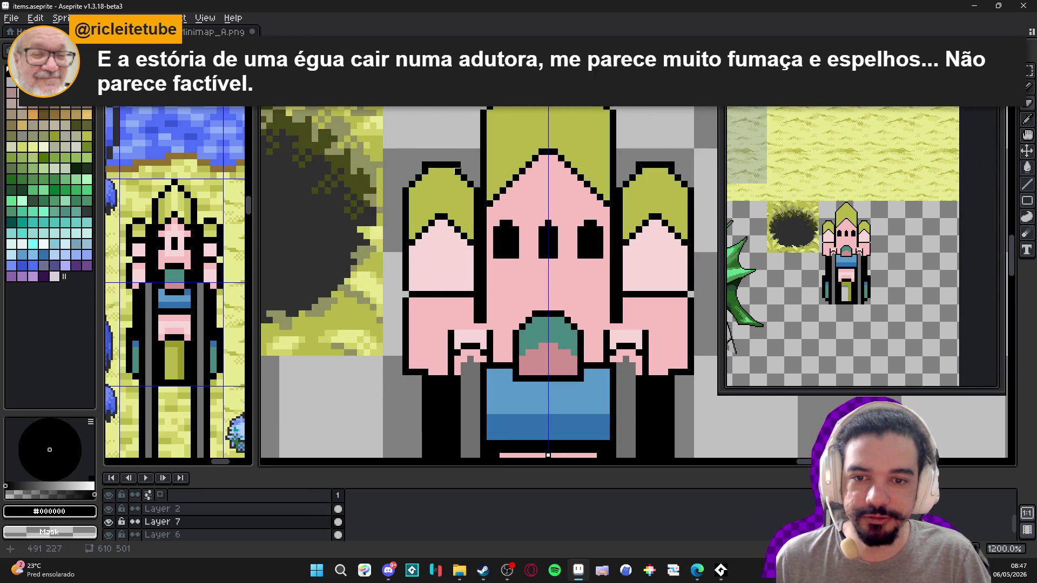
scroll(433, 179, down, 4)
key(b)
click(512, 575)
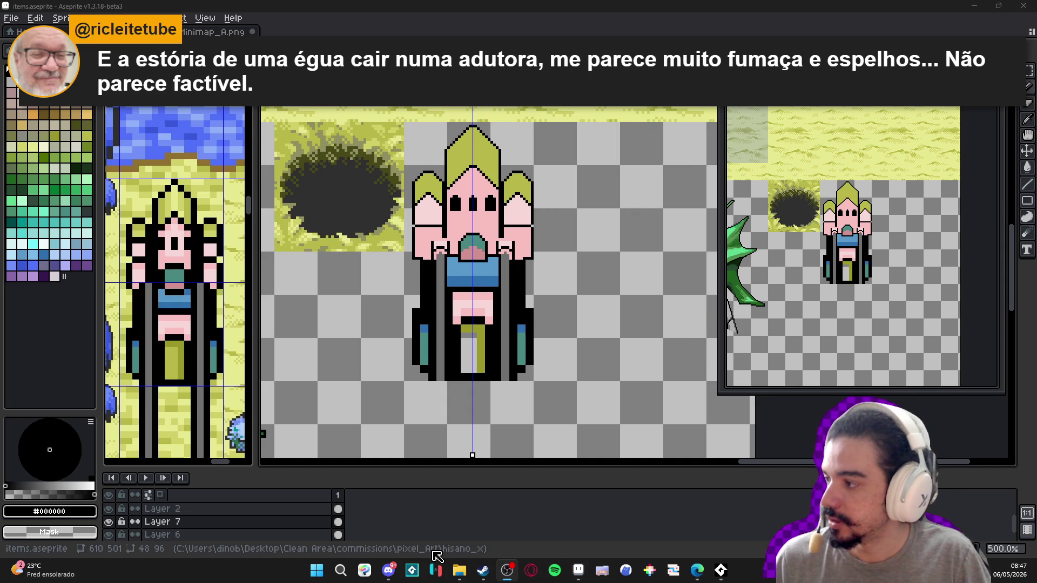
key(alt+Tab)
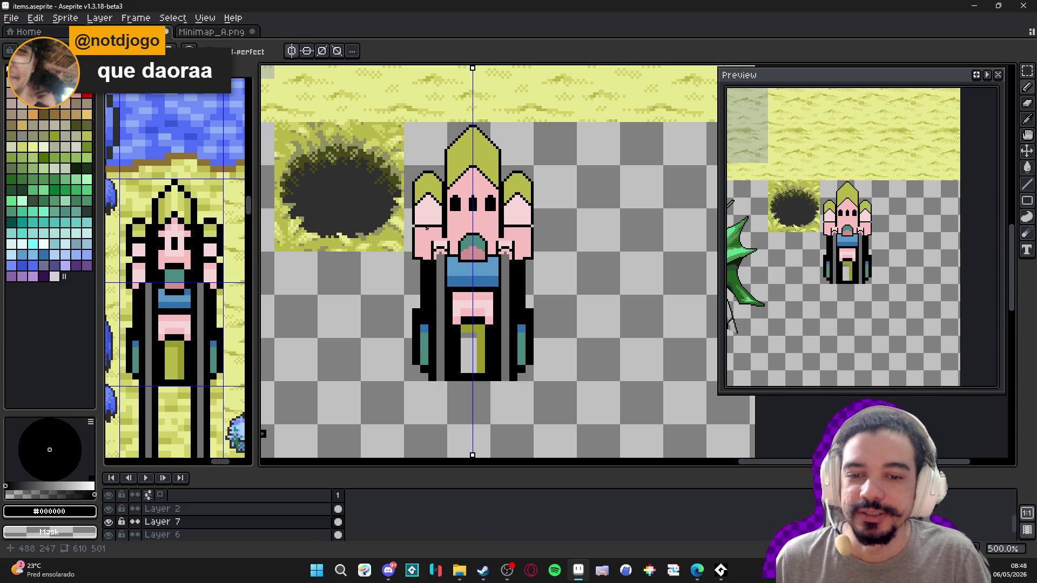
- Add mirrored mid-grey pixels under each hand
scroll(426, 227, down, 2)
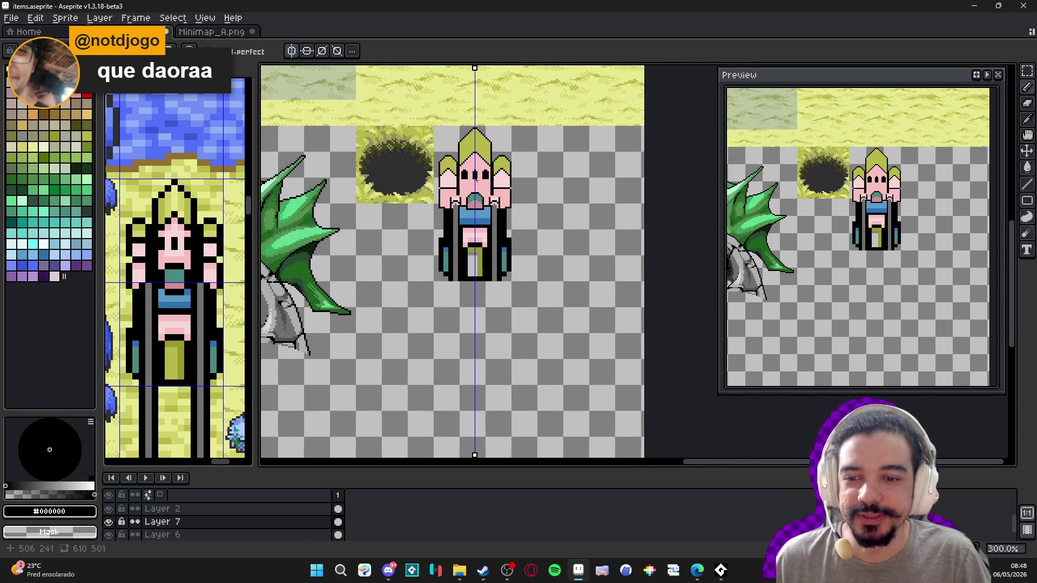
scroll(475, 177, up, 4)
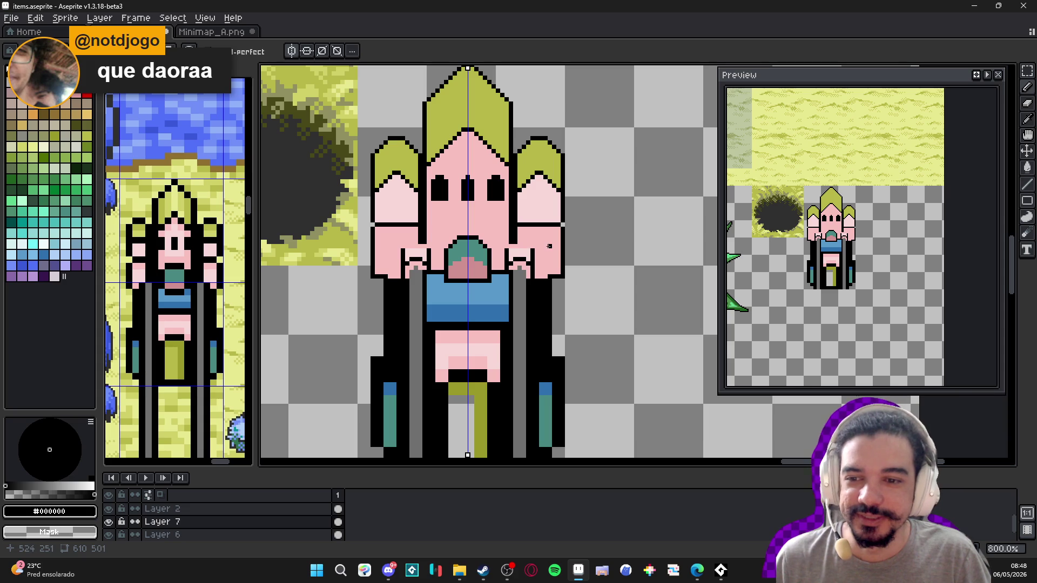
scroll(550, 240, up, 2)
alt+click(537, 180)
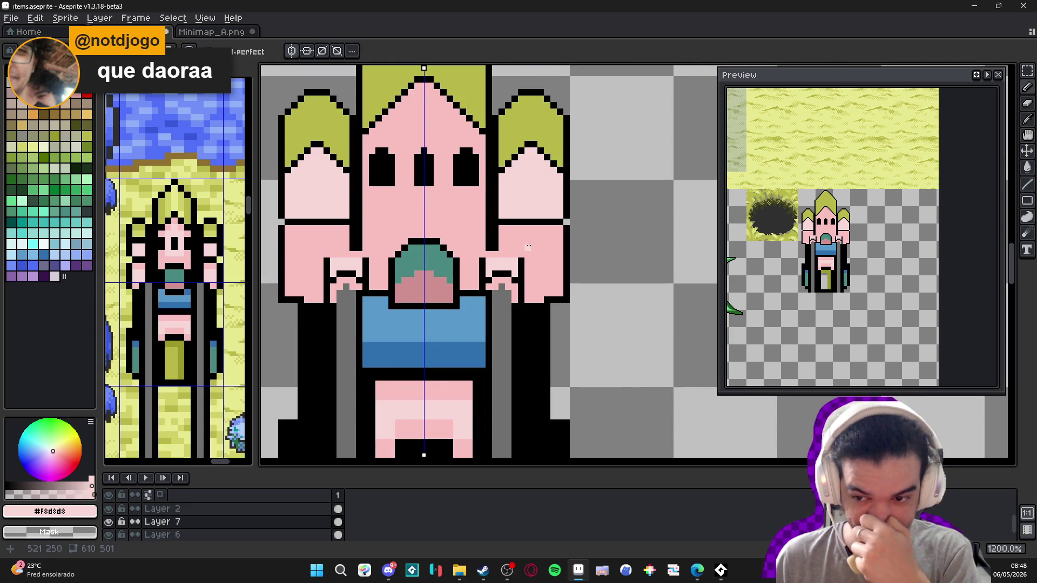
scroll(529, 246, down, 3)
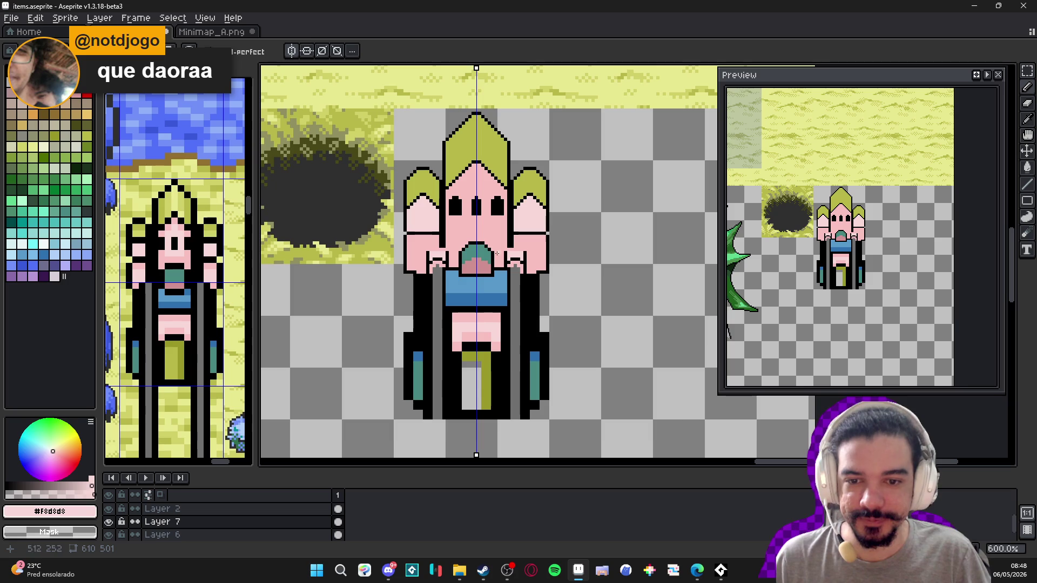
scroll(444, 265, up, 3)
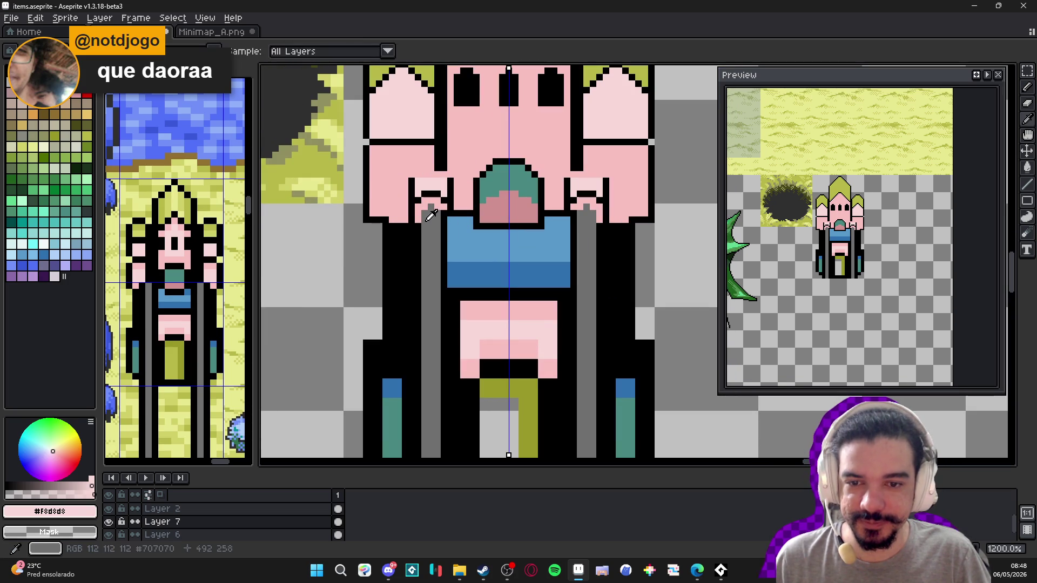
alt+click(422, 222)
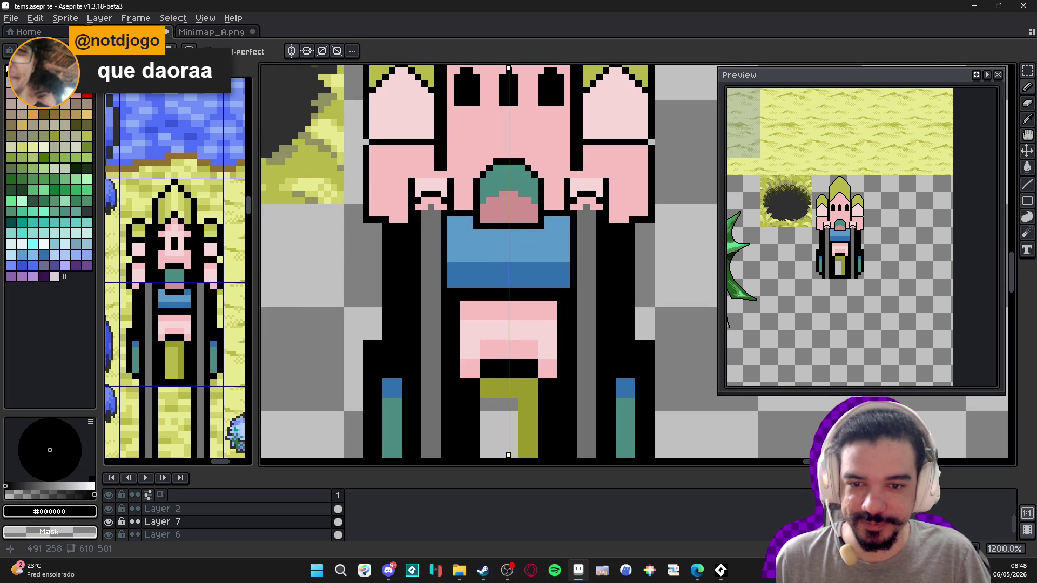
alt+click(435, 207)
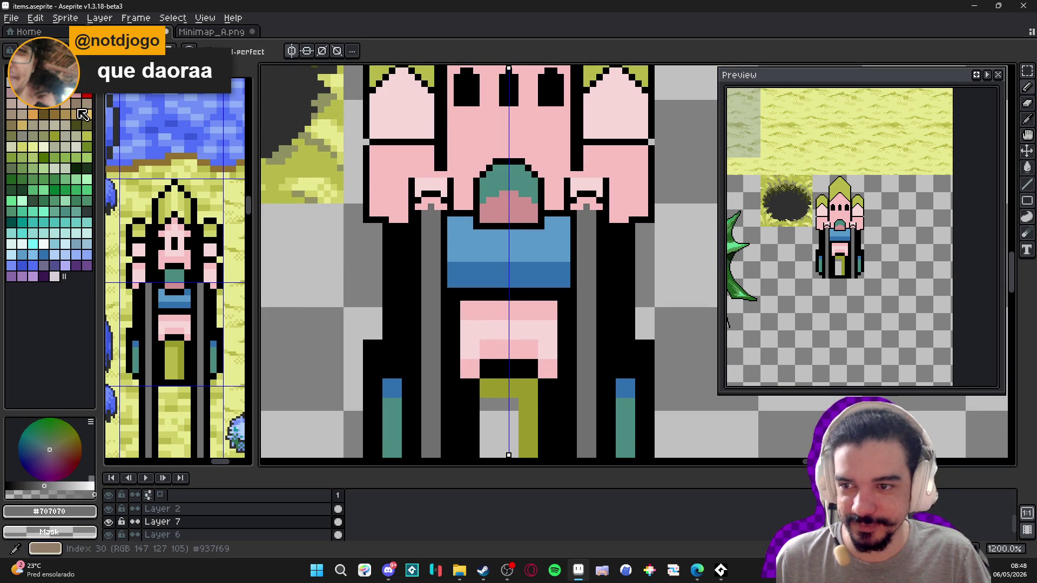
click(428, 207)
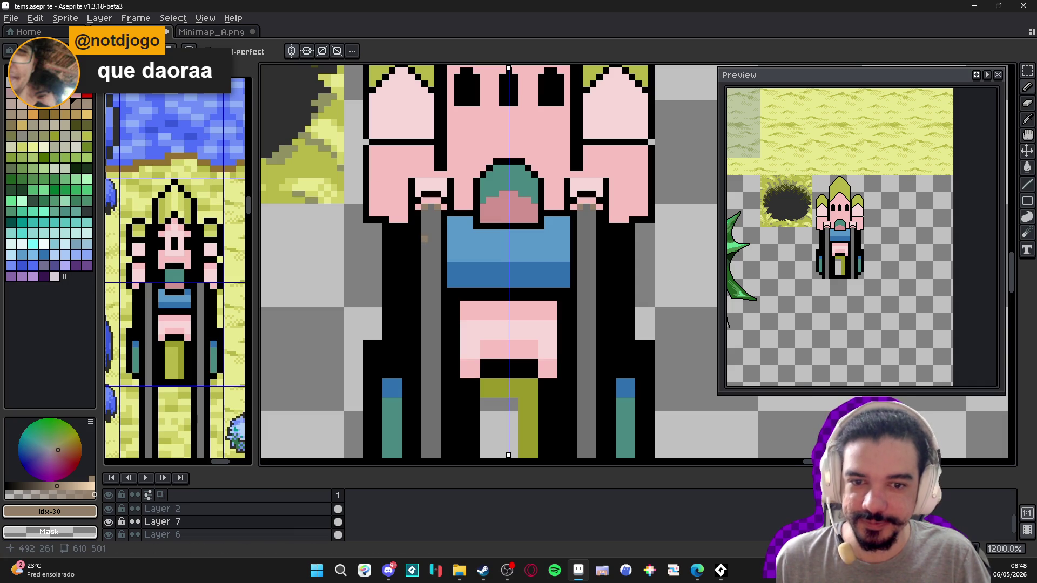
- Fill the dark slot in each hand with a light cream colour
alt+click(426, 207)
scroll(426, 208, up, 1)
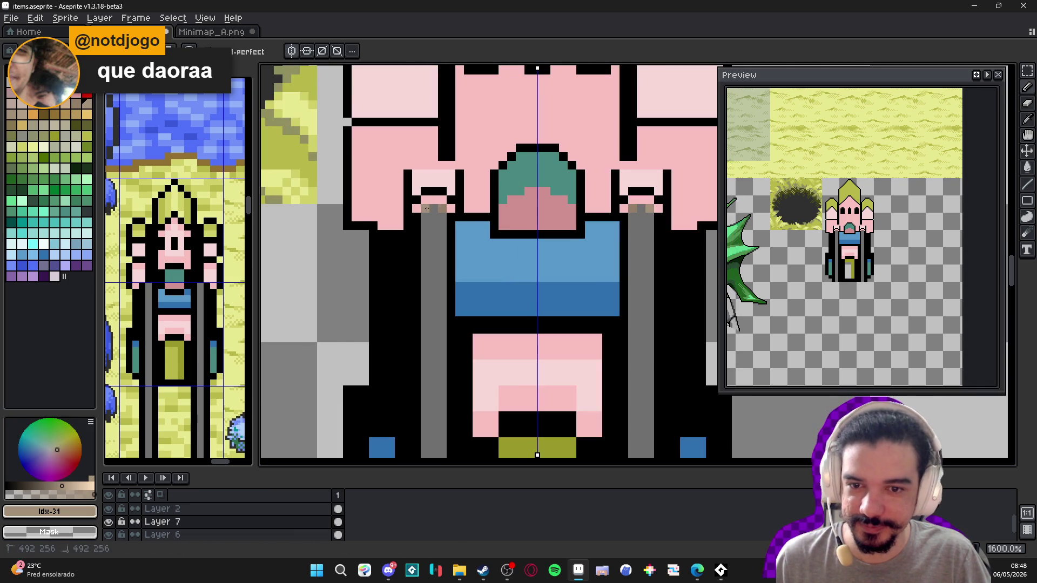
scroll(422, 213, down, 3)
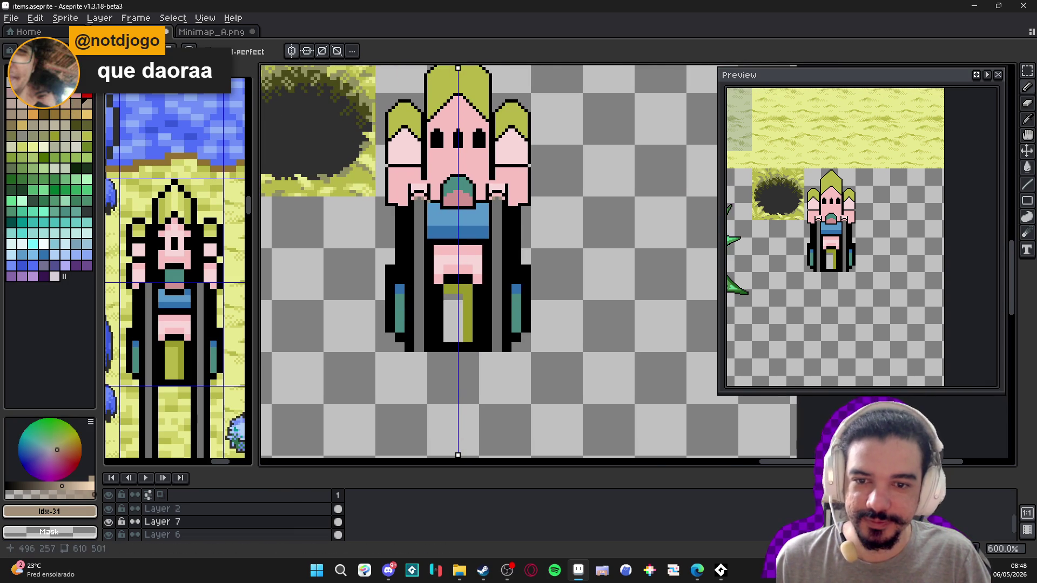
scroll(426, 201, up, 4)
alt+click(400, 153)
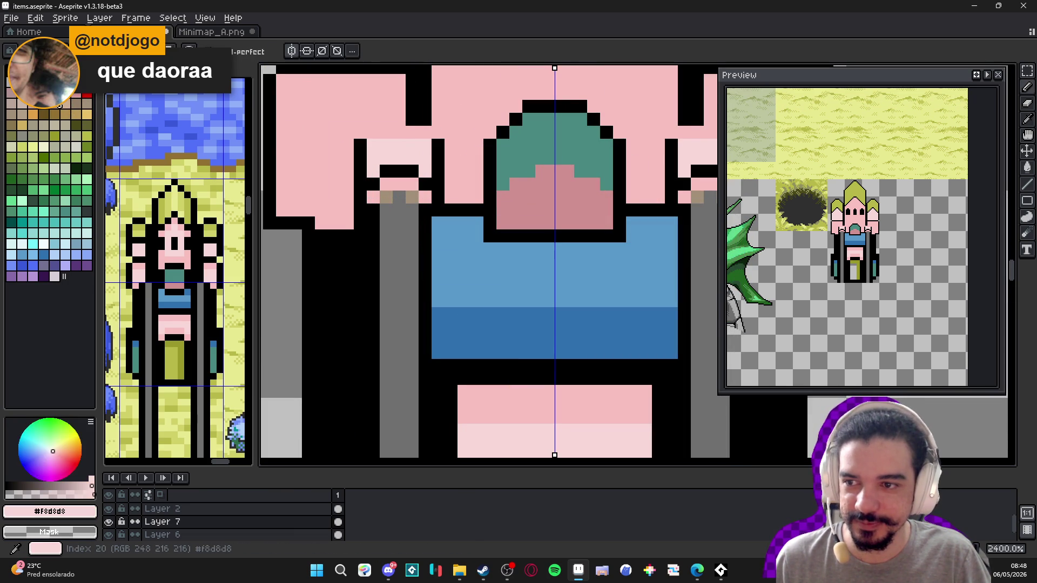
click(44, 147)
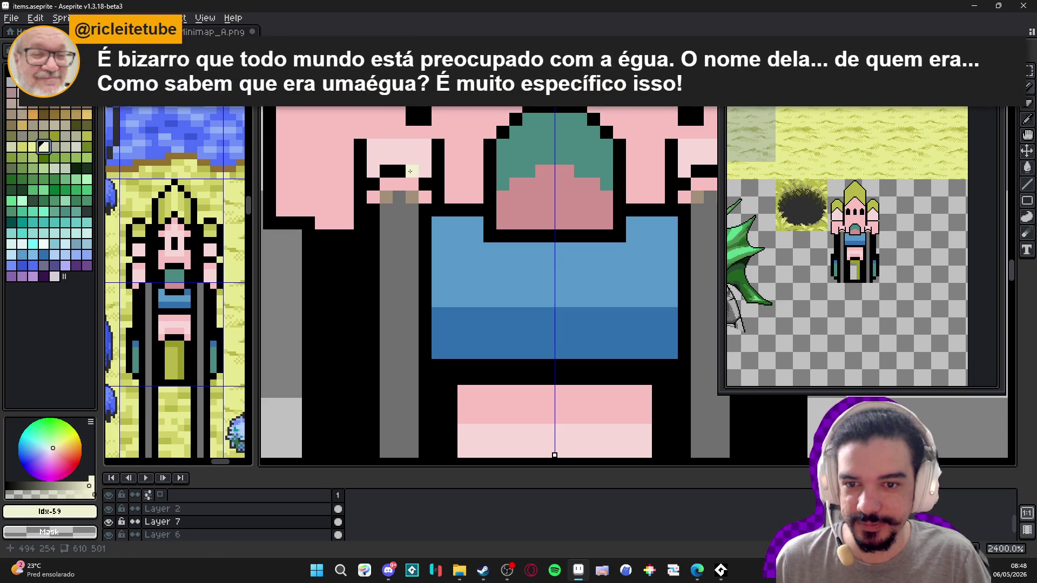
drag(386, 171, 412, 171)
- Pencil mirrored medium-pink pixels beside the hands
scroll(416, 216, down, 5)
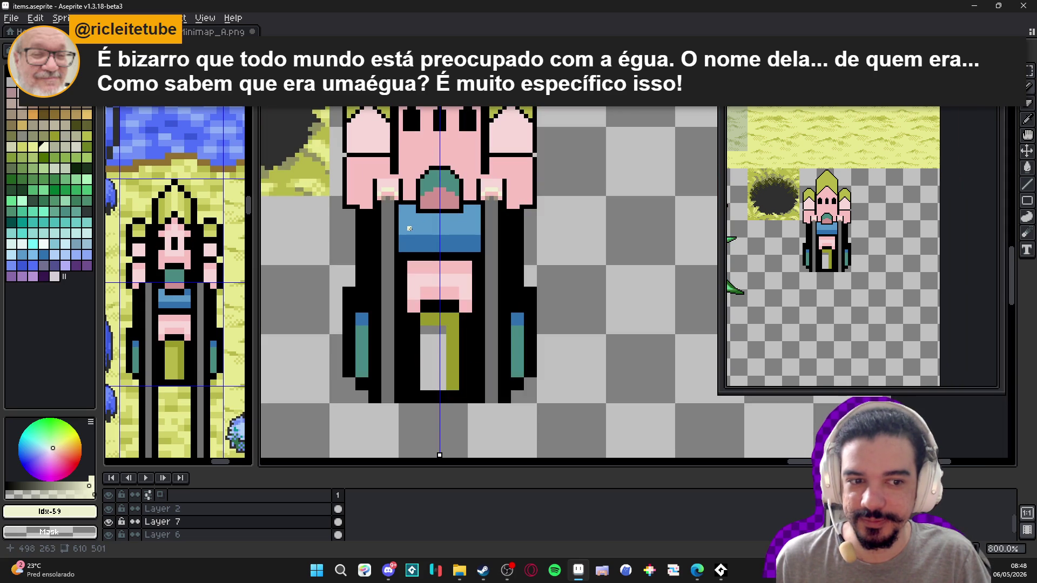
scroll(378, 192, up, 3)
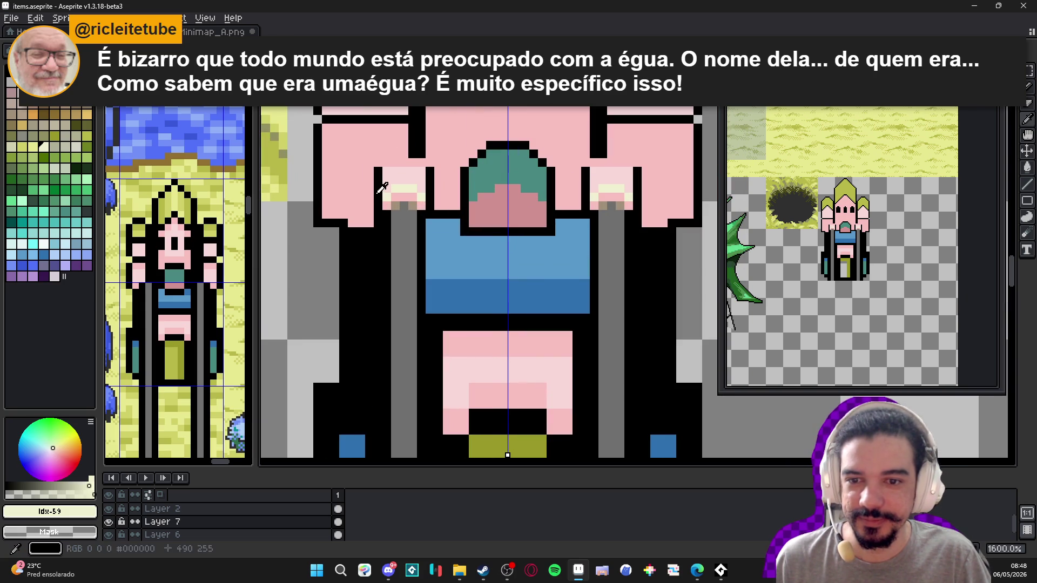
key(x)
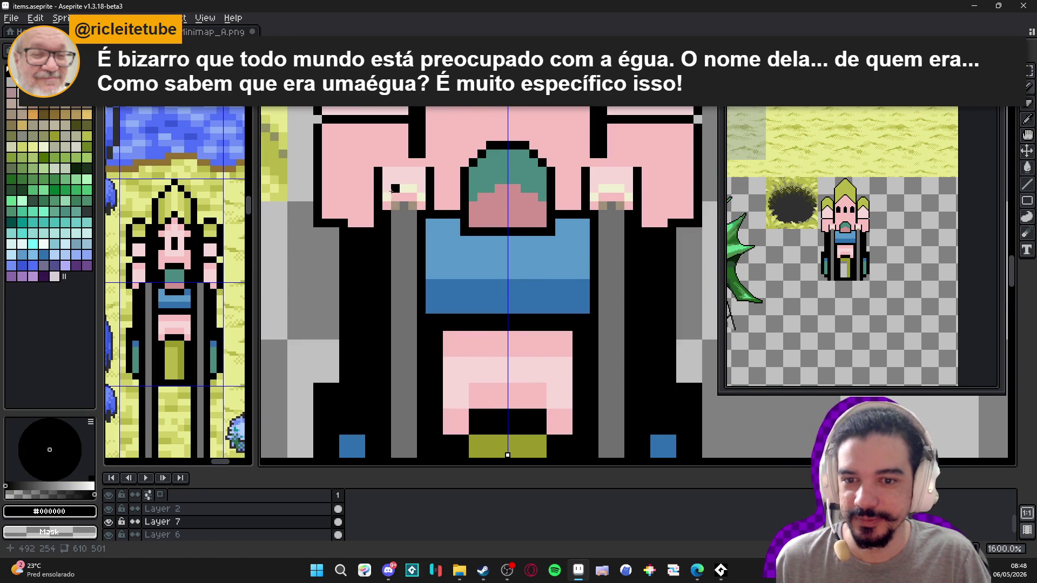
click(10, 93)
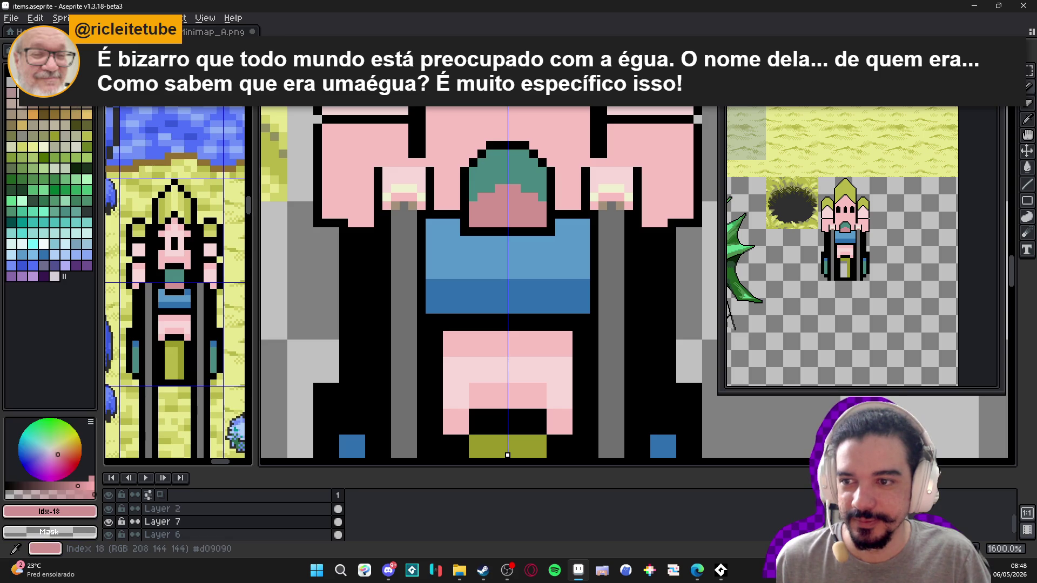
key(b)
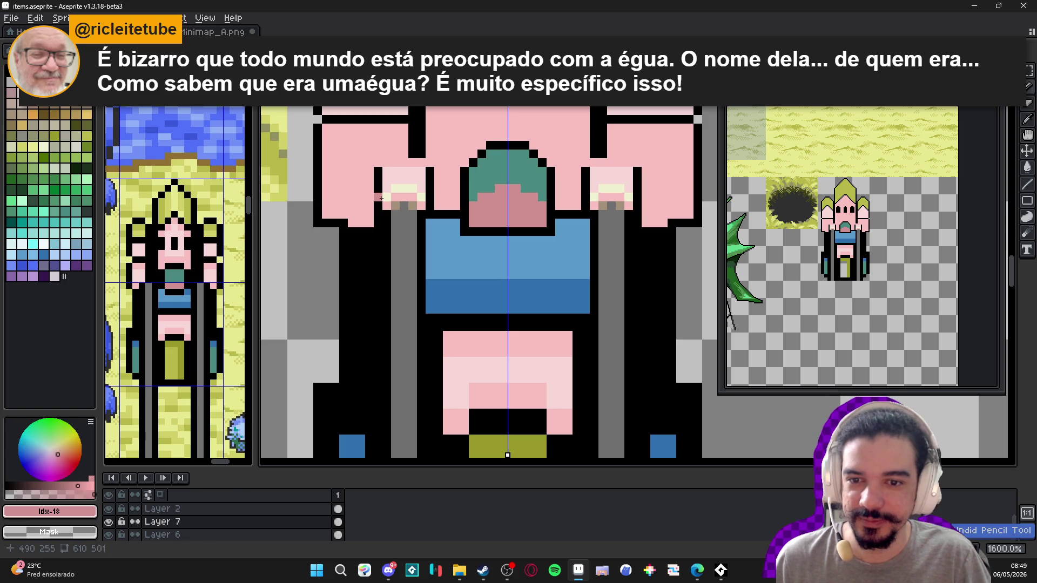
mouse_move(382, 200)
mouse_down()
mouse_move(379, 171)
mouse_move(435, 200)
mouse_up()
- Add mirrored light-pink pixels to the hands
scroll(437, 205, down, 4)
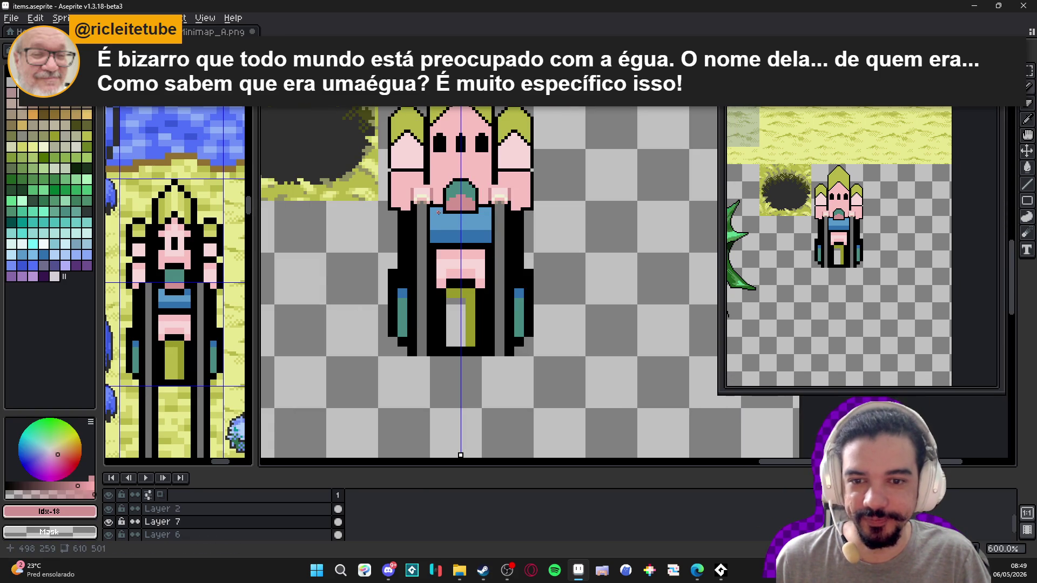
scroll(433, 199, up, 3)
alt+click(403, 197)
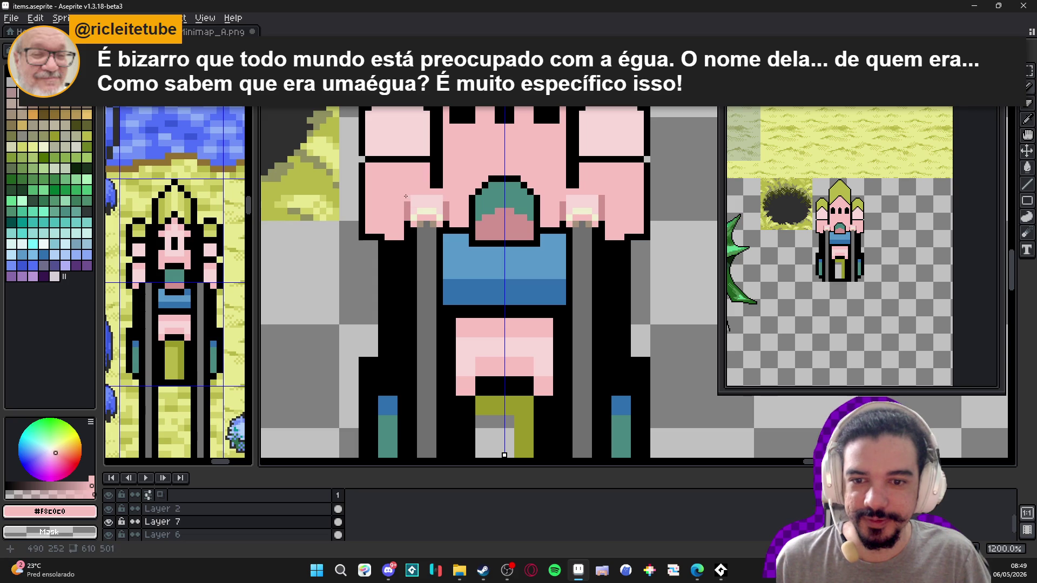
scroll(409, 195, down, 3)
scroll(432, 199, up, 3)
alt+click(435, 200)
drag(431, 200, 437, 200)
- Draw a dark-pink line of pixels above each hand
scroll(438, 200, down, 2)
alt+click(443, 201)
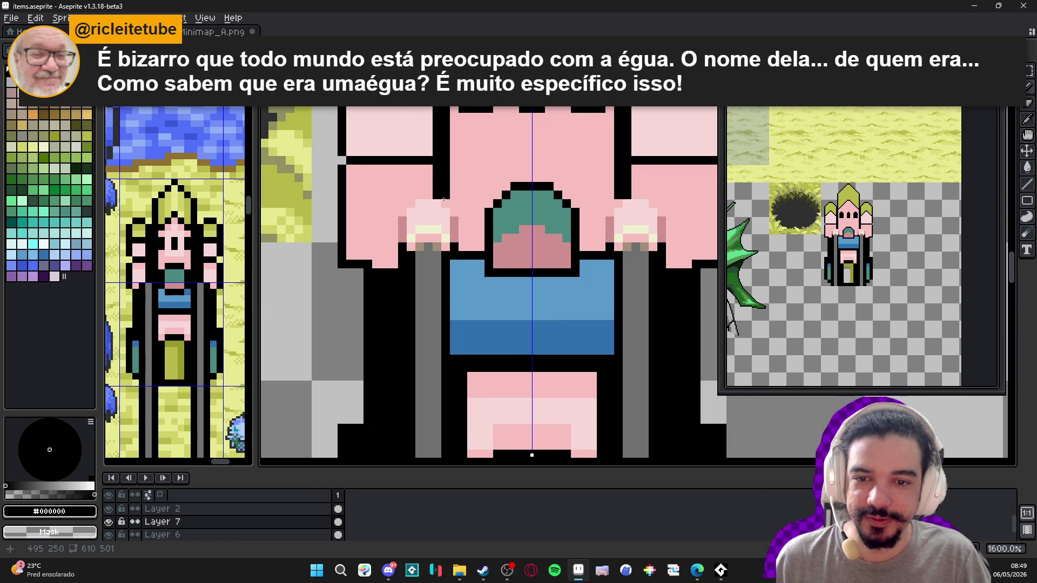
scroll(443, 201, down, 1)
scroll(444, 236, down, 1)
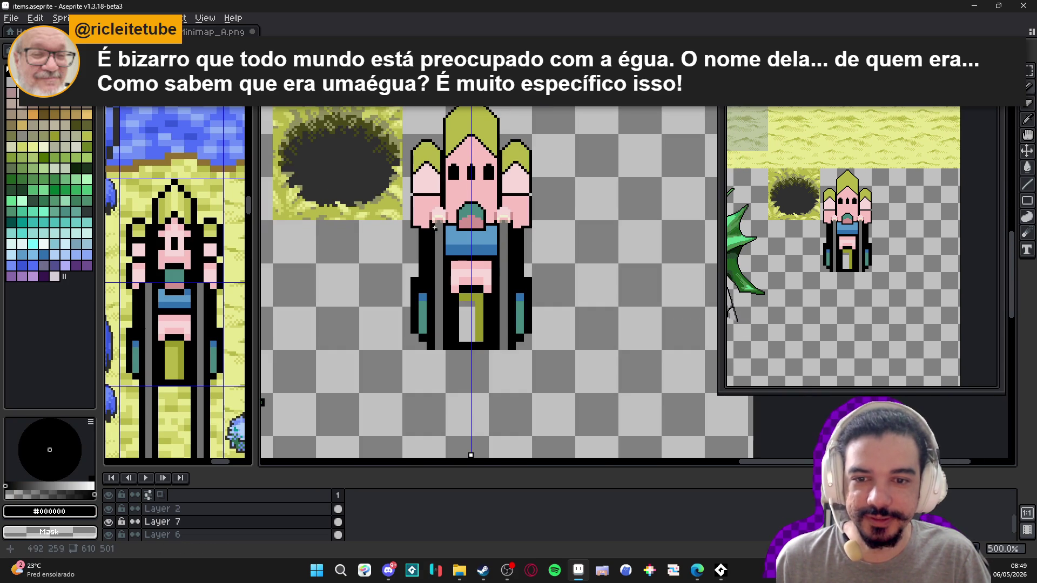
scroll(424, 205, up, 5)
alt+click(438, 222)
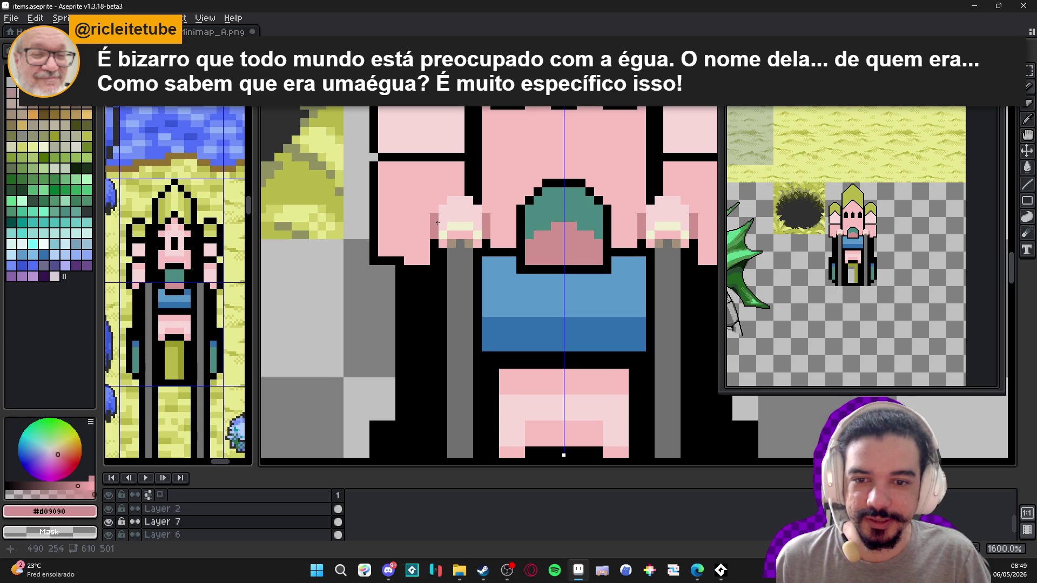
scroll(438, 222, down, 3)
scroll(438, 222, up, 3)
click(428, 208)
click(435, 198)
drag(441, 197, 462, 198)
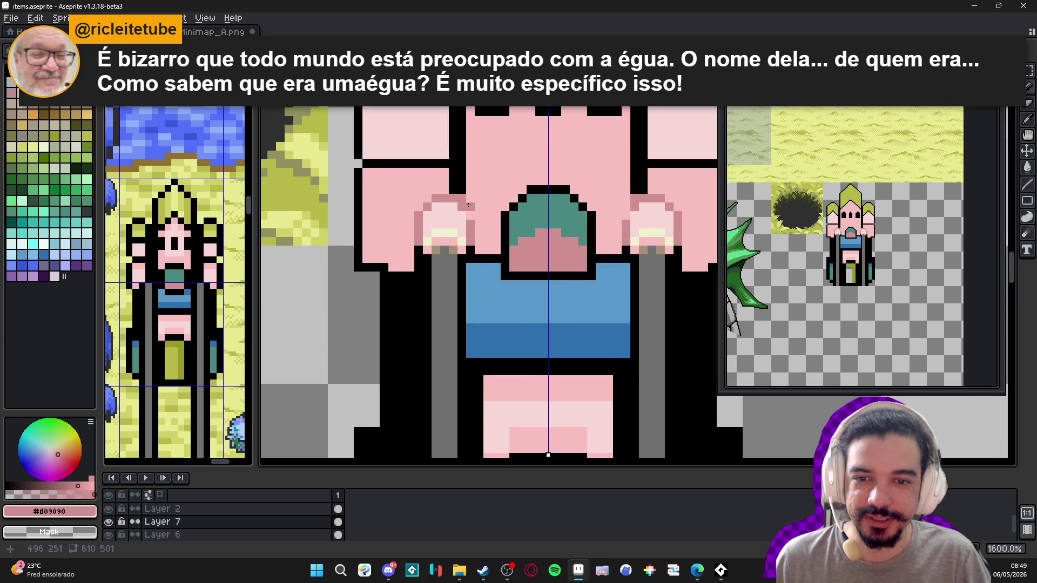
- Redraw the hand's black outline as a stepped diagonal
alt+click(462, 195)
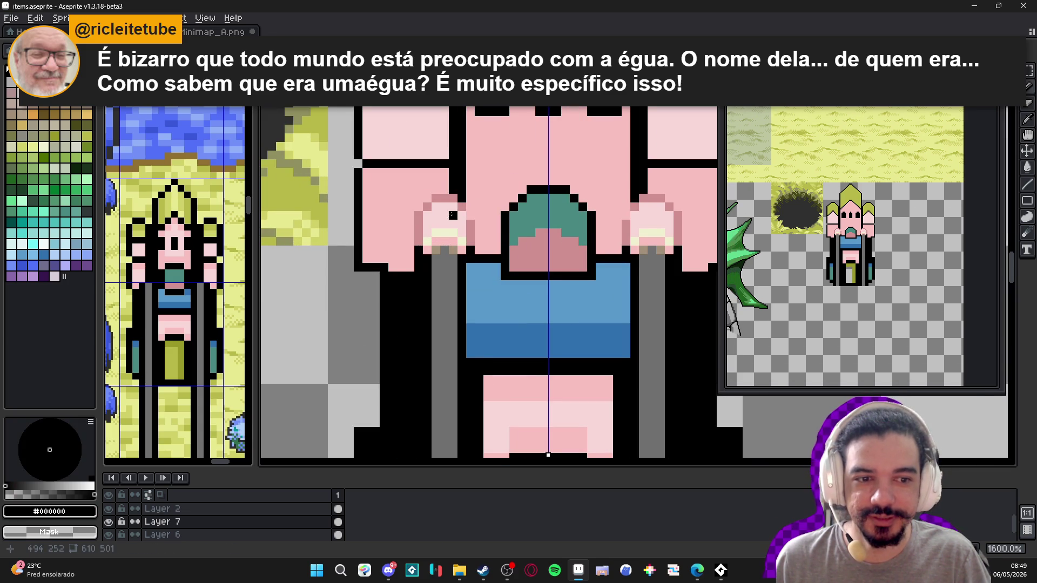
scroll(410, 249, up, 1)
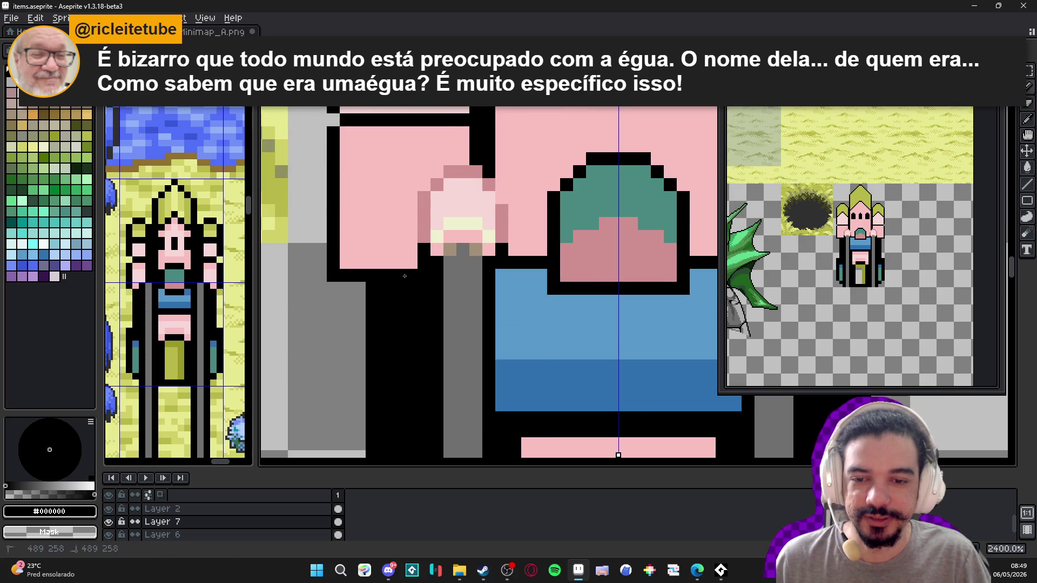
scroll(404, 276, down, 6)
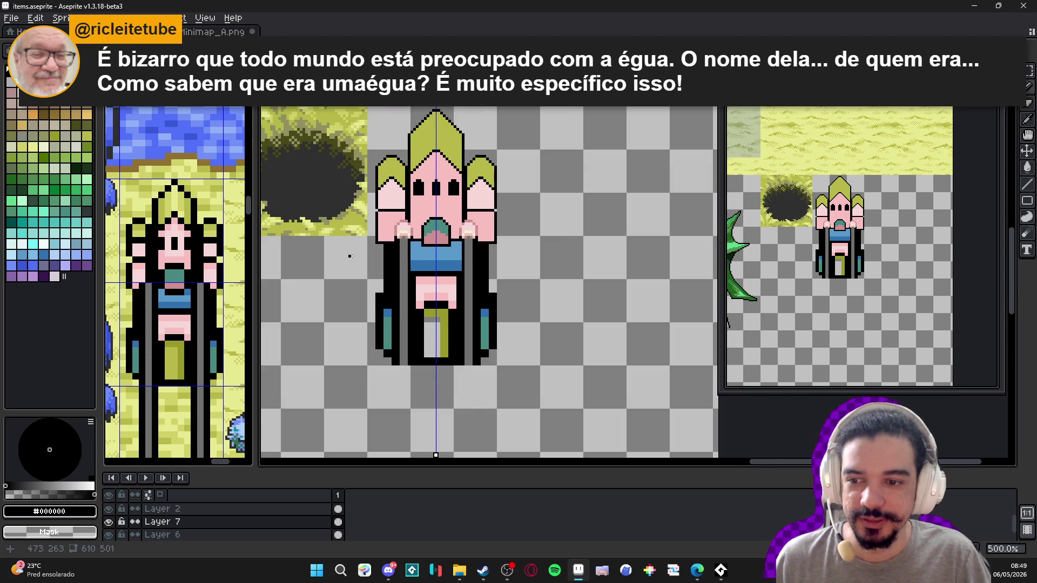
scroll(336, 256, up, 6)
click(369, 269)
click(352, 261)
- Fill light pink above the new diagonal and over three leftover outline pixels
alt+click(378, 238)
mouse_move(366, 247)
mouse_down()
mouse_move(353, 247)
mouse_move(367, 257)
mouse_up()
click(378, 248)
click(378, 260)
click(392, 248)
scroll(387, 243, down, 6)
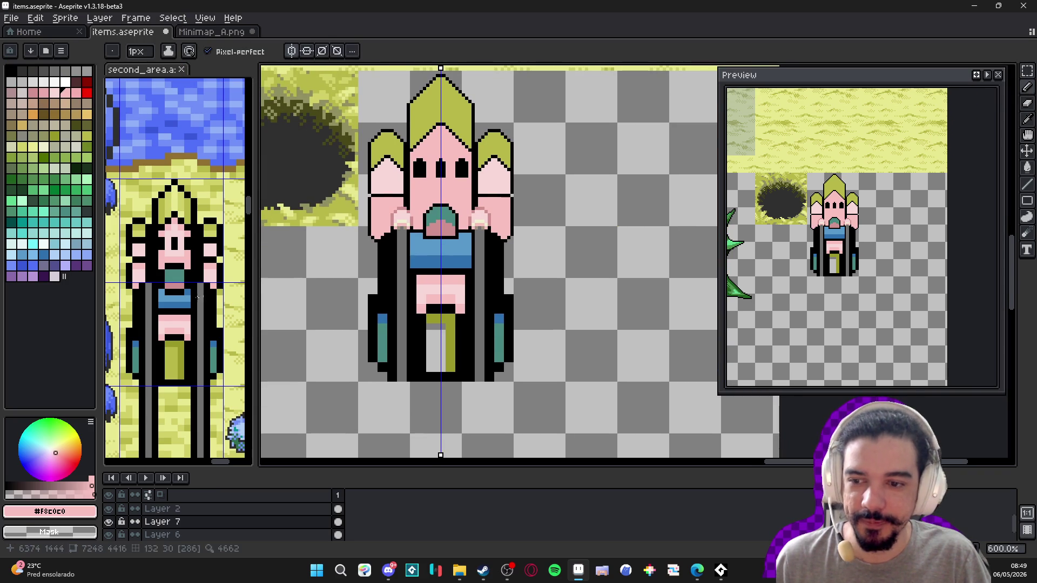
mouse_move(366, 278)
mouse_down()
mouse_move(384, 250)
mouse_move(411, 252)
mouse_up()
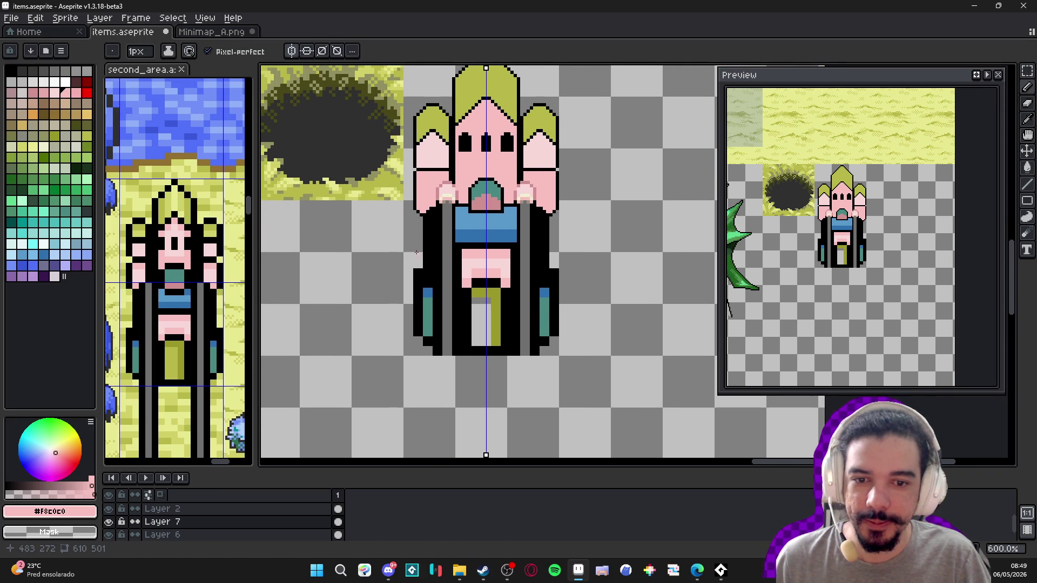
scroll(435, 251, down, 2)
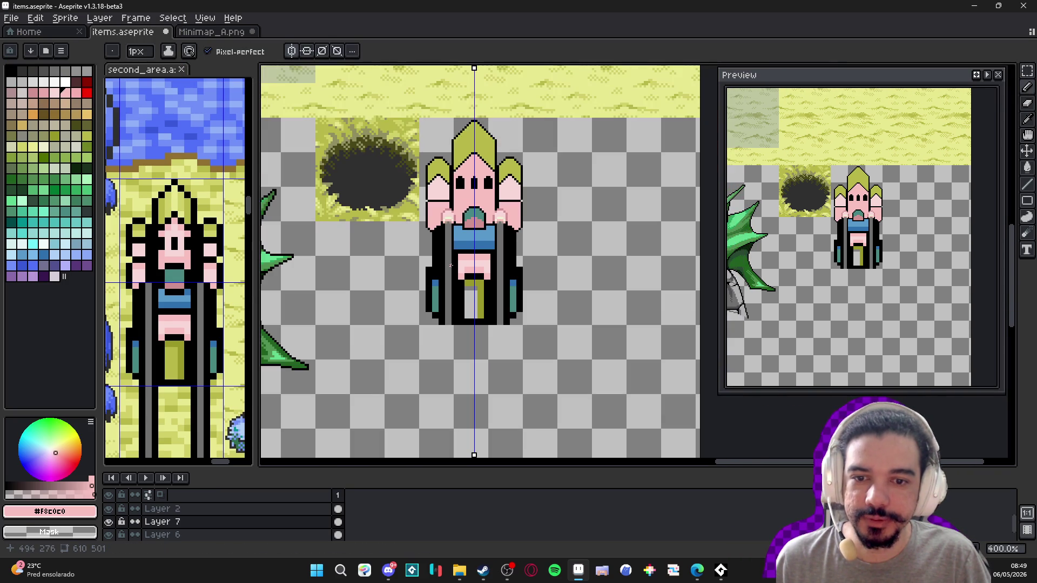
- Paint a short pink diagonal below the hand and a long pink arm down the body
scroll(453, 254, up, 6)
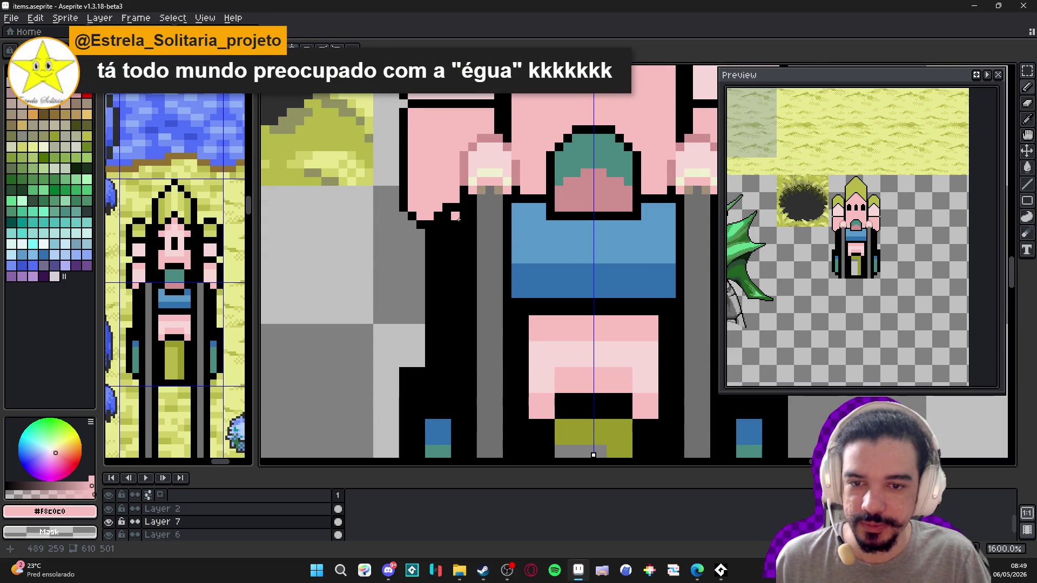
drag(456, 216, 438, 232)
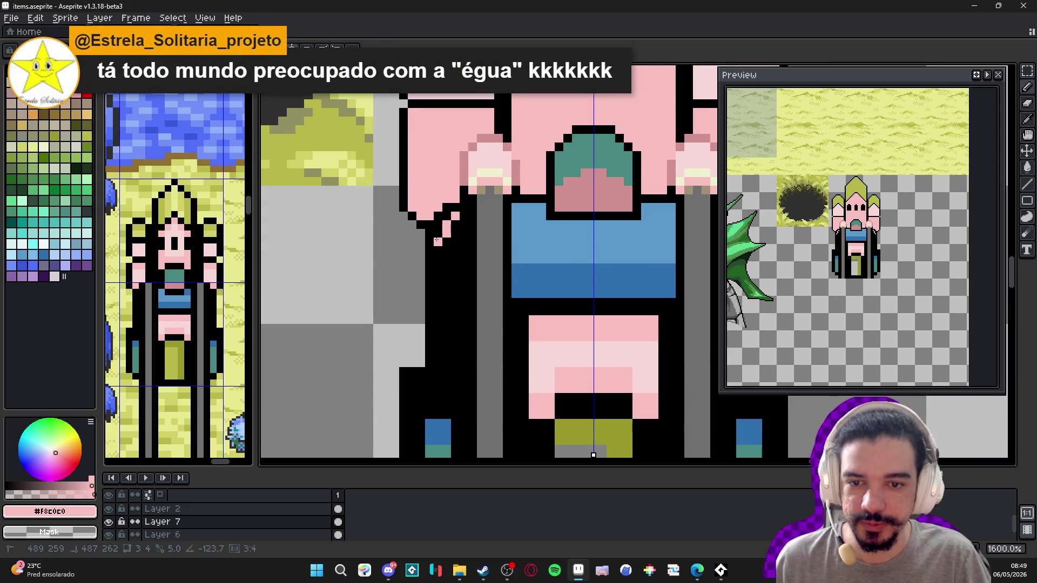
scroll(435, 232, down, 1)
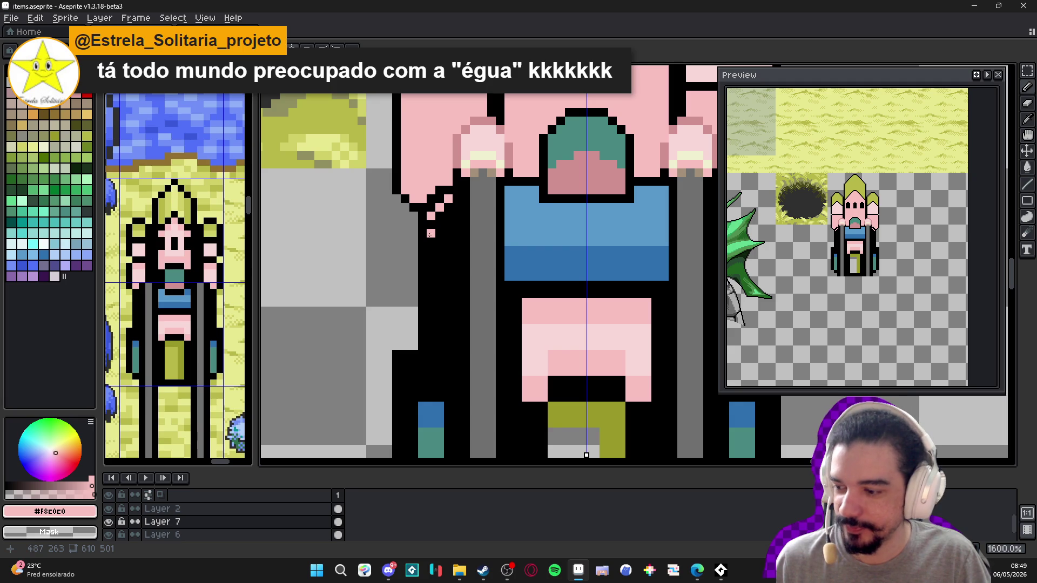
mouse_move(431, 223)
mouse_down()
mouse_move(431, 345)
mouse_move(456, 346)
mouse_move(457, 206)
mouse_move(440, 325)
mouse_up()
scroll(435, 273, down, 3)
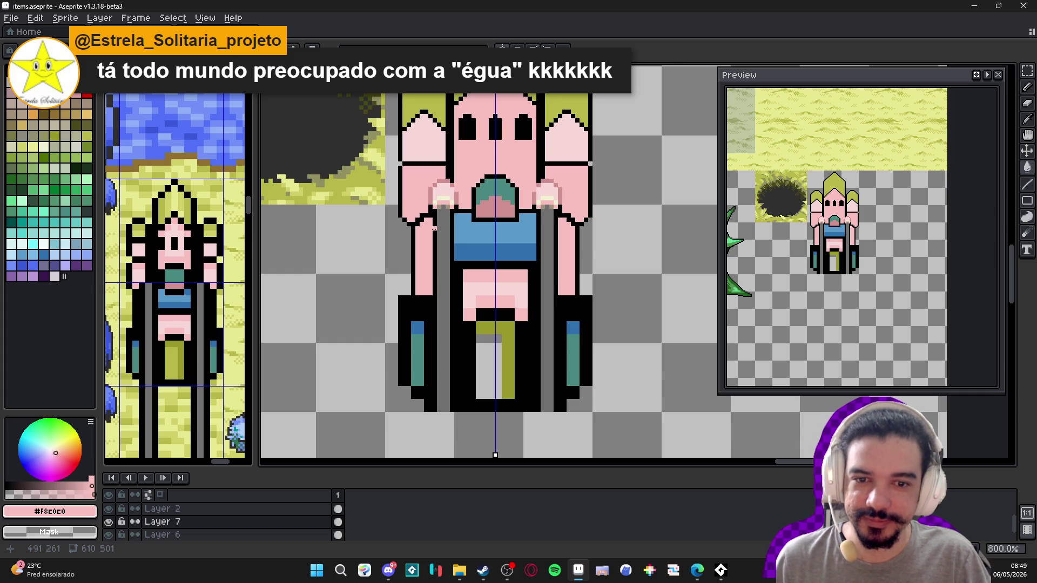
scroll(444, 179, up, 3)
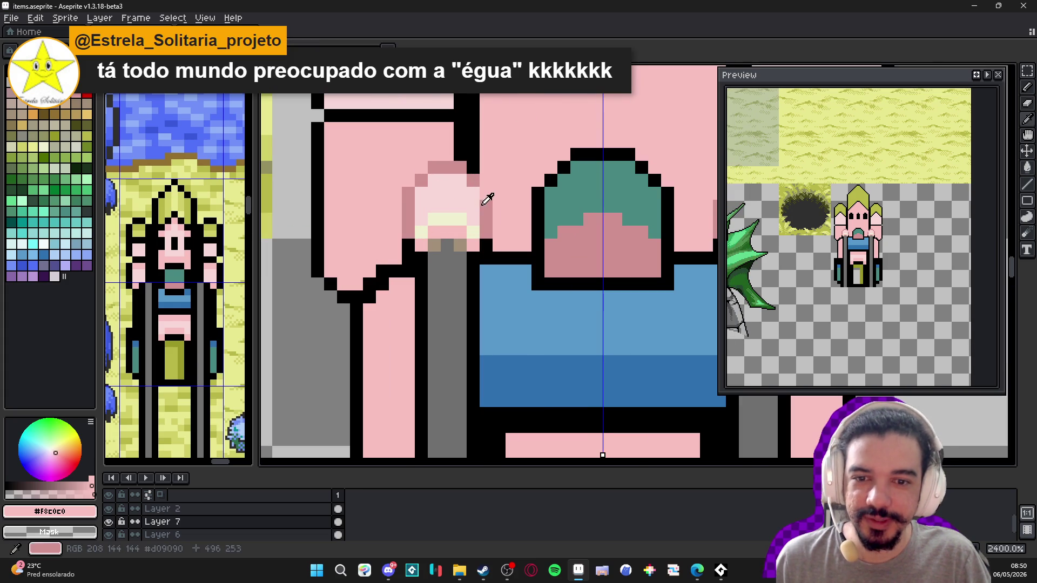
- Outline the pink arm's edge with a black line sampled from the canvas
alt+click(485, 199)
scroll(485, 200, down, 4)
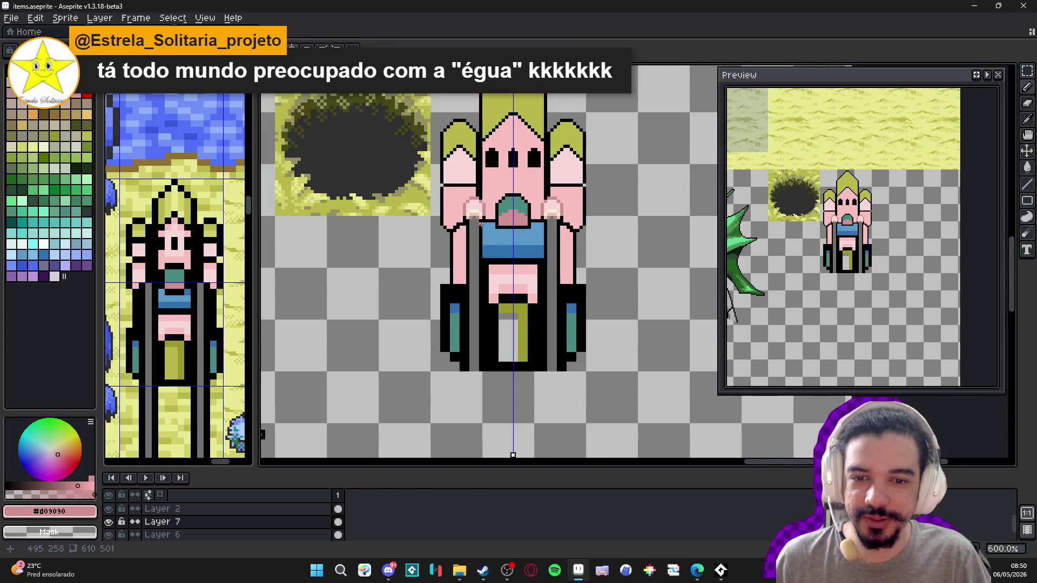
scroll(480, 223, up, 5)
alt+click(493, 204)
drag(494, 203, 489, 134)
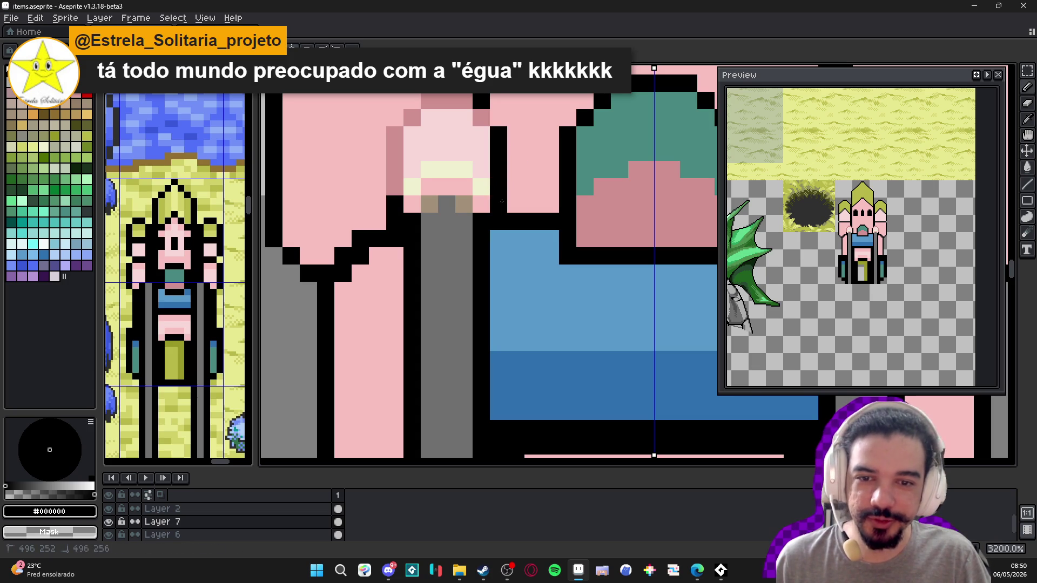
scroll(502, 202, down, 4)
scroll(487, 170, up, 1)
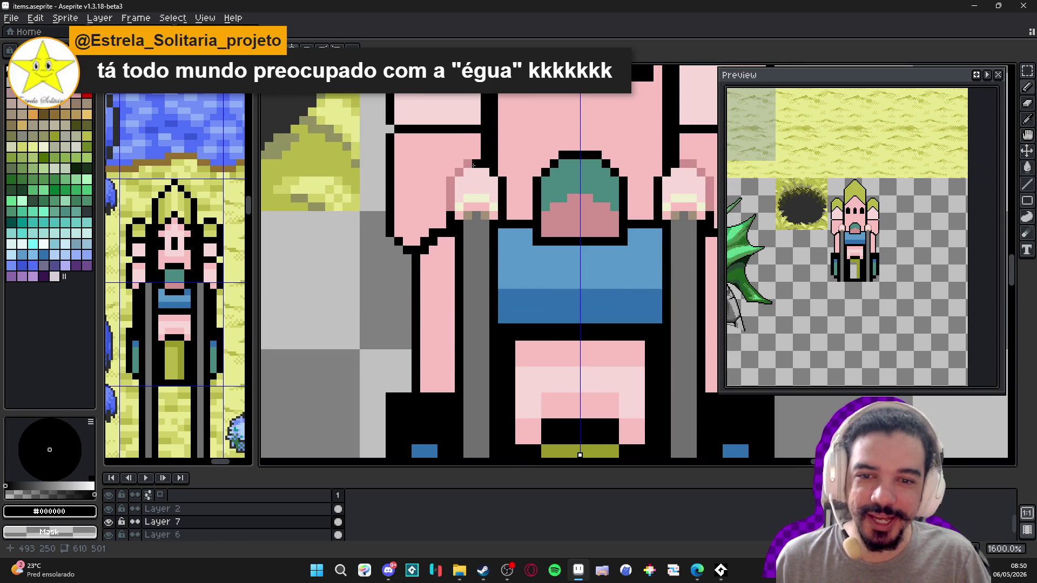
scroll(469, 165, down, 4)
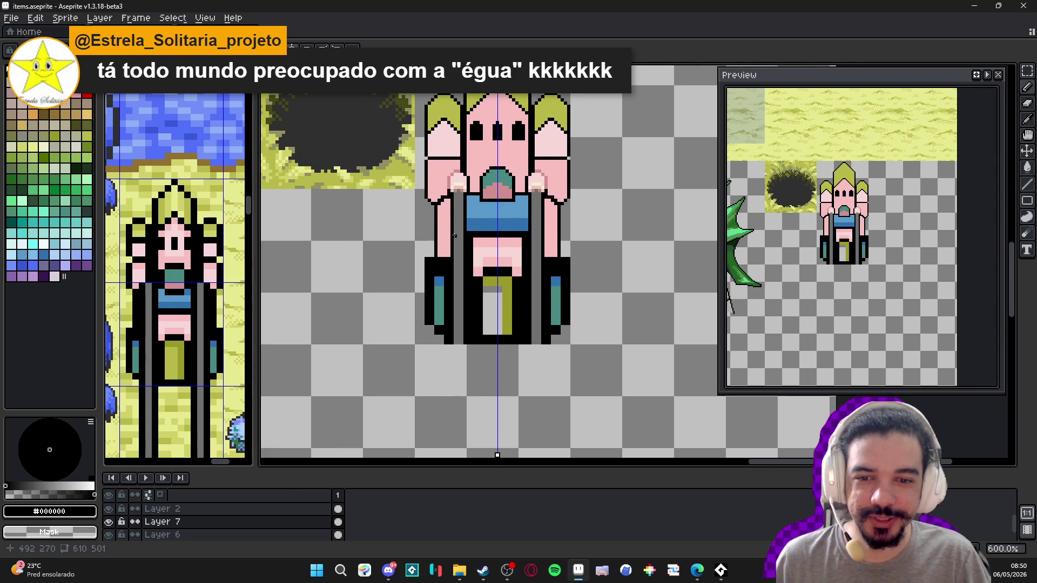
scroll(453, 228, up, 3)
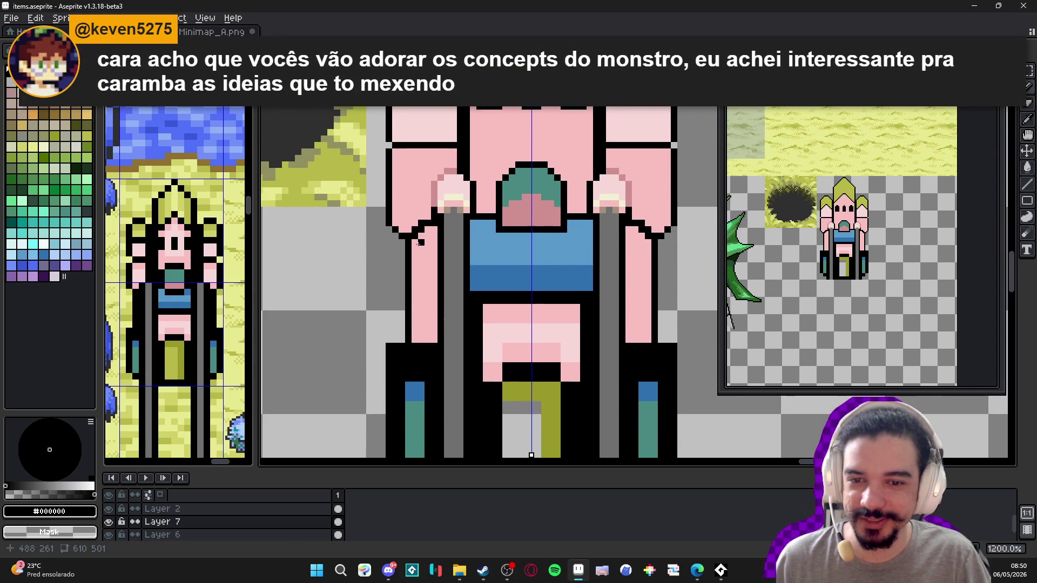
scroll(427, 255, down, 3)
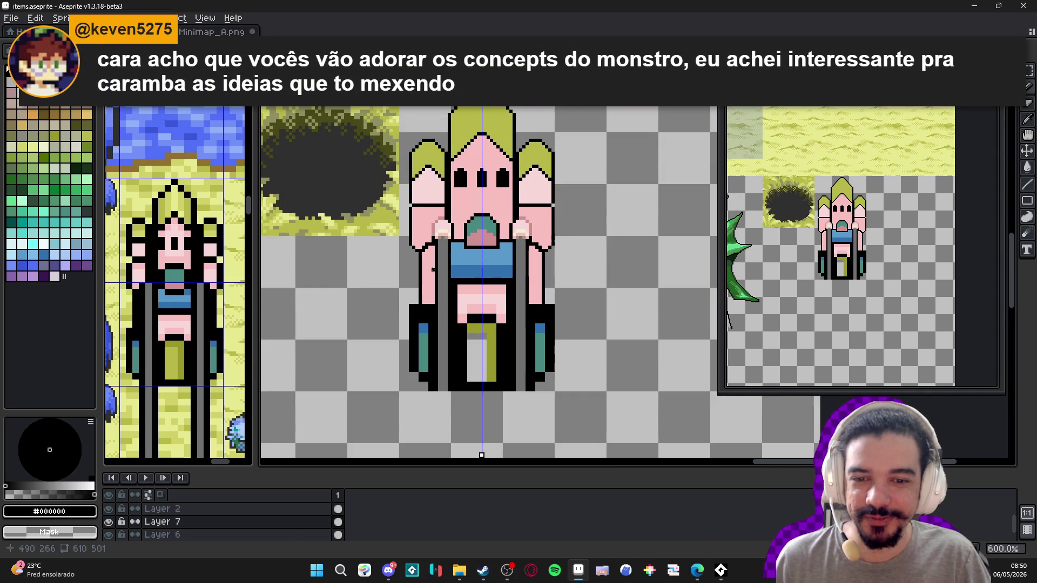
scroll(389, 271, up, 6)
alt+click(445, 301)
- Paint rounded blue cuff shapes at the ends of the pink arms
click(438, 256)
mouse_move(432, 254)
mouse_down()
mouse_move(427, 292)
mouse_move(453, 260)
mouse_move(449, 286)
mouse_up()
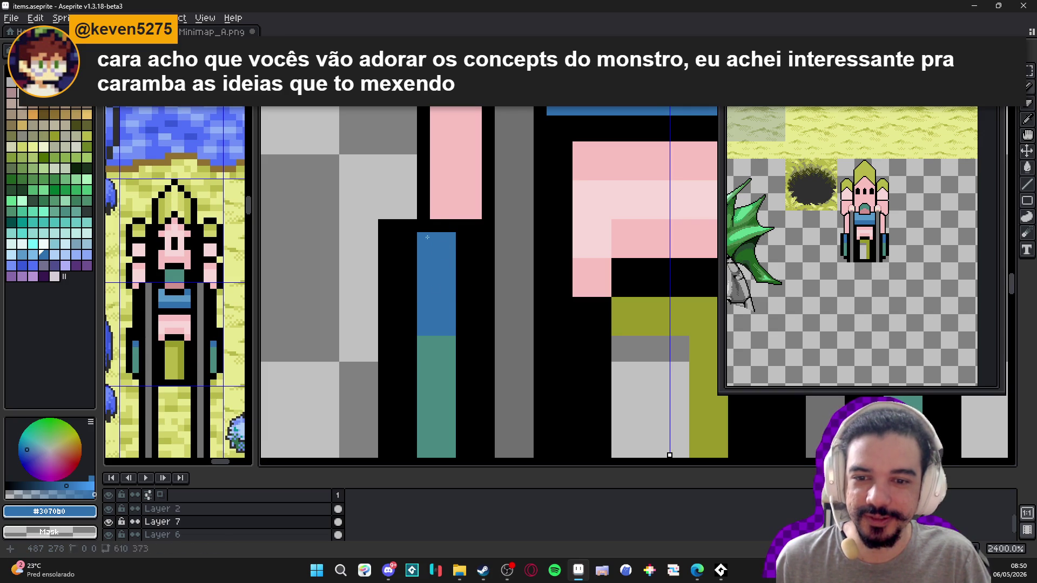
drag(411, 252, 397, 265)
shift+click(392, 307)
mouse_move(392, 308)
mouse_down()
mouse_move(398, 330)
mouse_move(410, 324)
mouse_move(411, 259)
mouse_move(462, 252)
mouse_move(475, 264)
mouse_move(475, 329)
mouse_move(465, 328)
mouse_move(462, 261)
mouse_up()
click(462, 239)
- Erase the stray black pixels beside the blue cuffs
key(e)
click(410, 225)
drag(385, 251, 397, 239)
click(384, 239)
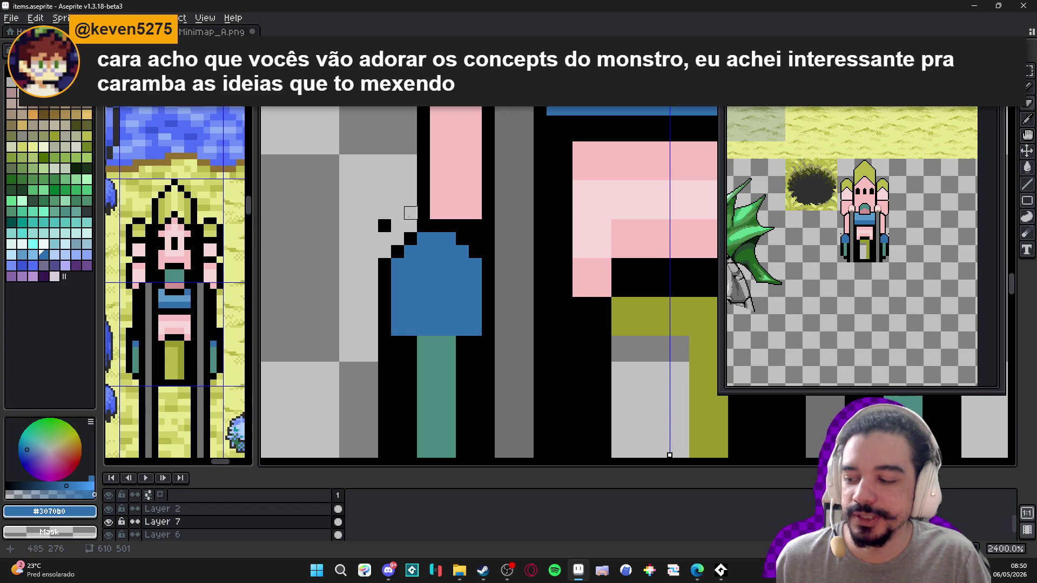
scroll(410, 212, down, 3)
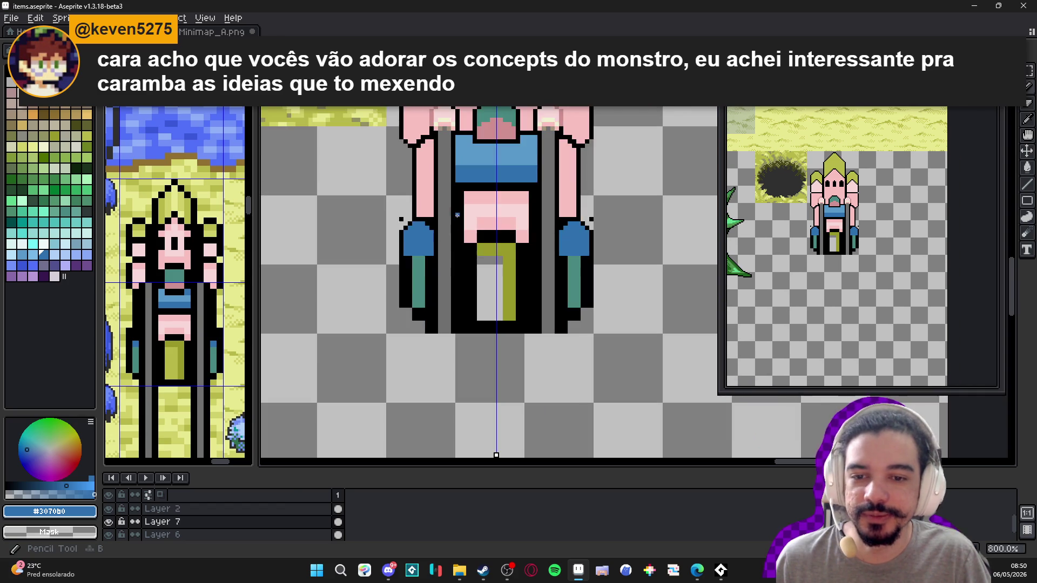
scroll(368, 227, up, 3)
alt+click(367, 225)
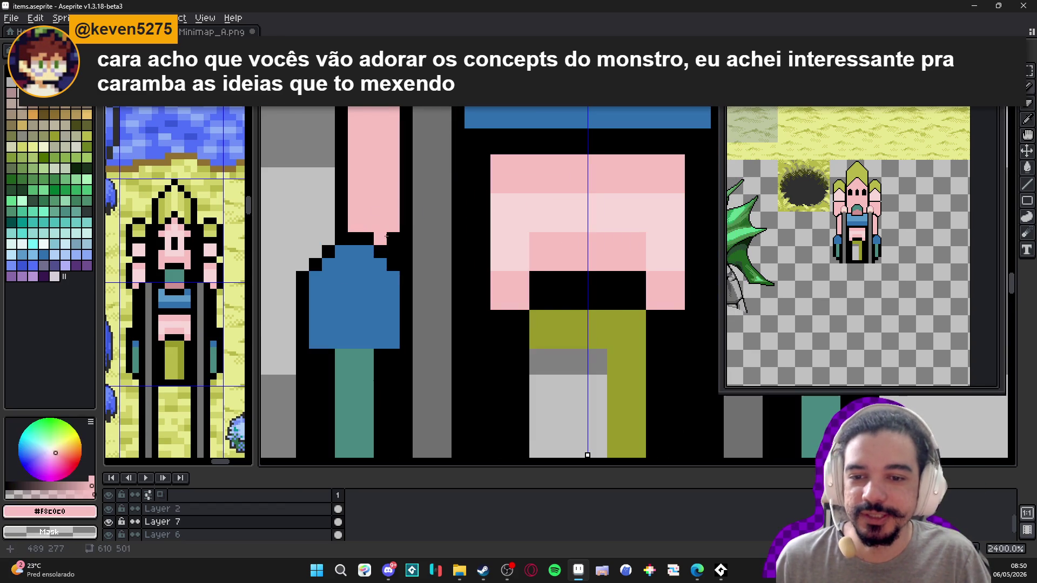
scroll(393, 252, down, 3)
scroll(392, 286, down, 2)
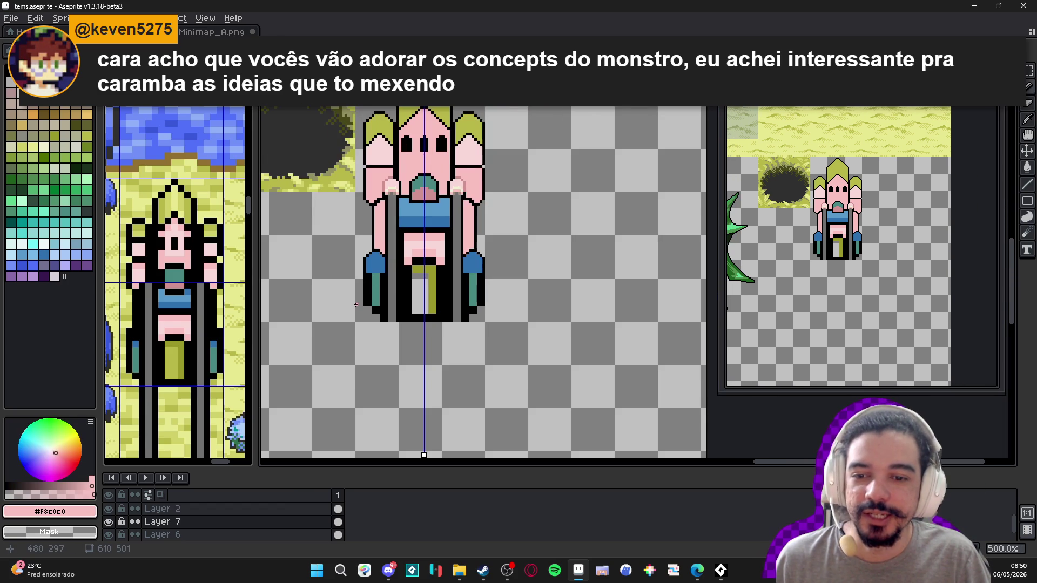
drag(359, 297, 365, 295)
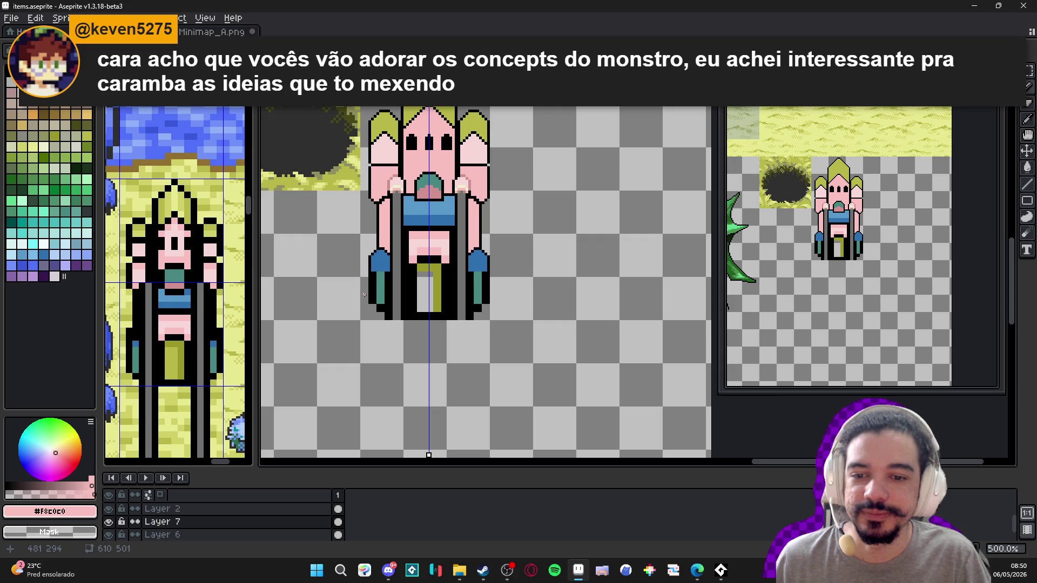
scroll(382, 273, up, 5)
alt+click(367, 265)
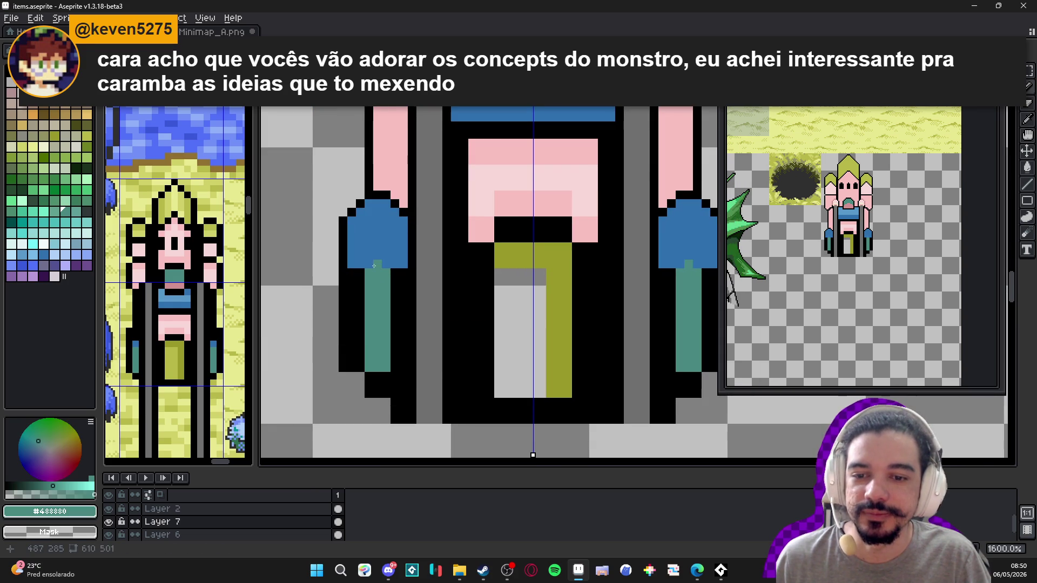
- Widen the teal stripes by one column on each side, restoring the cuff's blue corner pixel
click(378, 256)
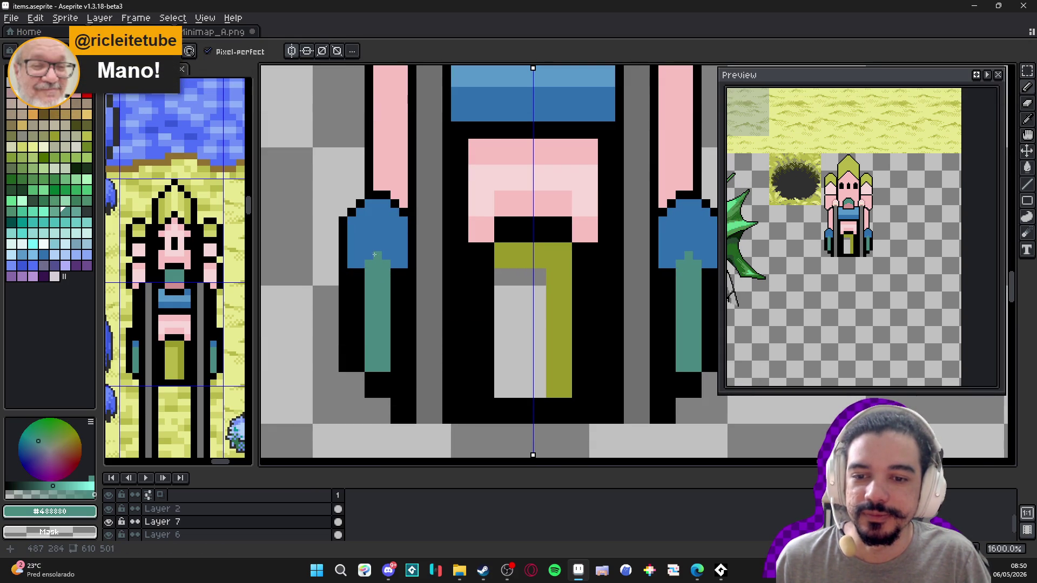
alt+click(360, 254)
click(351, 272)
alt+click(395, 273)
drag(395, 273, 397, 370)
drag(359, 272, 362, 366)
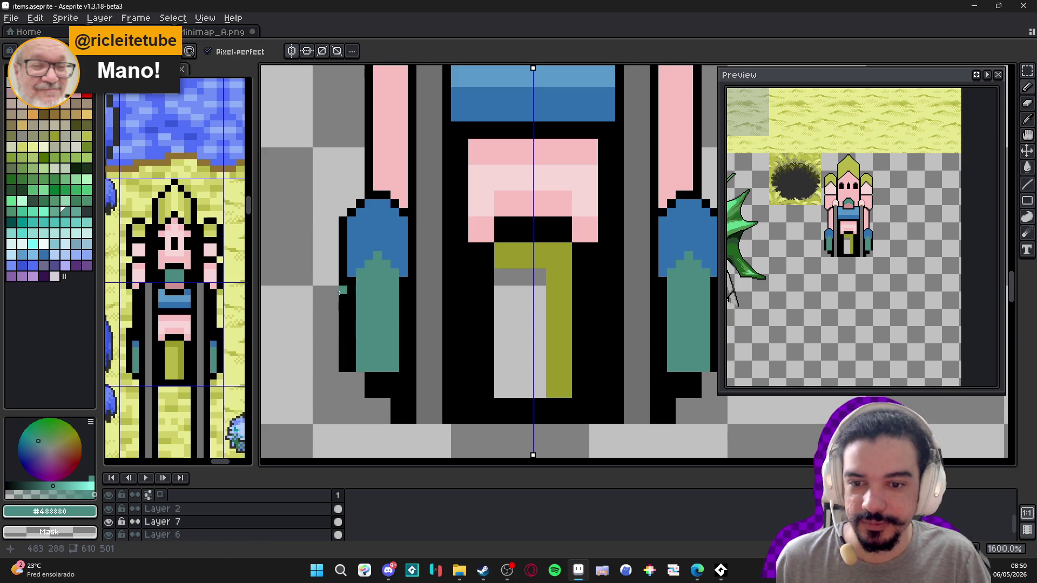
- Erase the outline column left of the stripe, add black base corners, and shade the blue–teal boundary dark
key(e)
mouse_move(343, 290)
mouse_down()
mouse_move(343, 368)
mouse_move(376, 390)
mouse_move(365, 390)
mouse_move(368, 360)
mouse_up()
key(space)
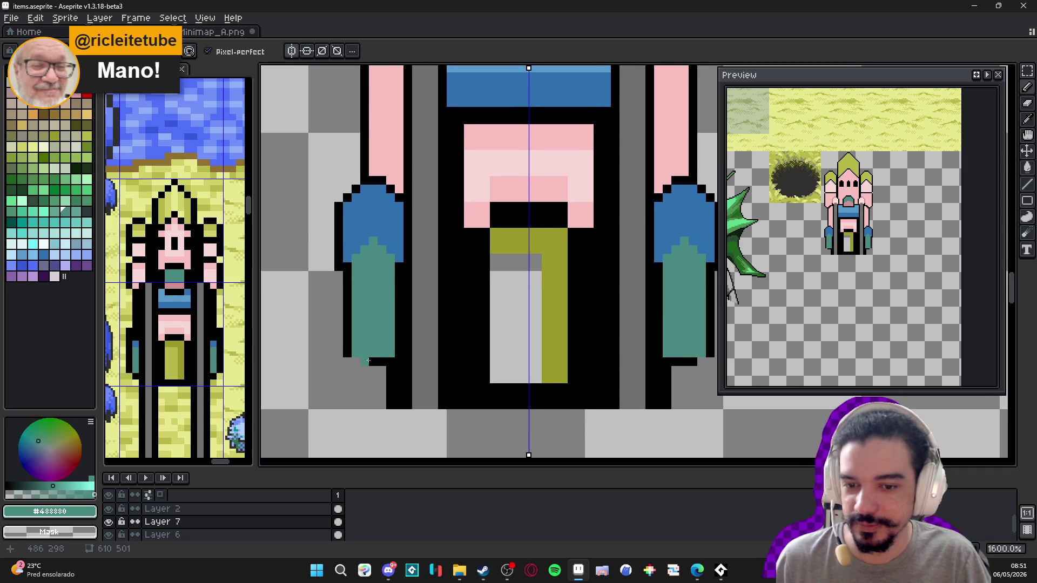
alt+click(365, 361)
click(354, 360)
click(348, 361)
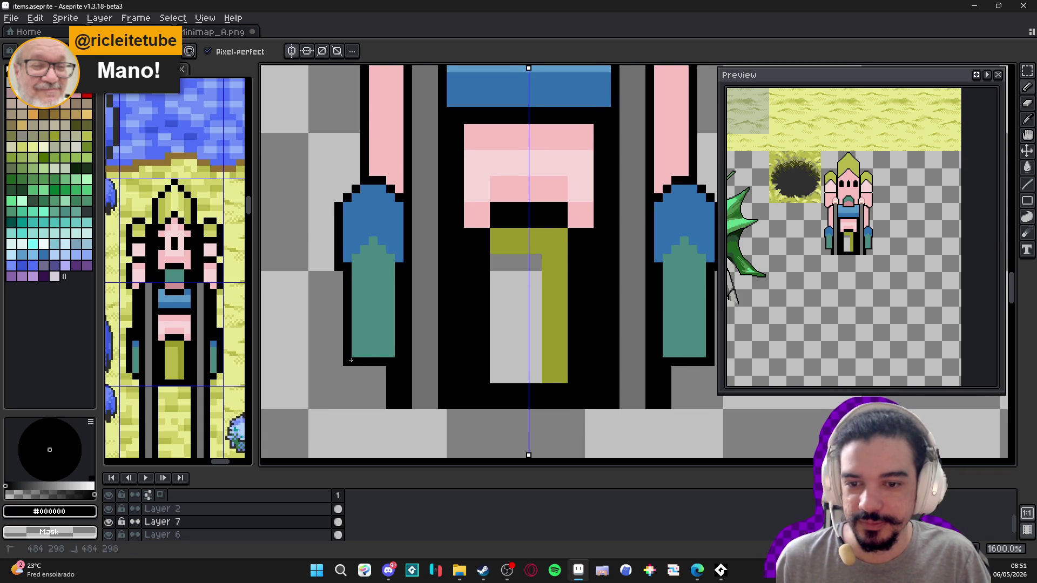
alt+click(372, 267)
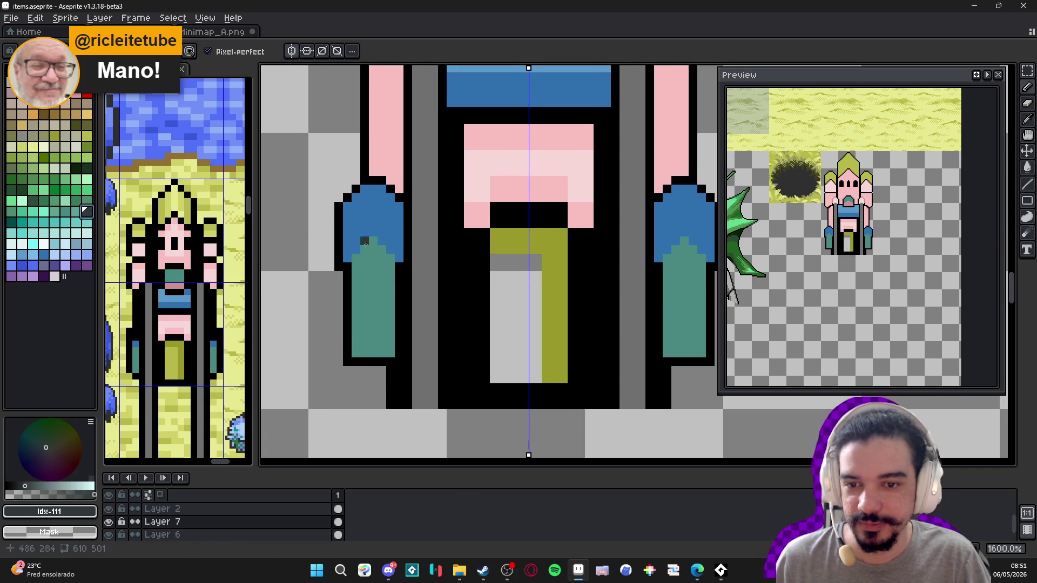
mouse_move(373, 241)
mouse_down()
mouse_move(356, 264)
mouse_move(366, 253)
mouse_move(389, 258)
mouse_up()
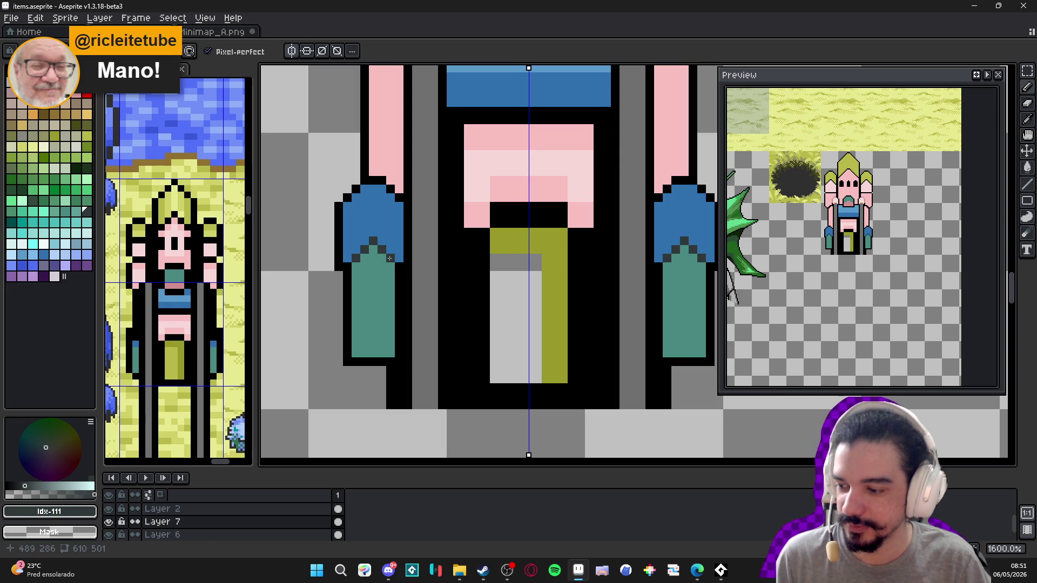
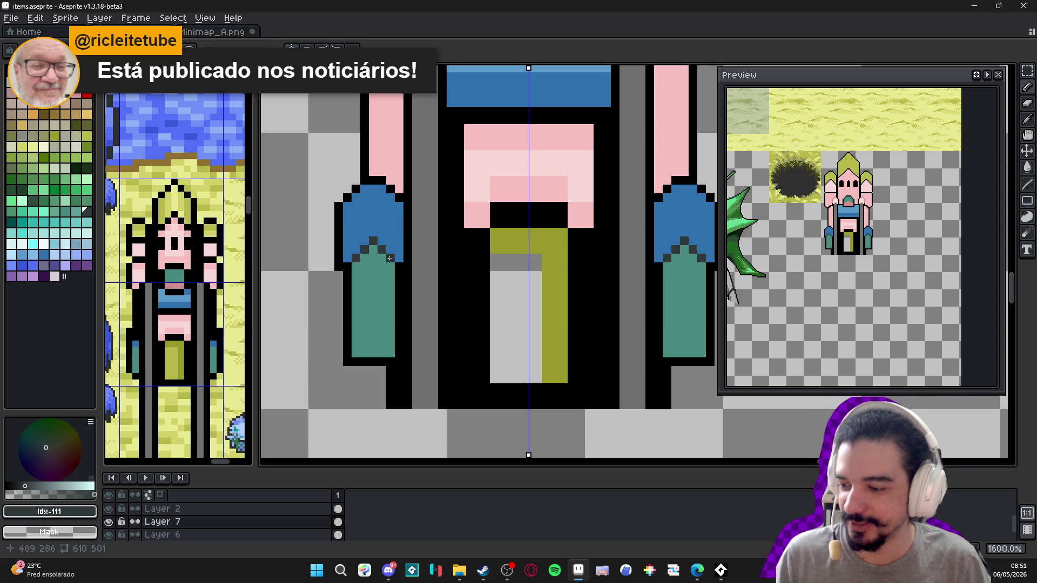
- Paint purple shading pixels along the lower edge of the blue cuffs
scroll(397, 231, down, 4)
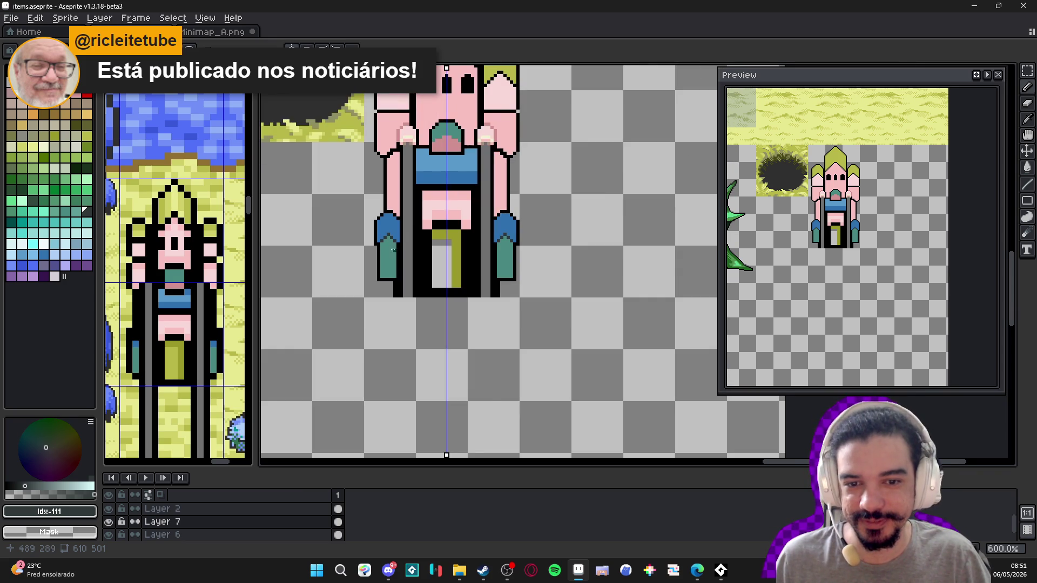
scroll(398, 253, up, 4)
alt+click(416, 189)
click(26, 268)
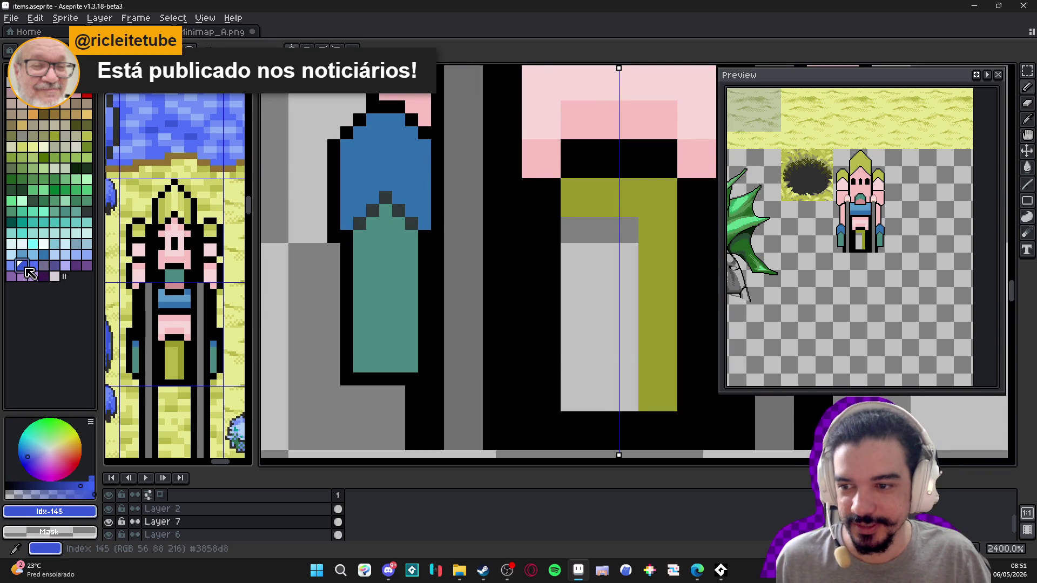
click(54, 264)
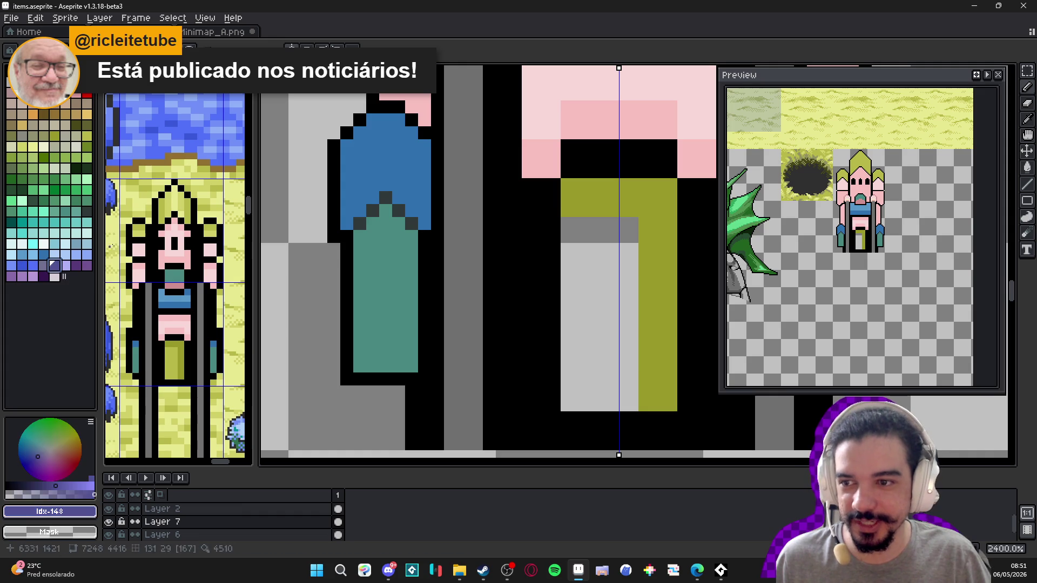
mouse_move(425, 224)
mouse_down()
mouse_move(378, 194)
mouse_move(353, 218)
mouse_up()
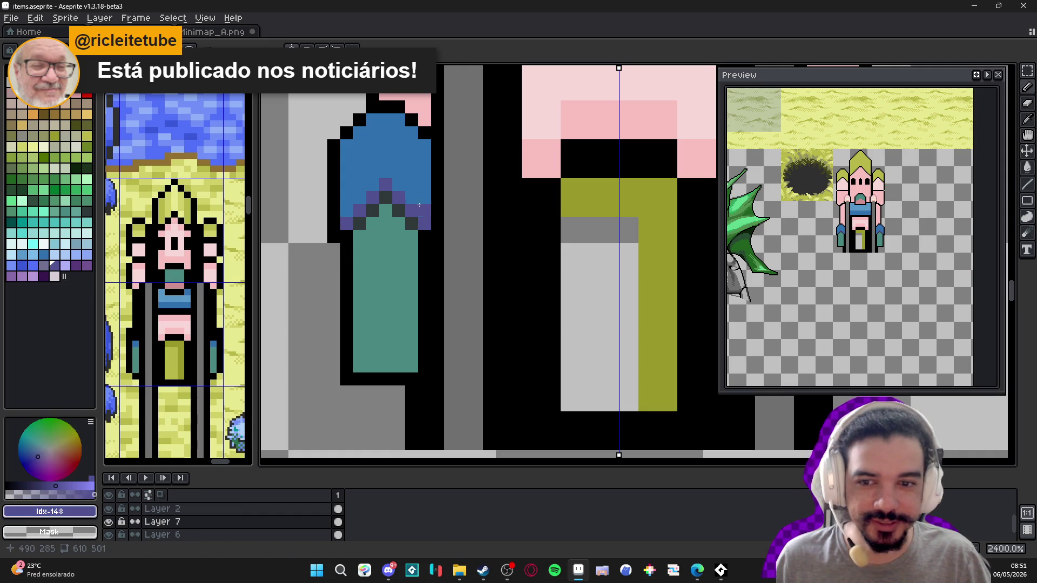
drag(427, 230, 372, 212)
- Undo the stray purple pixel on the leg and place a black pixel in the cuff notch
scroll(376, 229, down, 3)
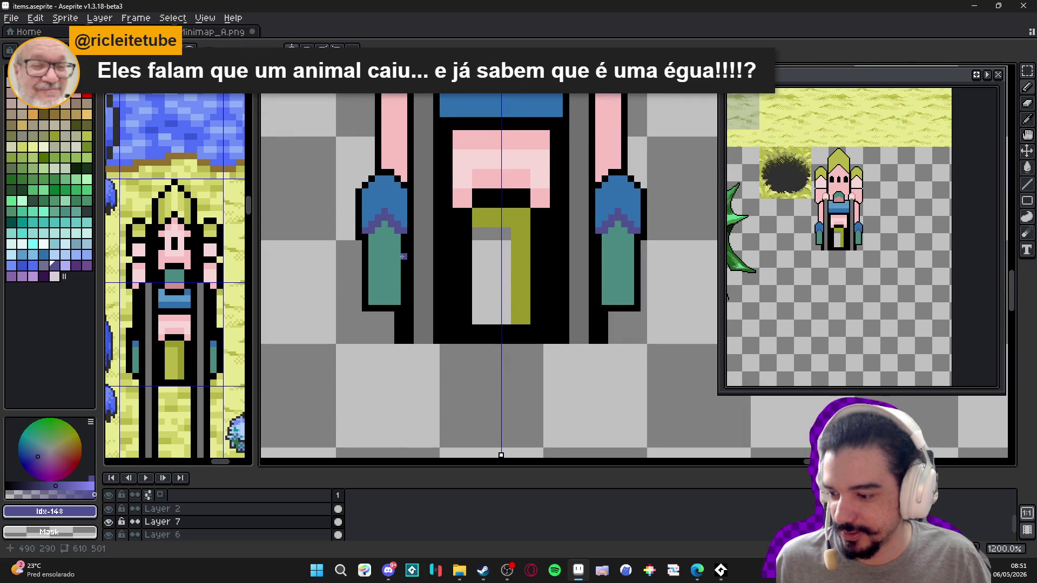
scroll(403, 257, down, 4)
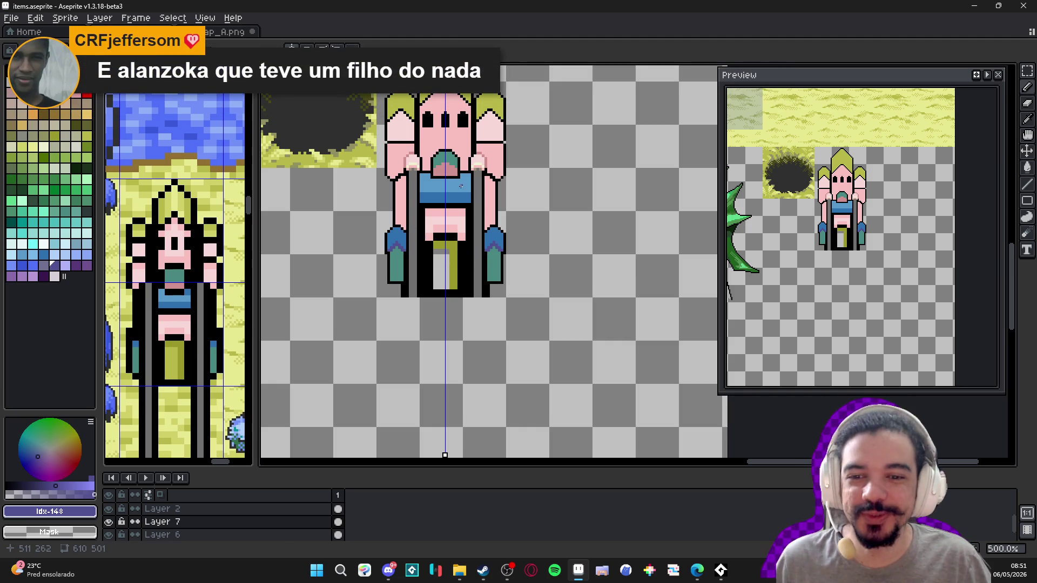
scroll(339, 269, up, 7)
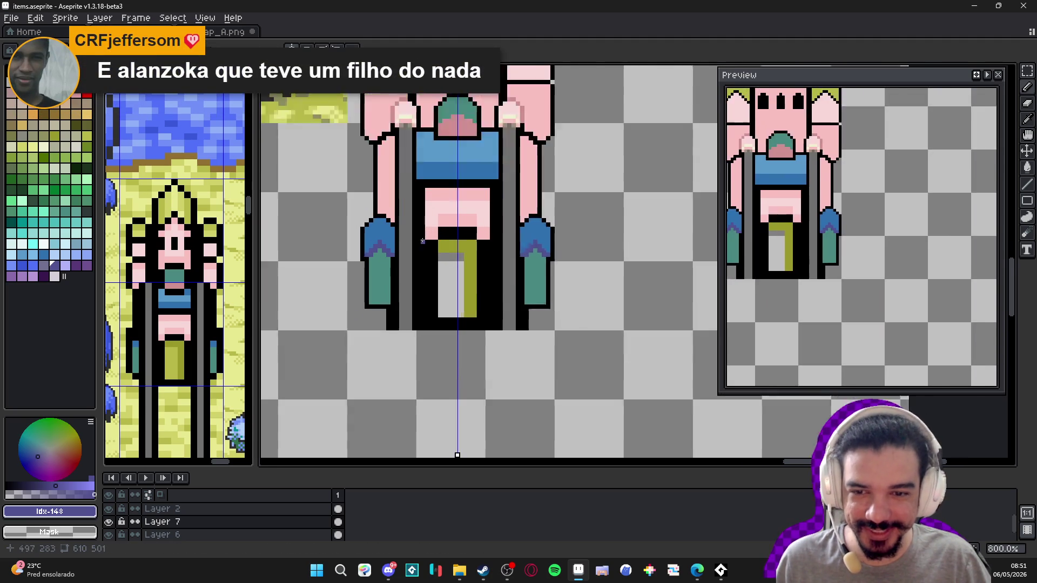
key(x)
key(ctrl+z)
click(362, 264)
scroll(375, 324, down, 6)
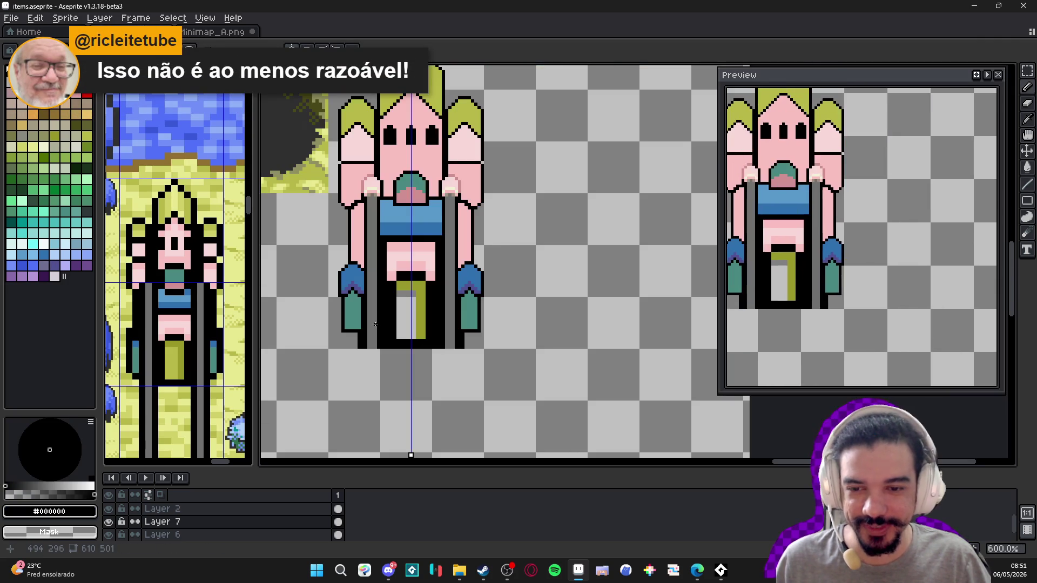
scroll(377, 294, up, 6)
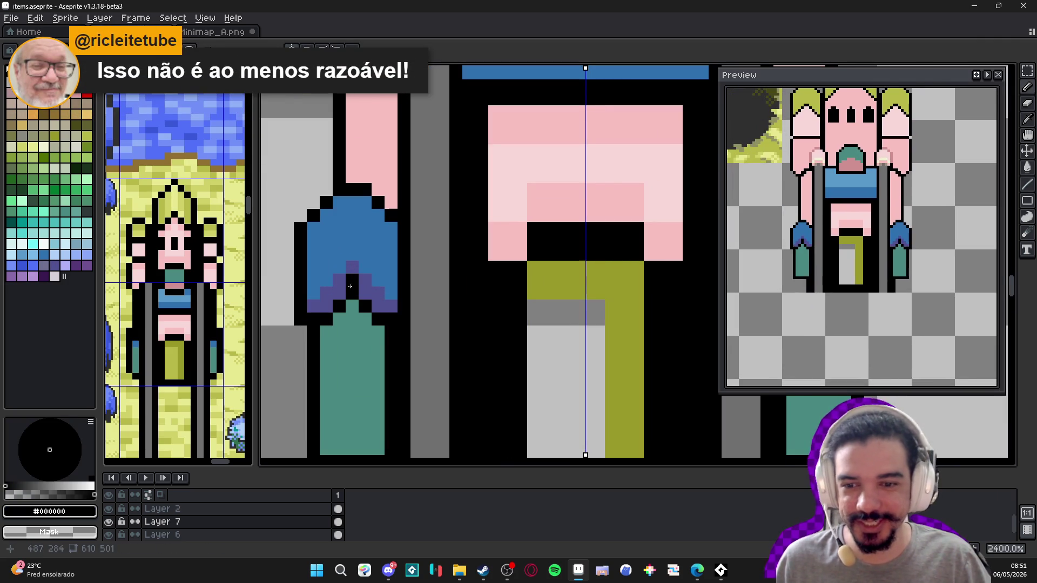
- Turn the purple notch pixel black and fill the remaining notch pixels with the teal leg colour
click(379, 306)
alt+click(375, 323)
click(365, 307)
click(352, 293)
click(339, 306)
click(326, 319)
scroll(326, 321, down, 4)
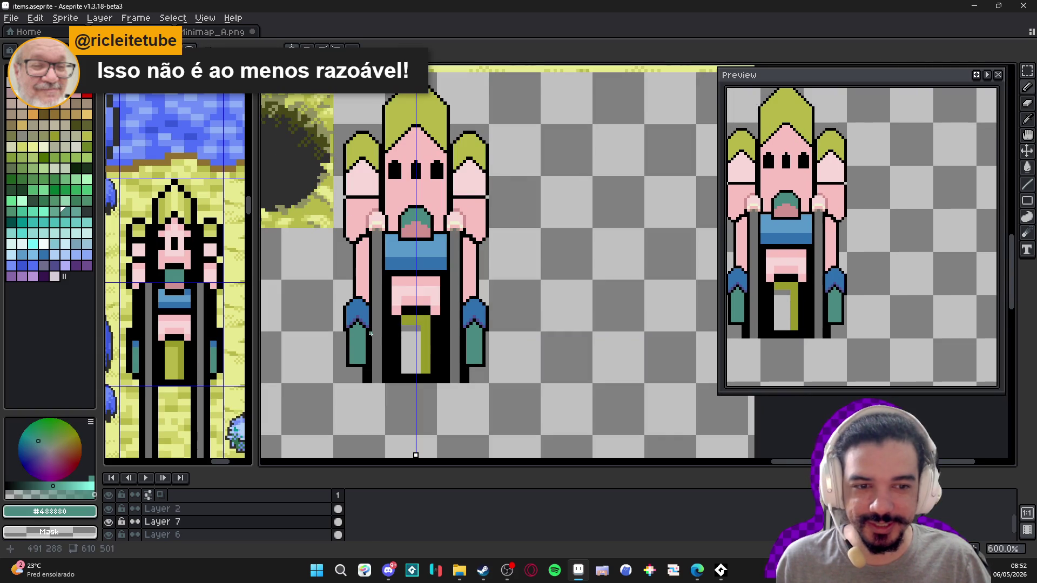
scroll(370, 334, up, 4)
- Flood-fill the left half of the cuff with a lighter blue
alt+click(350, 322)
scroll(367, 338, down, 2)
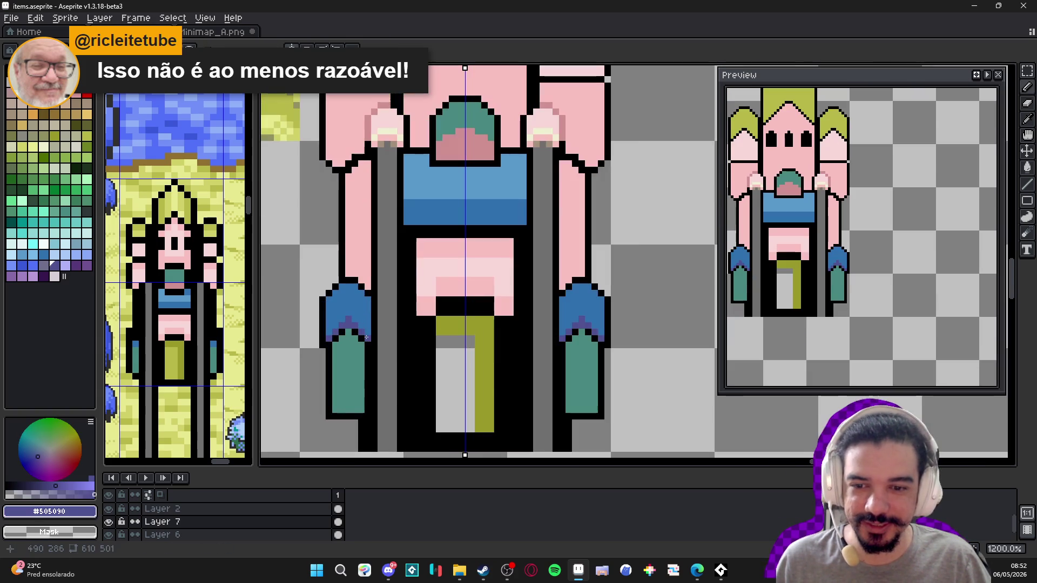
scroll(366, 338, down, 2)
scroll(367, 302, up, 1)
scroll(367, 294, up, 3)
alt+click(394, 268)
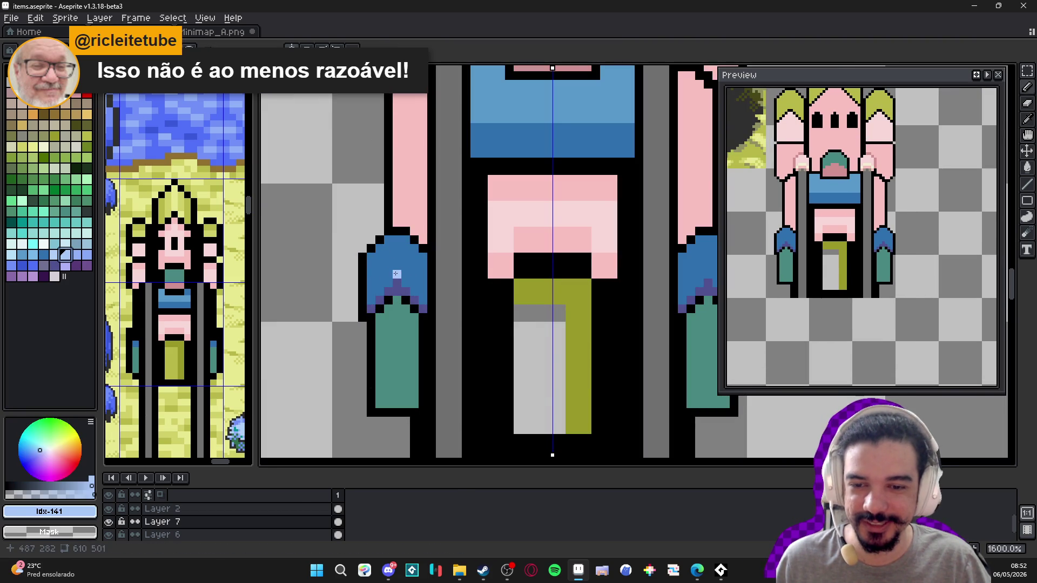
click(42, 255)
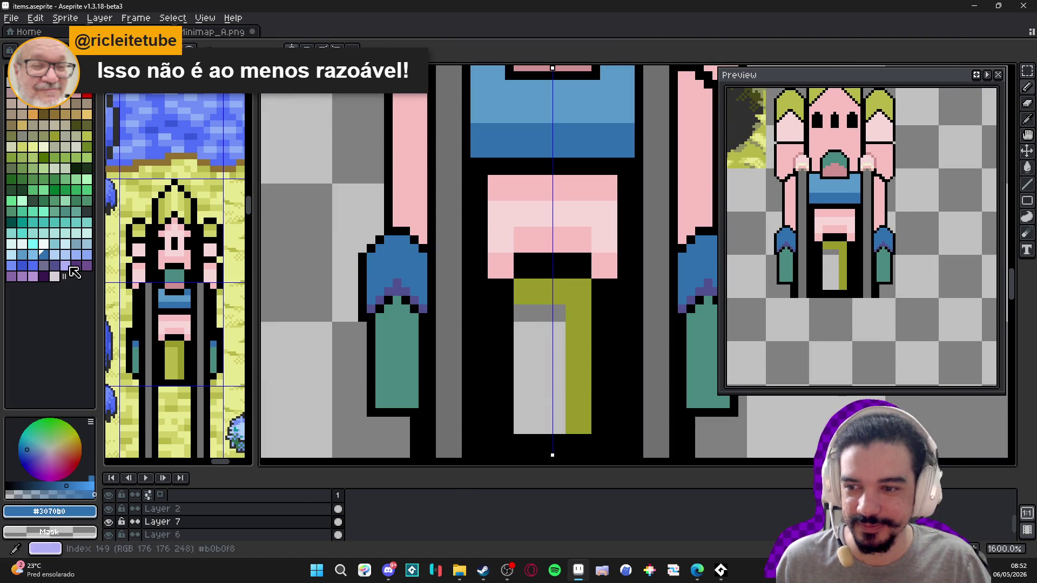
click(11, 265)
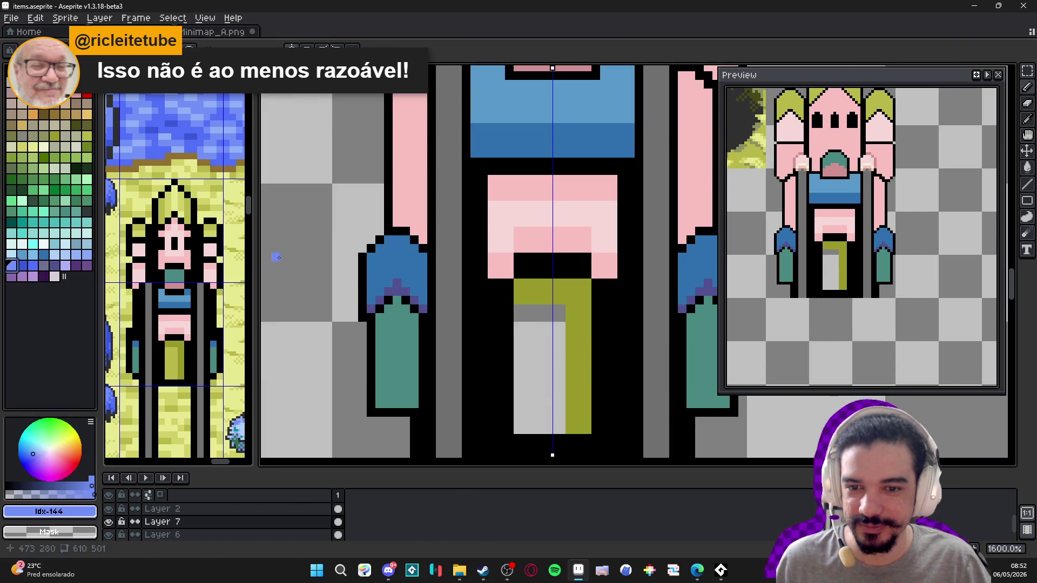
key(g)
click(392, 266)
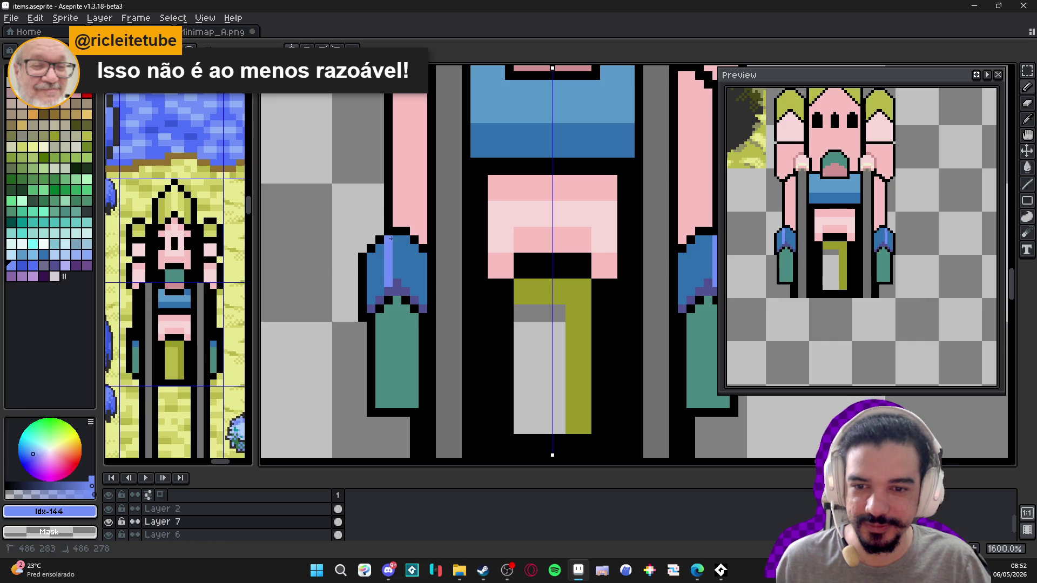
scroll(391, 266, down, 5)
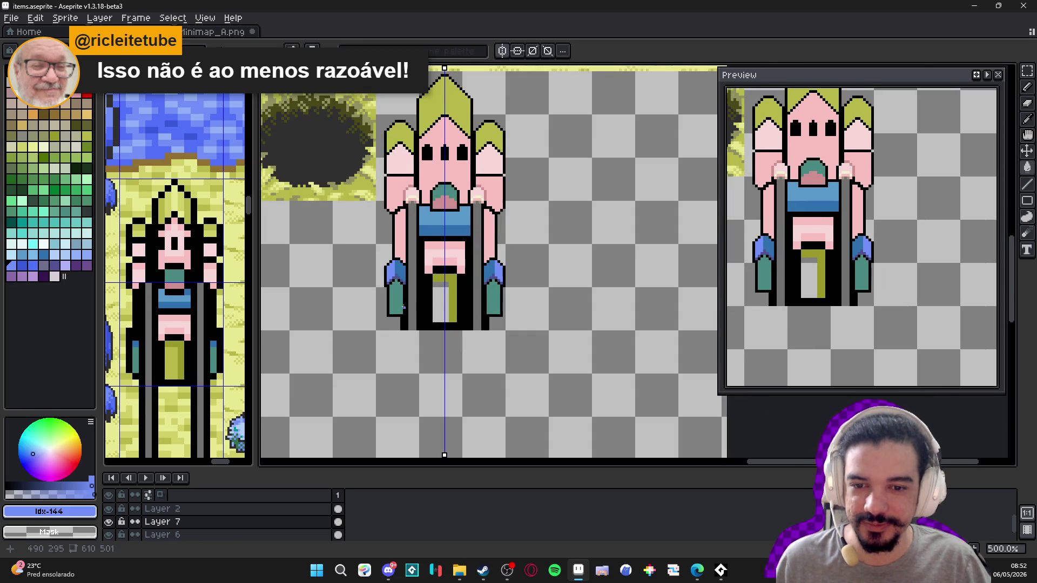
- Draw a darker teal stripe down the teal leg with the pencil
key(b)
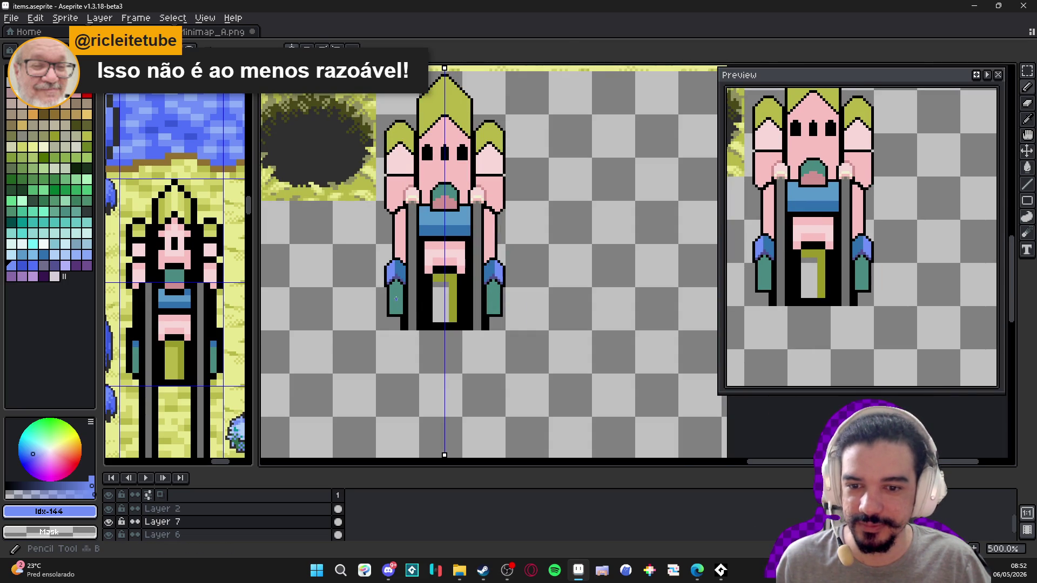
scroll(396, 298, up, 2)
click(70, 220)
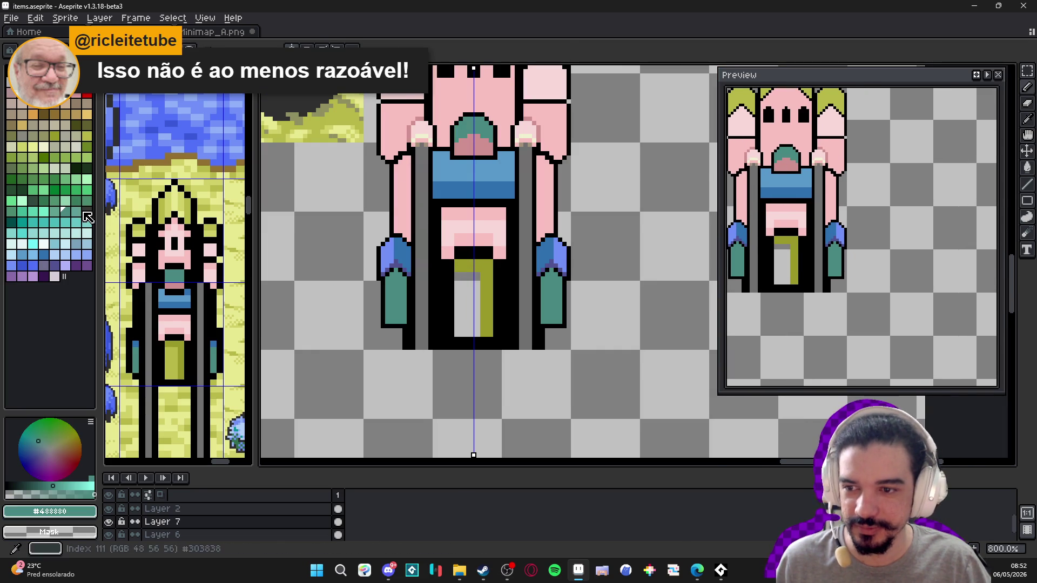
click(43, 201)
scroll(392, 297, up, 3)
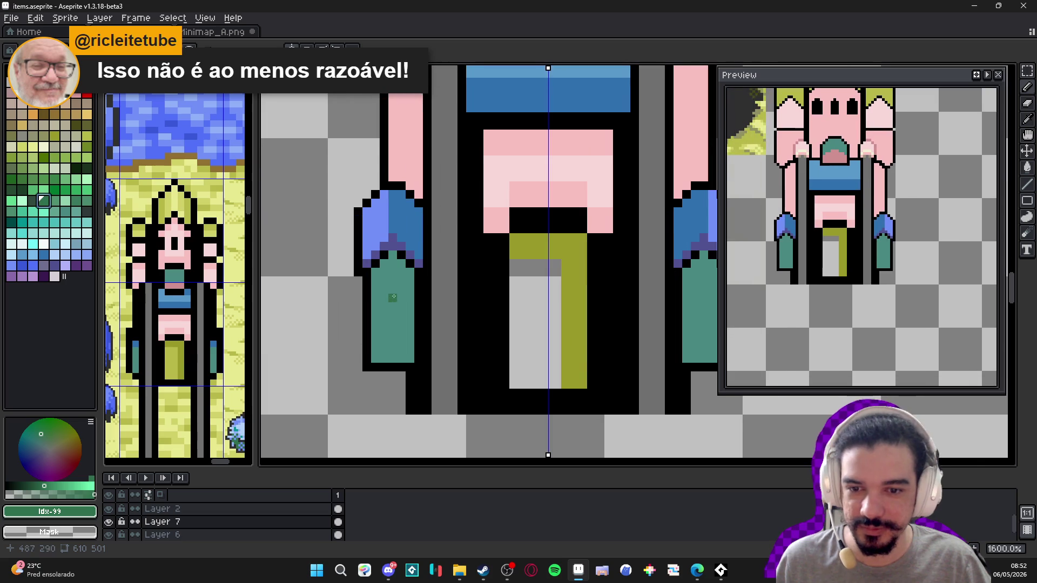
key(bracketleft)
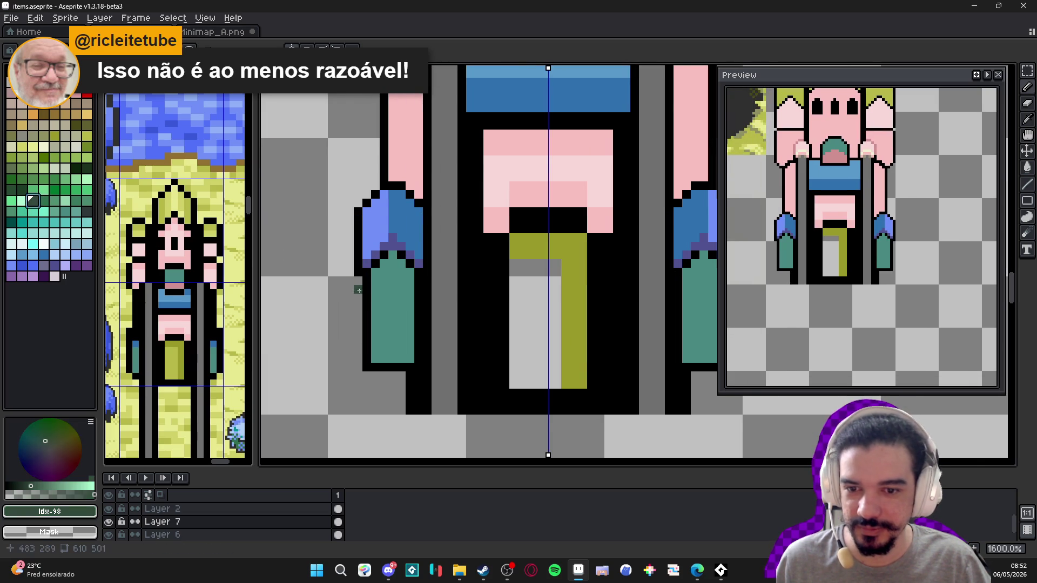
drag(394, 306, 393, 352)
alt+click(387, 342)
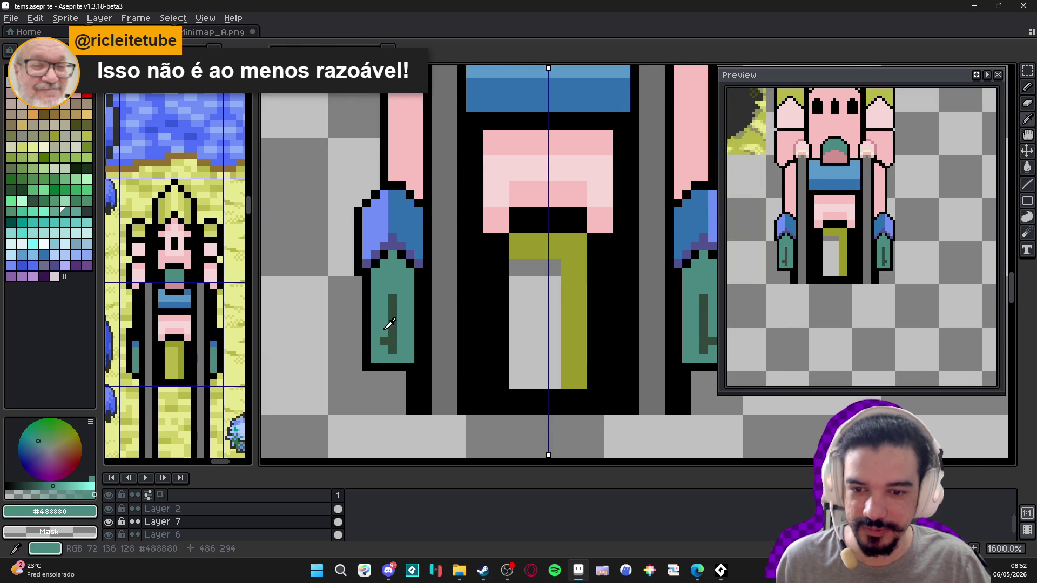
- Add two more dark teal columns down the legs, mirrored on both sides
alt+click(393, 353)
drag(399, 328, 401, 359)
drag(384, 324, 380, 360)
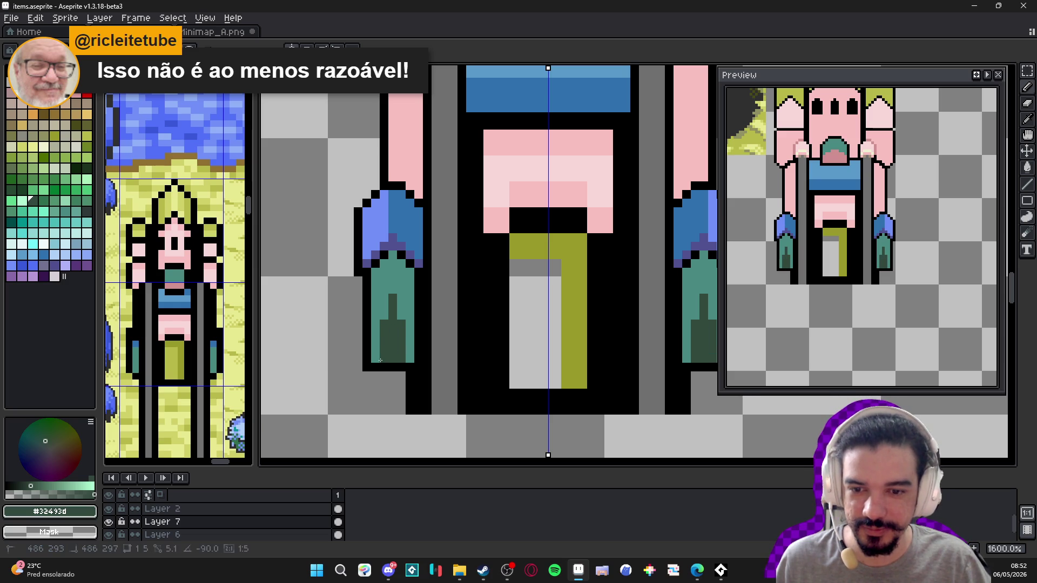
scroll(380, 360, down, 4)
scroll(416, 373, down, 2)
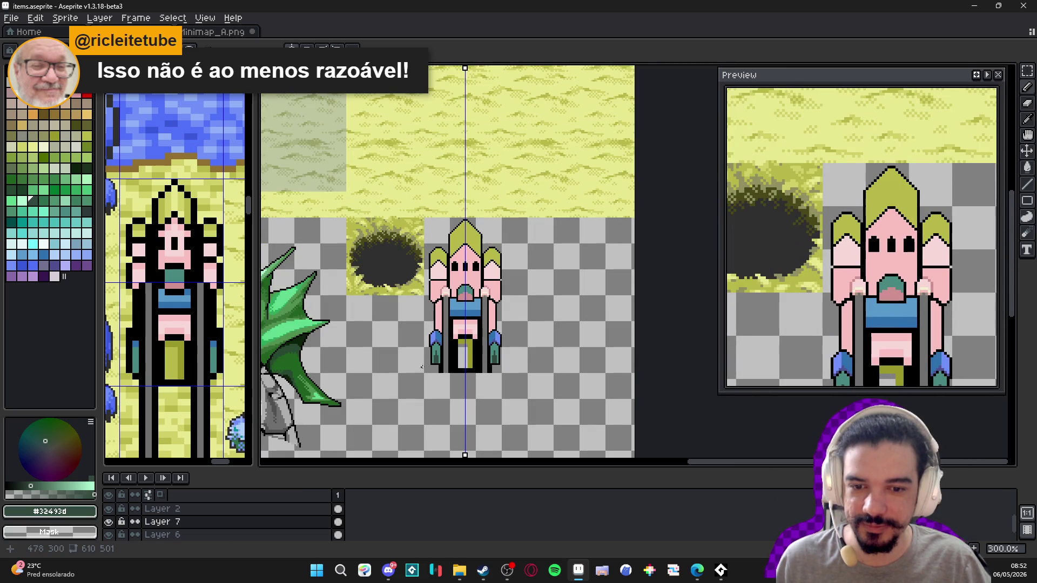
scroll(494, 309, up, 1)
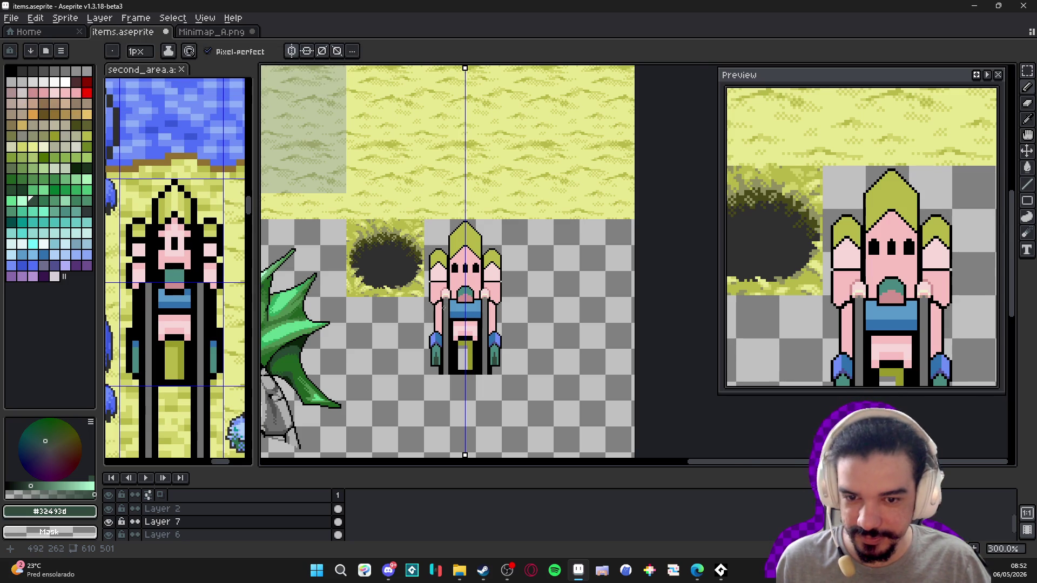
- Add light-grey diagonal highlight pixels to the grey side columns
scroll(448, 304, up, 6)
alt+click(453, 308)
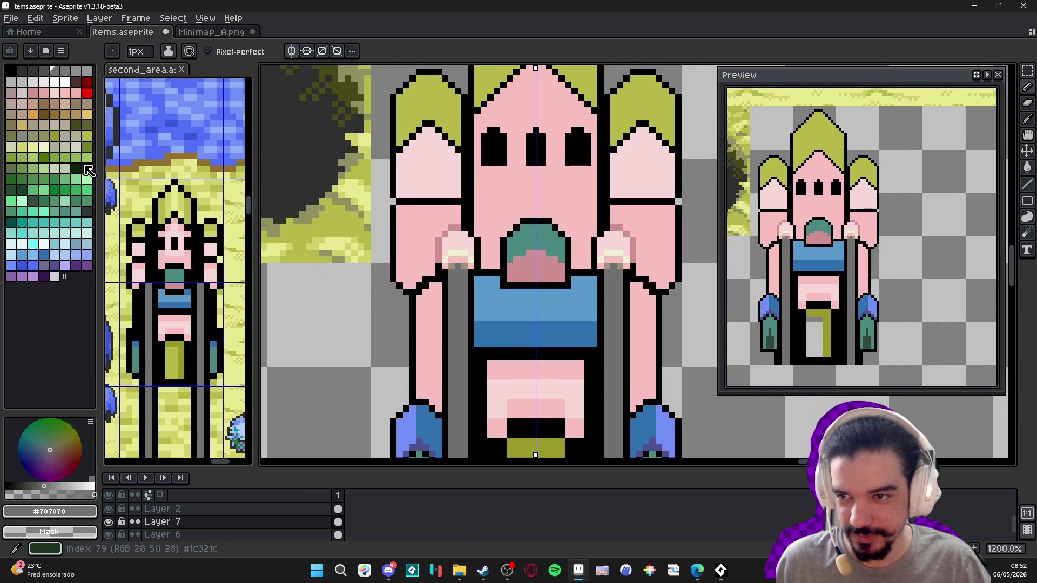
click(76, 70)
scroll(390, 284, up, 1)
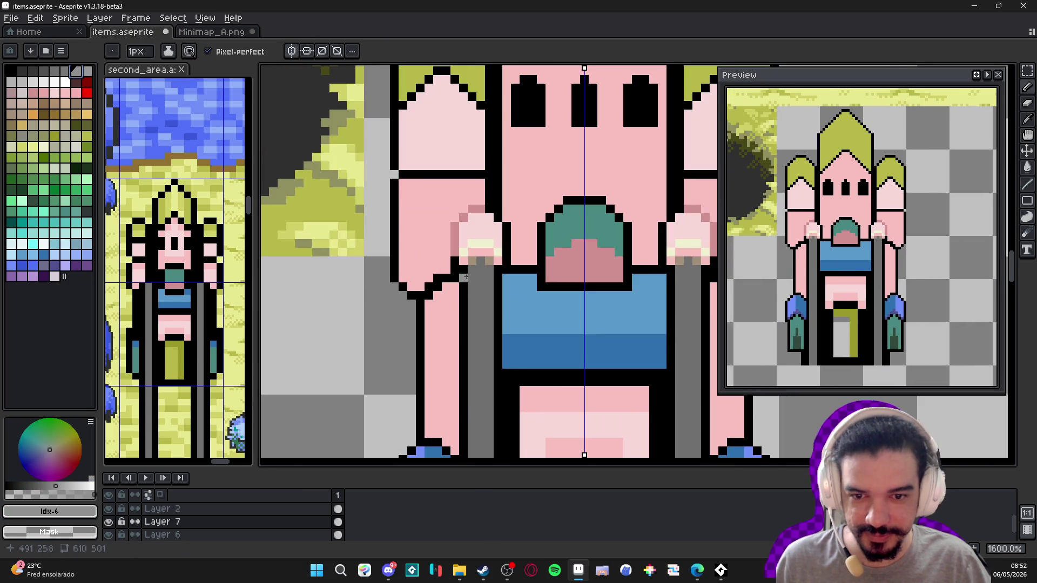
key(])
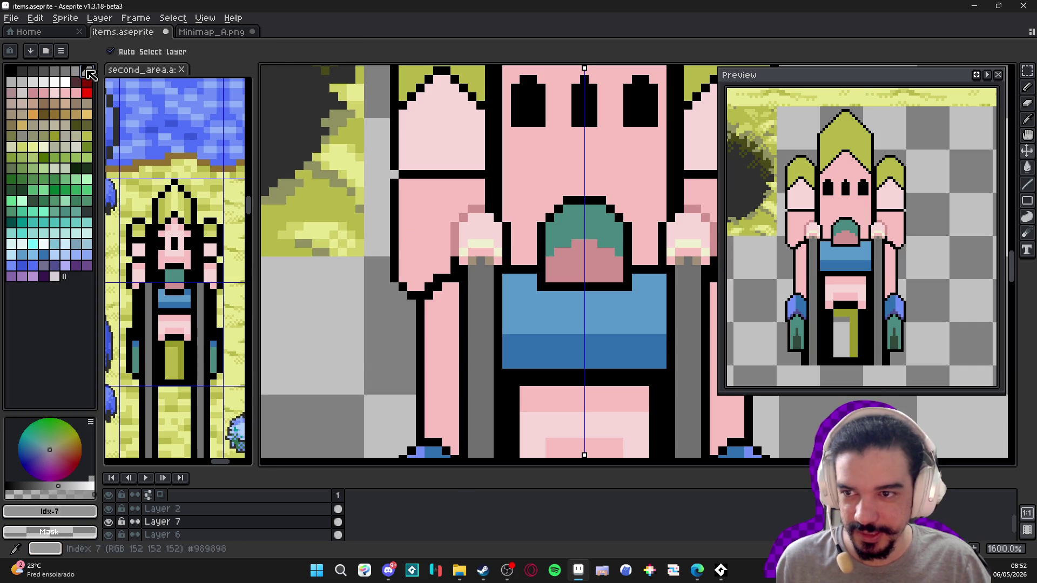
mouse_move(474, 294)
mouse_down()
mouse_move(489, 309)
mouse_move(483, 287)
mouse_up()
click(489, 296)
click(475, 338)
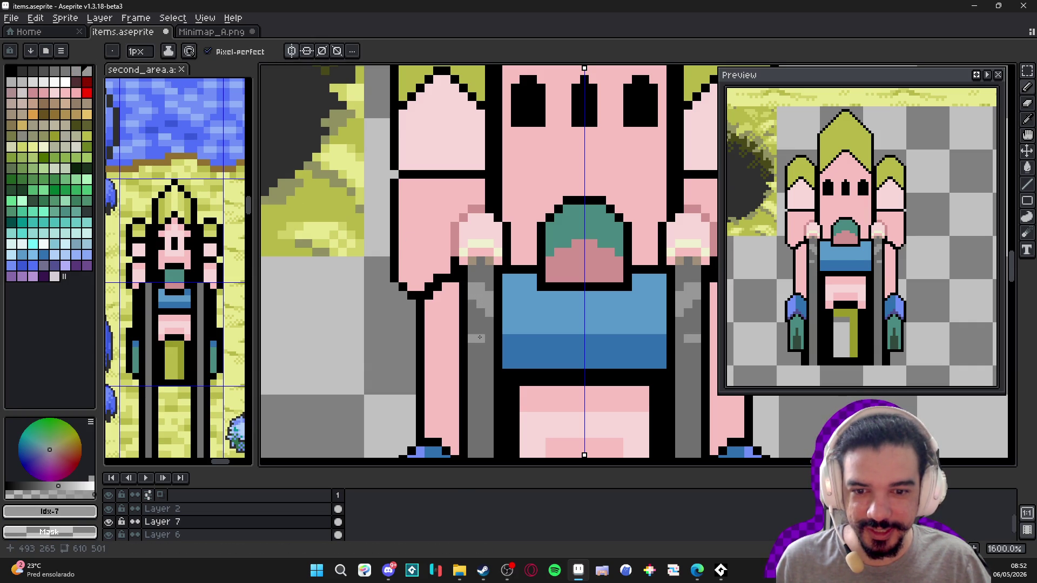
drag(481, 348, 472, 352)
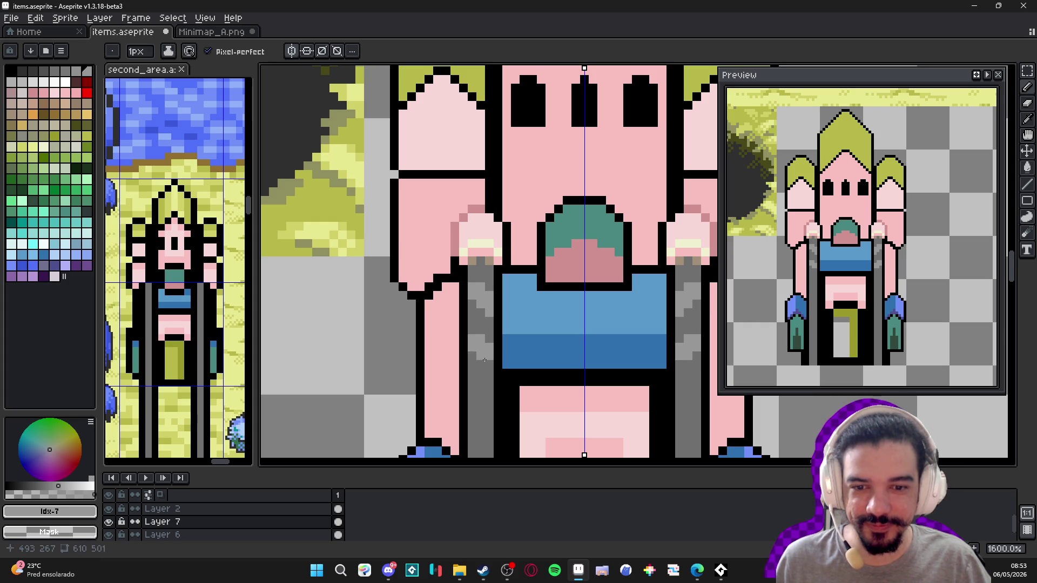
- Paint darker grey pixels along the side of the grey columns
alt+click(484, 337)
drag(487, 346, 479, 350)
click(478, 349)
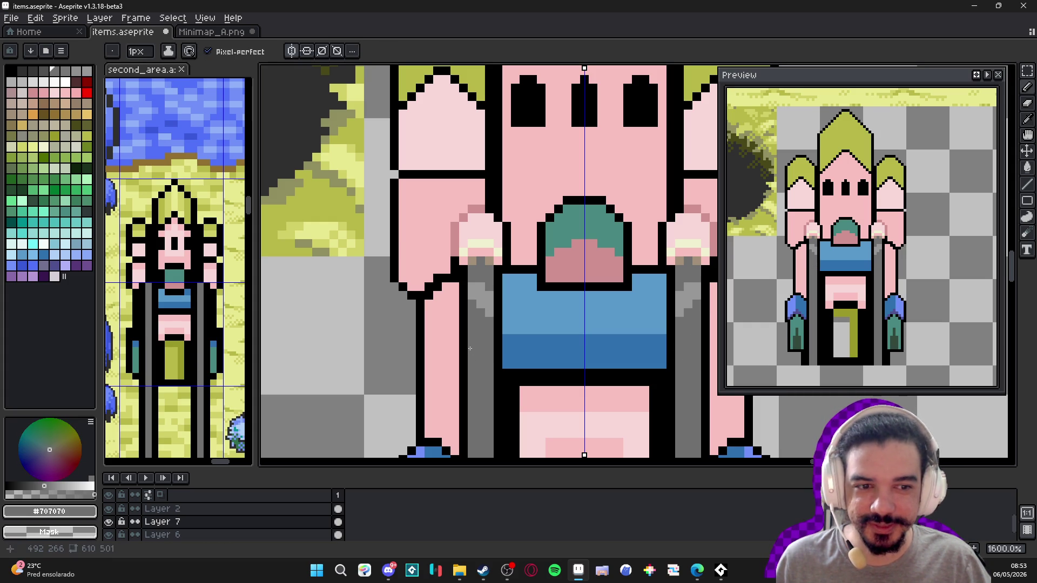
scroll(478, 310, up, 2)
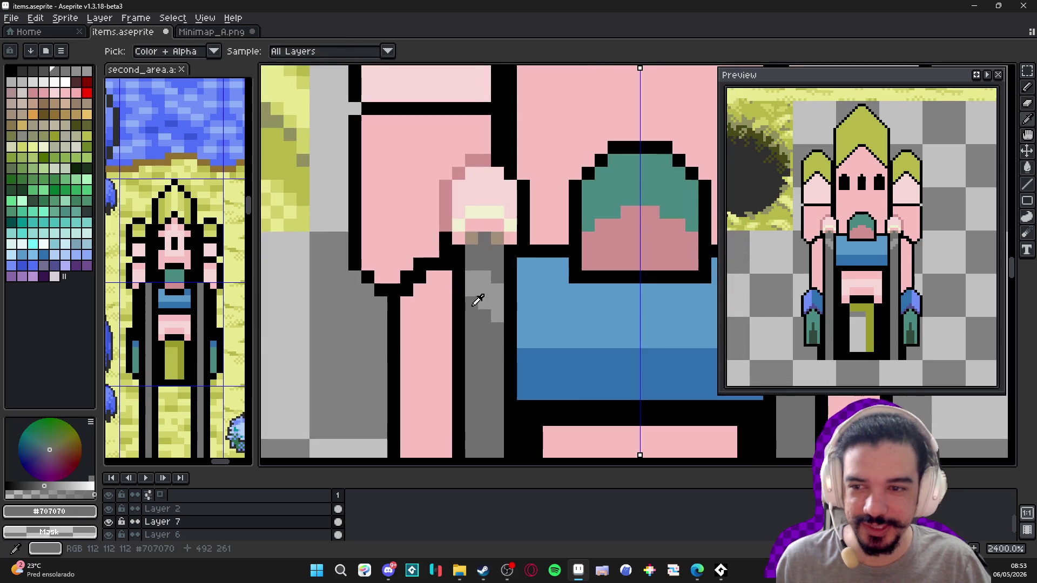
alt+click(484, 289)
click(482, 323)
scroll(482, 323, down, 3)
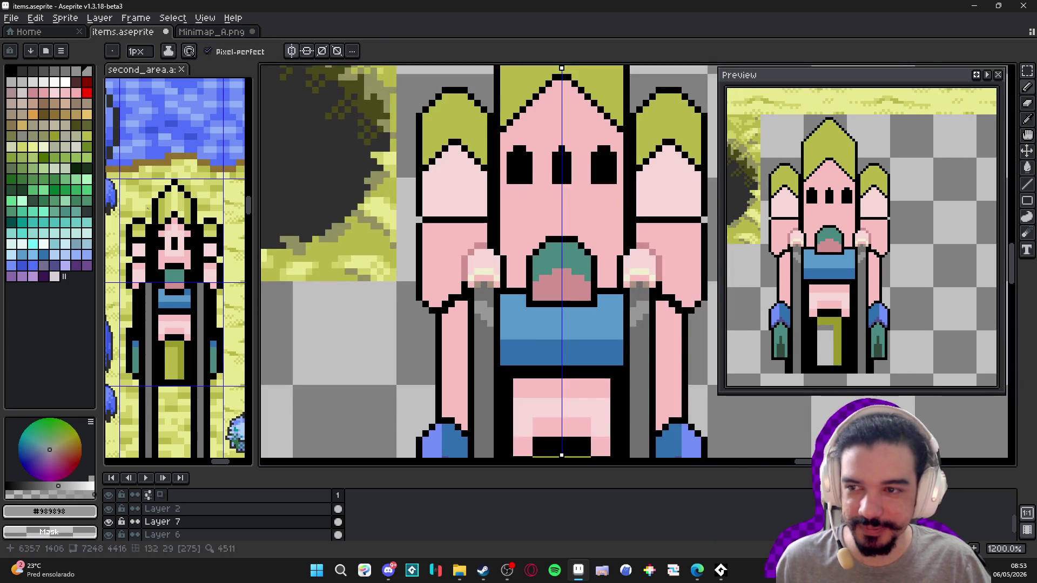
- Draw a dark grey diagonal streak down both chains, mirrored left and right
click(69, 75)
scroll(461, 307, up, 1)
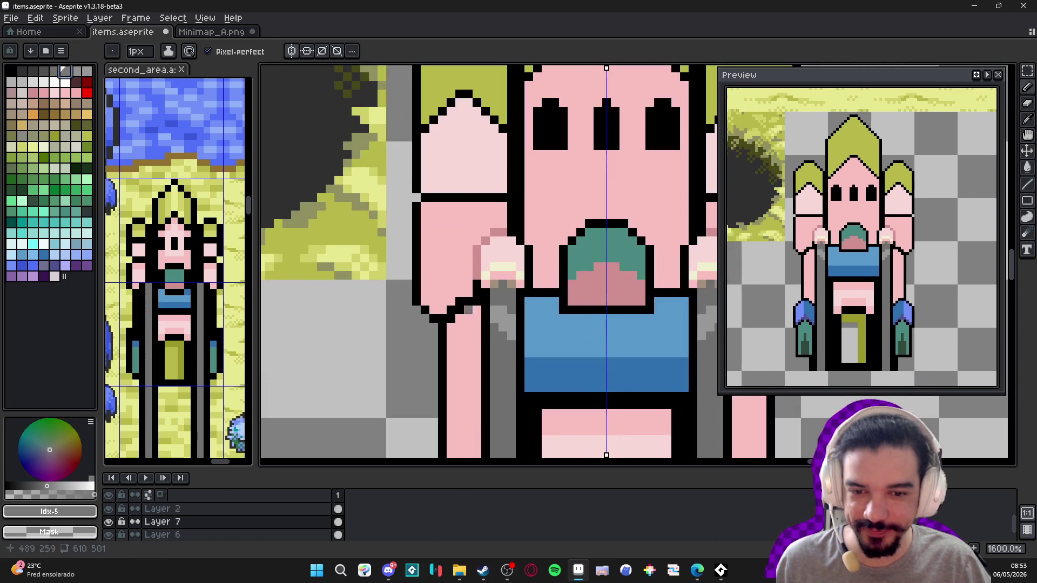
key(9)
key(9)
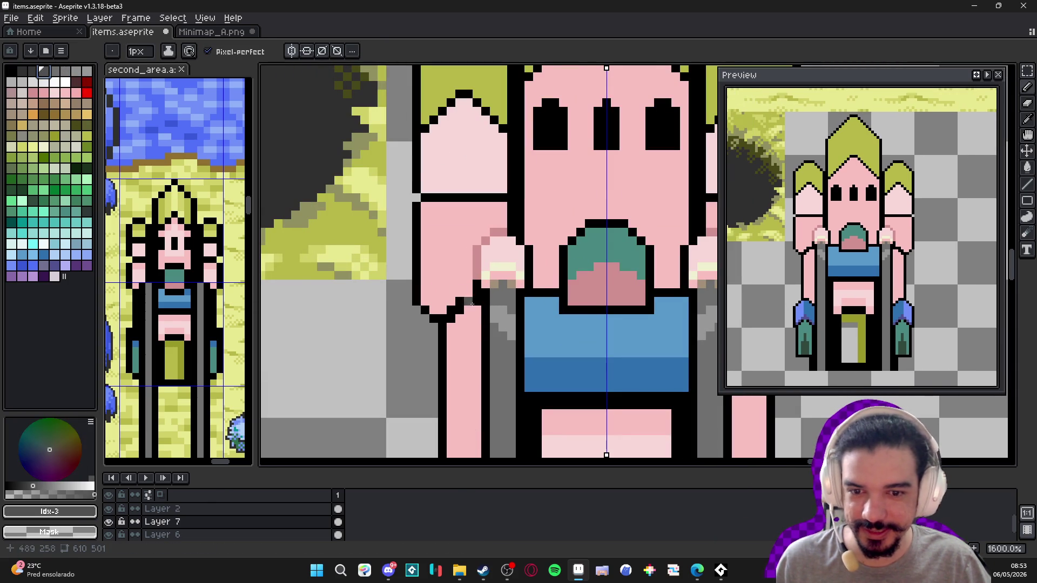
drag(493, 321, 511, 344)
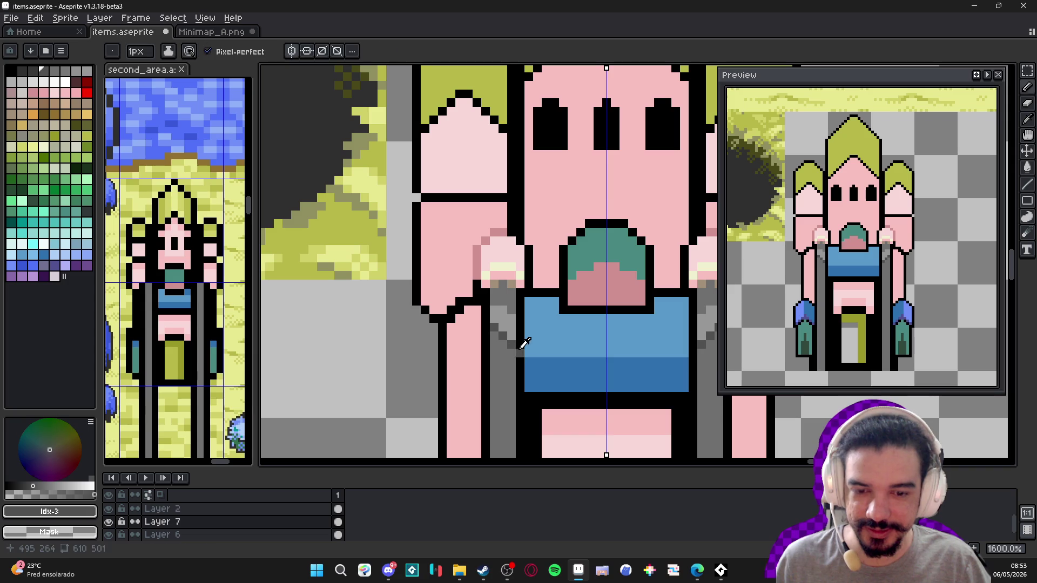
alt+click(491, 302)
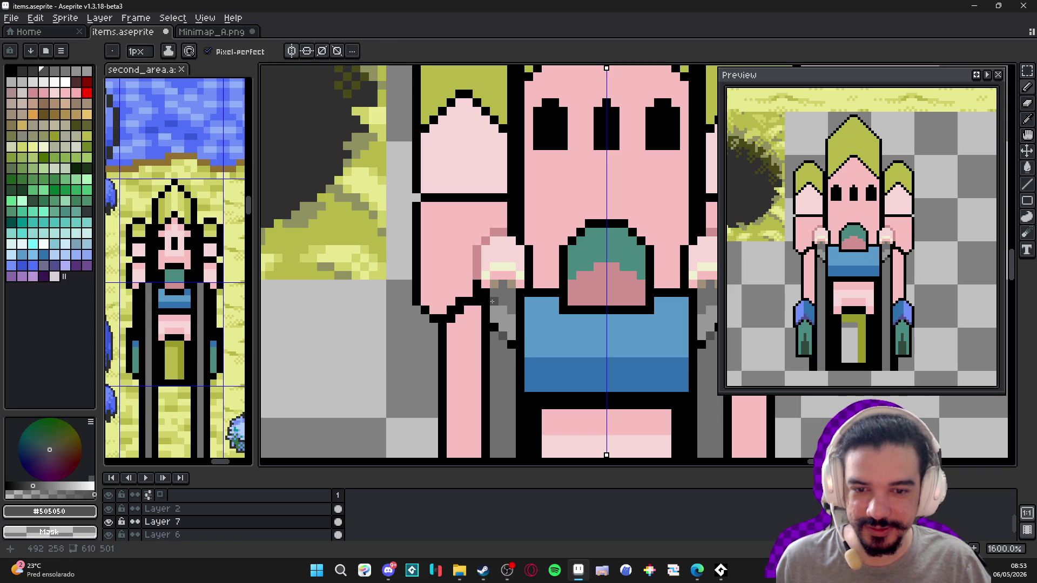
alt+click(505, 303)
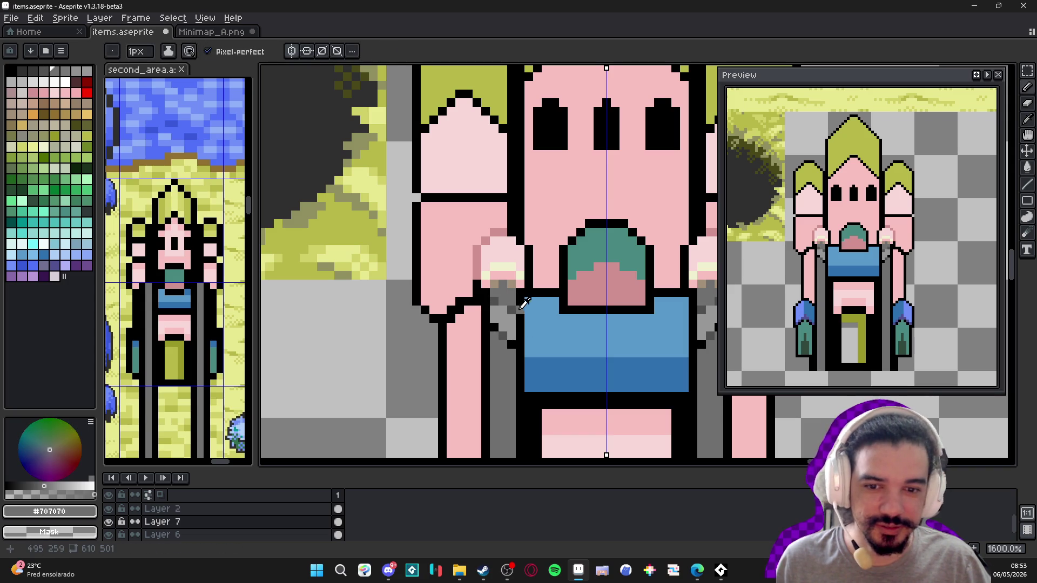
alt+click(497, 293)
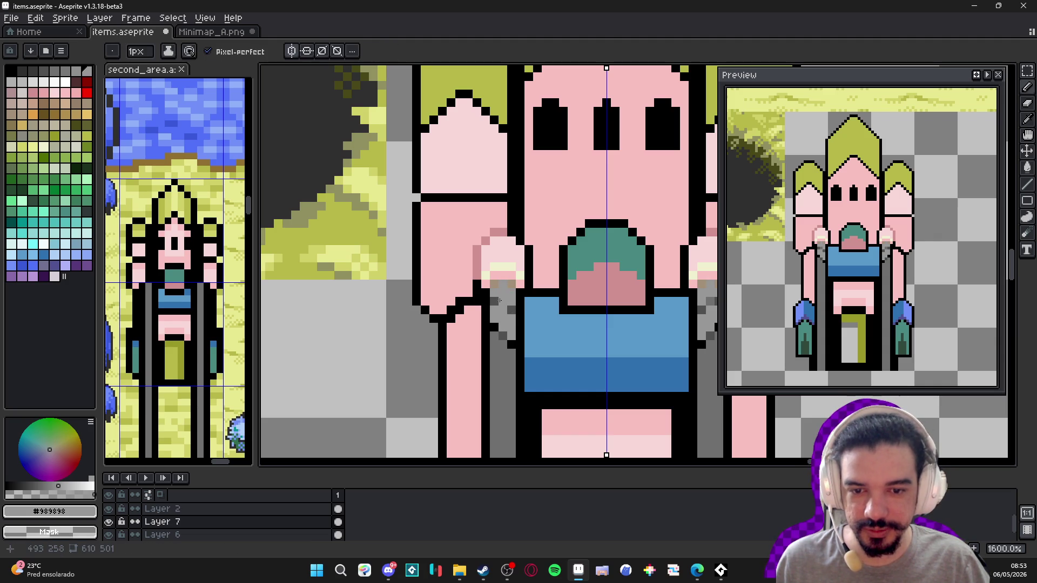
- Remove the stray white highlight lines drawn over and beside the chains
drag(502, 300, 495, 327)
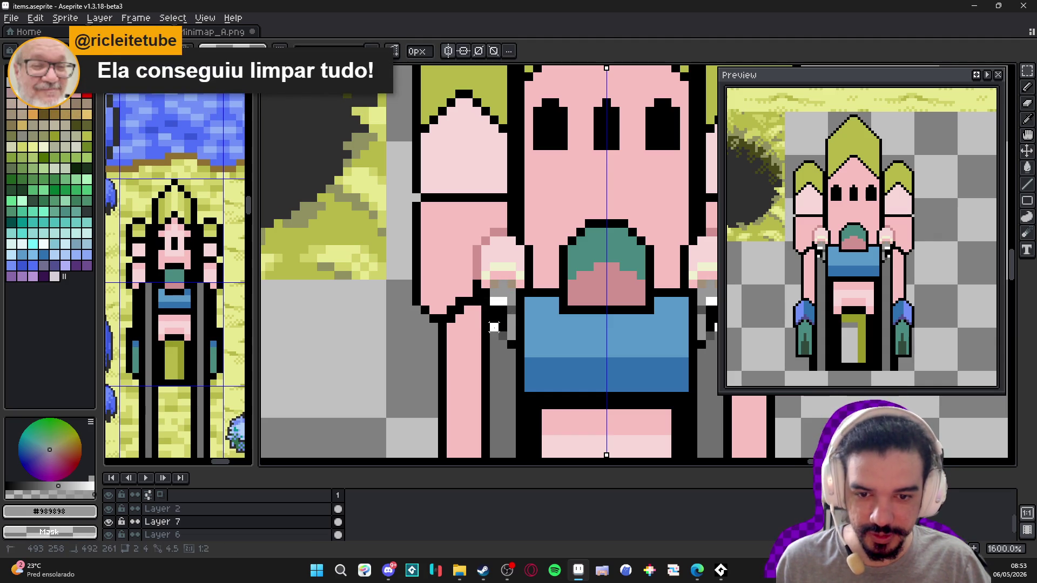
key(ctrl+z)
scroll(494, 327, up, 2)
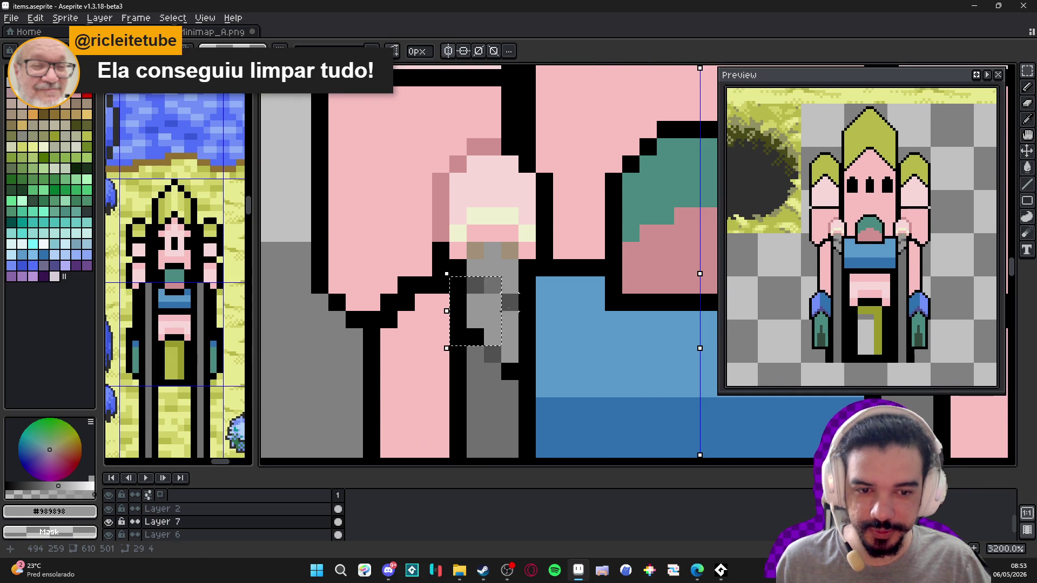
scroll(500, 315, down, 2)
scroll(500, 314, up, 5)
drag(483, 273, 435, 353)
key(ctrl+z)
- Move the selected chain section lower down and return to the pencil
click(452, 381)
key(ctrl+z)
scroll(473, 378, down, 3)
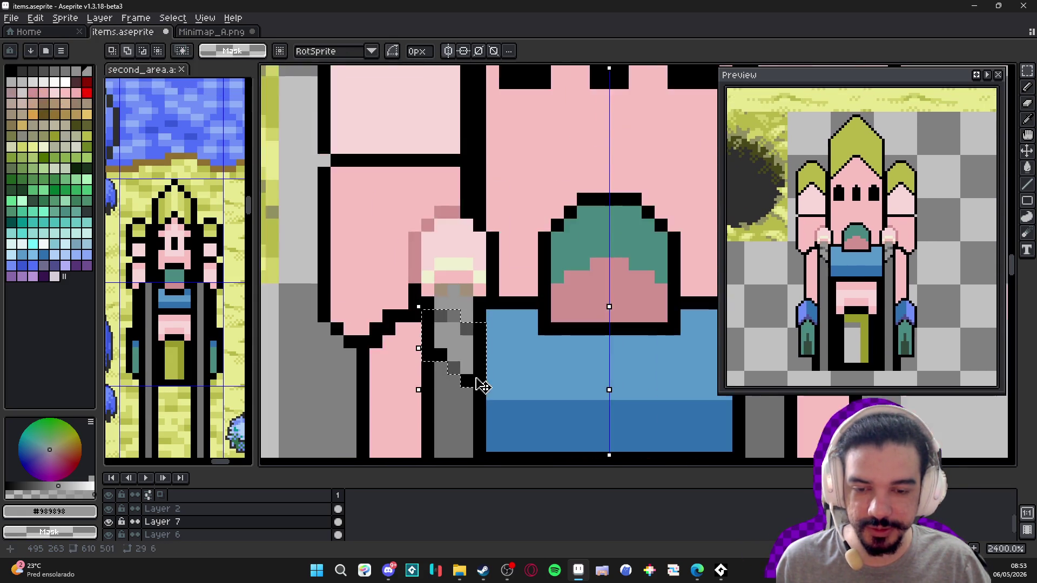
mouse_move(449, 290)
mouse_down()
mouse_move(678, 302)
mouse_move(432, 324)
mouse_move(448, 342)
mouse_up()
key(b)
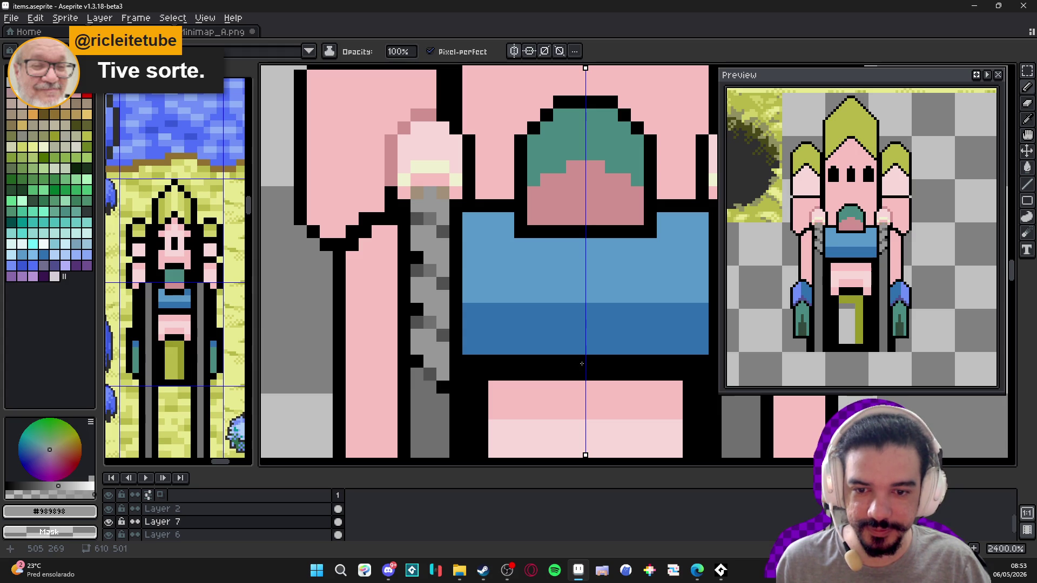
scroll(581, 367, down, 3)
scroll(581, 368, up, 1)
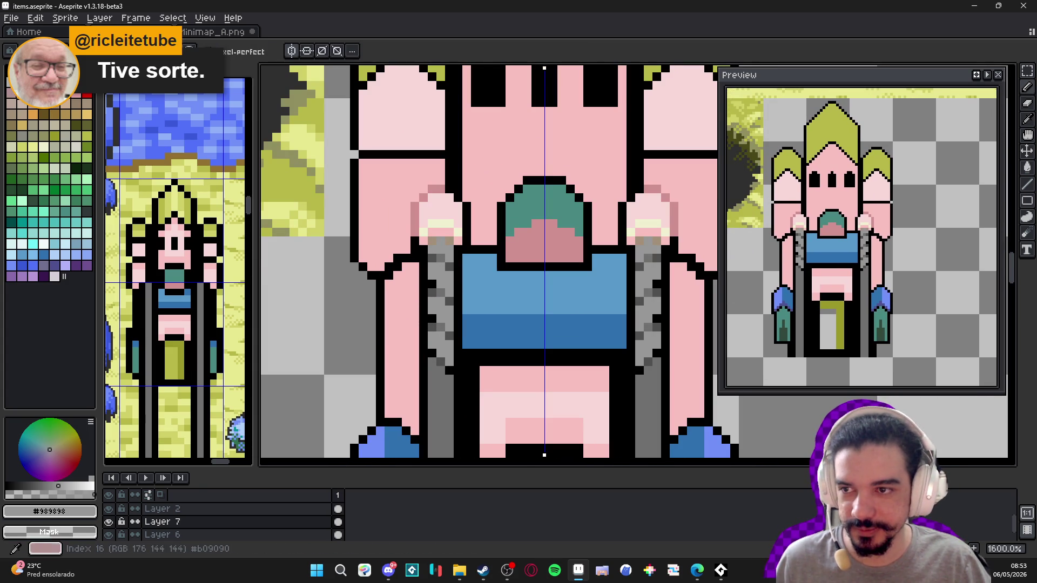
- Repaint a stretch of chain links in a lighter grey, mirrored on both chains
alt+click(432, 292)
click(441, 280)
click(441, 269)
click(442, 293)
click(433, 283)
- Add the next lighter grey link pixels down both chains
alt+click(294, 282)
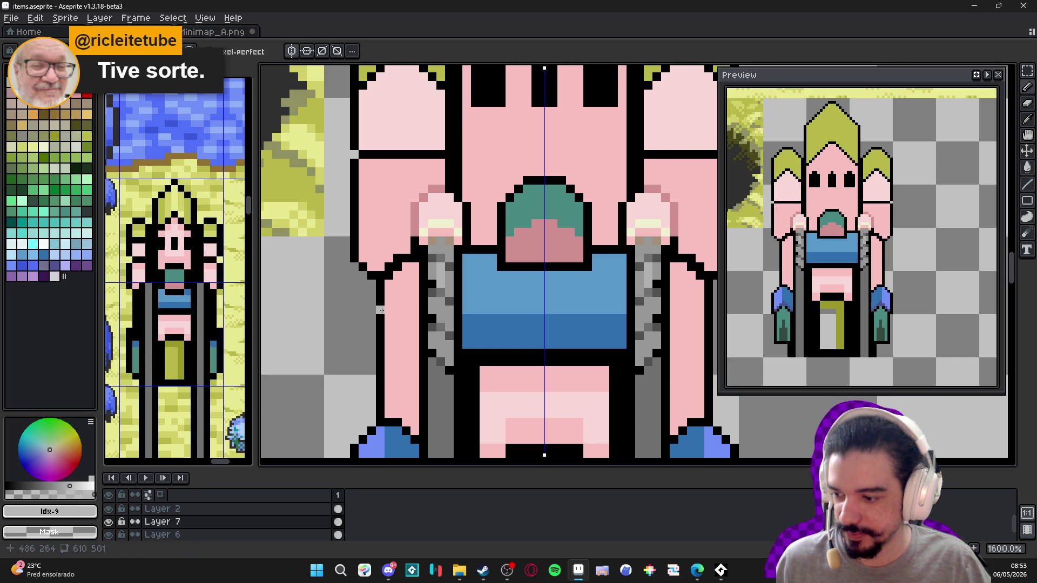
scroll(390, 311, up, 2)
scroll(392, 312, down, 2)
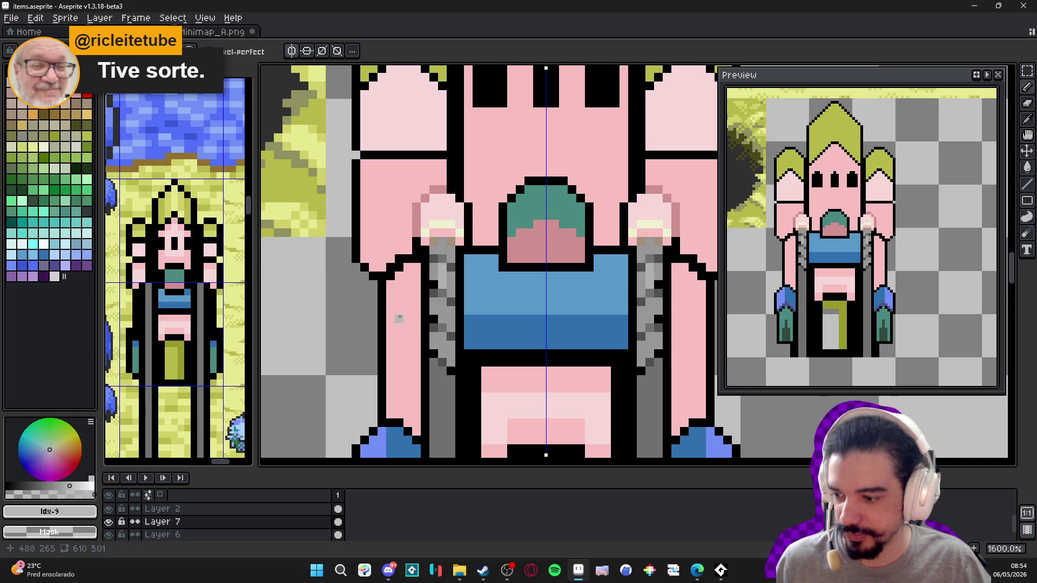
click(443, 270)
alt+click(442, 272)
click(442, 276)
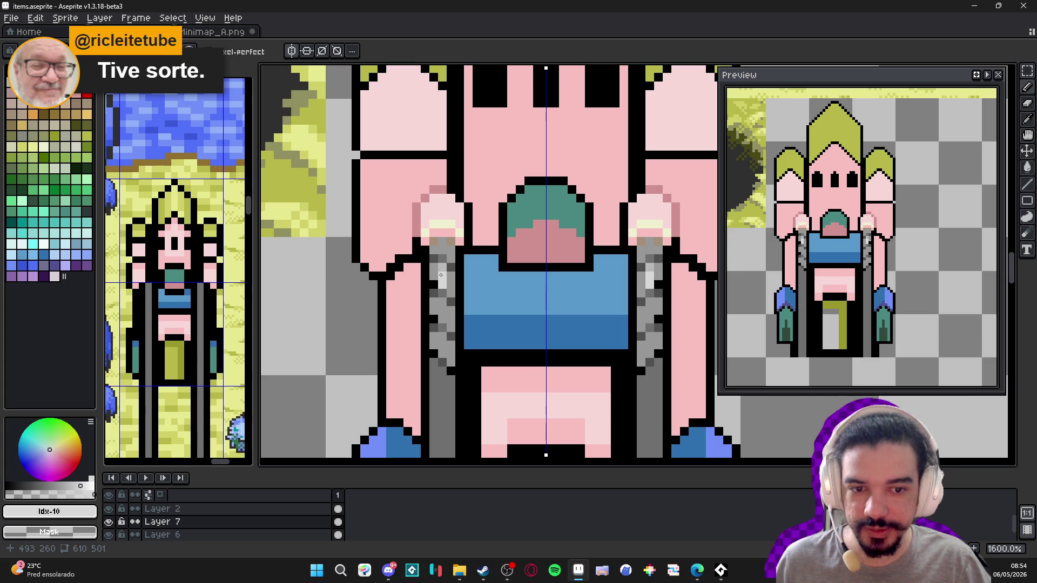
click(442, 312)
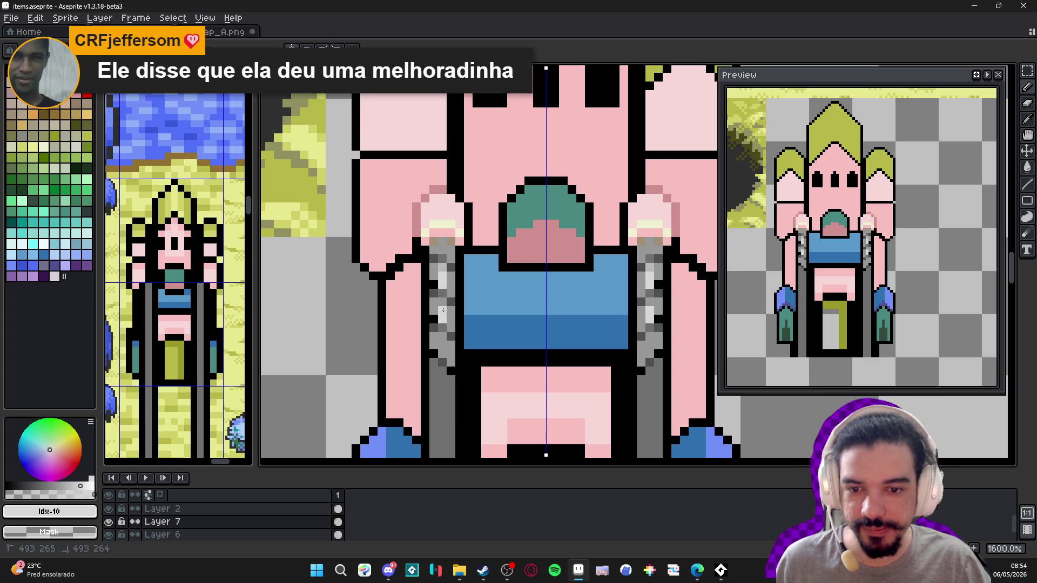
- Paint additional #707070 grey link pixels onto both chains with symmetry
click(442, 351)
scroll(448, 340, down, 2)
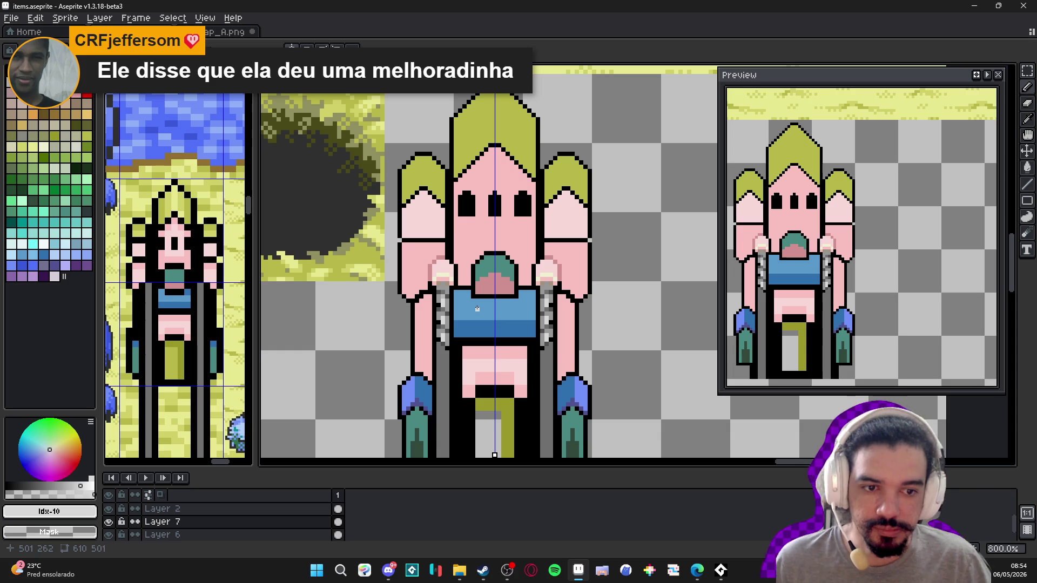
scroll(495, 275, up, 5)
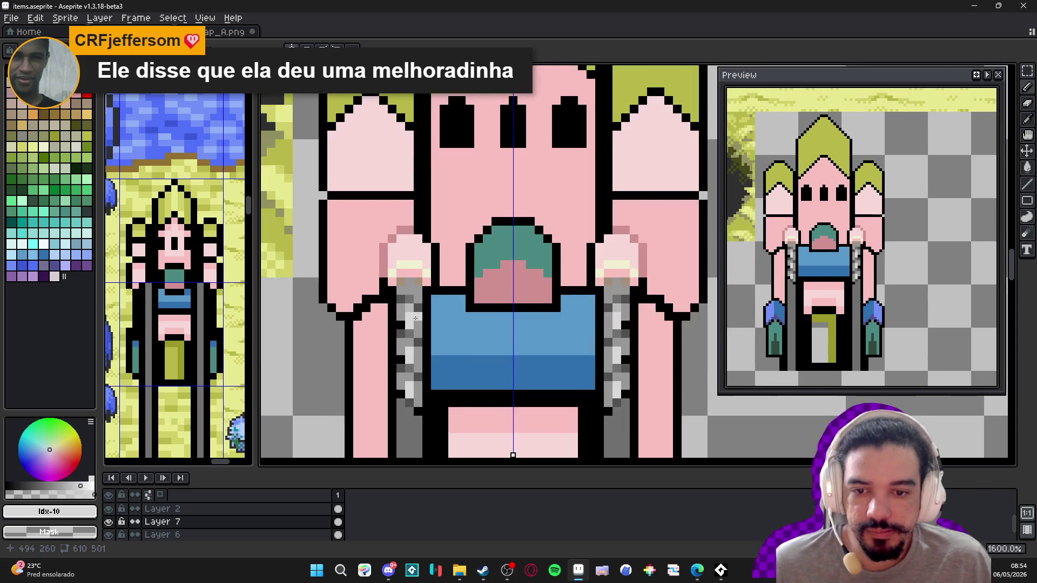
alt+click(393, 276)
click(410, 279)
click(418, 290)
click(406, 264)
click(406, 274)
scroll(423, 313, down, 4)
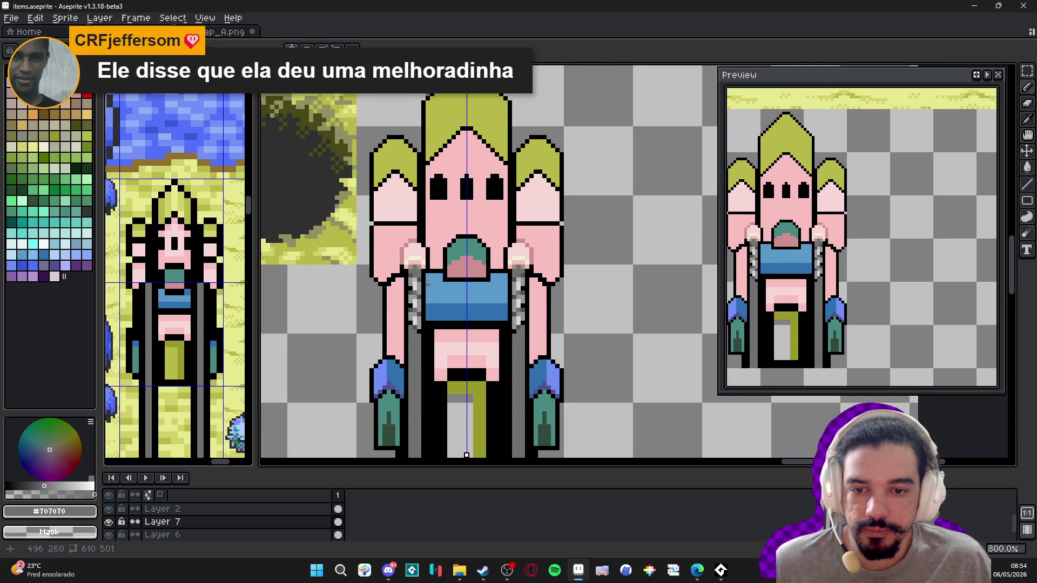
scroll(426, 282, up, 1)
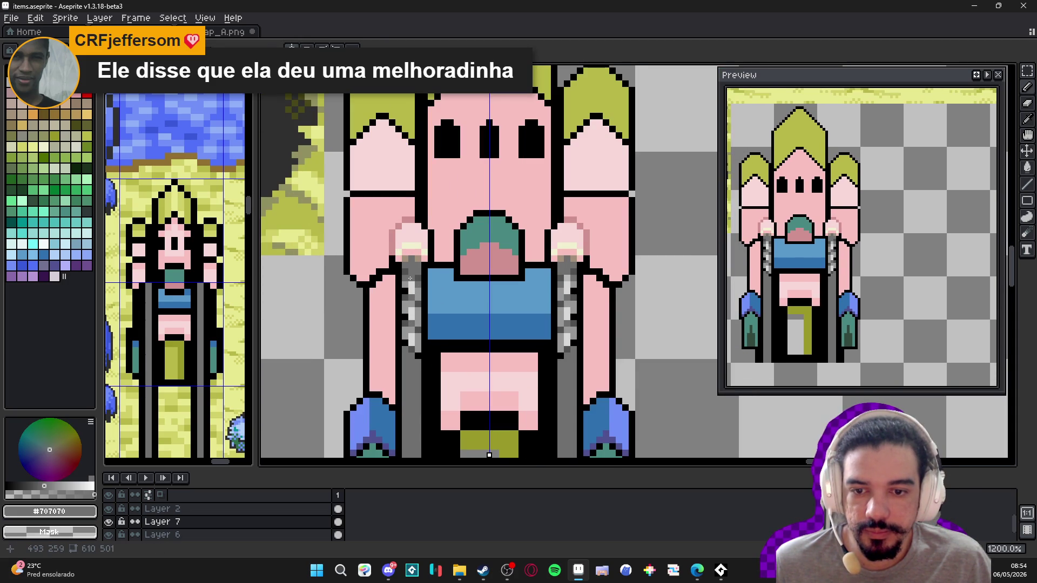
- Pick the darker #505050 grey, check the sprite zoomed out, and save items.aseprite
alt+click(410, 279)
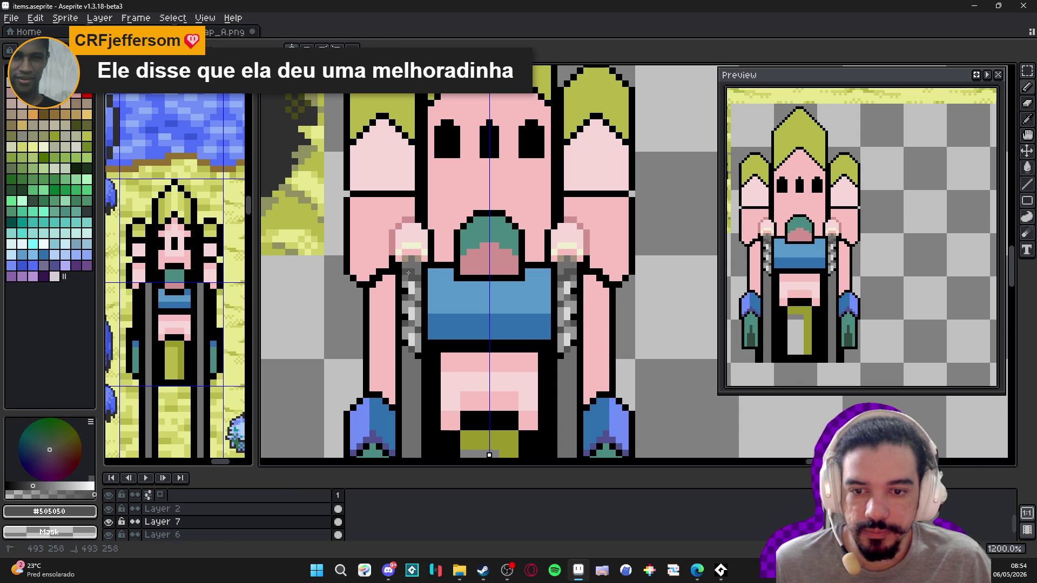
scroll(410, 275, down, 4)
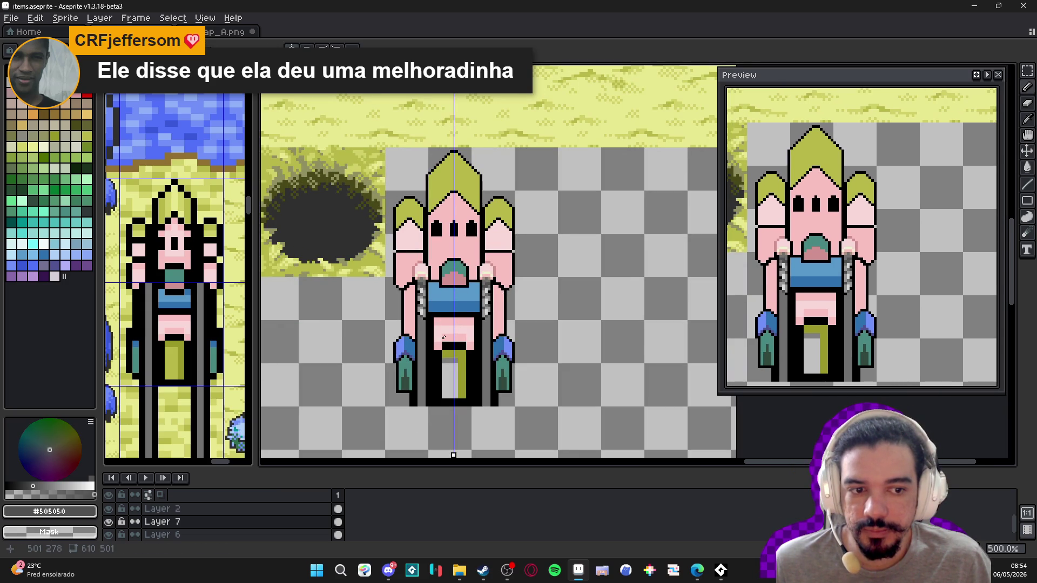
scroll(443, 324, down, 2)
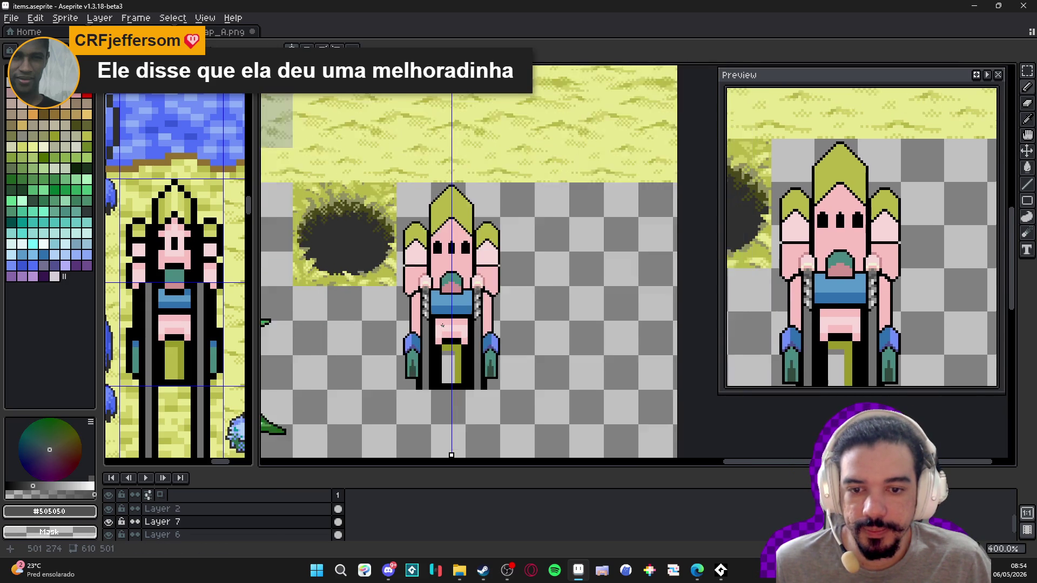
key(ctrl+s)
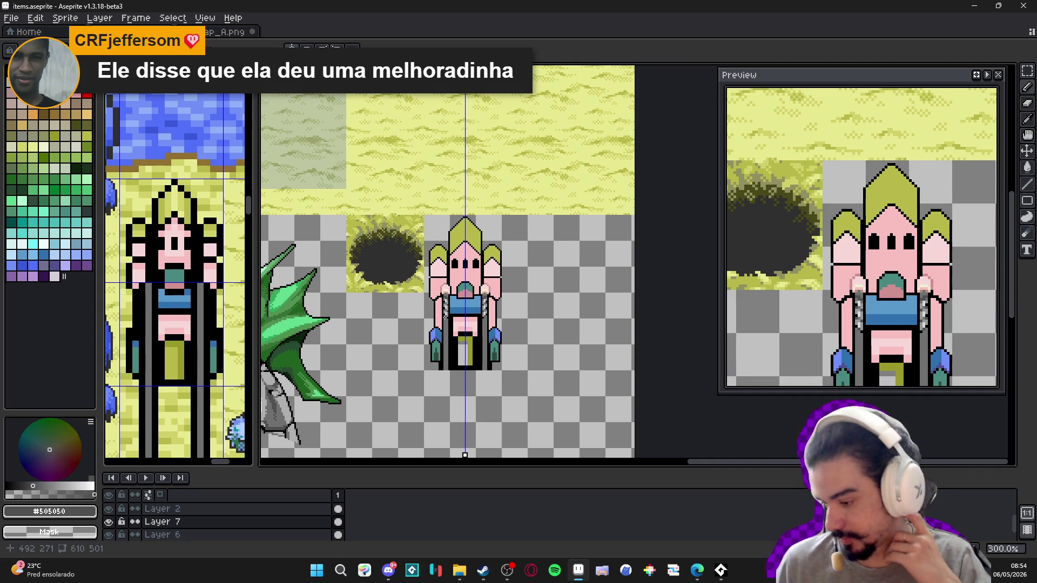
scroll(459, 309, up, 4)
scroll(459, 309, up, 5)
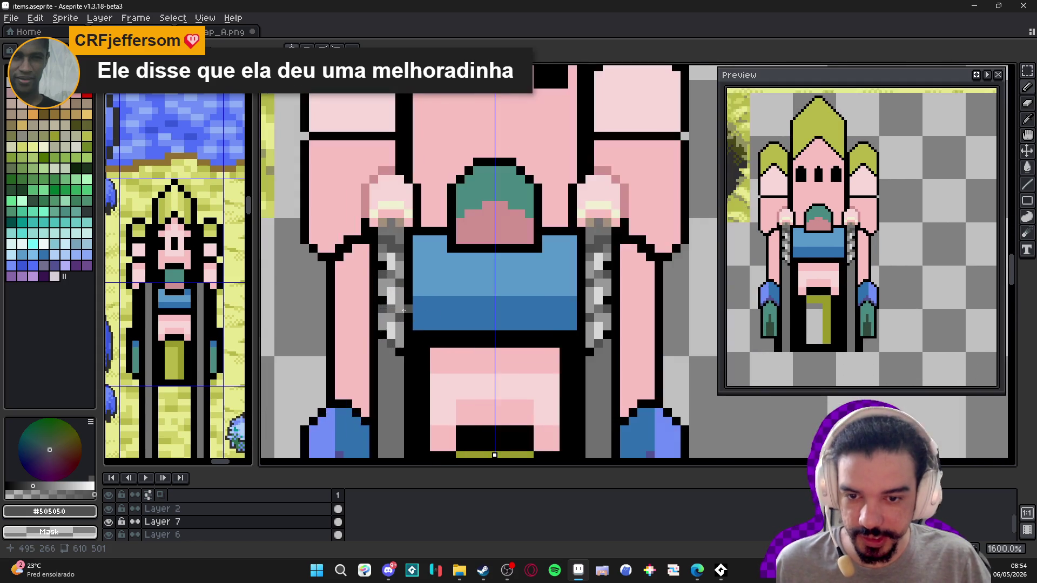
- Move a small block of chain pixels to reshape the chain links, then commit it
key(m)
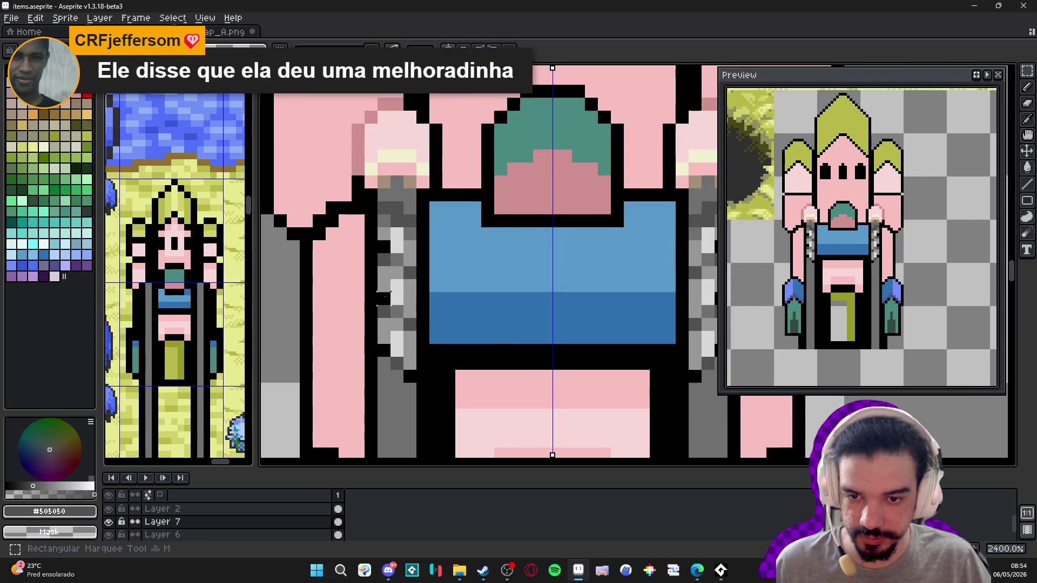
mouse_move(363, 290)
mouse_down()
mouse_move(391, 359)
mouse_move(384, 272)
mouse_up()
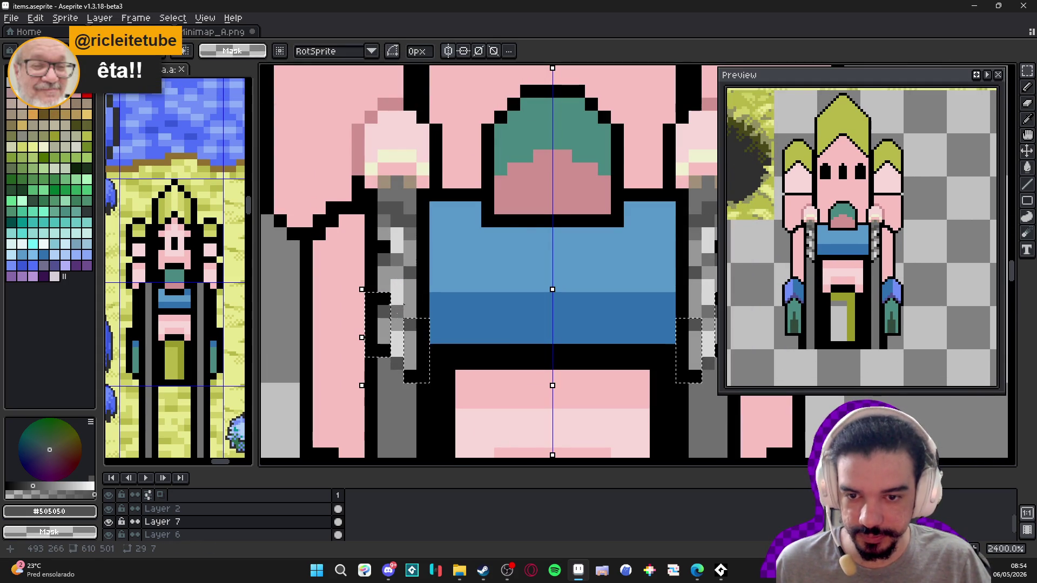
drag(394, 359, 398, 364)
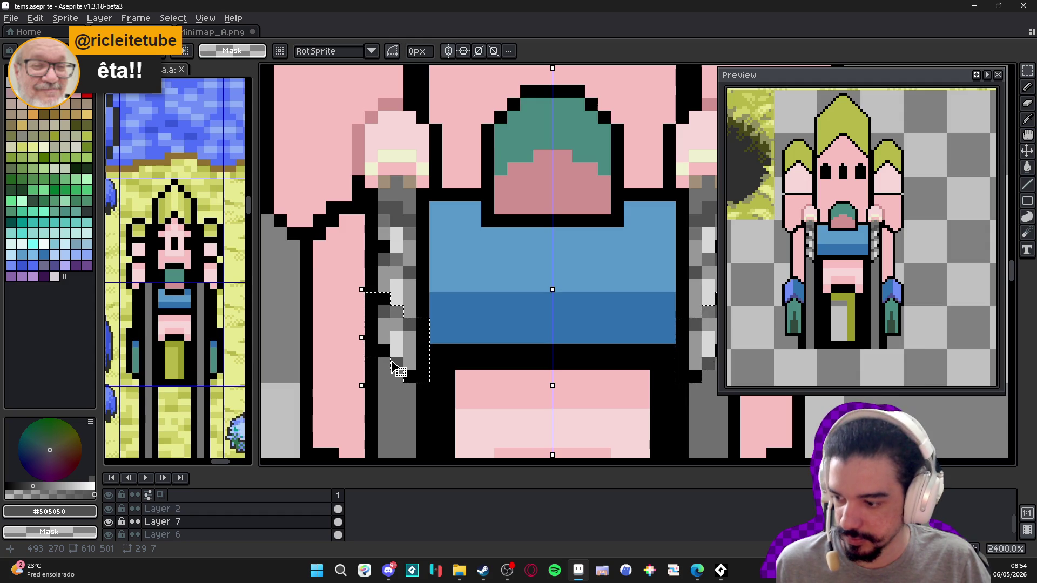
scroll(398, 370, down, 2)
key(ctrl+d)
key(b)
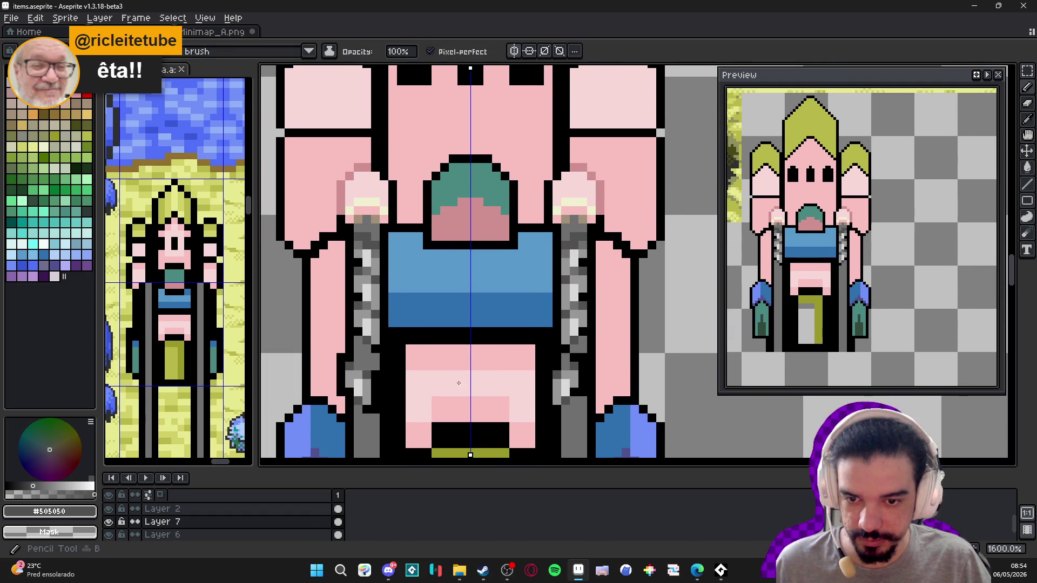
- Compare chain versions with undo and redo, keeping both chains extended down to the sprite bottom
key(ctrl+z)
key(ctrl+z)
key(ctrl+y)
key(ctrl+y)
key(ctrl+z)
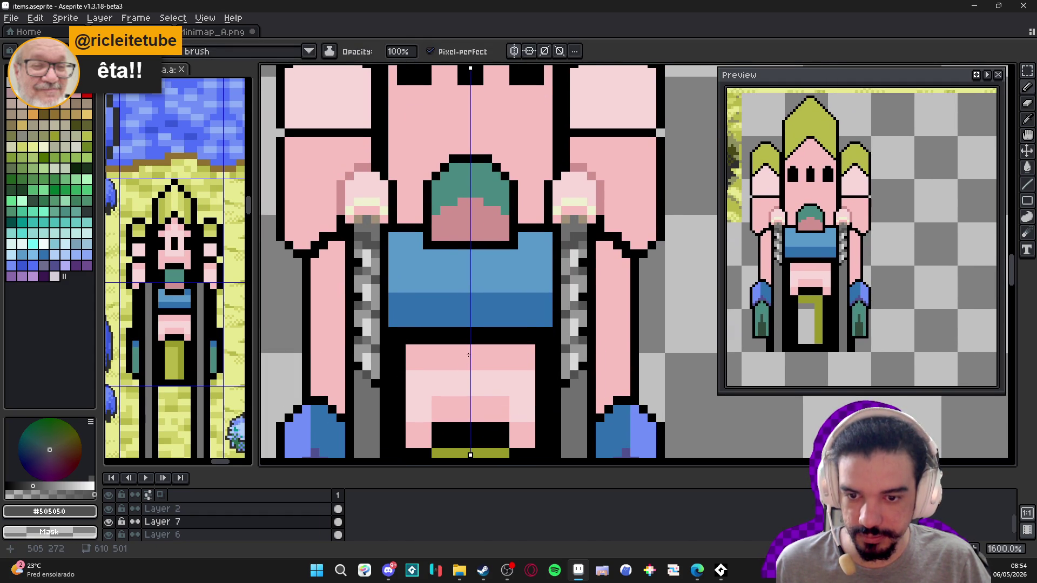
key(ctrl+z)
key(ctrl+z)
key(ctrl+y)
key(ctrl+z)
key(ctrl+y)
key(ctrl+z)
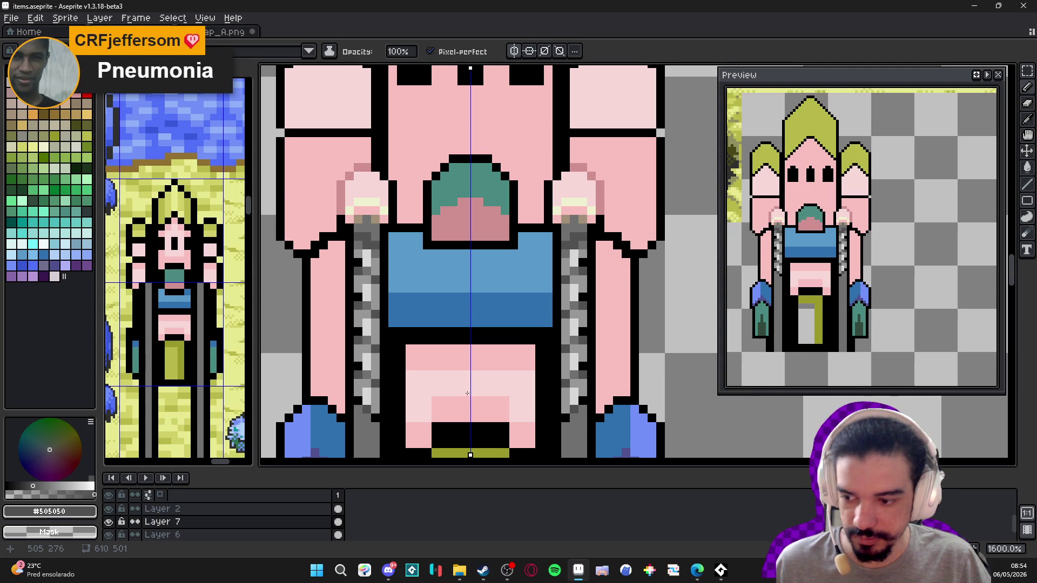
drag(468, 393, 472, 213)
key(ctrl+z)
key(ctrl+y)
key(ctrl+z)
key(ctrl+y)
key(ctrl+z)
key(ctrl+z)
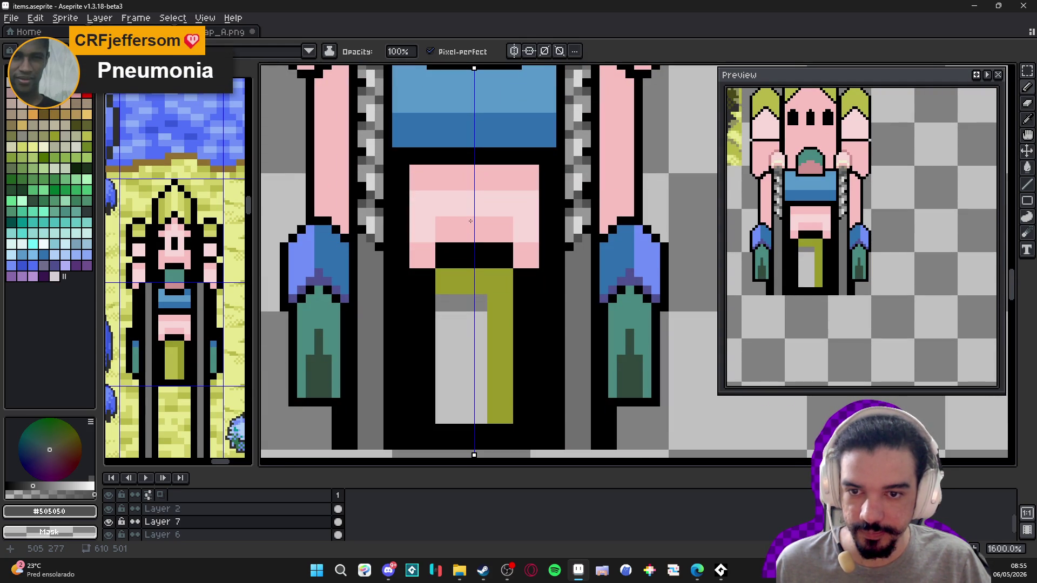
key(ctrl+y)
key(ctrl+y)
key(ctrl+y)
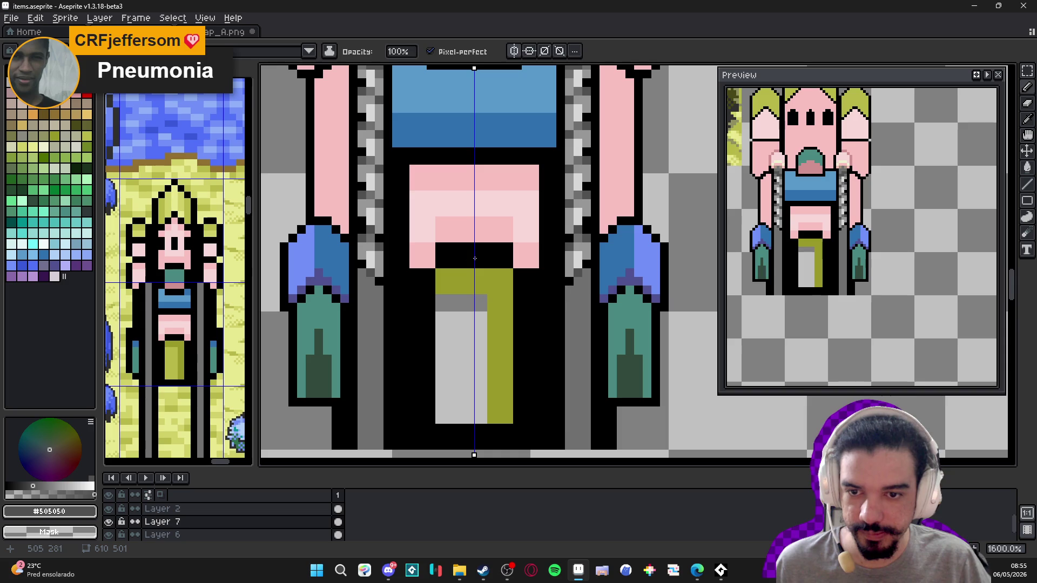
key(ctrl+z)
key(ctrl+y)
key(ctrl+y)
key(ctrl+z)
key(ctrl+y)
key(ctrl+y)
key(ctrl+y)
key(ctrl+y)
key(ctrl+y)
key(ctrl+z)
key(ctrl+z)
key(ctrl+y)
key(ctrl+y)
key(ctrl+y)
key(ctrl+z)
key(ctrl+y)
drag(471, 348, 477, 298)
key(ctrl+z)
key(ctrl+y)
key(ctrl+y)
key(ctrl+z)
key(ctrl+y)
key(ctrl+z)
key(ctrl+y)
key(ctrl+y)
key(ctrl+y)
key(ctrl+y)
key(ctrl+z)
key(ctrl+y)
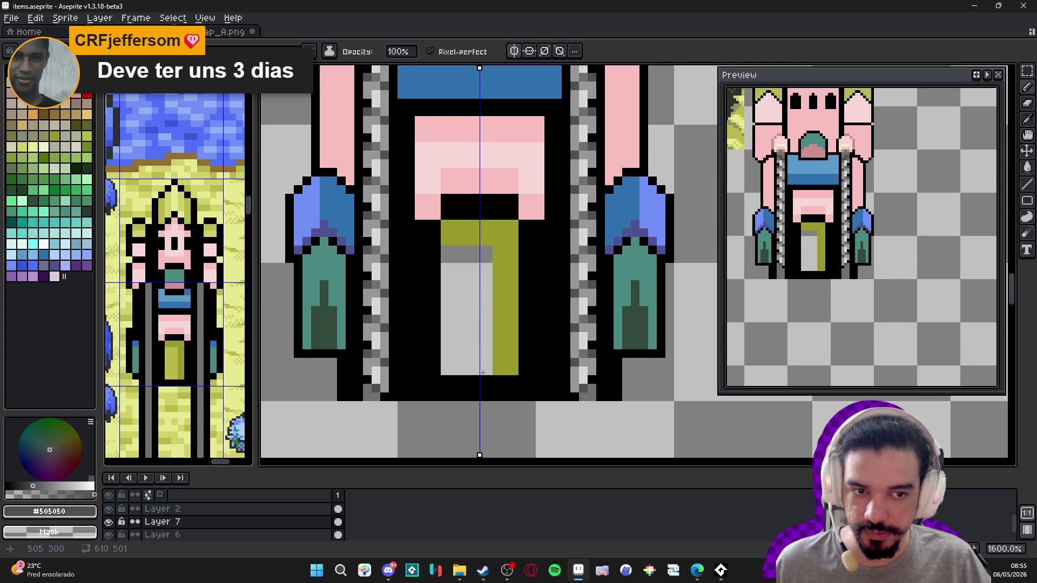
key(ctrl+y)
key(ctrl+y)
key(ctrl+z)
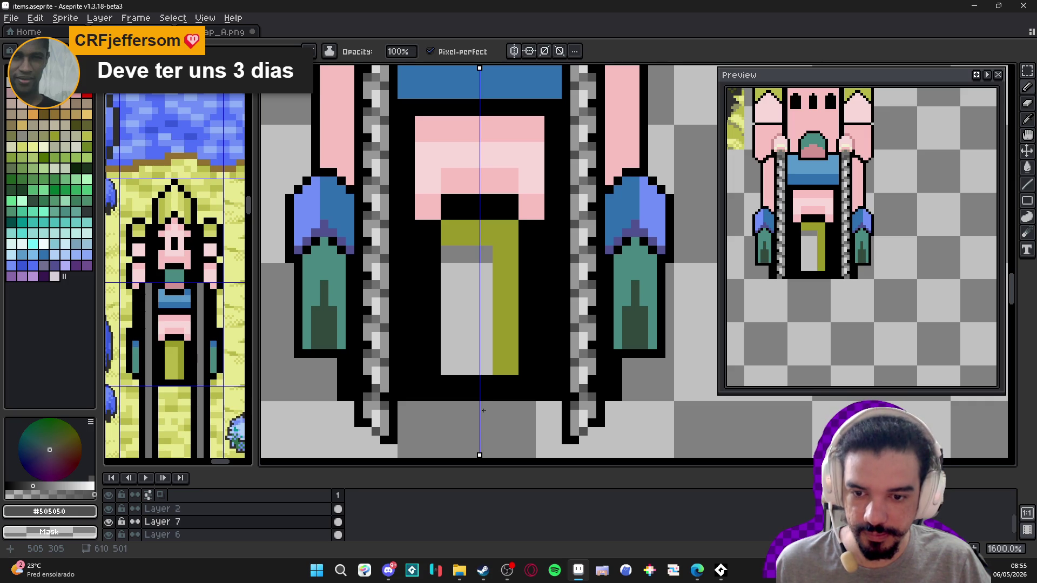
key(ctrl+z)
key(ctrl+z)
key(ctrl+y)
drag(431, 427, 415, 381)
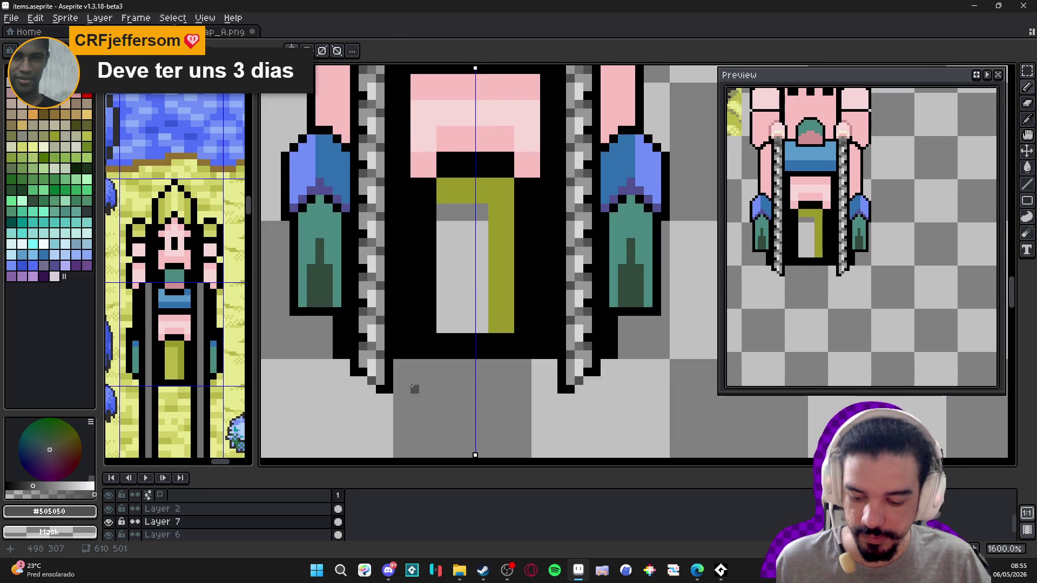
key(ctrl+y)
key(ctrl+y)
key(ctrl+z)
key(ctrl+z)
scroll(603, 348, down, 3)
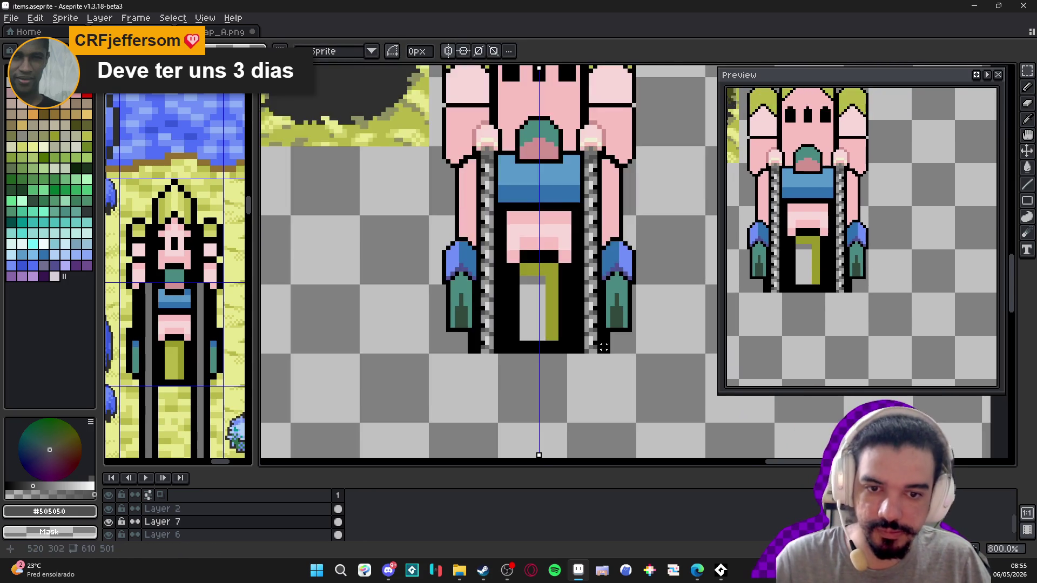
- Paint a mirrored pale yellow #F0F0D0 row across both hands
scroll(604, 348, down, 1)
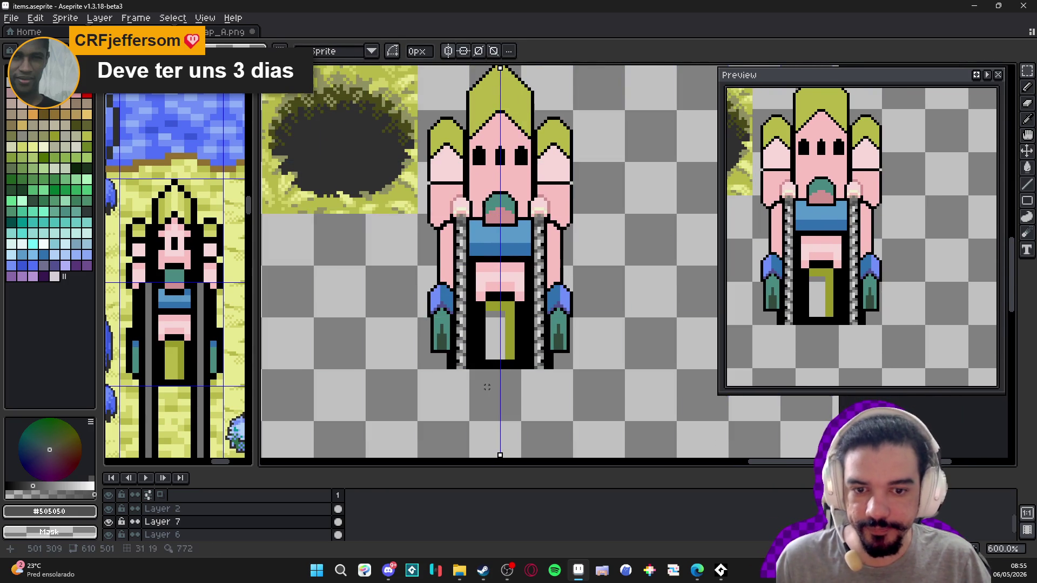
scroll(487, 387, down, 1)
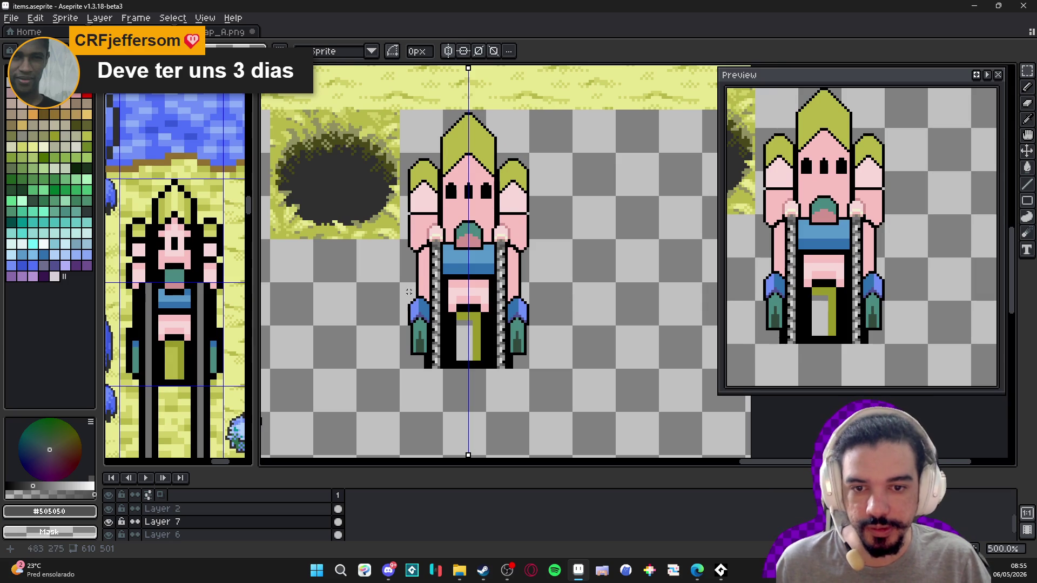
scroll(387, 254, up, 7)
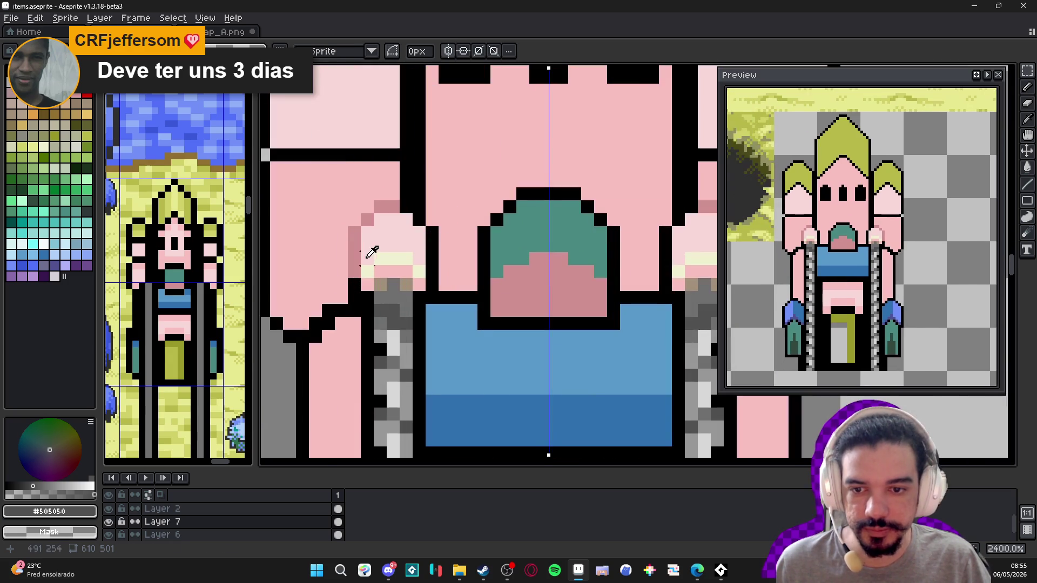
alt+click(355, 263)
alt+click(367, 254)
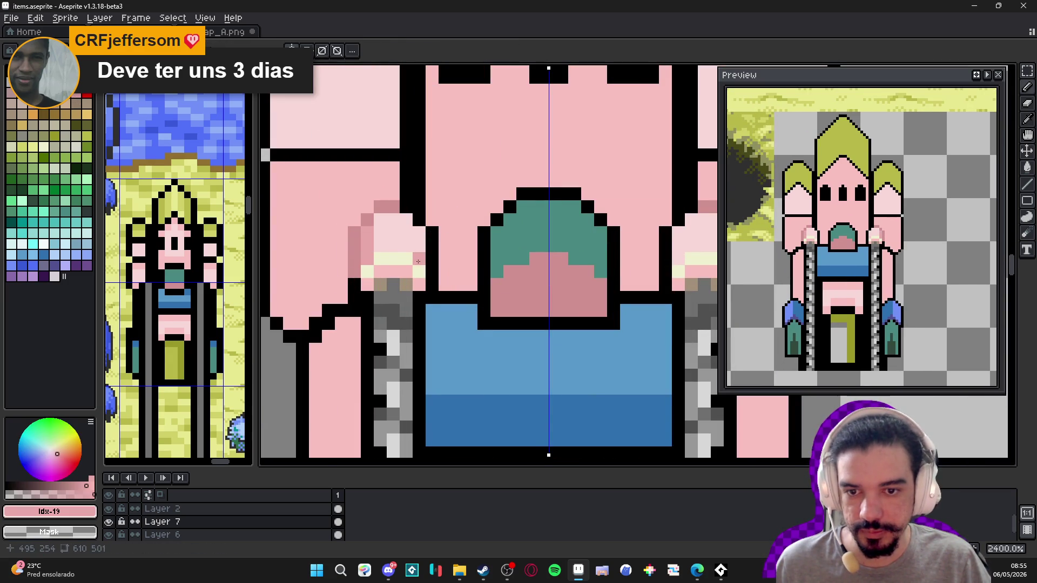
alt+click(403, 258)
drag(381, 246, 406, 245)
- Add medium pink shading pixels around both hands, then sample black and light pink
click(419, 246)
alt+click(354, 253)
click(406, 220)
click(380, 219)
scroll(396, 232, down, 5)
scroll(396, 231, up, 3)
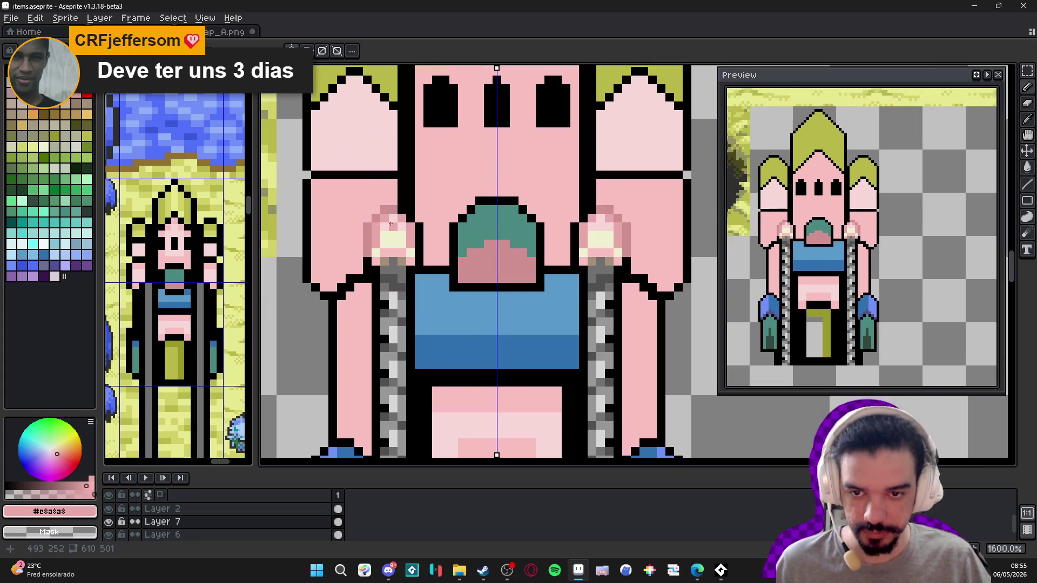
alt+click(396, 232)
scroll(393, 240, down, 3)
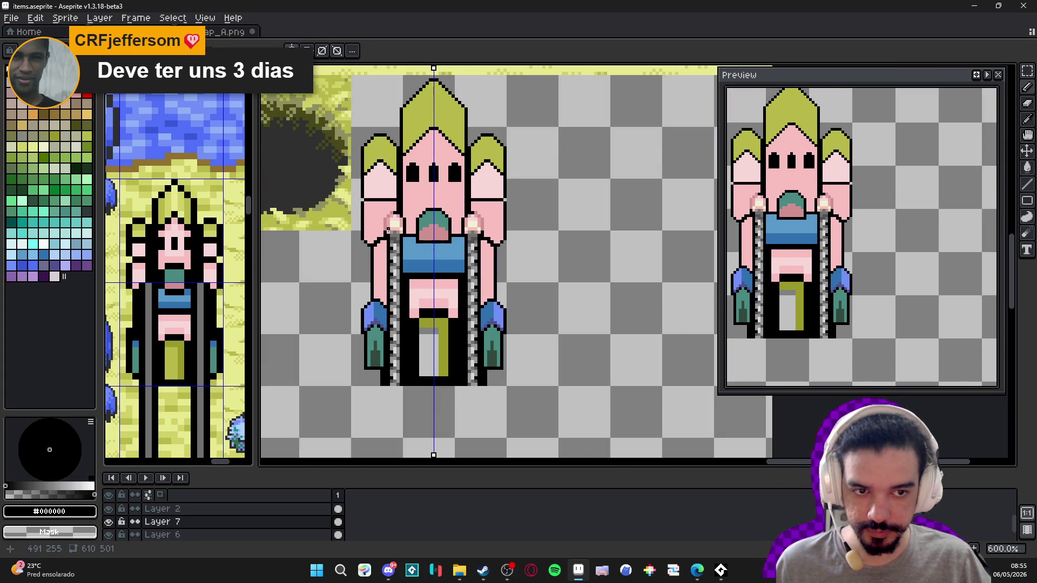
drag(374, 215, 385, 231)
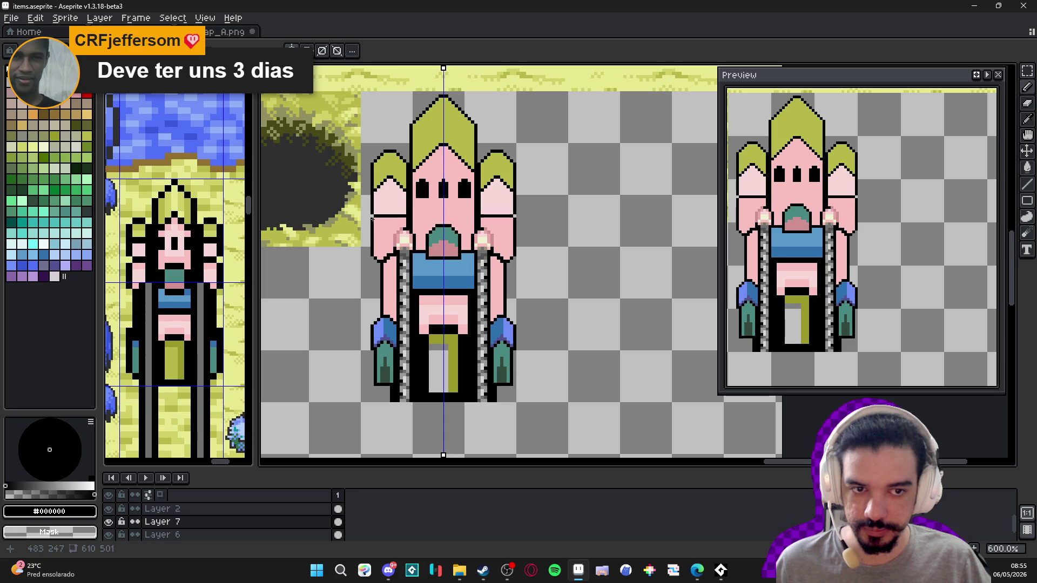
scroll(379, 220, up, 3)
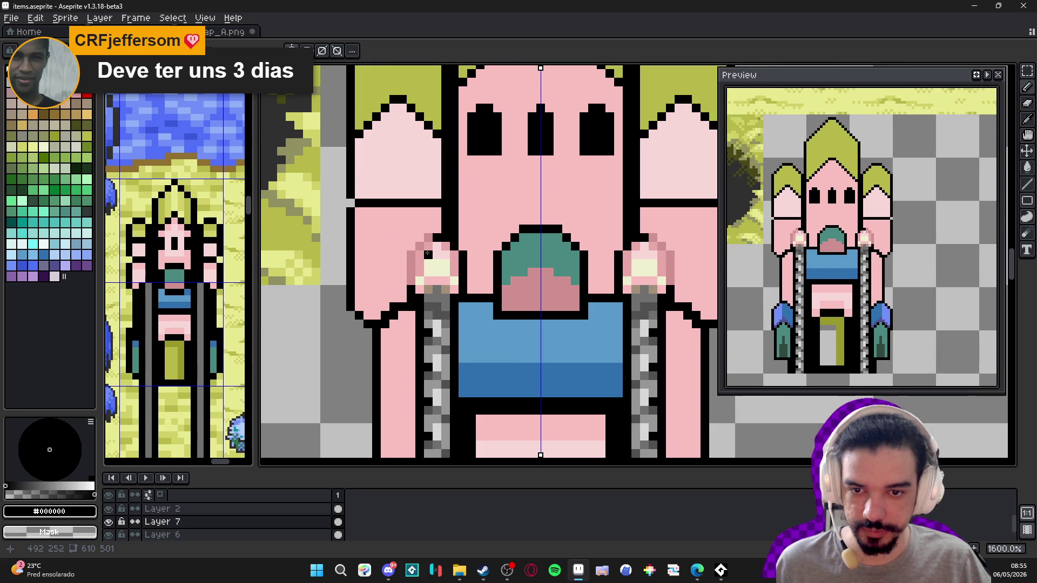
alt+click(412, 223)
scroll(407, 227, down, 3)
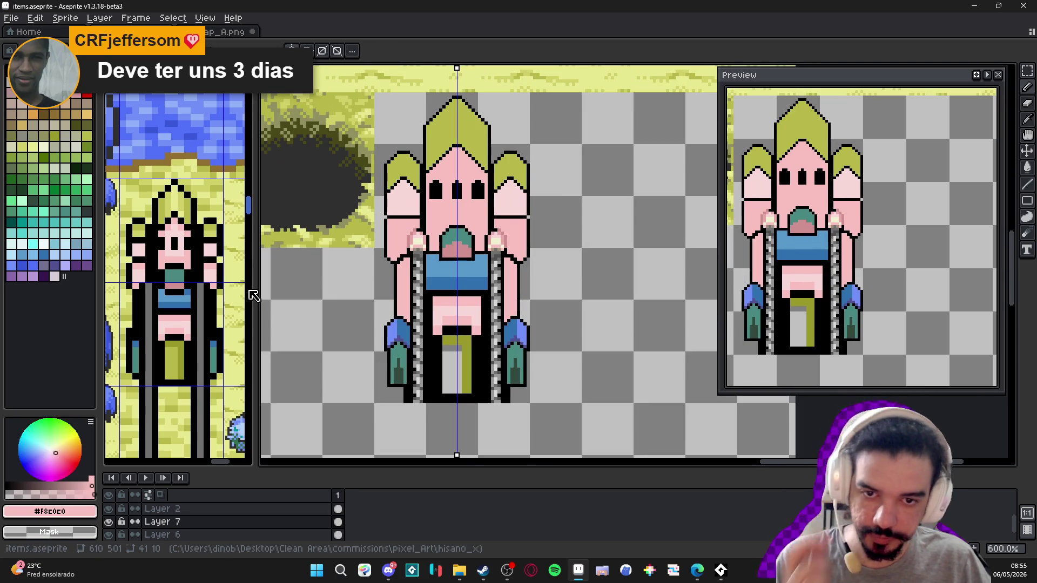
scroll(401, 214, up, 4)
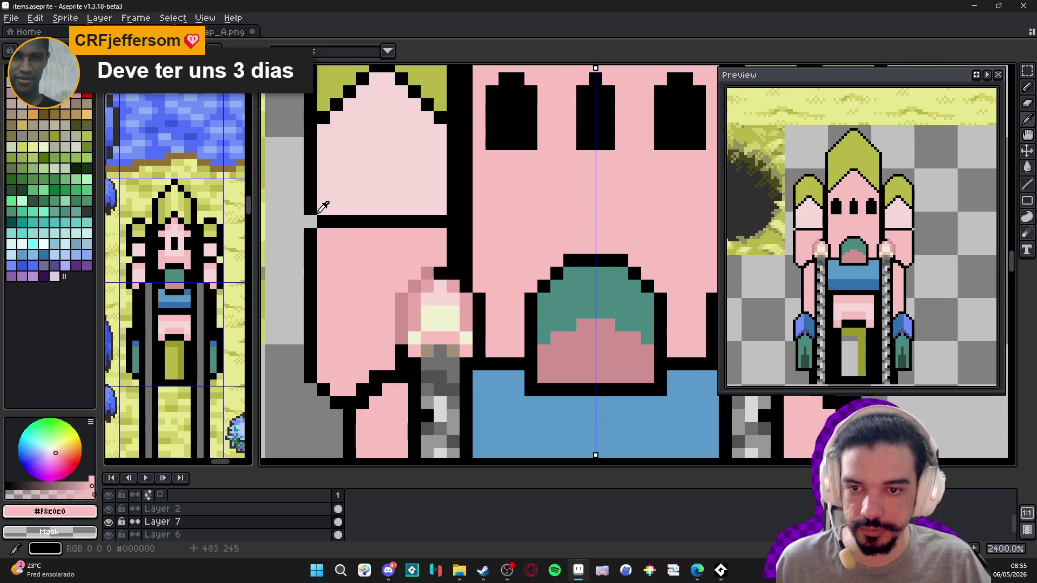
- Add a black pixel at the pink side piece's inner corner and erase stray outline pixels
alt+click(315, 189)
click(323, 209)
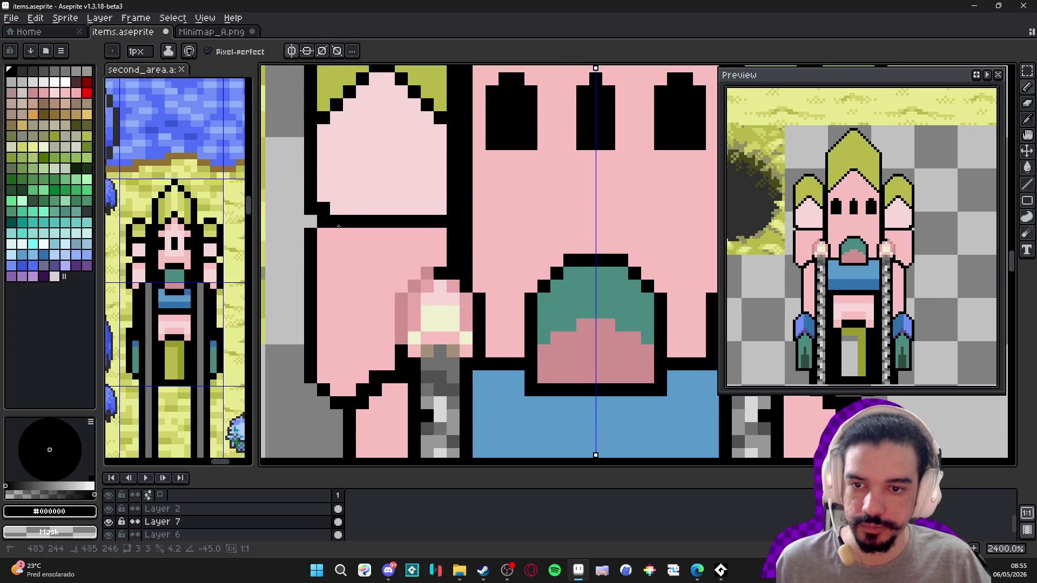
key(e)
click(320, 187)
click(311, 196)
click(310, 209)
click(324, 209)
click(323, 220)
- Place a single black outline pixel below the corner, undoing a stray longer stroke
key(b)
drag(336, 221, 318, 257)
key(ctrl+z)
click(323, 233)
key(e)
click(323, 234)
- Add an olive pixel at the central crown's lower corner, undoing the extra olive stroke
scroll(340, 249, down, 6)
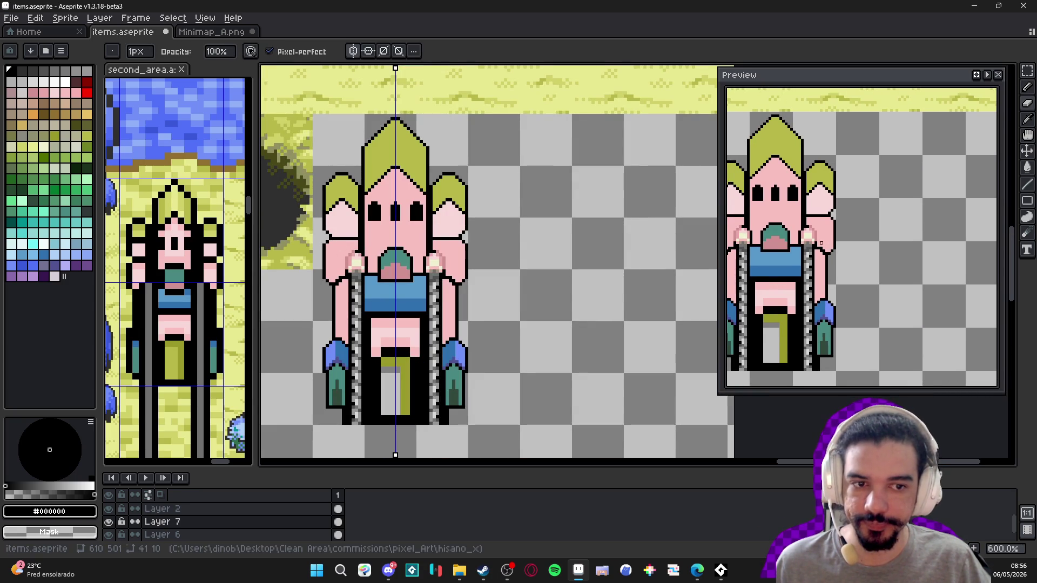
scroll(425, 252, down, 1)
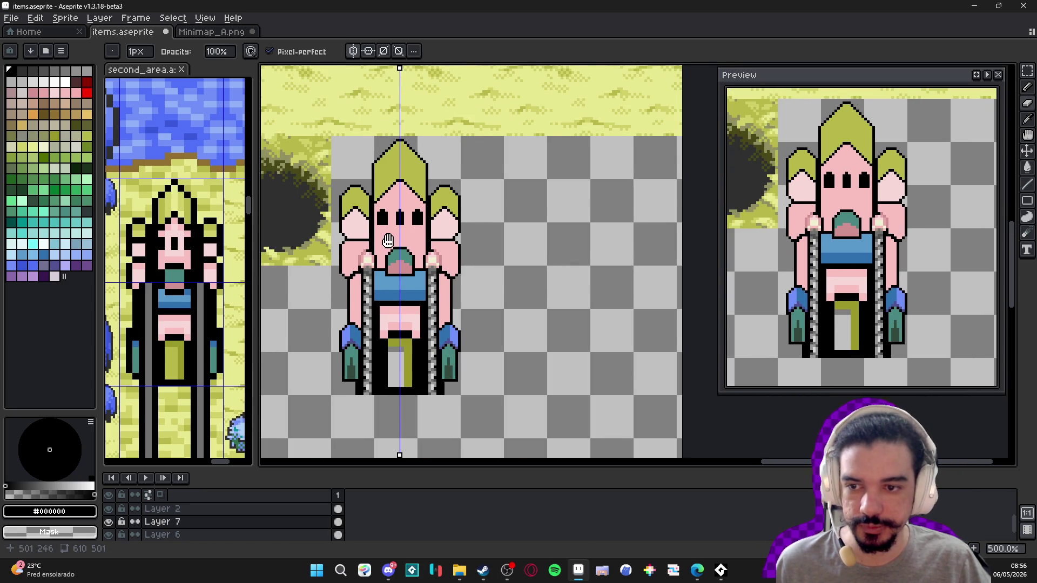
scroll(409, 242, left, 2)
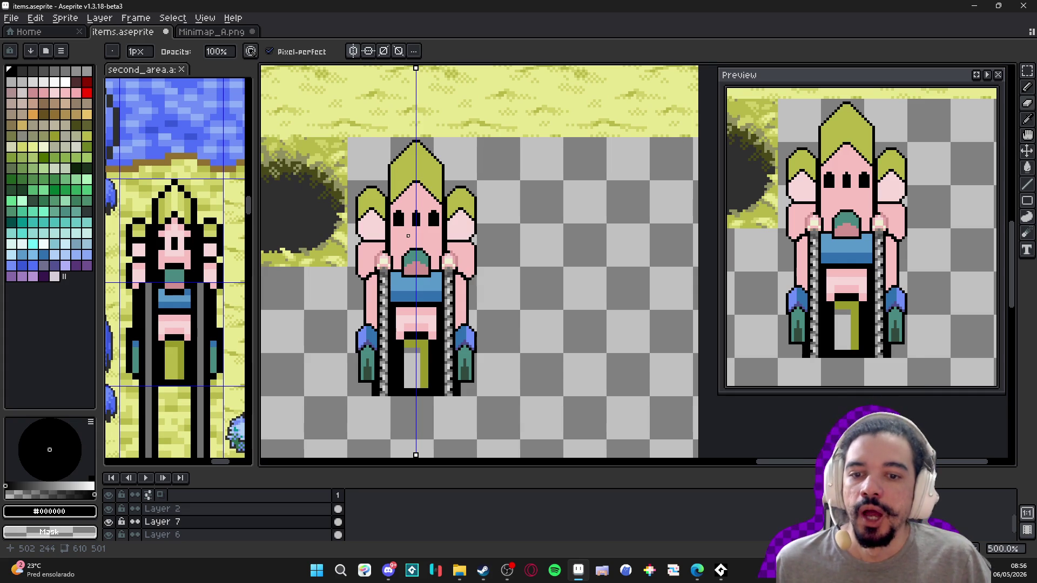
scroll(409, 227, up, 5)
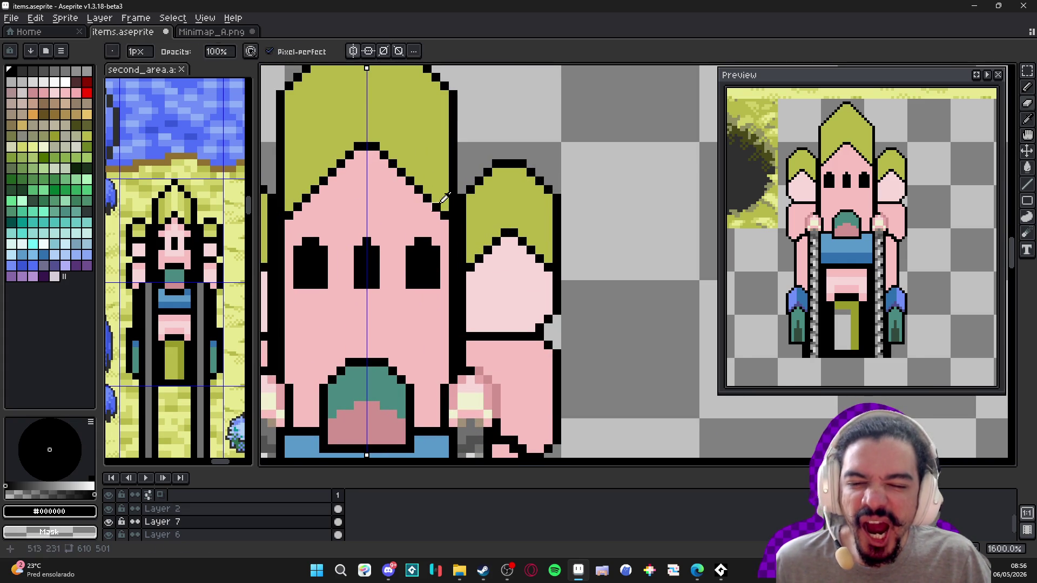
alt+click(438, 206)
click(450, 216)
mouse_move(450, 216)
mouse_down()
mouse_move(450, 92)
mouse_move(457, 221)
mouse_up()
key(ctrl+z)
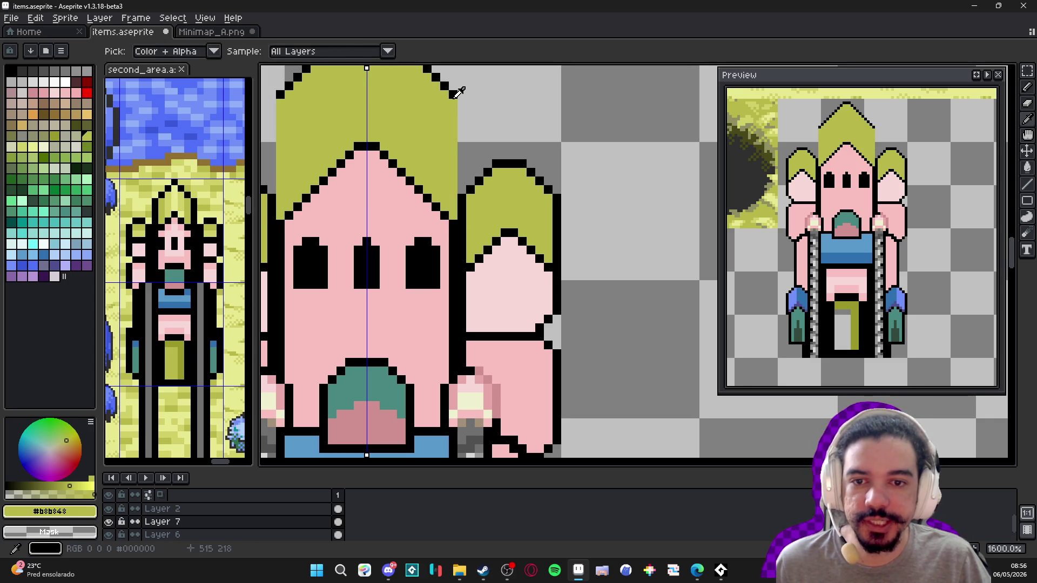
- Replace a long black outline stroke down the side pieces with a single black pixel
alt+click(456, 91)
drag(461, 103, 454, 216)
key(ctrl+z)
click(468, 224)
scroll(467, 226, down, 1)
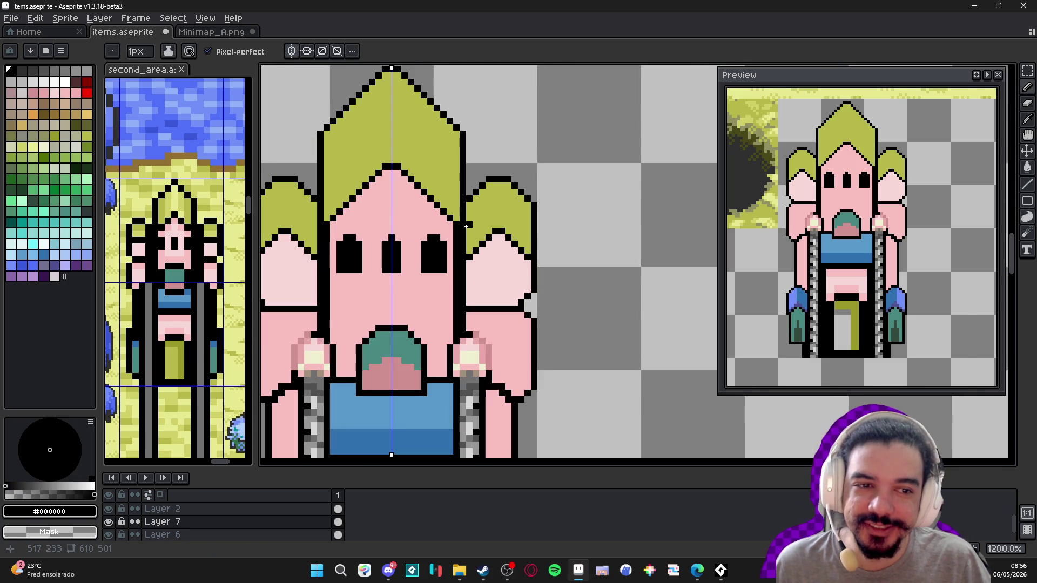
scroll(465, 237, down, 1)
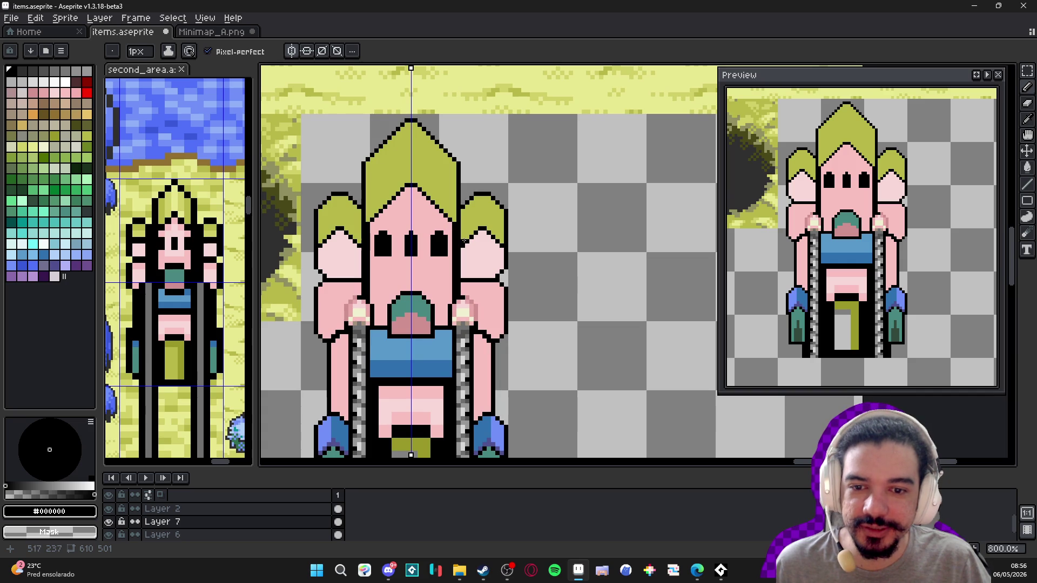
scroll(384, 229, up, 1)
- Paint the column beside the face light pink, undoing the pink and olive attempts
alt+click(360, 228)
drag(359, 228, 361, 329)
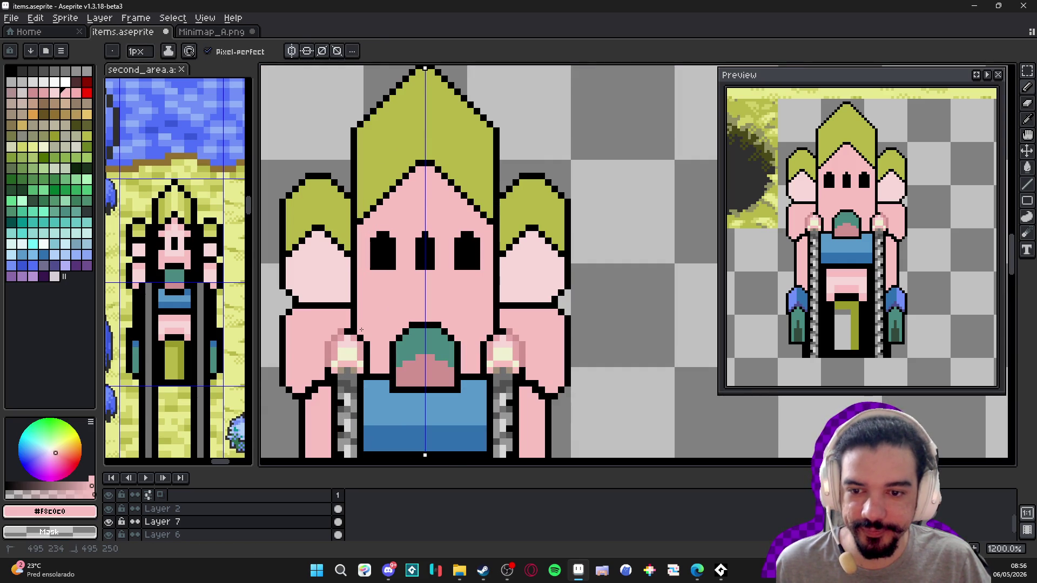
key(ctrl+z)
alt+click(345, 268)
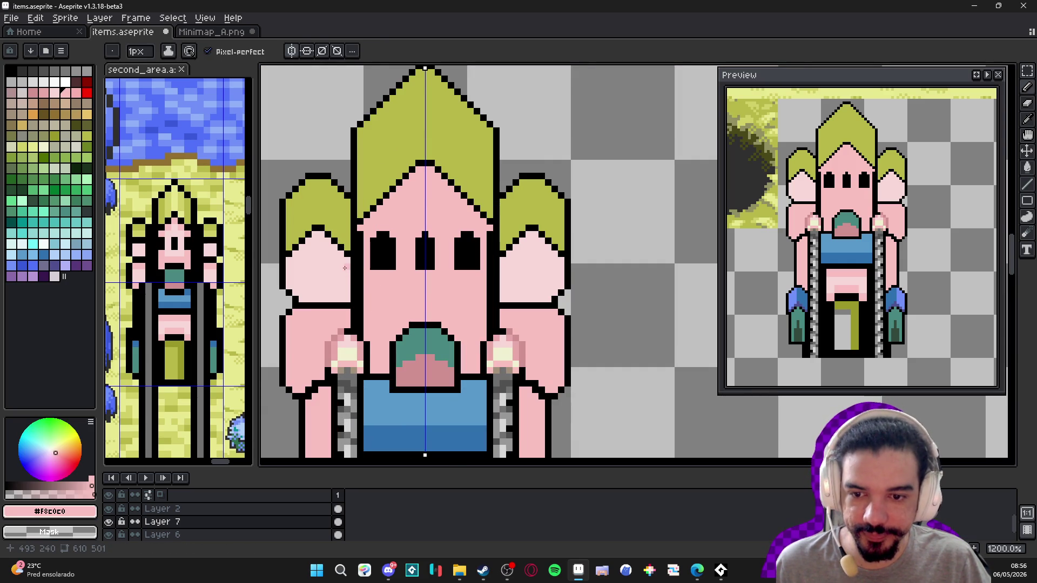
click(354, 299)
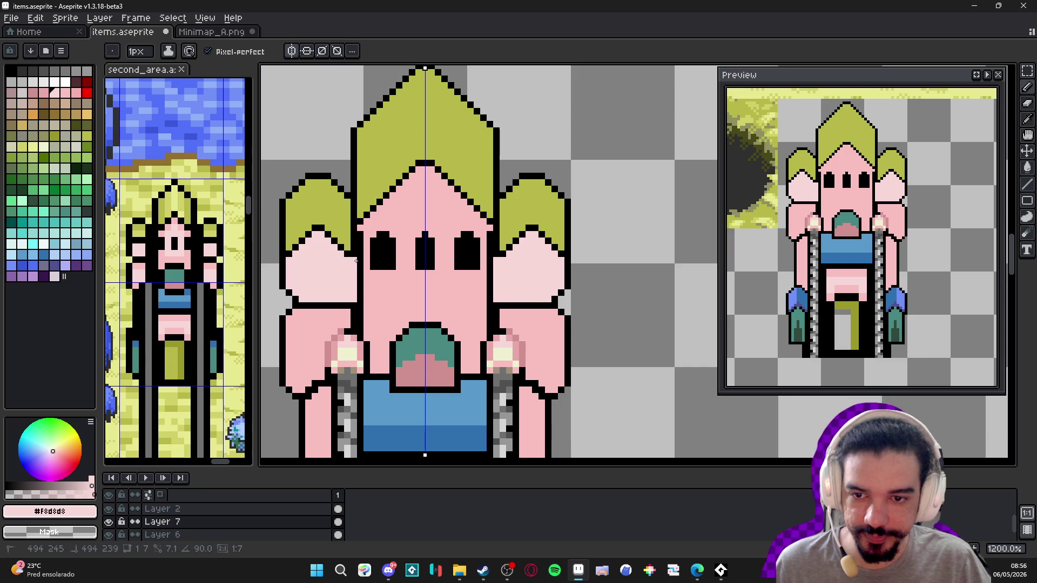
alt+click(346, 238)
drag(354, 248, 354, 236)
key(ctrl+z)
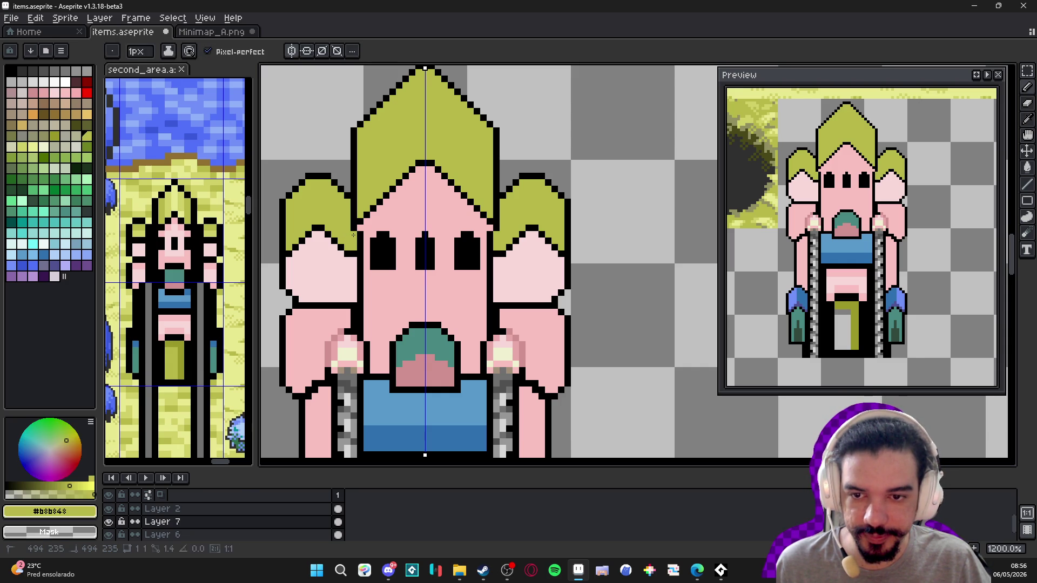
- Add a black pixel and an olive pixel beside the face, discarding new left-outline pixels
alt+click(361, 229)
click(361, 229)
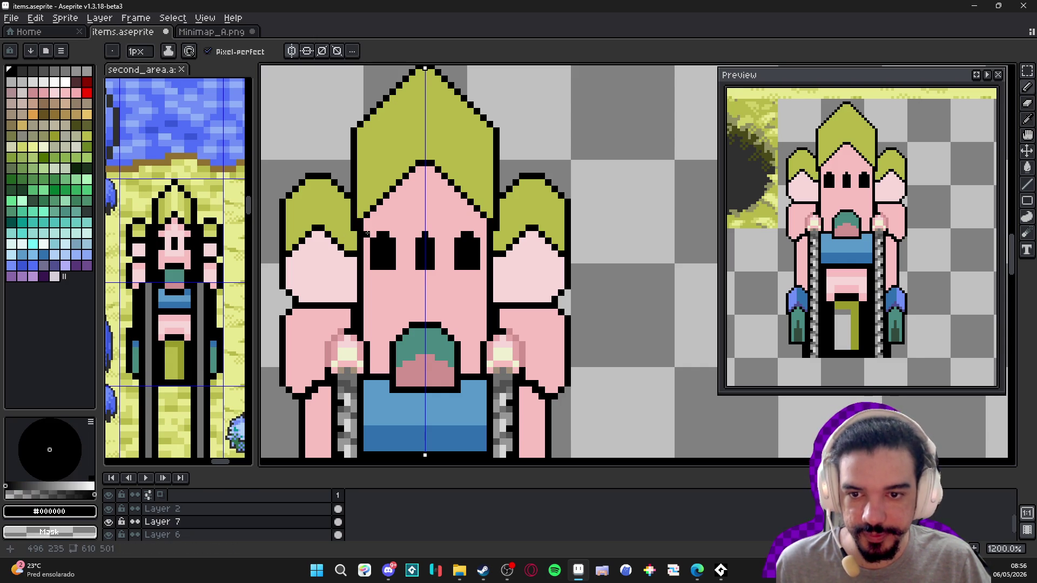
alt+click(356, 224)
click(355, 222)
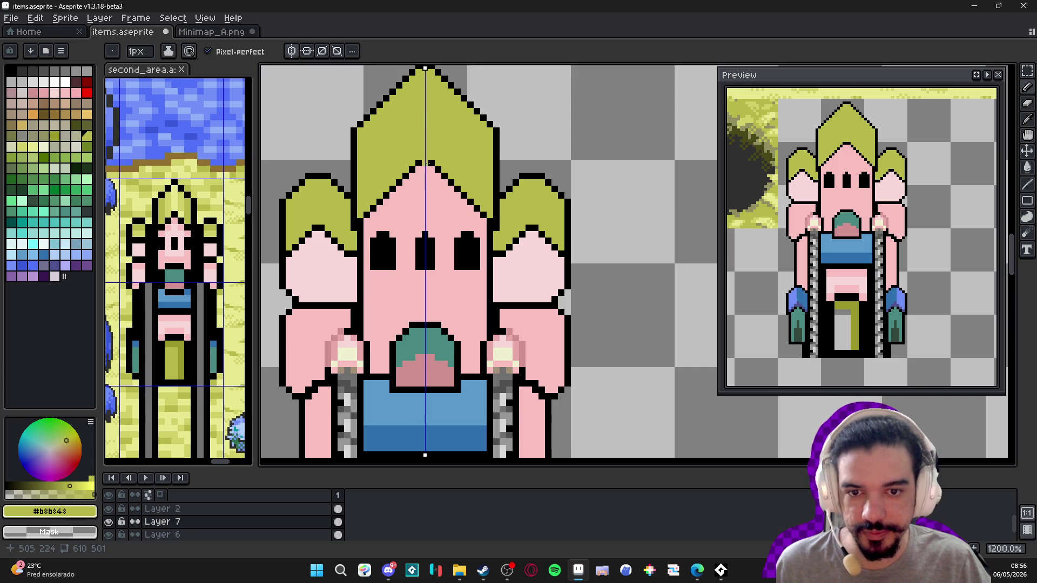
scroll(447, 177, down, 3)
scroll(357, 216, up, 4)
alt+click(367, 254)
drag(380, 257, 377, 274)
key(ctrl+z)
key(ctrl+z)
- Undo earlier strokes and redraw the left crown edge as a black line with olive fill beside it
scroll(404, 288, down, 4)
key(ctrl+apostrophe)
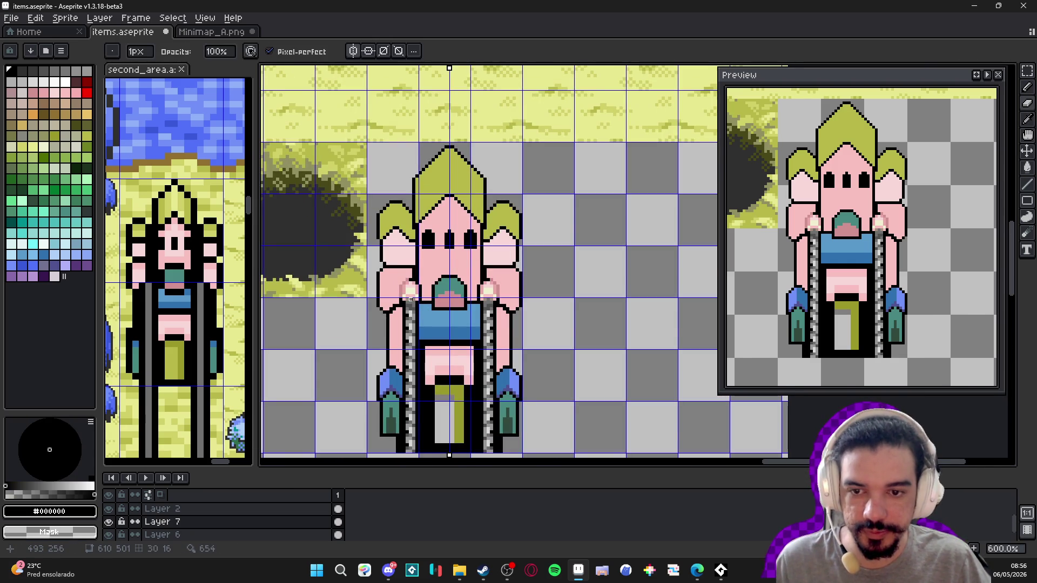
key(ctrl+z)
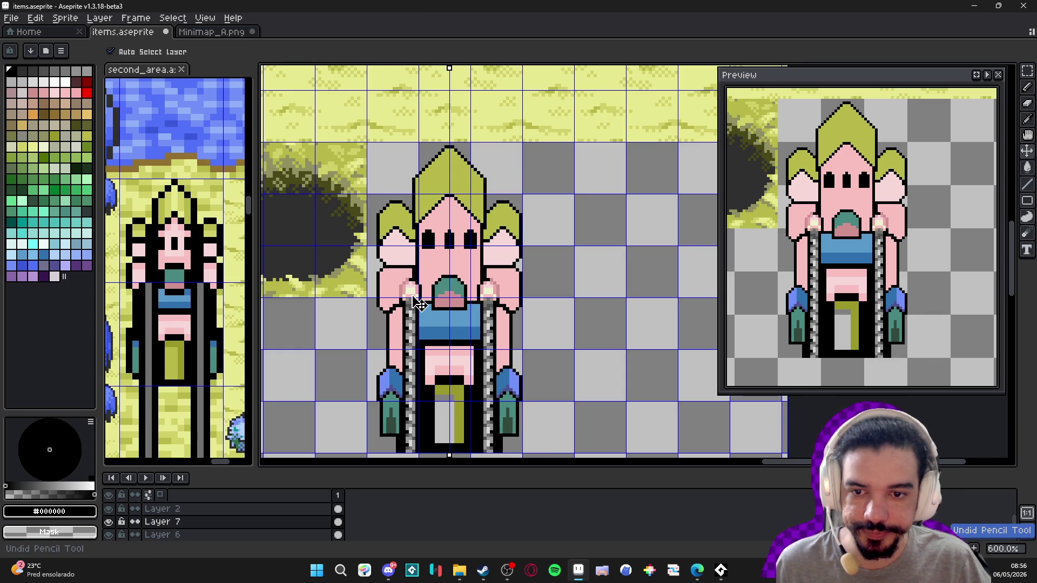
scroll(386, 243, up, 3)
click(364, 255)
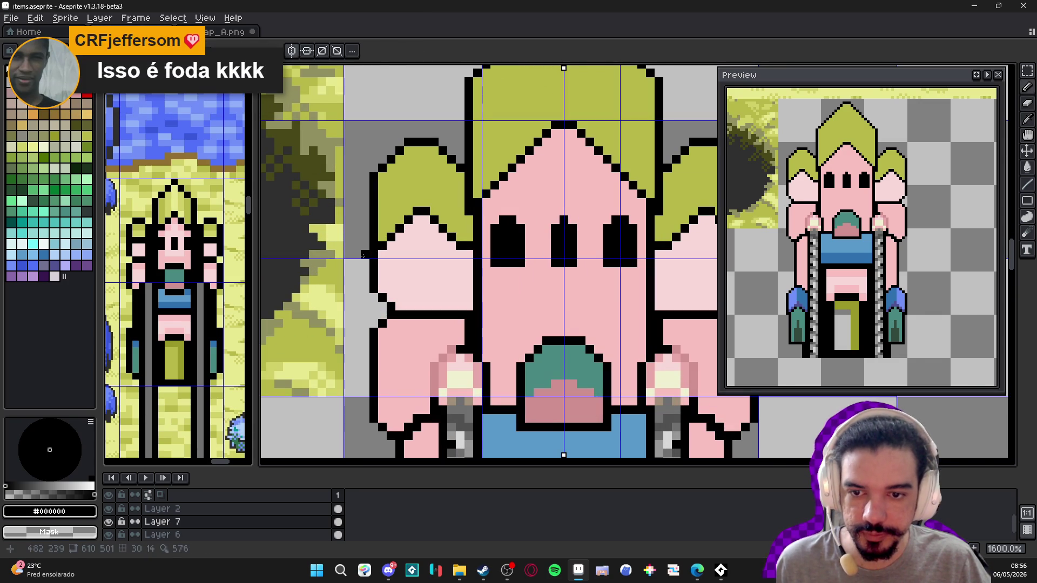
shift+click(369, 190)
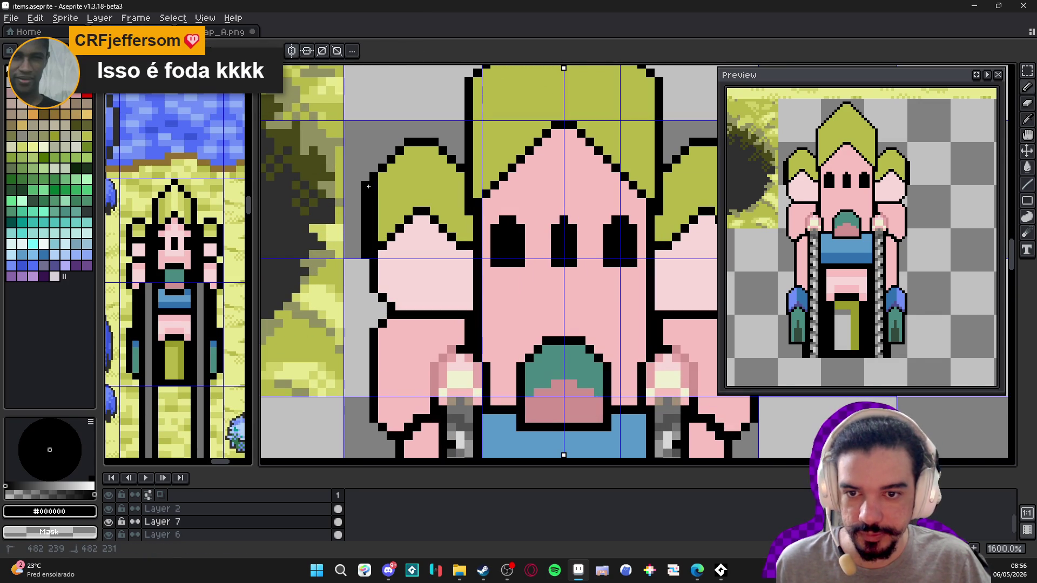
alt+click(374, 182)
shift+click(378, 246)
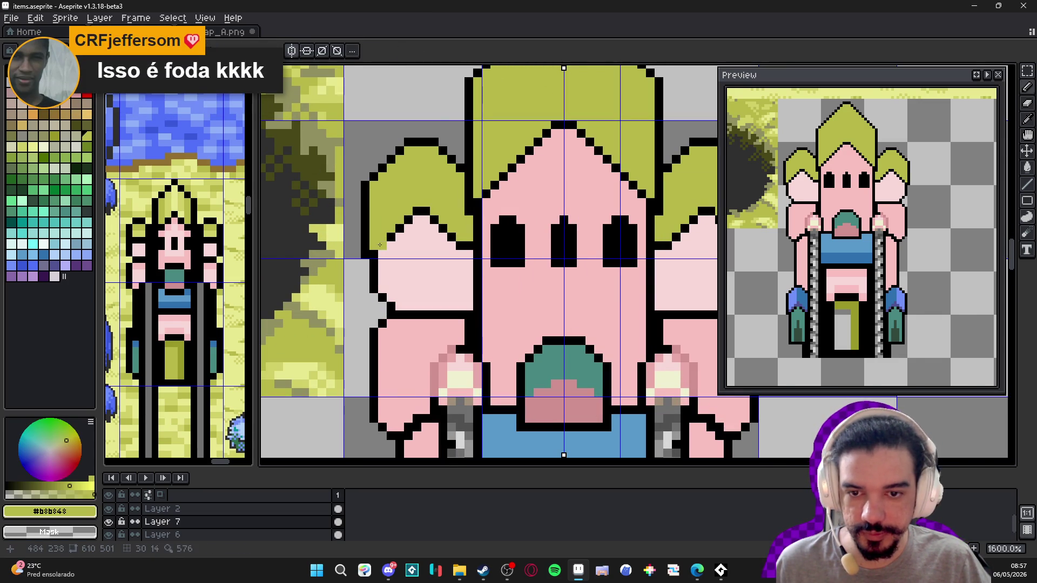
- Add a diagonal black outline segment on the crown and sample the side lobe's pale pink
scroll(379, 246, down, 5)
scroll(389, 227, up, 4)
scroll(393, 223, up, 1)
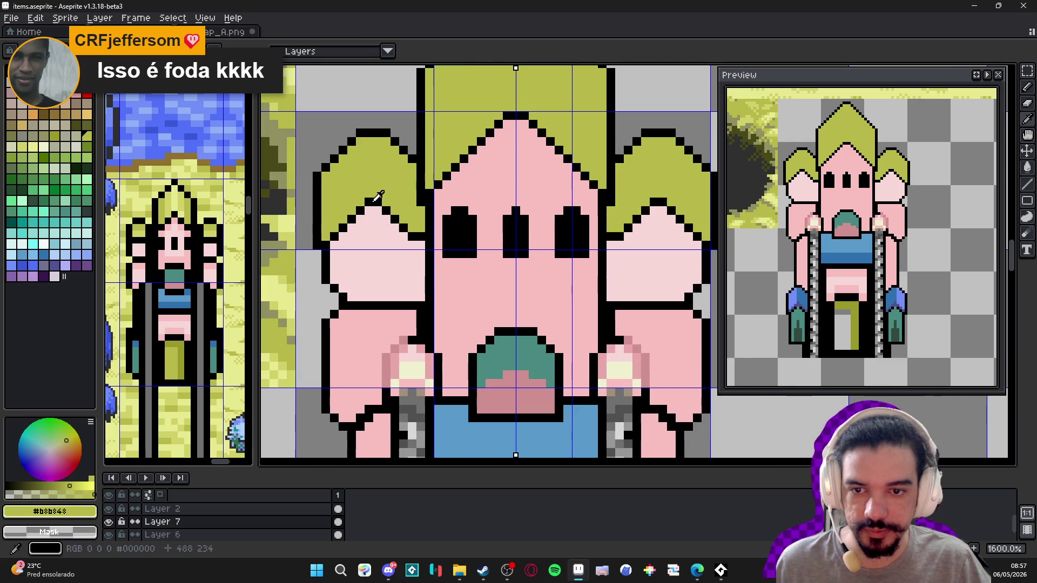
alt+click(385, 206)
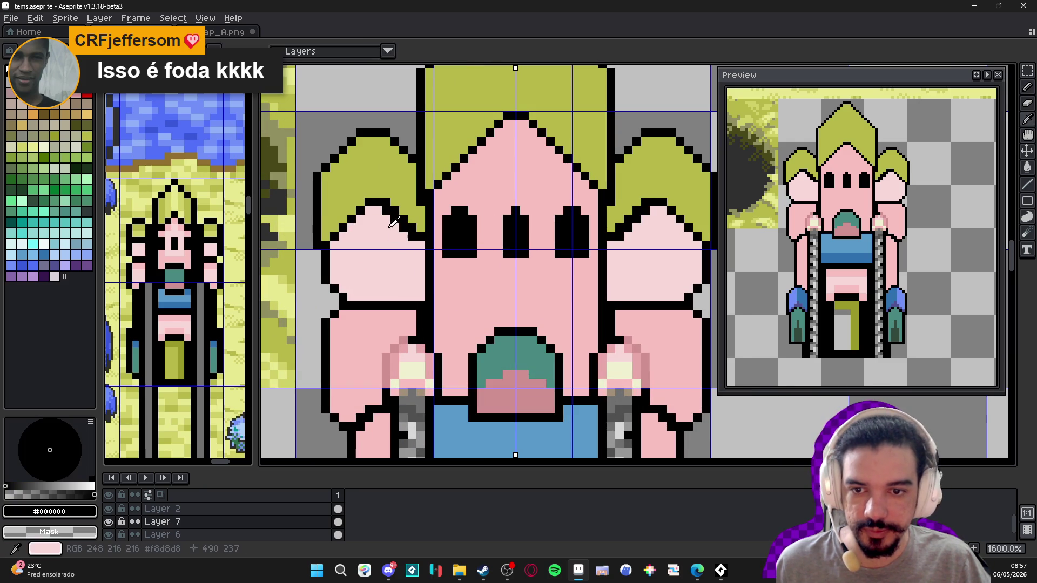
alt+click(415, 237)
scroll(416, 240, down, 6)
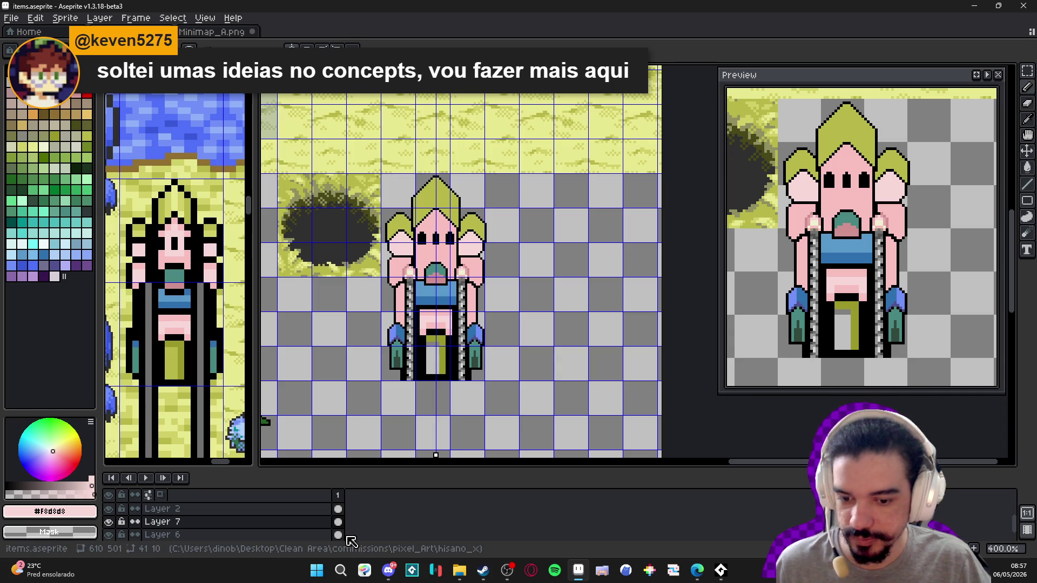
click(389, 575)
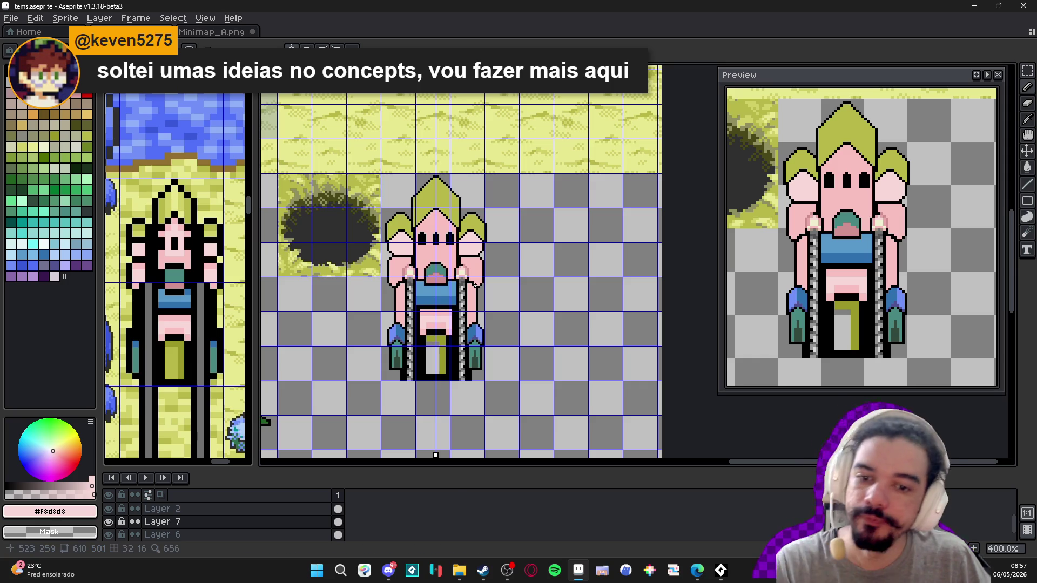
scroll(402, 265, up, 5)
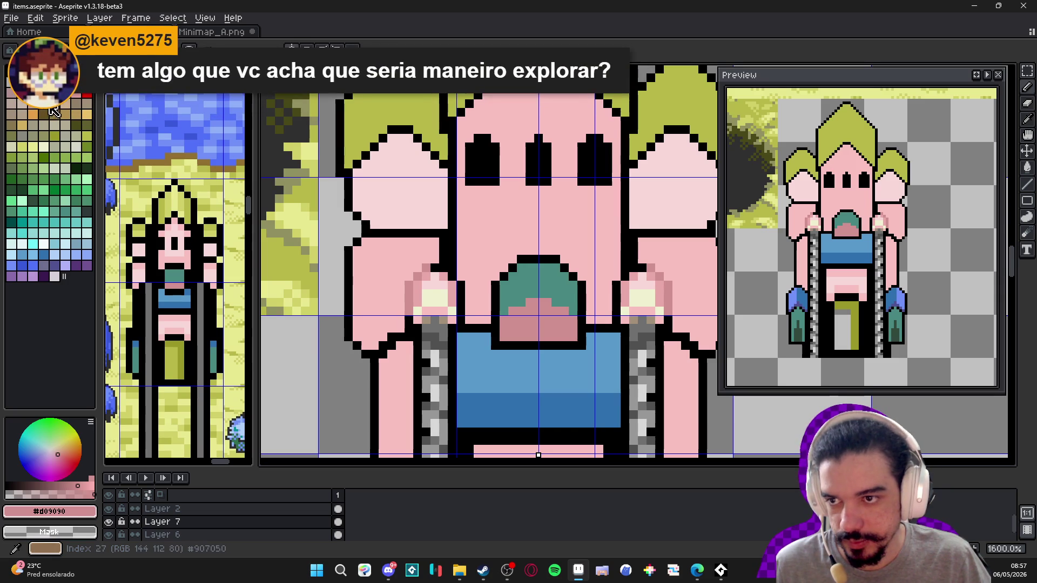
- Draw a mirrored brown line under the pale pink lobes, undoing a stray black end pixel
click(63, 109)
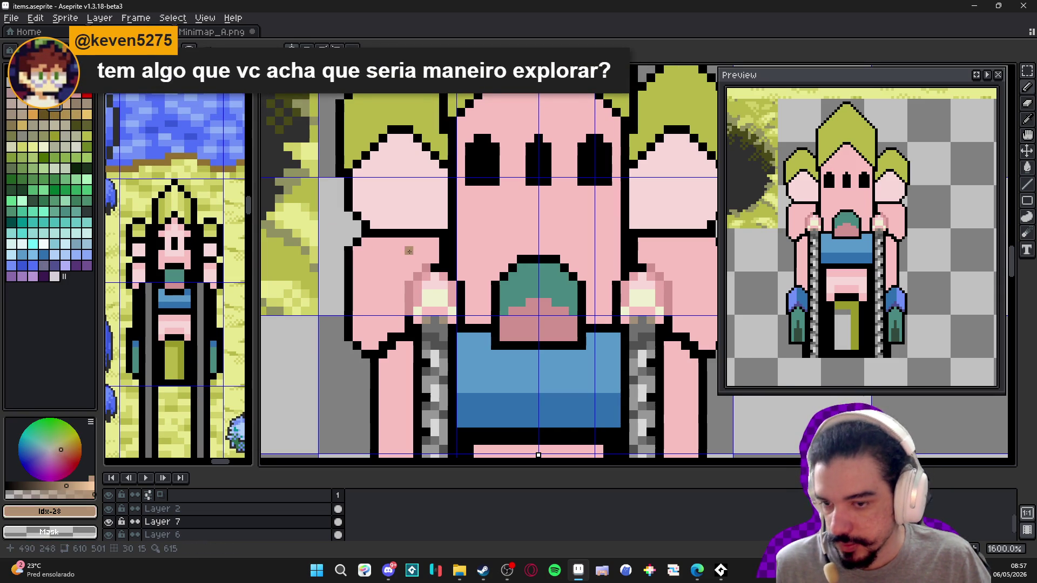
mouse_move(377, 234)
mouse_down()
mouse_move(446, 234)
mouse_move(436, 234)
mouse_up()
alt+click(444, 234)
click(431, 234)
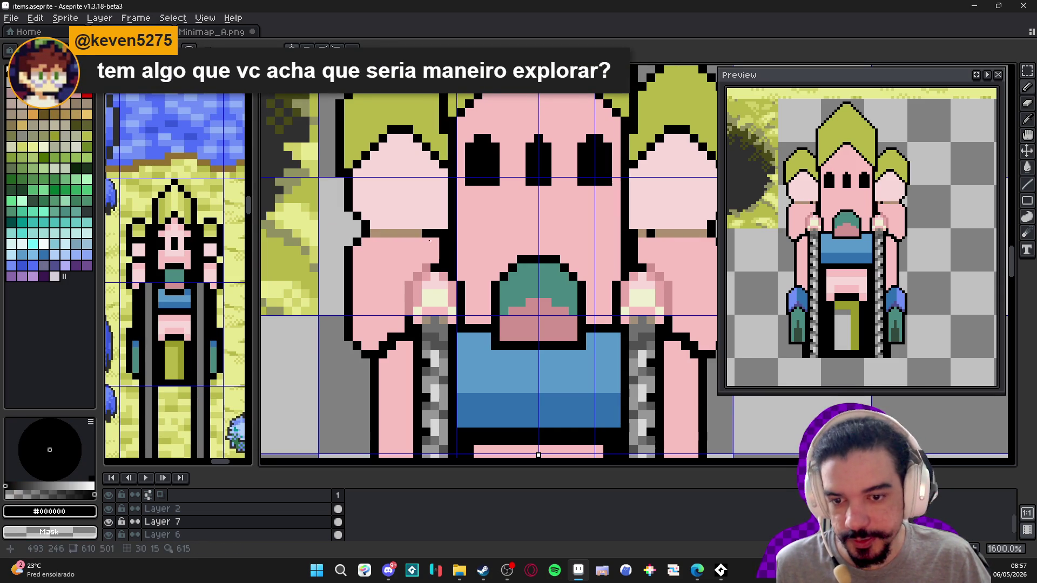
key(ctrl+z)
click(389, 571)
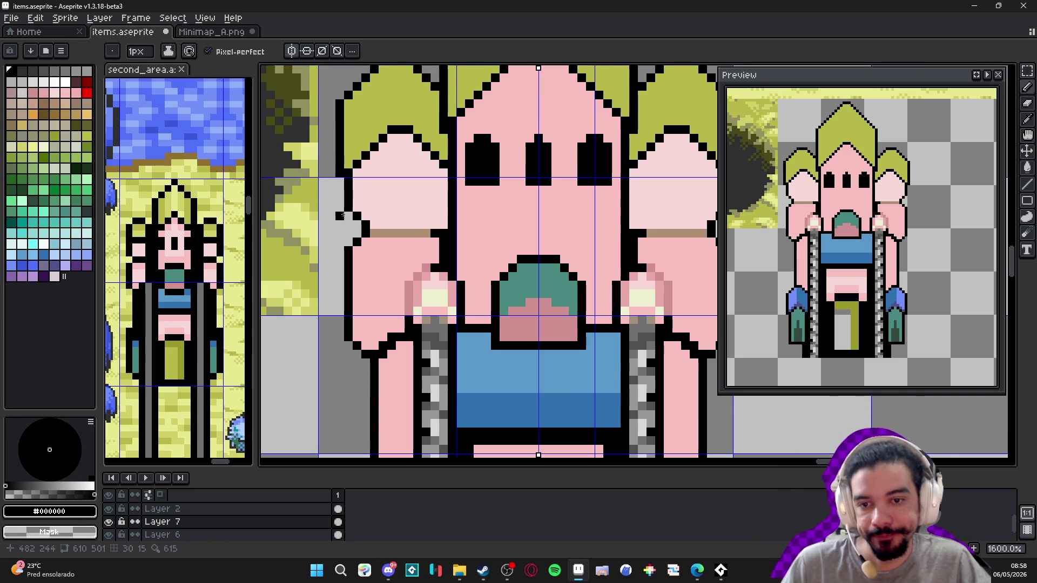
- Pick purple from the palette and paint purple pixels along the lower lobe outlines
scroll(376, 243, up, 2)
scroll(376, 243, down, 6)
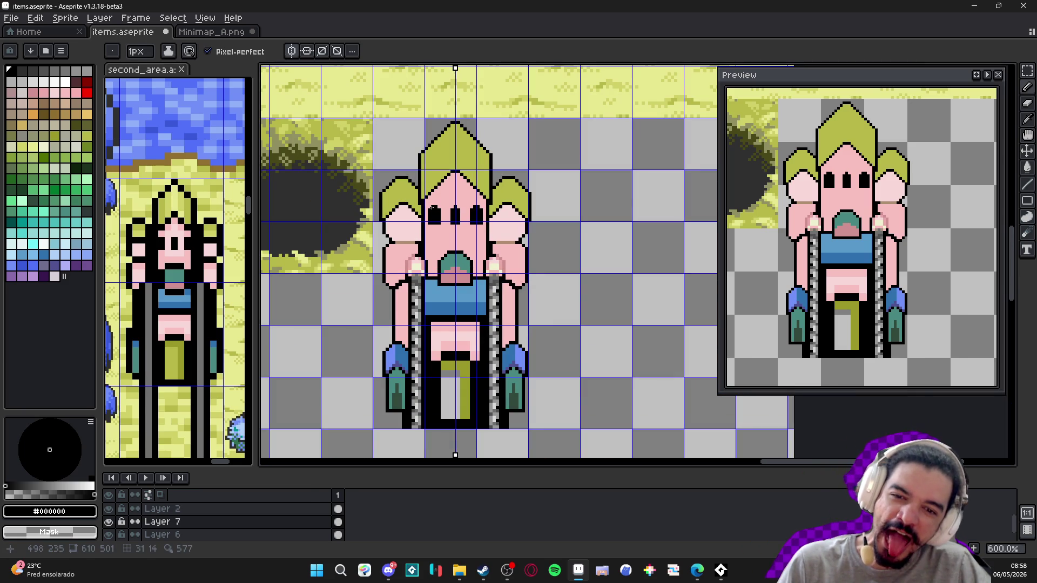
scroll(425, 210, down, 3)
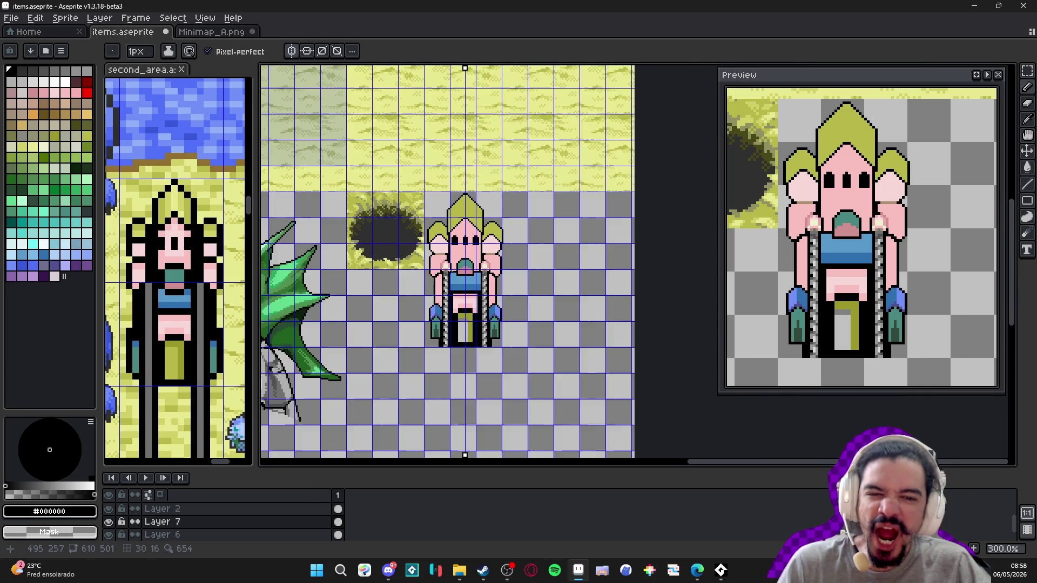
scroll(445, 280, up, 2)
scroll(445, 279, up, 6)
key(alt)
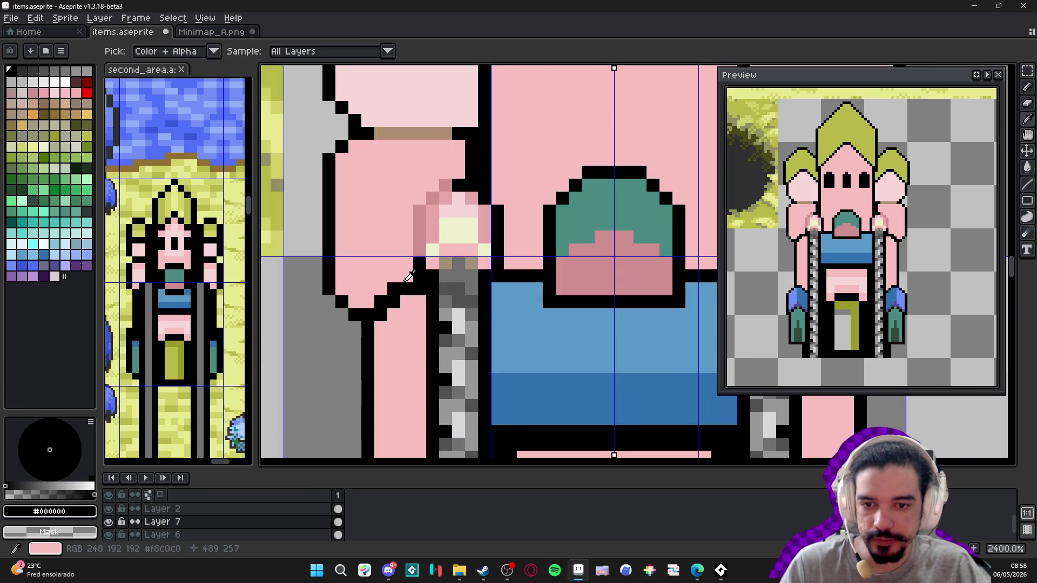
alt+click(430, 240)
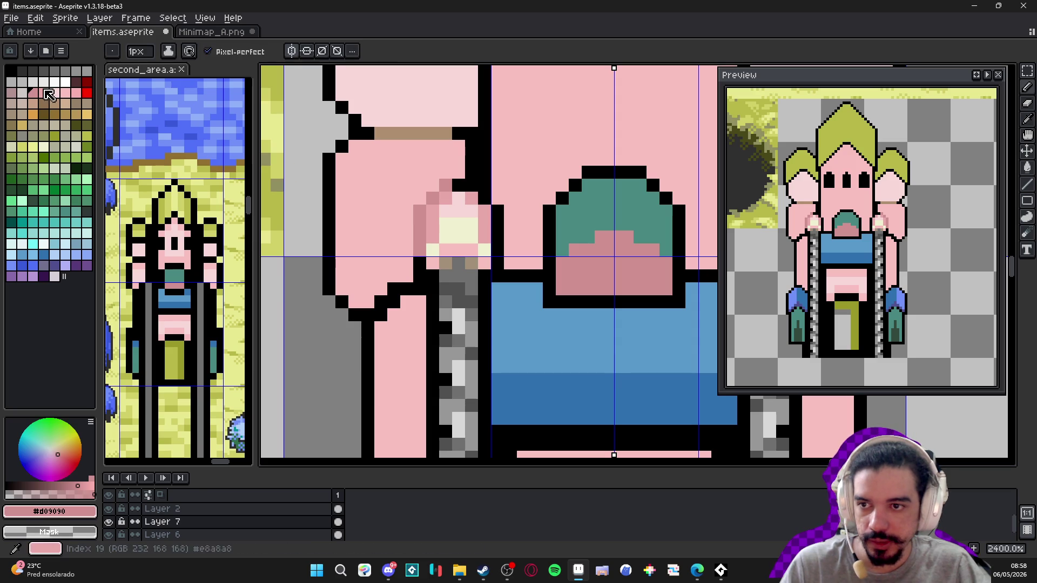
click(11, 276)
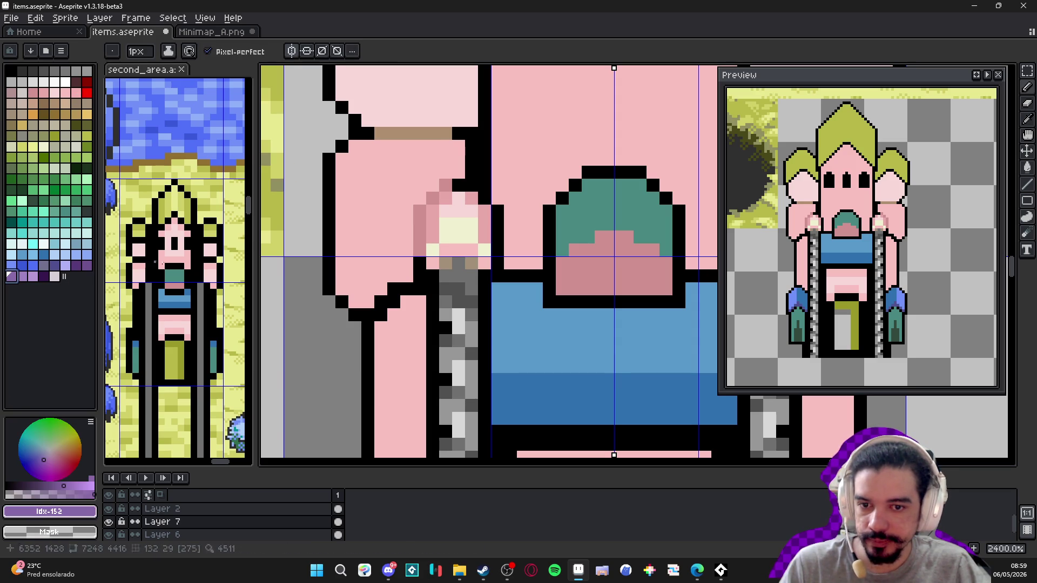
drag(405, 289, 394, 302)
click(380, 303)
click(387, 316)
- Complete the purple rows along the bottom of both side lobes
scroll(444, 355, down, 5)
scroll(410, 274, up, 4)
mouse_move(410, 275)
mouse_down()
mouse_move(381, 276)
mouse_move(399, 281)
mouse_up()
alt+click(389, 286)
- Shade the lobes' tops and inner diagonal edges dark pink, then hide the canvas grid
key(plus)
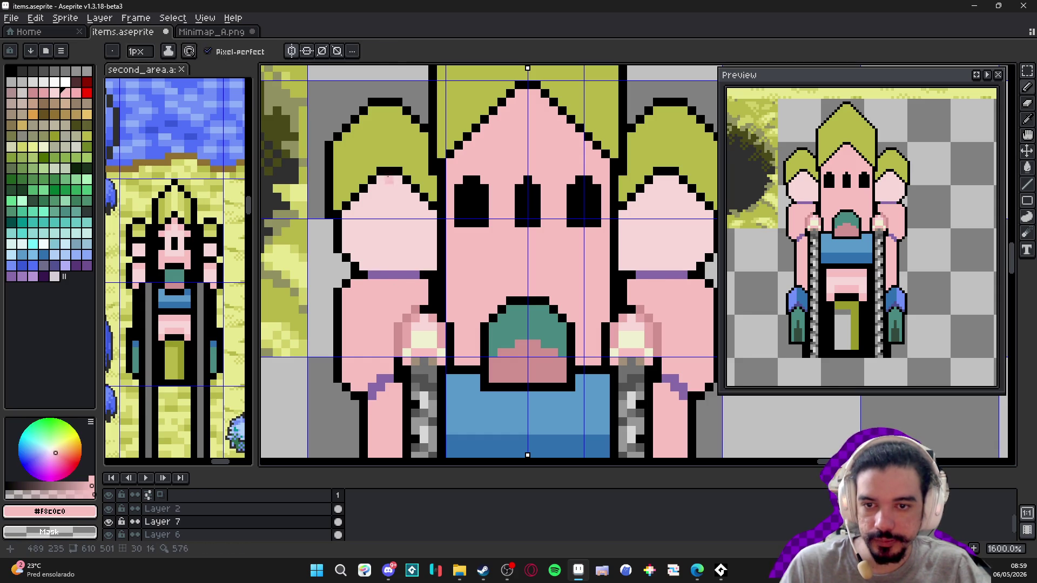
click(528, 349)
alt+click(528, 351)
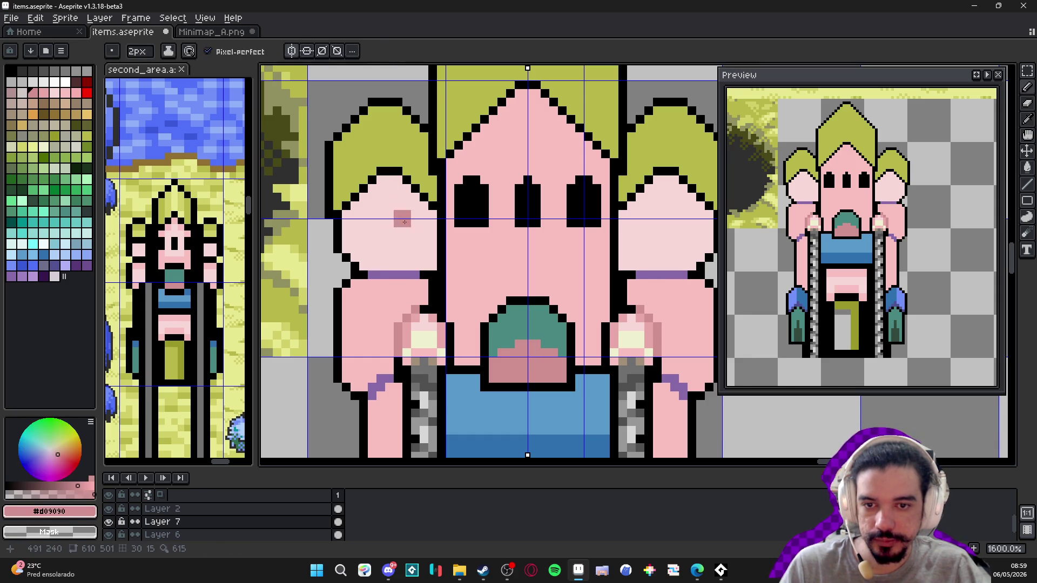
mouse_move(384, 185)
mouse_down()
mouse_move(434, 216)
mouse_move(405, 195)
mouse_move(351, 220)
mouse_up()
key(ctrl+z)
key(minus)
click(432, 222)
key(ctrl+apostrophe)
scroll(378, 200, down, 4)
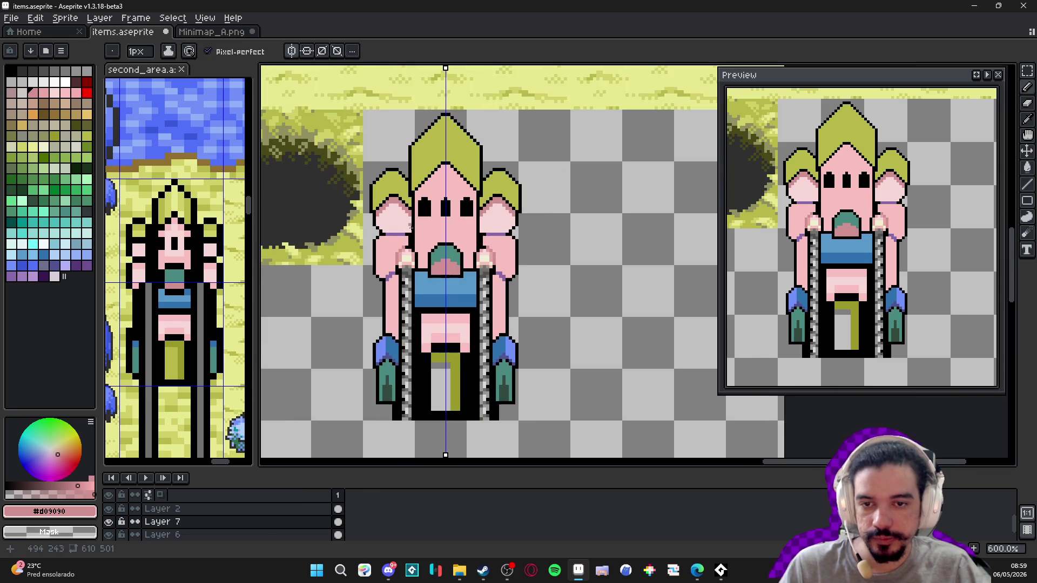
- Shade down the left arm with darker pink using a 2-pixel brush
scroll(423, 237, down, 2)
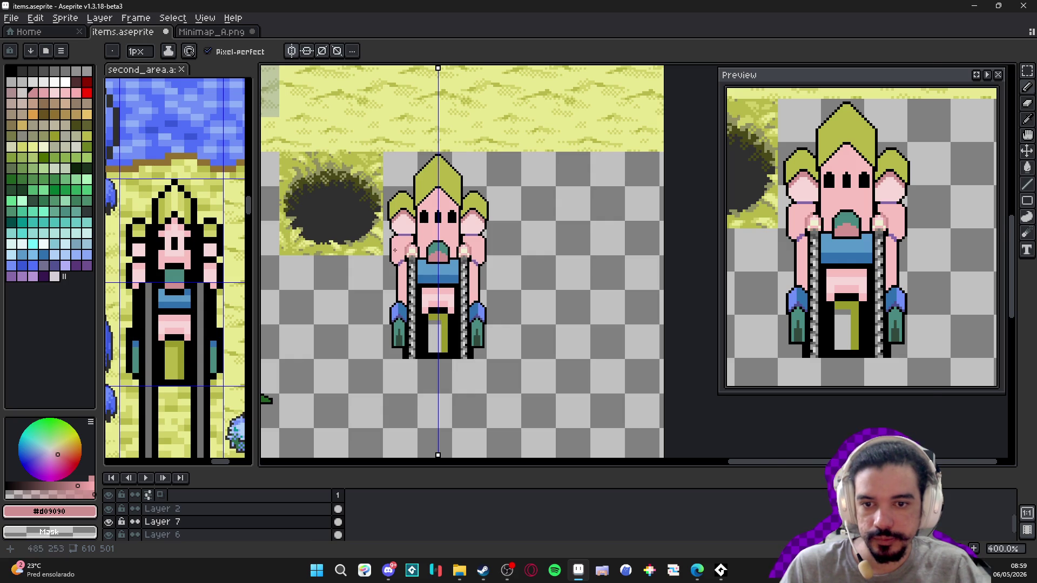
scroll(394, 250, up, 6)
key(plus)
drag(394, 227, 399, 298)
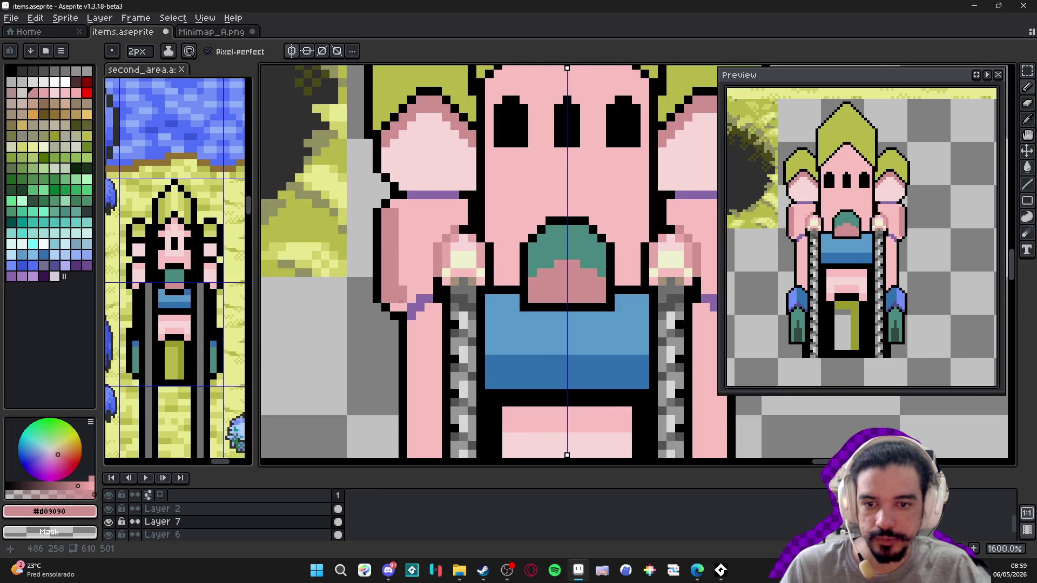
key(minus)
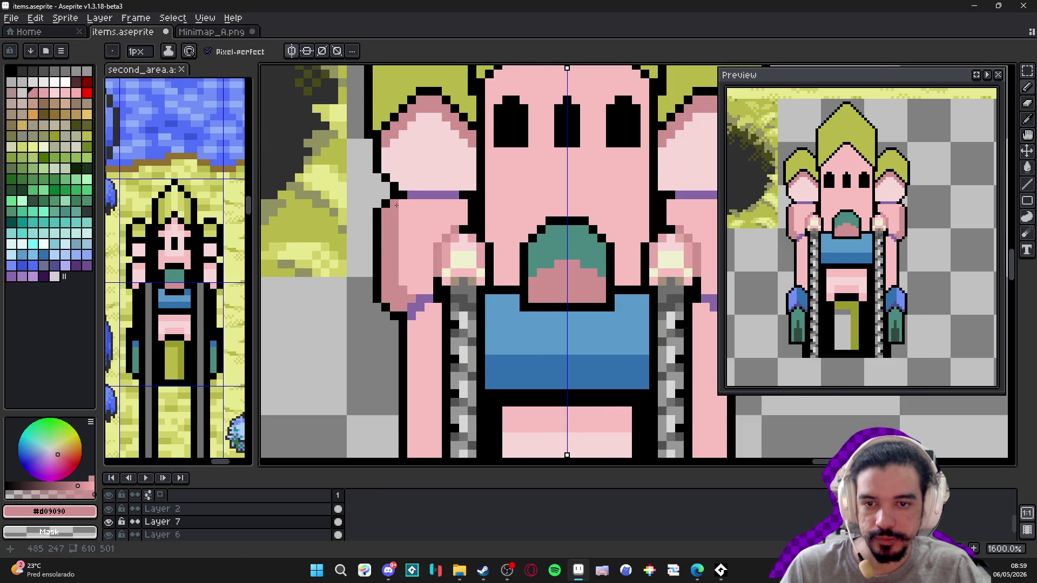
- Add a light pink highlight row along the top of the left arm
alt+click(430, 157)
drag(397, 206, 465, 204)
click(393, 215)
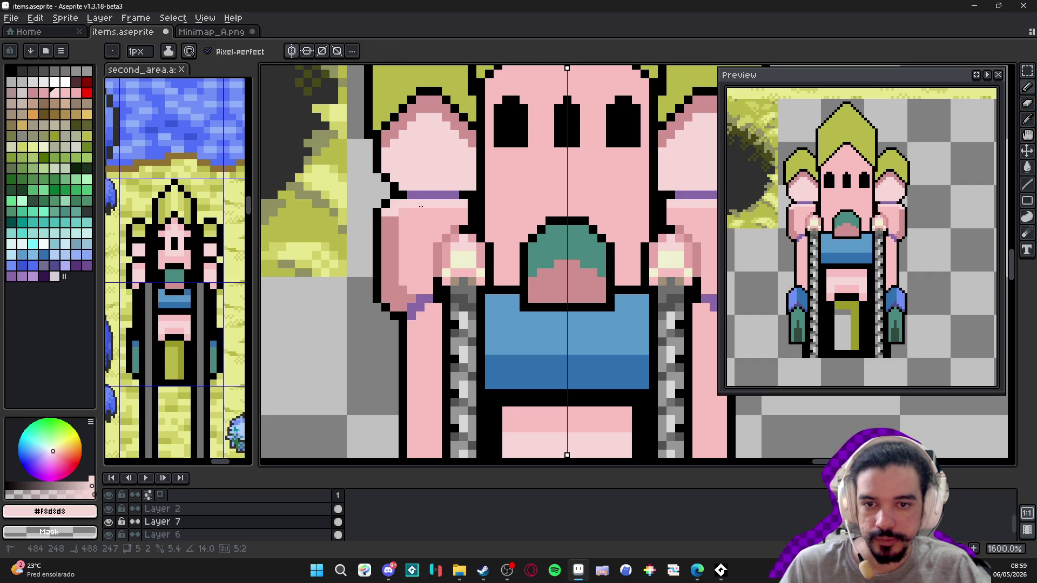
shift+click(459, 211)
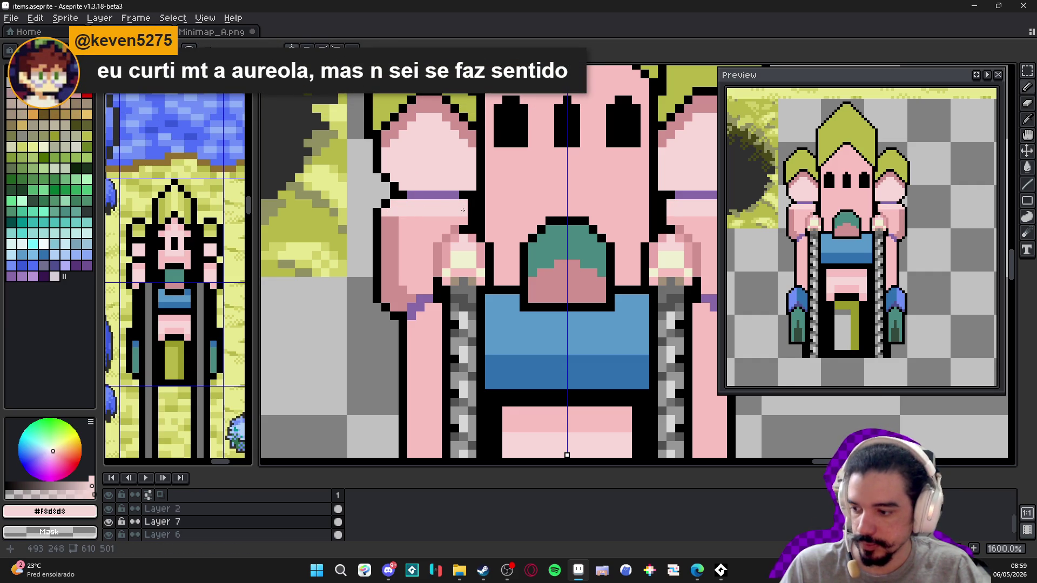
- Sample the sprite's pinks, #f8c0c0, #d09090 and the light pink, to compare shades
scroll(467, 206, down, 5)
scroll(473, 209, up, 5)
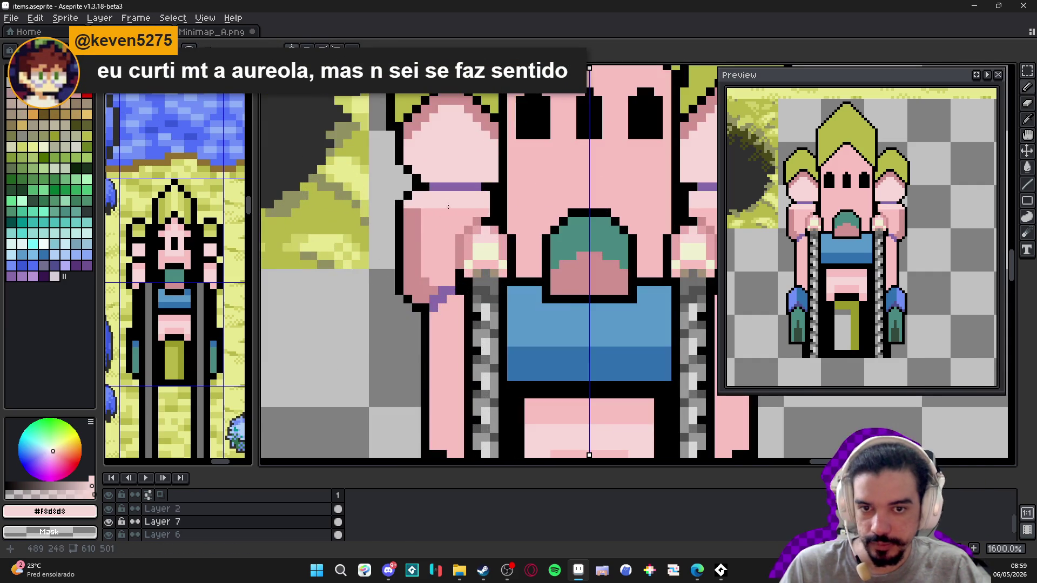
alt+click(476, 212)
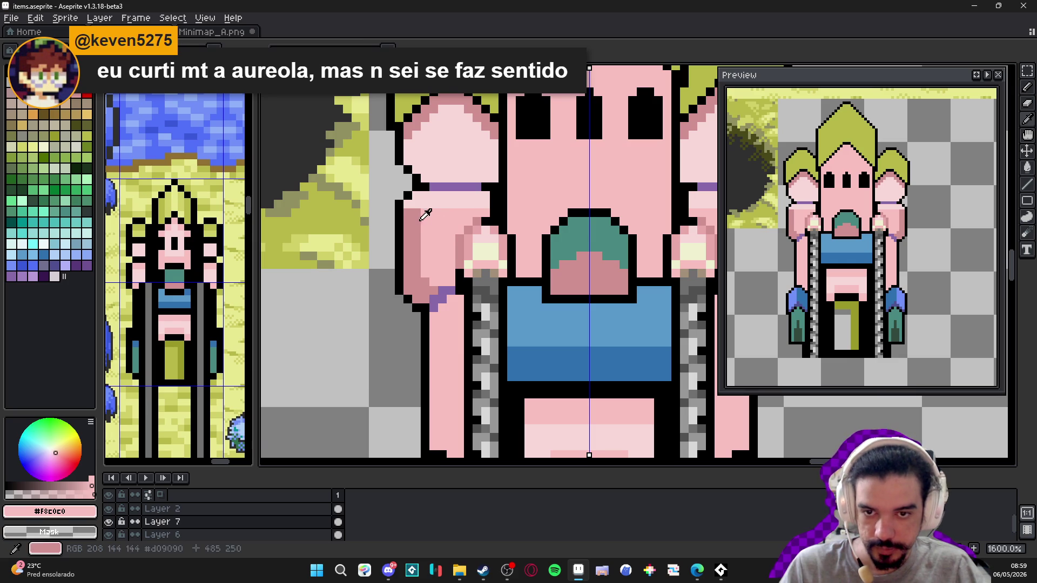
alt+click(406, 207)
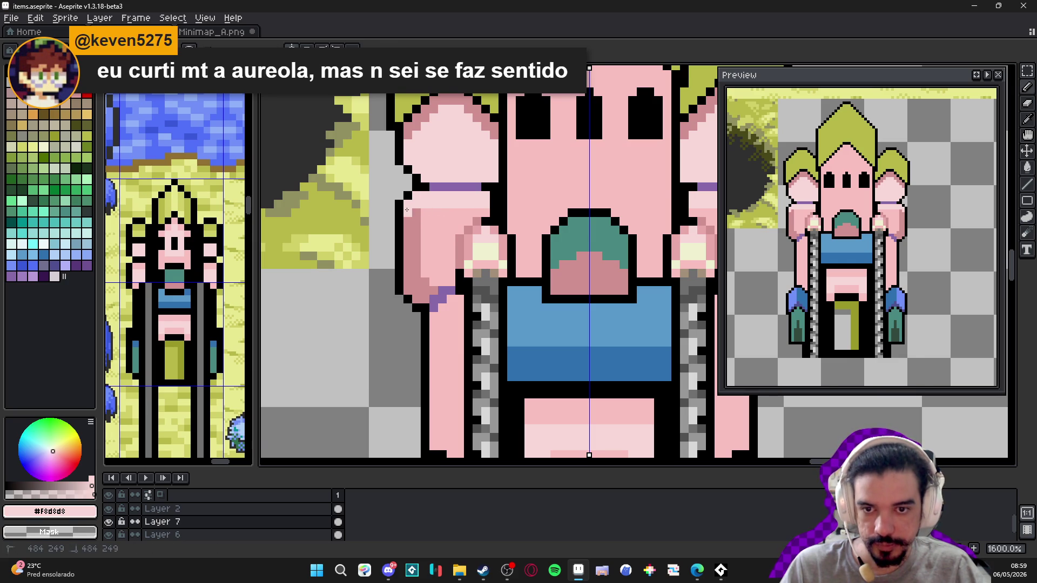
scroll(407, 210, down, 5)
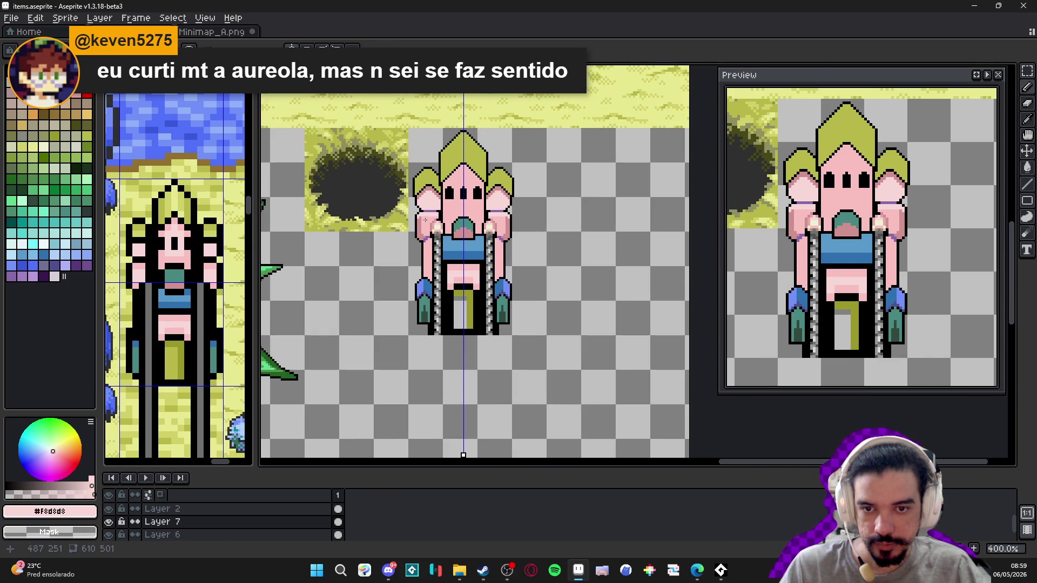
scroll(425, 221, up, 5)
alt+click(405, 214)
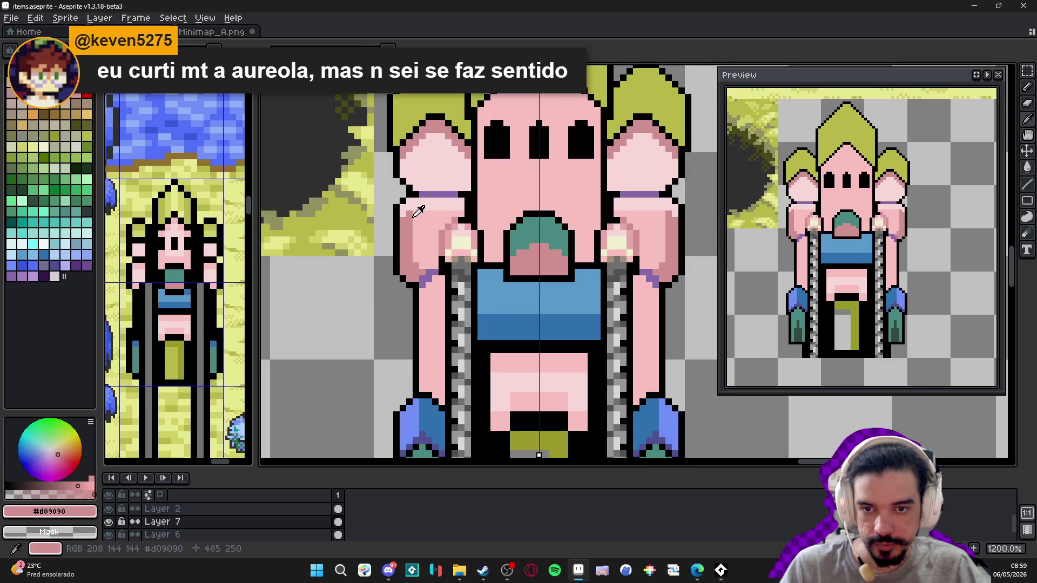
alt+click(456, 212)
scroll(457, 216, down, 4)
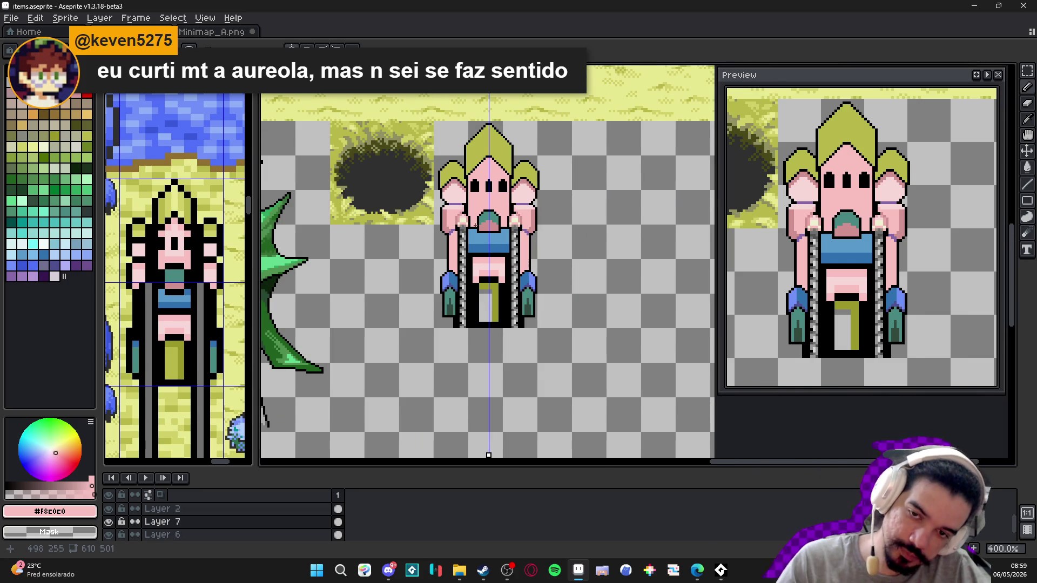
scroll(507, 223, up, 6)
alt+click(561, 237)
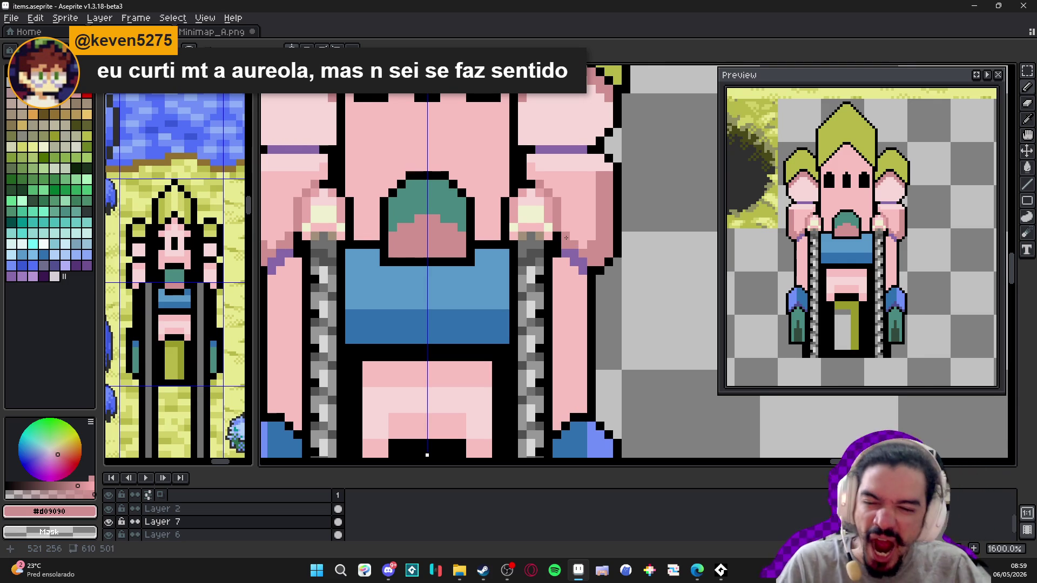
scroll(566, 237, down, 3)
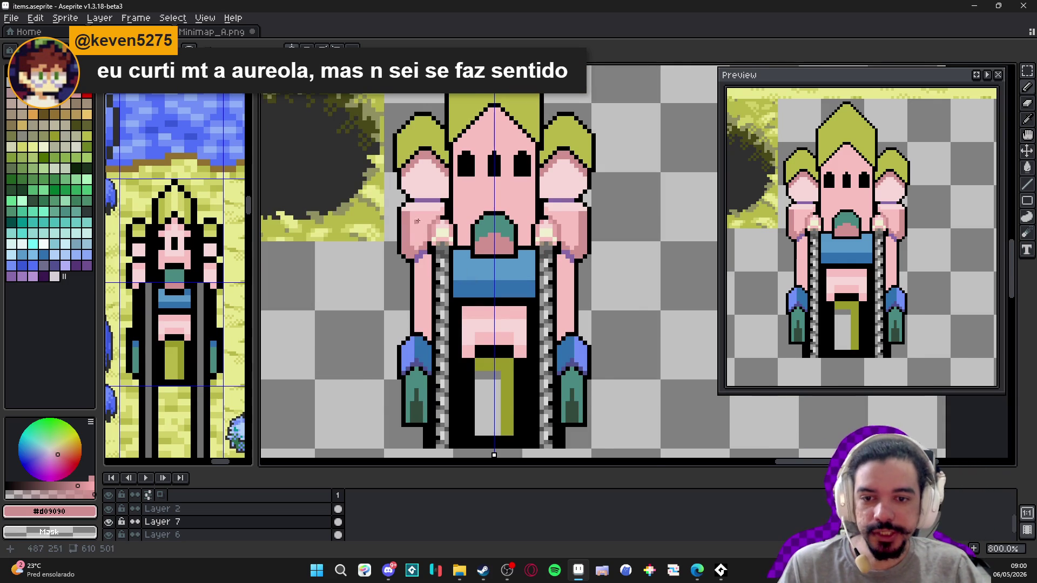
scroll(417, 221, up, 3)
alt+click(398, 197)
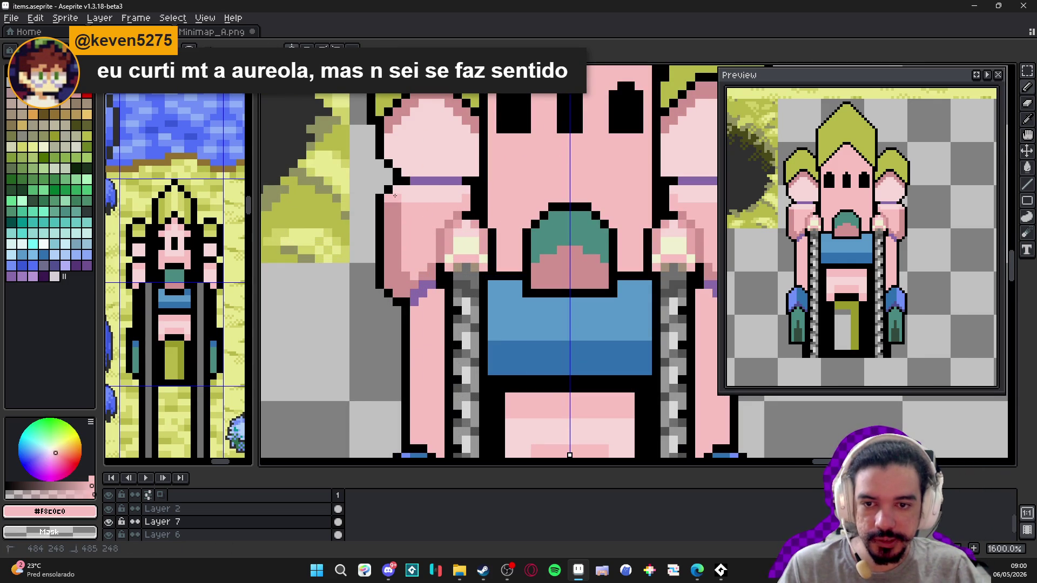
scroll(430, 207, down, 4)
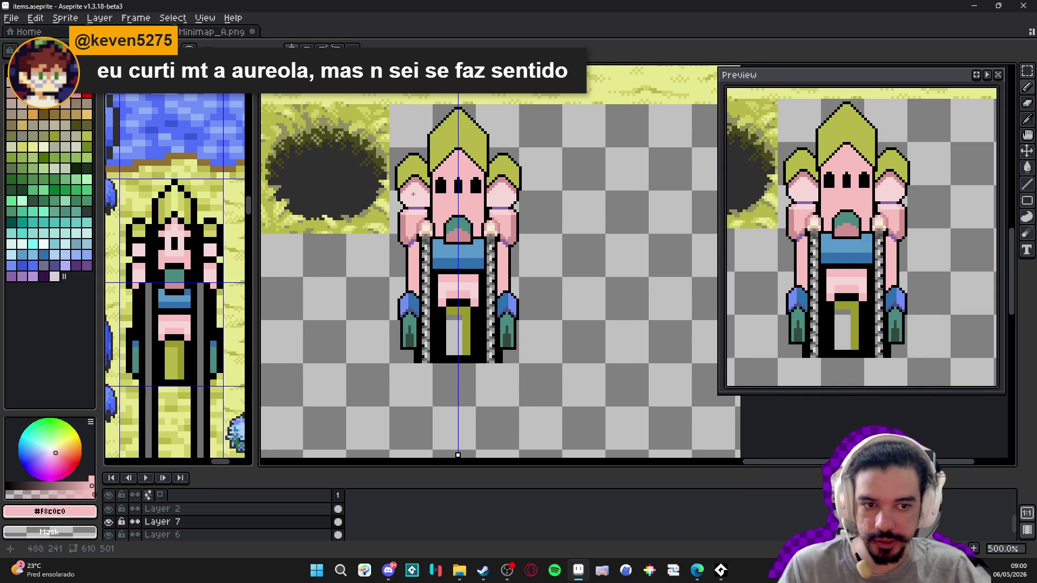
scroll(410, 206, up, 4)
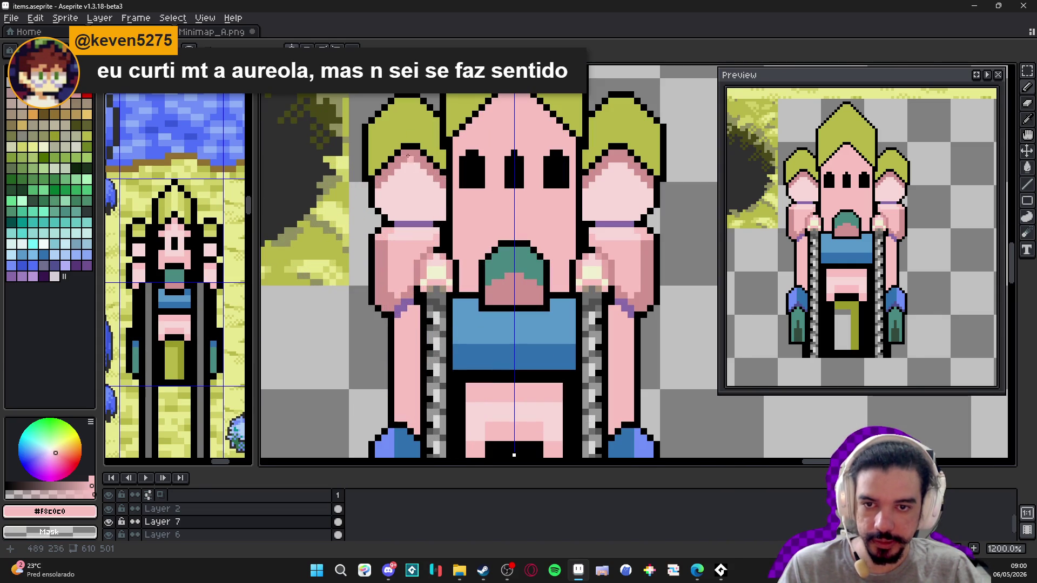
- Choose the darker olive Idx-48 and draw a 1px line up the left crown prong
alt+click(417, 135)
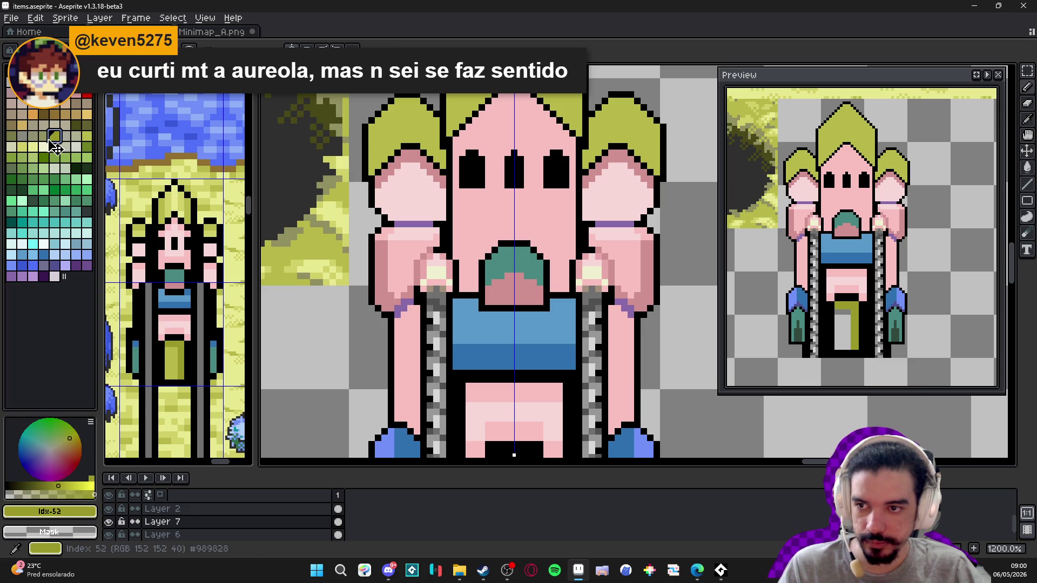
click(86, 125)
key(0)
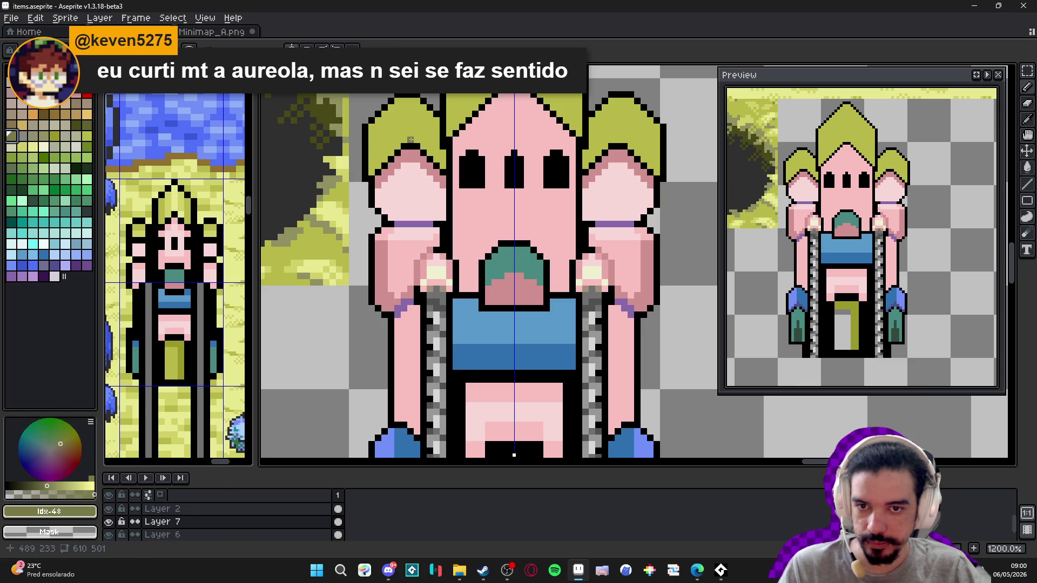
drag(417, 140, 416, 101)
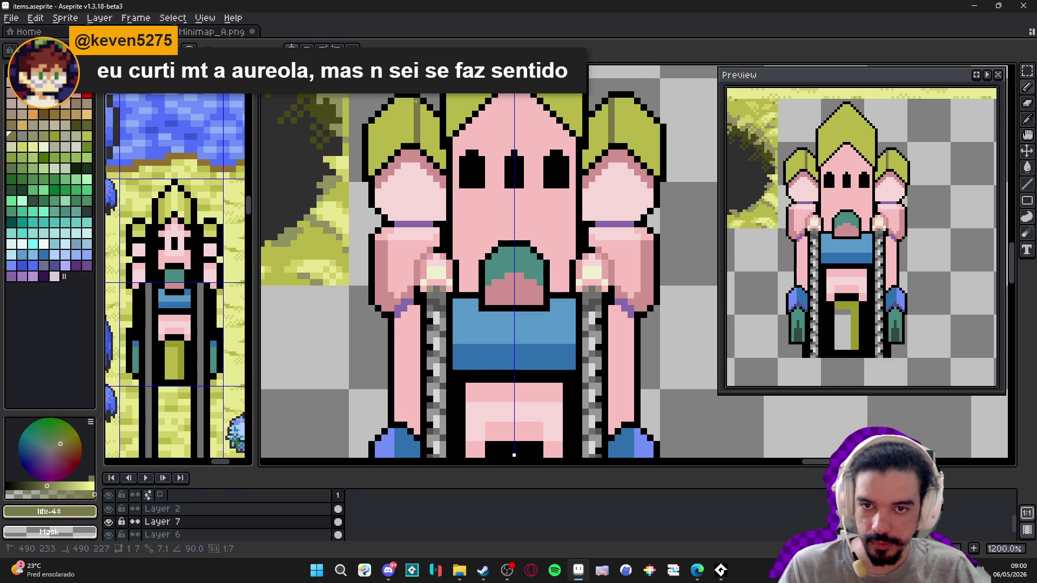
- Try darker Paint Bucket fills on the crown prongs, then undo them
key(g)
click(434, 135)
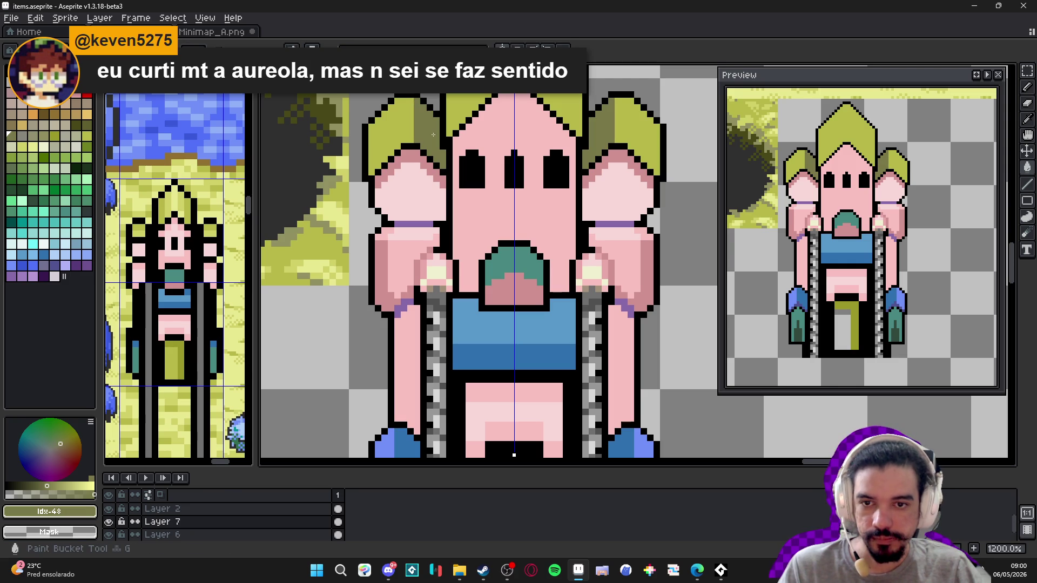
key(ctrl+z)
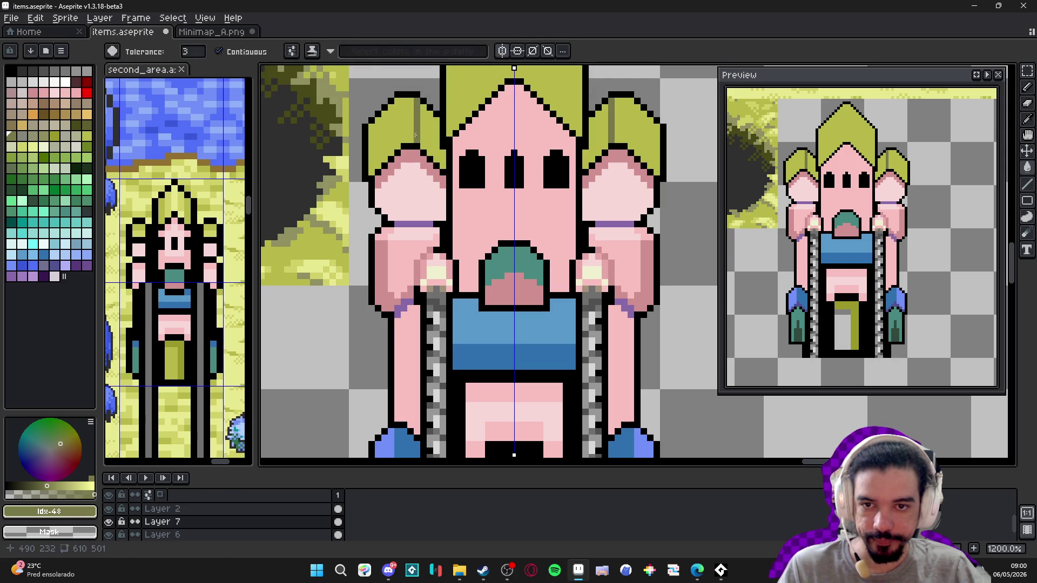
key(ctrl+z)
click(393, 111)
key(ctrl+z)
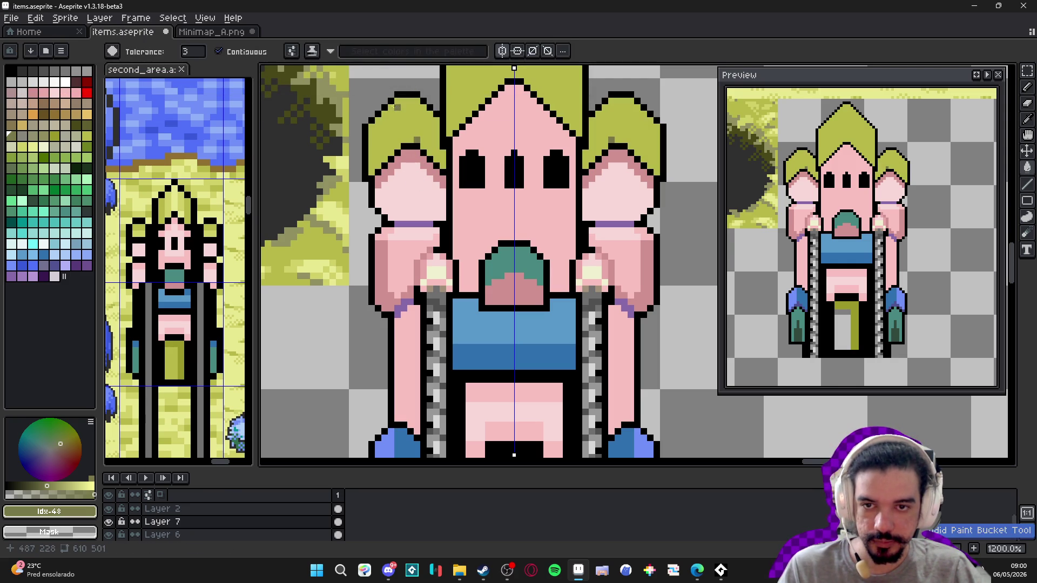
key(b)
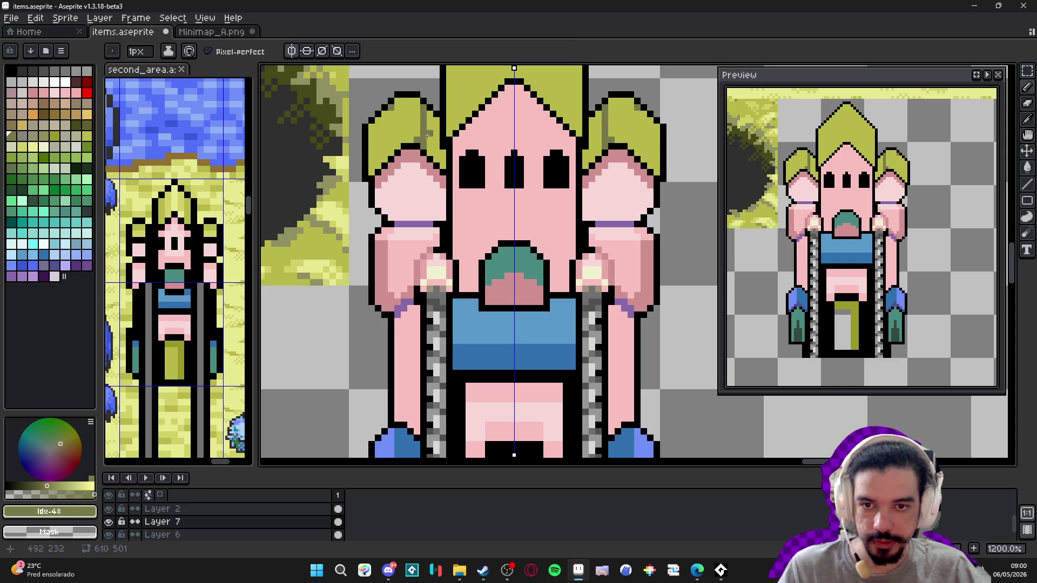
- Try a light olive fill on the prong shading and undo it
key(i)
click(409, 136)
key(g)
click(416, 138)
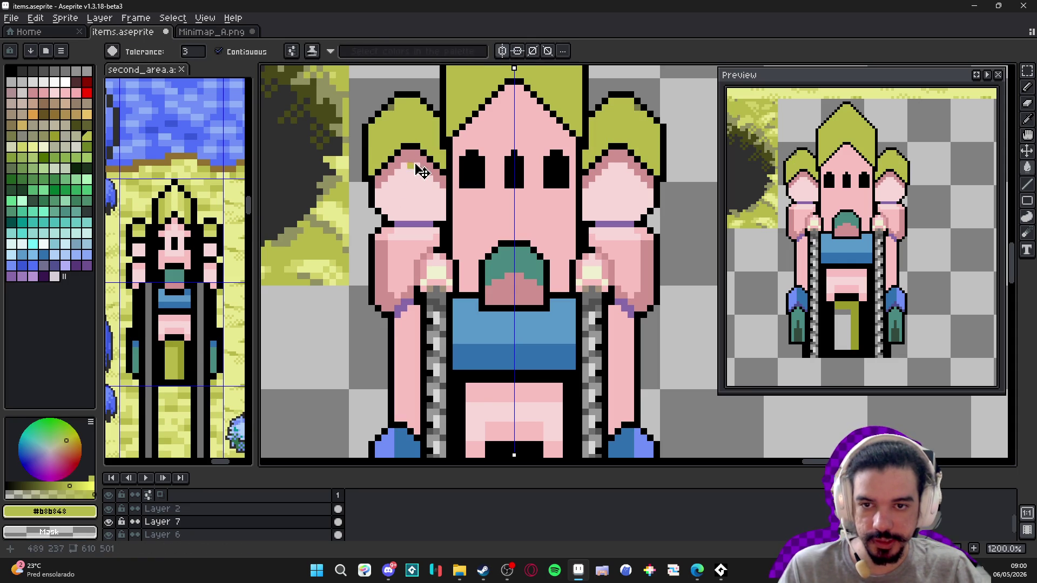
key(ctrl+z)
key(b)
scroll(413, 136, up, 1)
scroll(381, 338, down, 1)
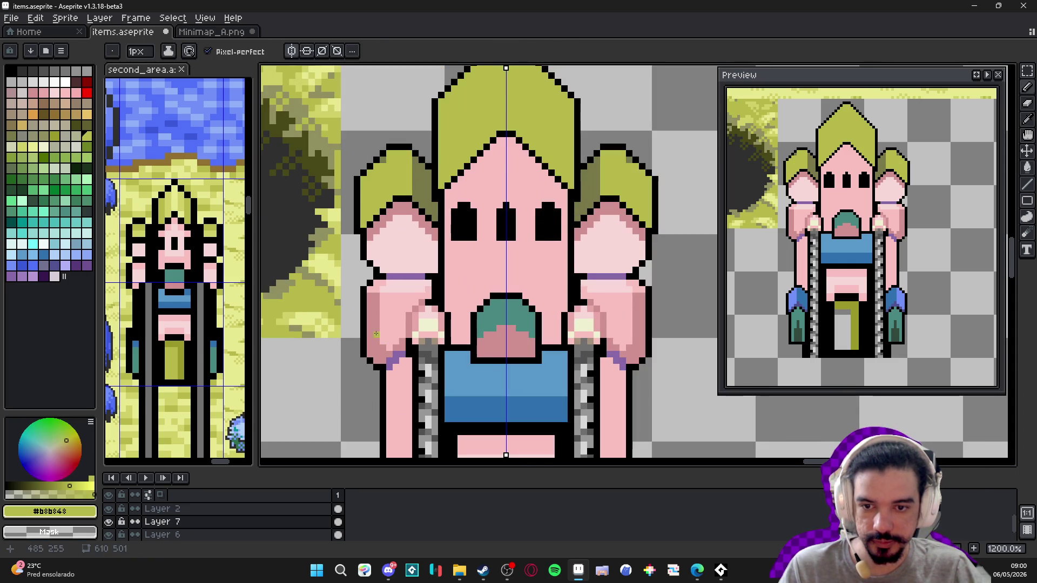
scroll(376, 316, up, 1)
- Draw a darker pink #d09090 row across the side pieces below the purple stripe
key(i)
click(380, 302)
key(b)
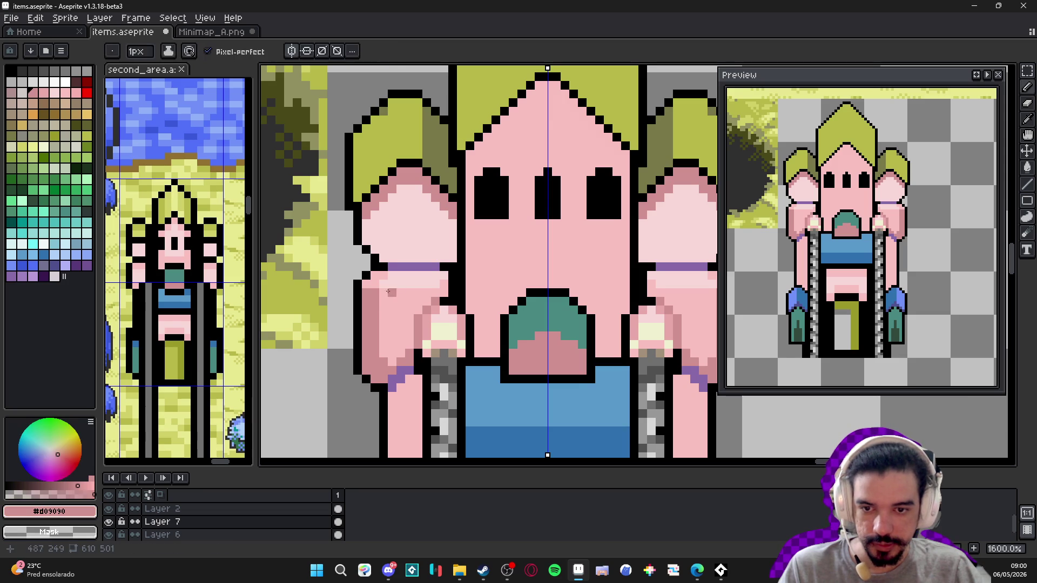
mouse_move(435, 294)
mouse_down()
mouse_move(388, 294)
mouse_move(375, 337)
mouse_up()
alt+click(400, 281)
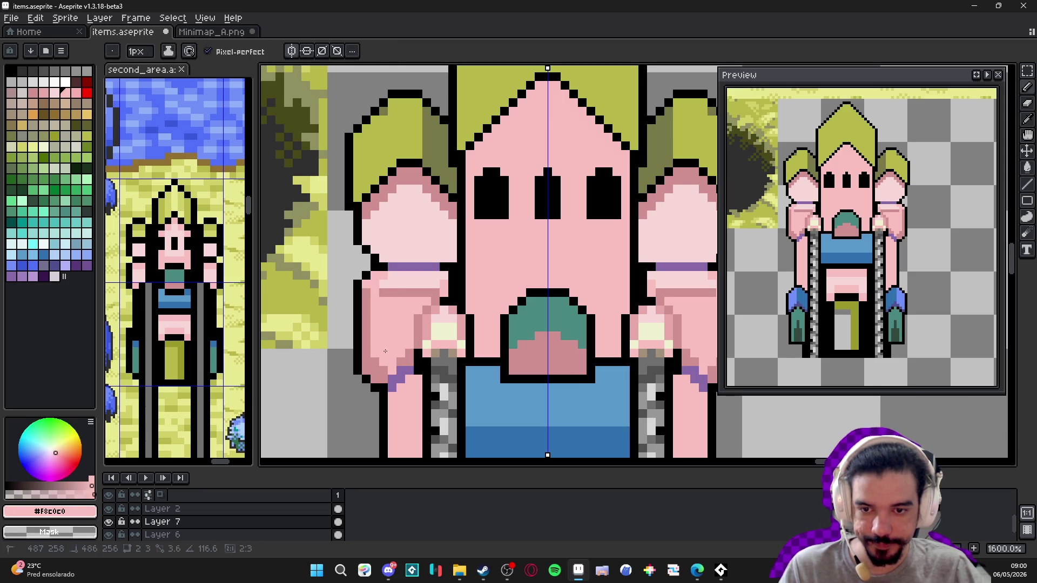
alt+click(383, 292)
key(alt)
key(alt)
key(alt)
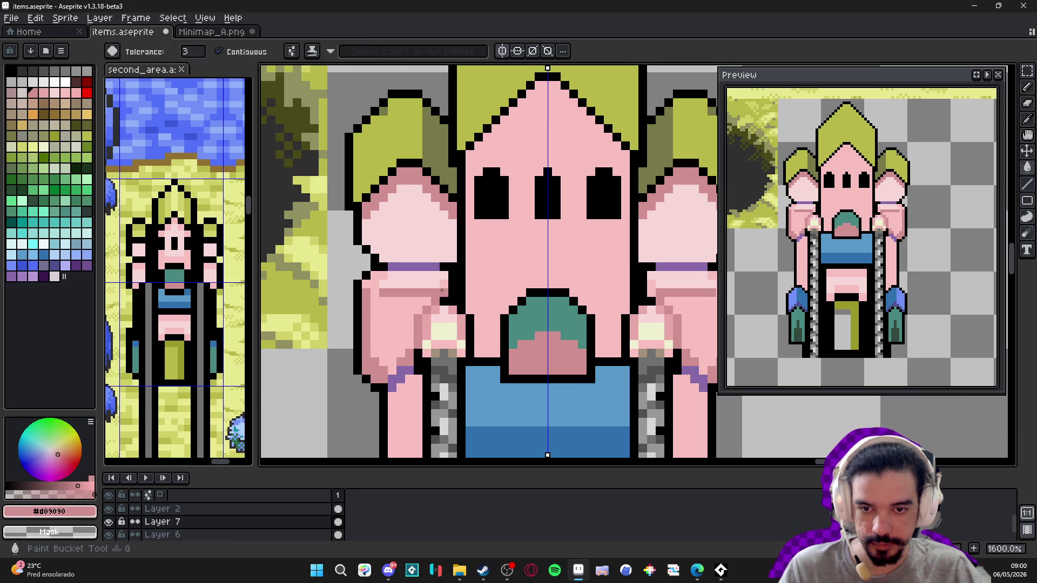
- Draw light pink lines on the side piece and cover the arm's dark line
alt+click(382, 291)
drag(367, 291, 368, 369)
click(380, 376)
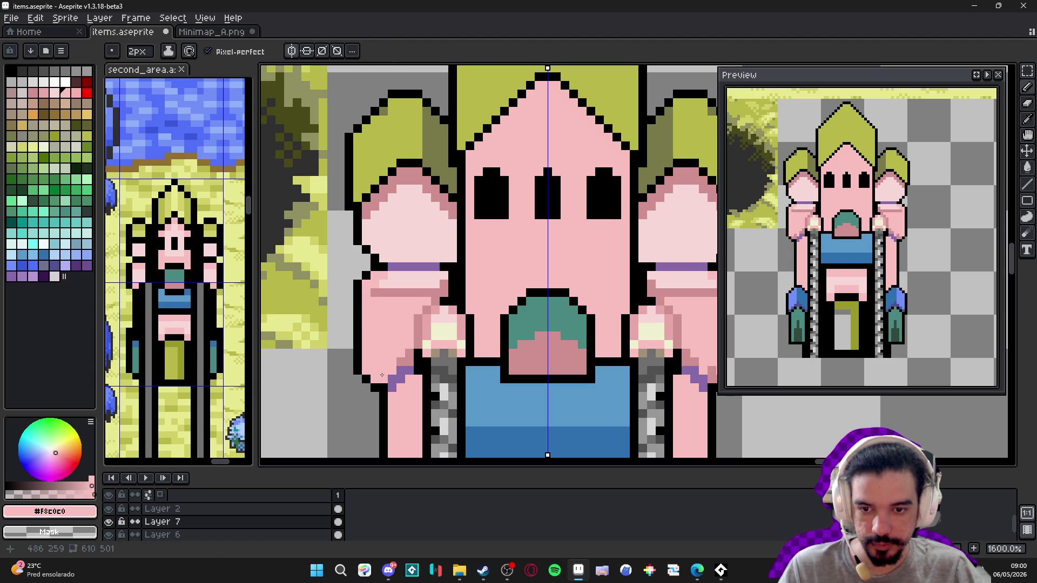
key(alt)
key(alt)
drag(376, 292, 431, 301)
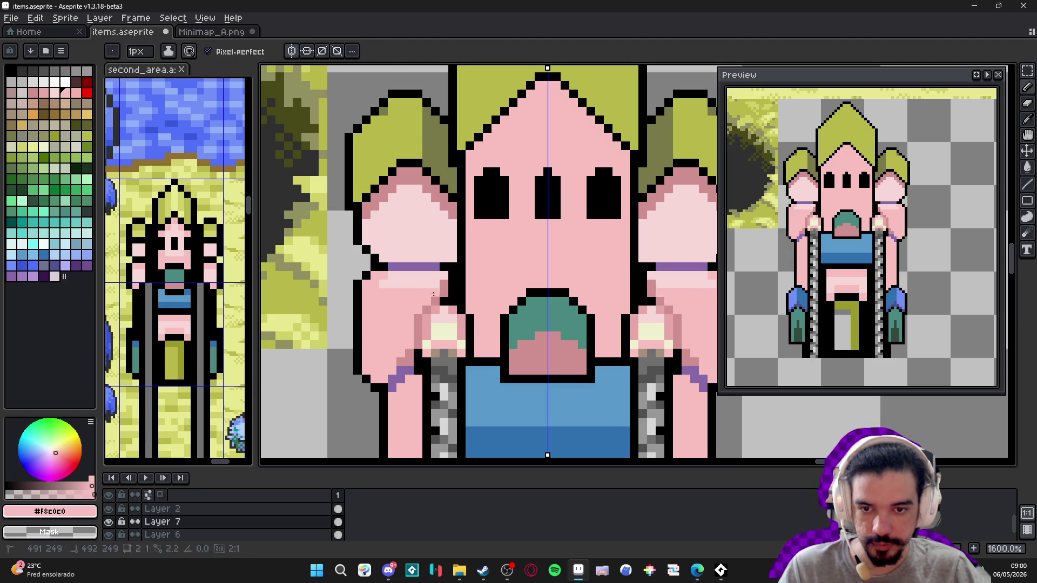
- Place a single black outline pixel on the arm instead of a longer line
alt+click(430, 300)
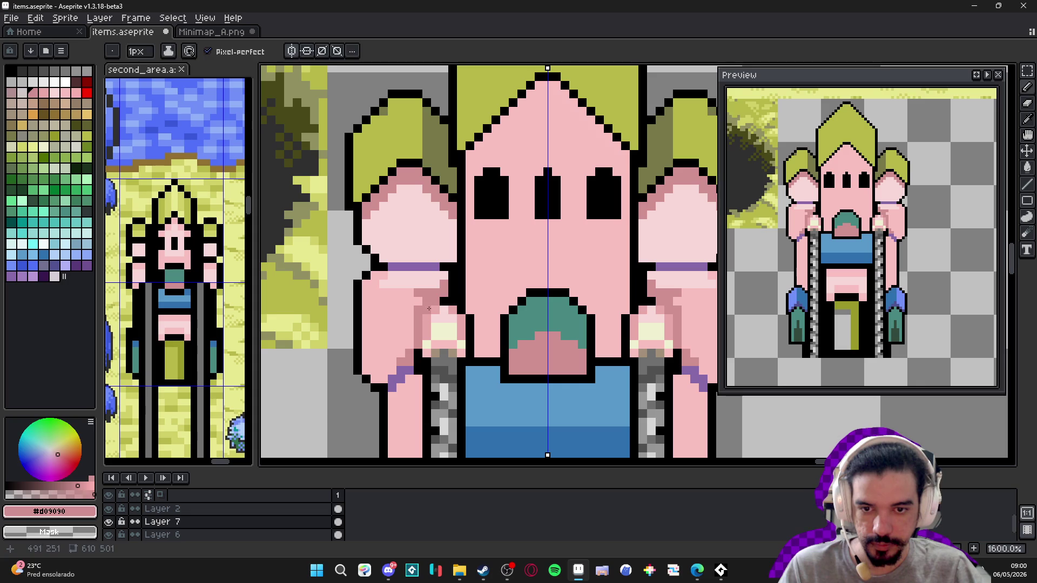
alt+click(445, 301)
drag(426, 309, 418, 343)
key(ctrl+z)
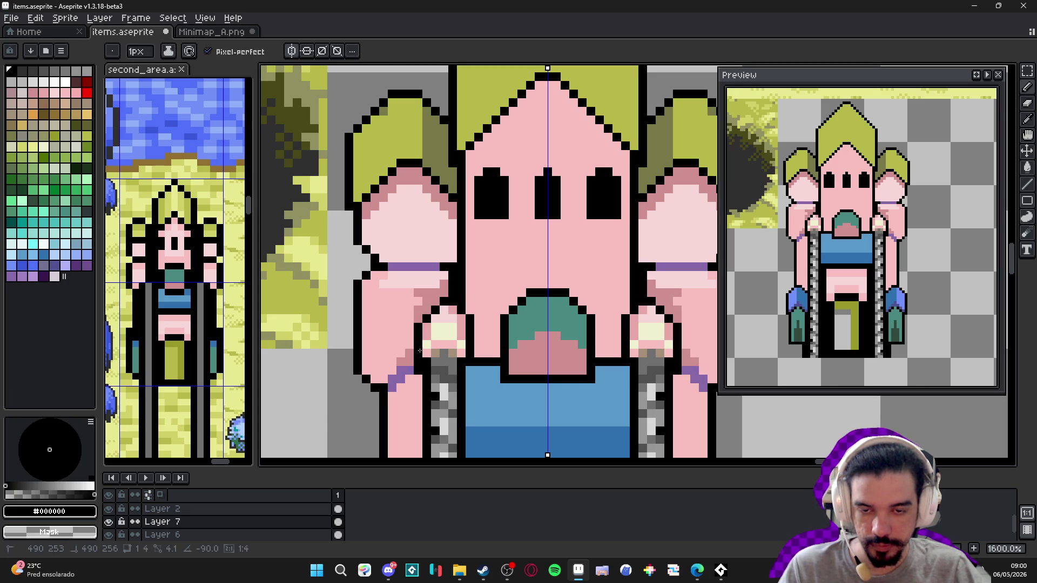
key(ctrl+z)
click(417, 317)
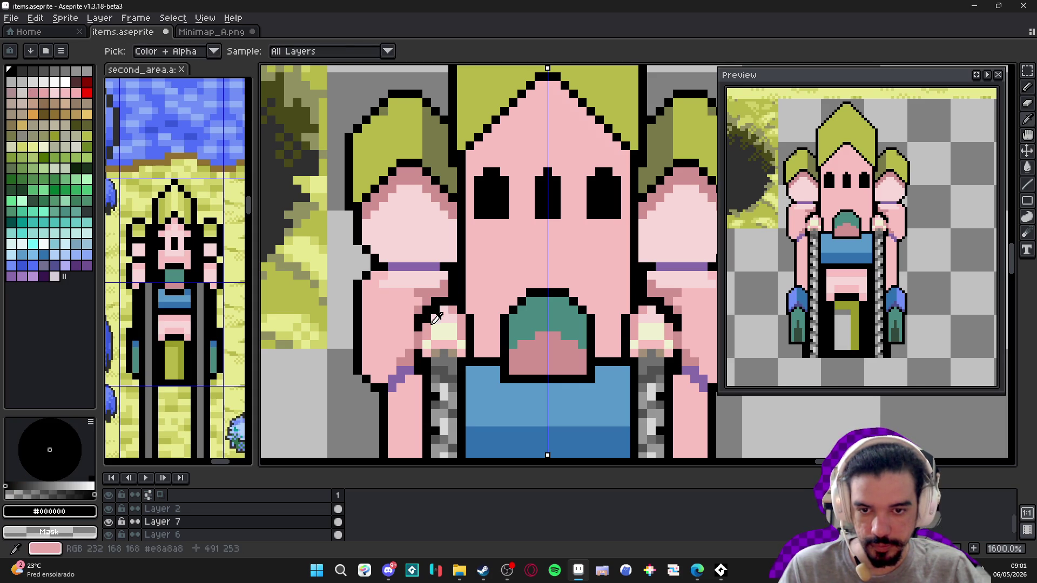
alt+click(430, 318)
alt+click(419, 350)
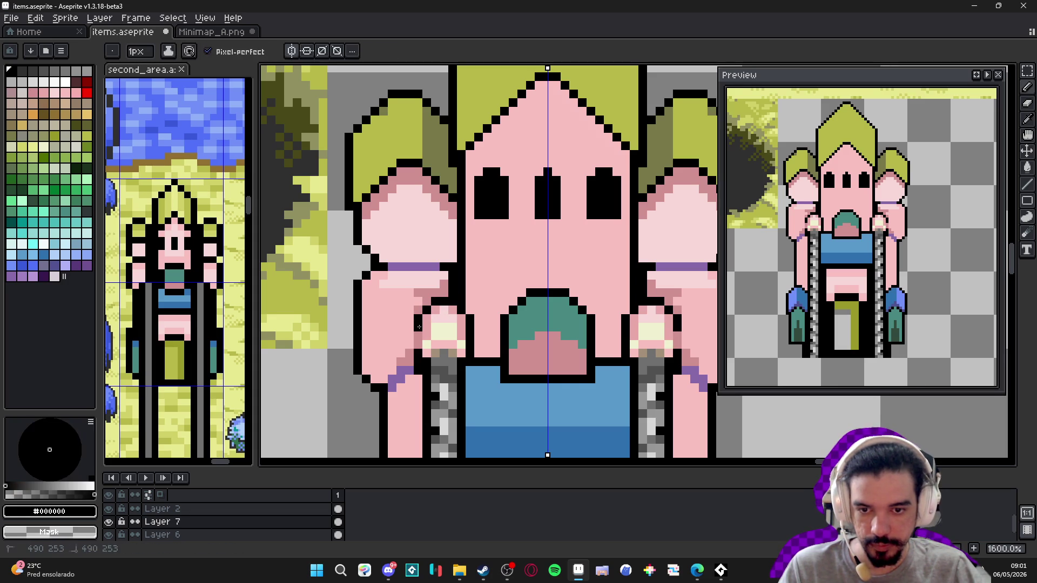
- Sample pinks #F8C0C0, #F8D8D8, #D09090 and finally the hat's olive from the sprite
scroll(419, 340, down, 4)
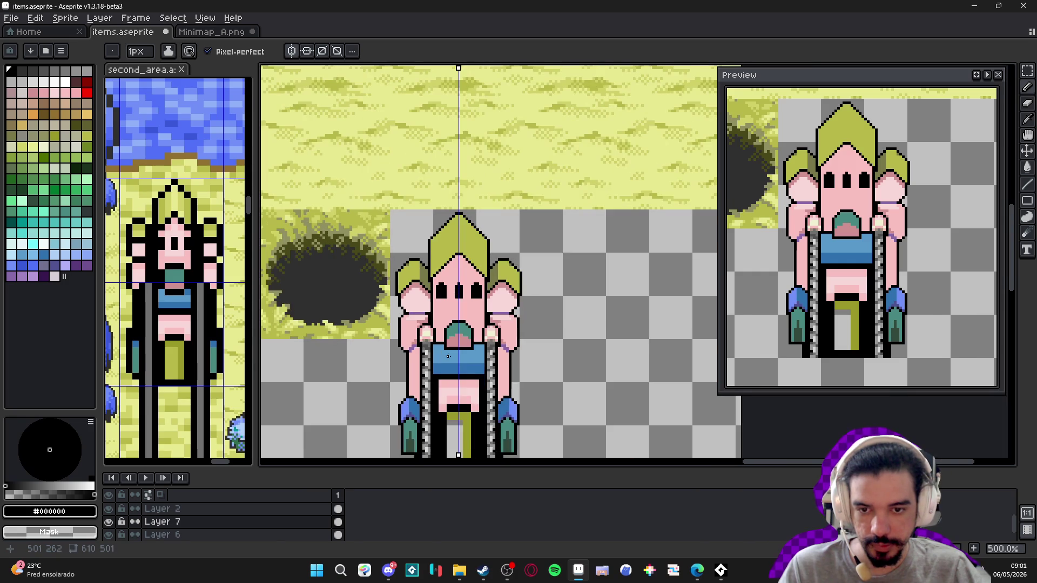
scroll(417, 319, up, 4)
alt+click(422, 326)
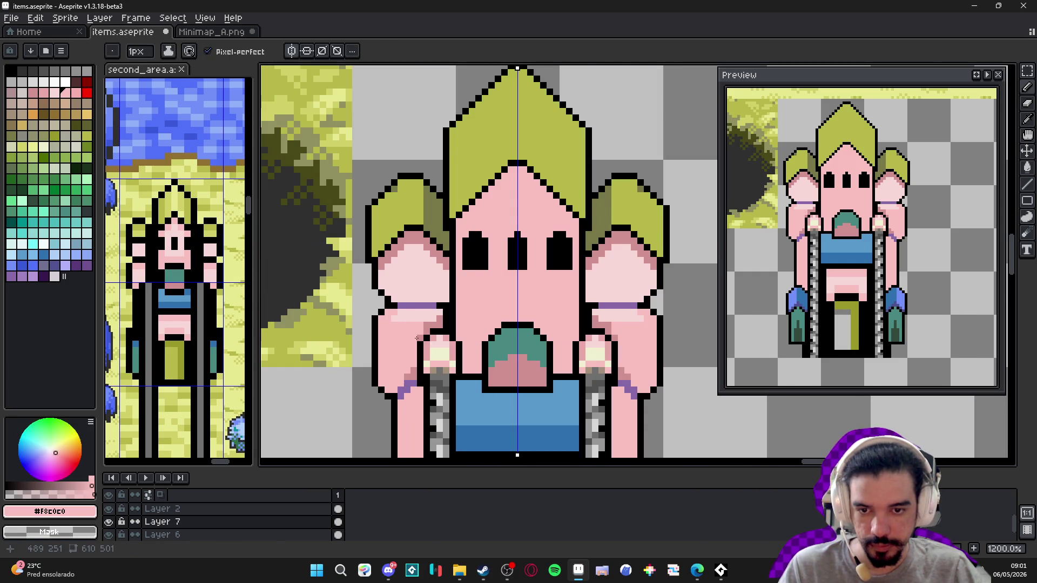
scroll(420, 339, down, 4)
scroll(420, 335, up, 4)
alt+click(396, 306)
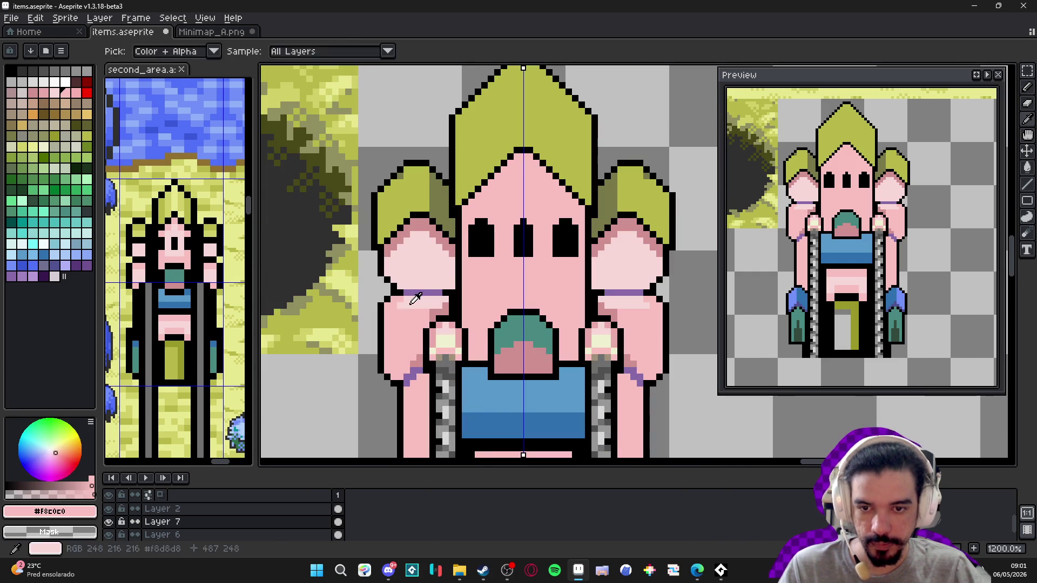
scroll(402, 299, down, 5)
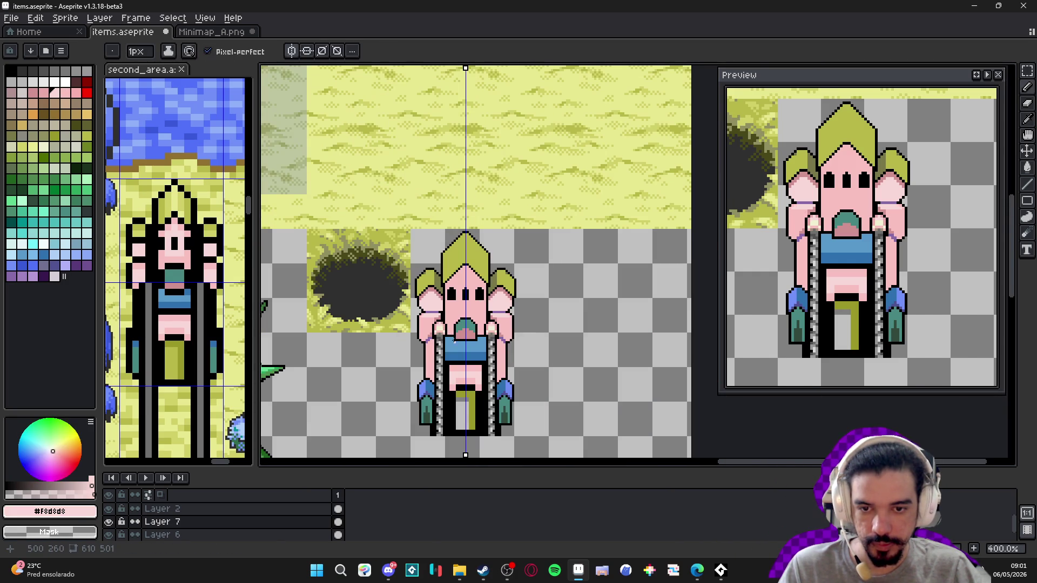
scroll(426, 328, up, 3)
scroll(431, 345, up, 2)
alt+click(431, 348)
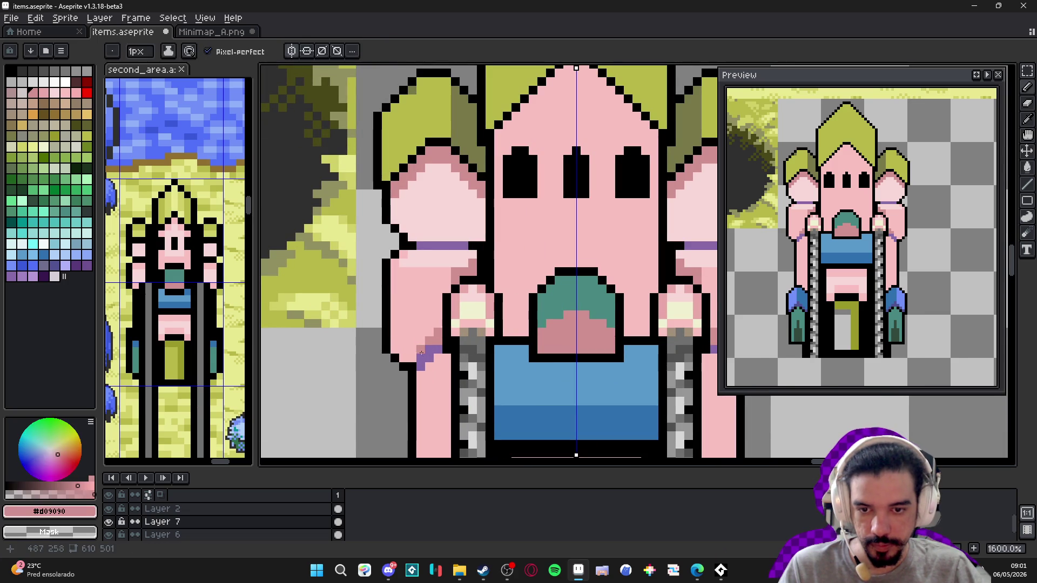
scroll(431, 321, down, 2)
scroll(430, 321, up, 3)
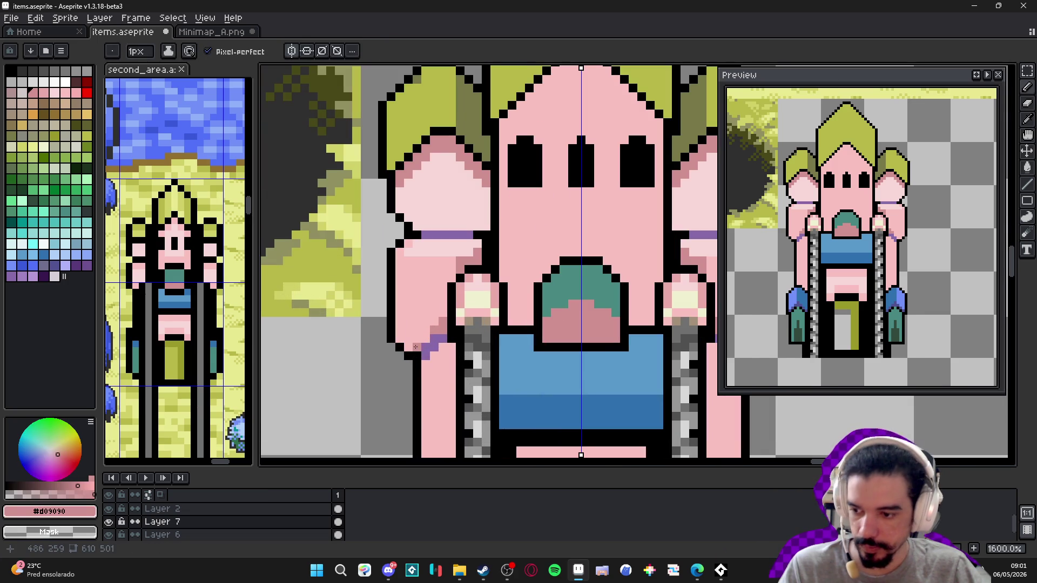
scroll(416, 344, down, 3)
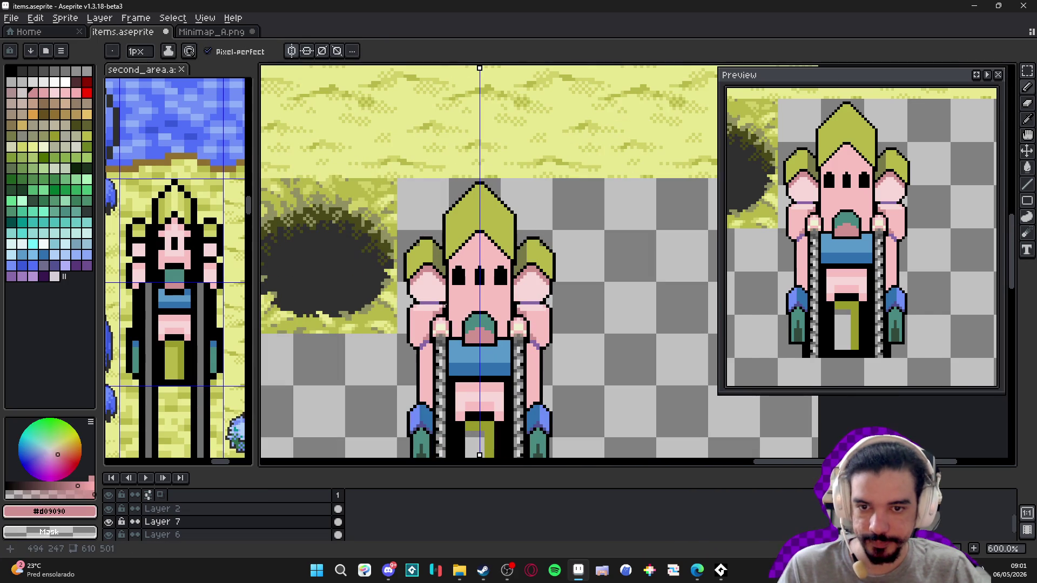
scroll(424, 265, up, 3)
alt+click(424, 265)
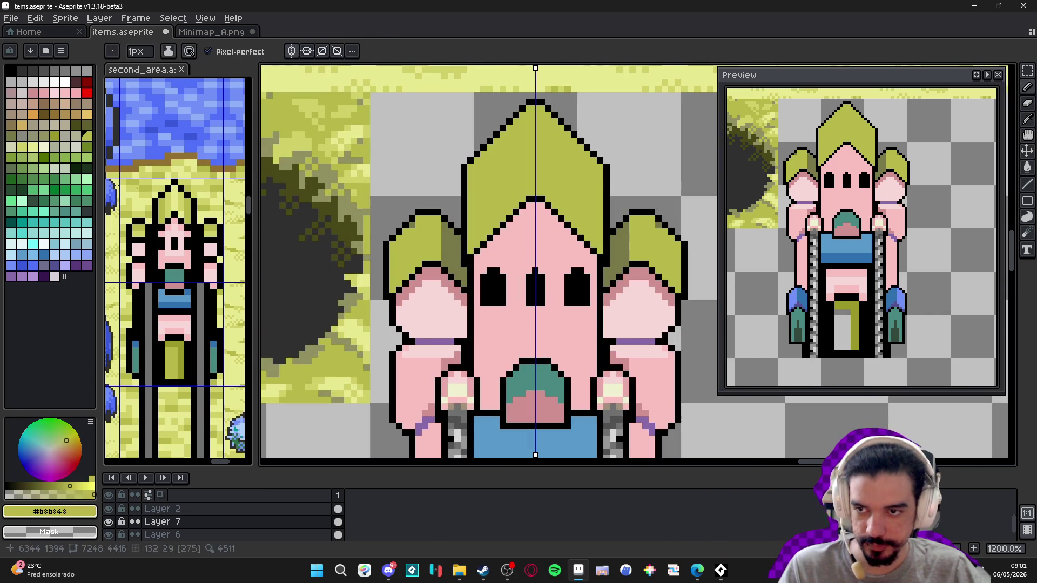
- Paint a 2-pixel pale yellow highlight stripe down the middle of the side hats
click(39, 153)
scroll(412, 224, up, 3)
key(plus)
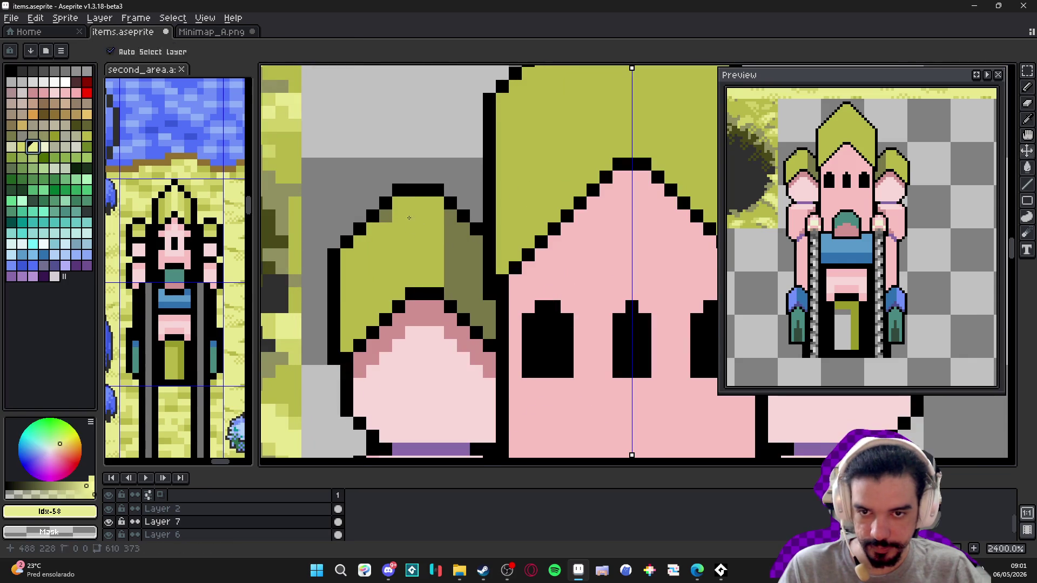
drag(416, 214, 416, 279)
key(ctrl+z)
mouse_move(437, 227)
mouse_down()
mouse_move(436, 282)
mouse_move(424, 265)
mouse_move(428, 214)
mouse_up()
key(b)
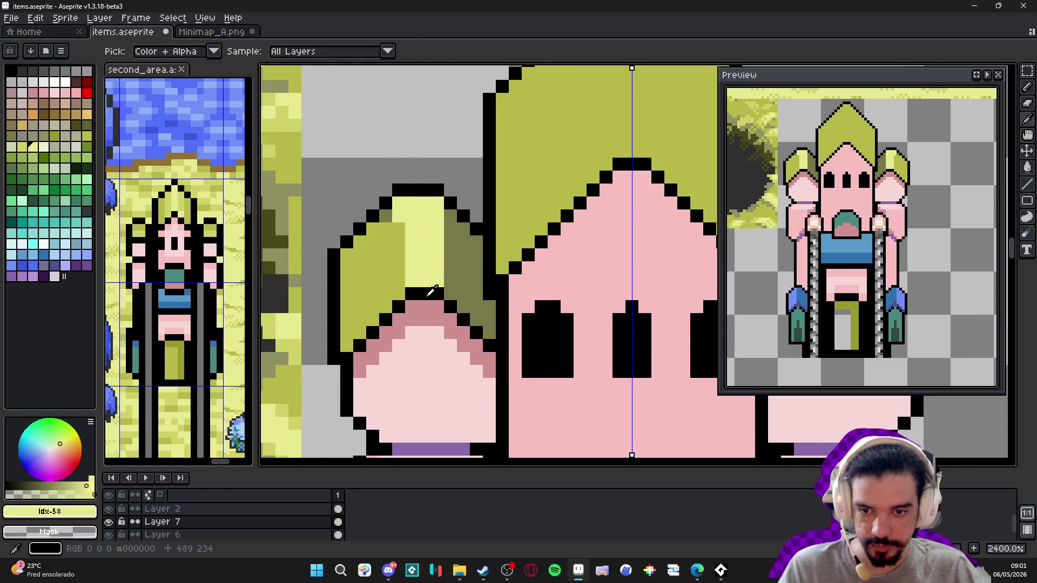
- Touch up the hat tip and right edge with black, pale yellow, dark olive and mid olive pixels
alt+click(386, 203)
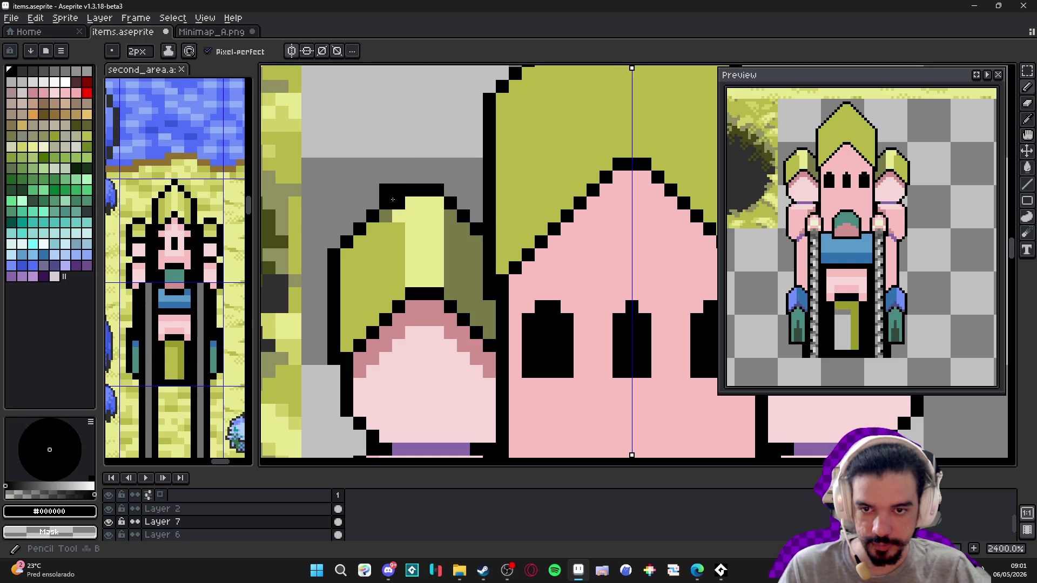
click(412, 179)
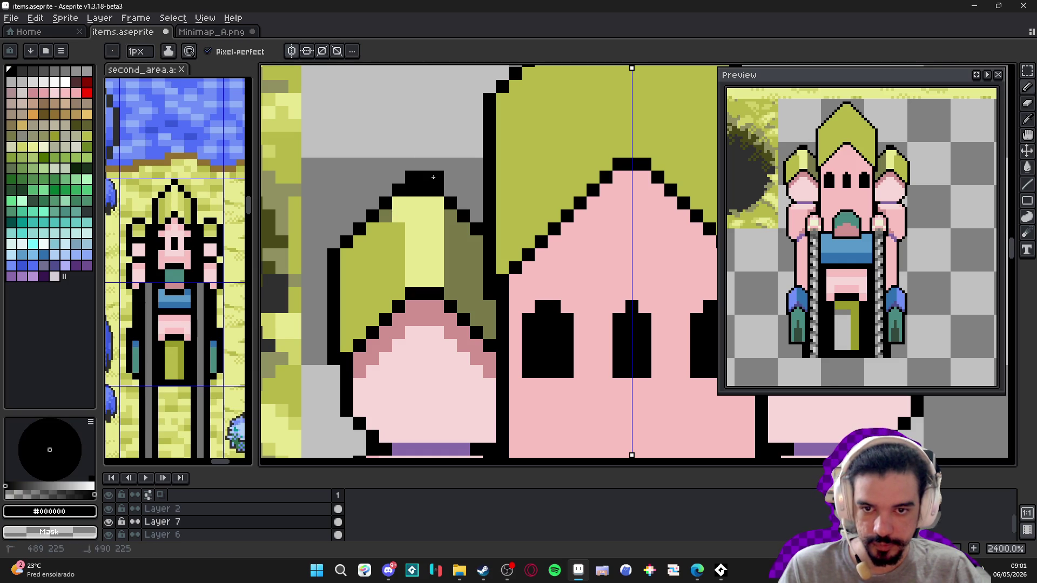
alt+click(412, 203)
click(420, 193)
alt+click(438, 175)
click(453, 178)
click(463, 203)
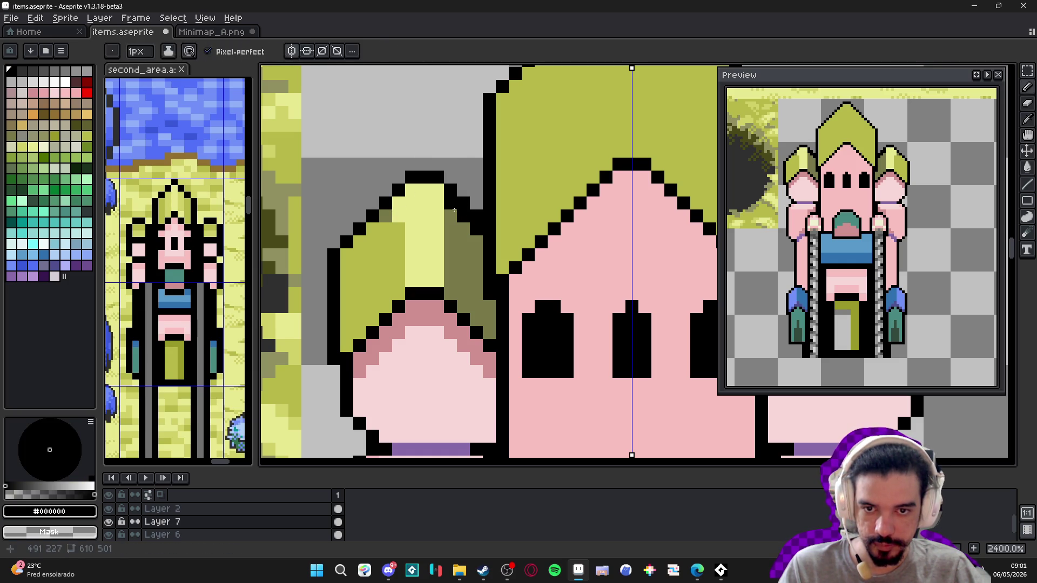
alt+click(466, 217)
drag(464, 216, 473, 229)
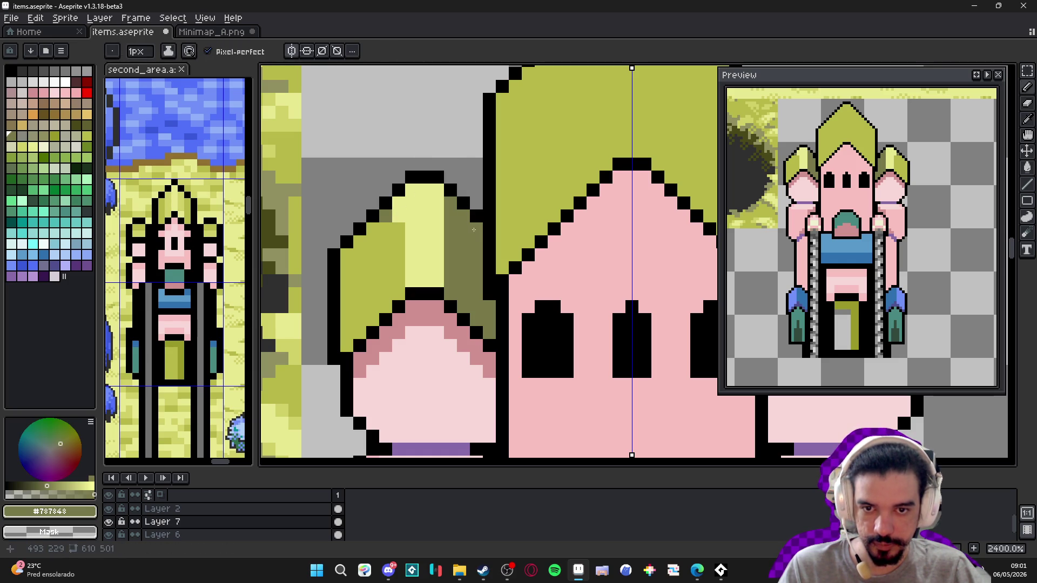
alt+click(398, 237)
drag(398, 200, 398, 219)
click(386, 216)
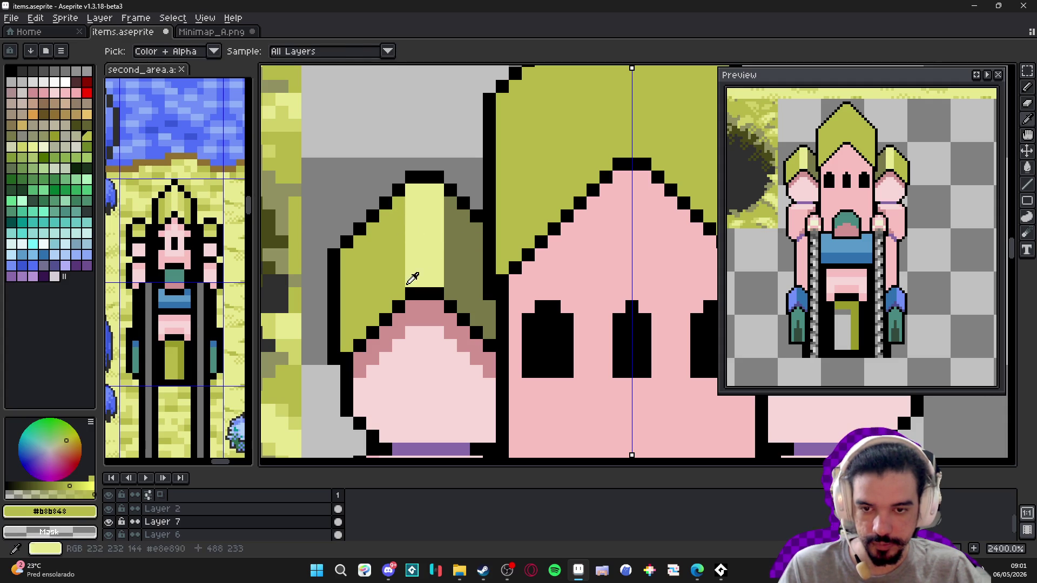
- Draw dark olive diagonal hatching across the left side hat
alt+click(346, 322)
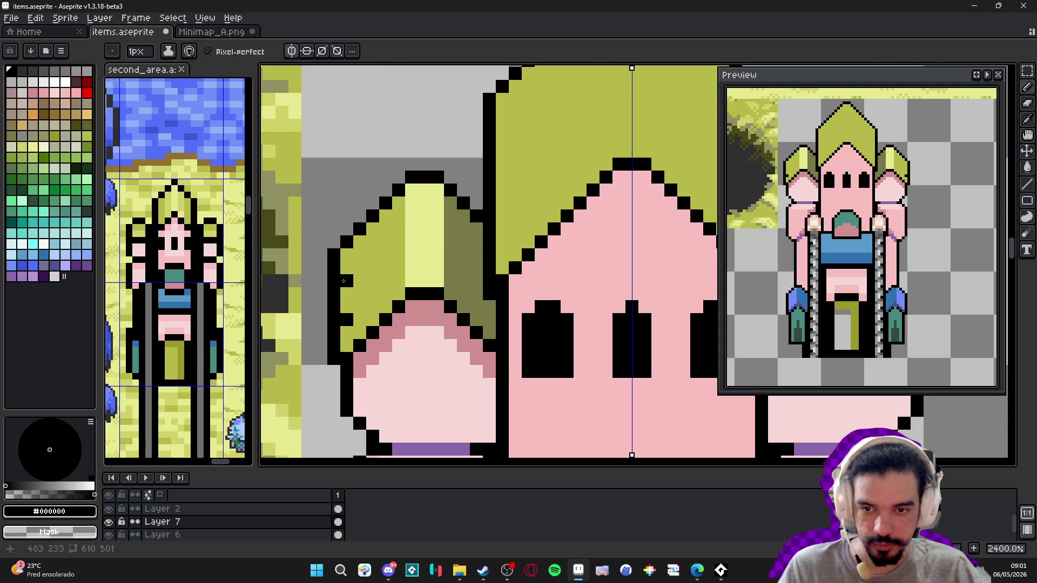
scroll(387, 311, down, 4)
scroll(398, 302, up, 2)
alt+click(398, 303)
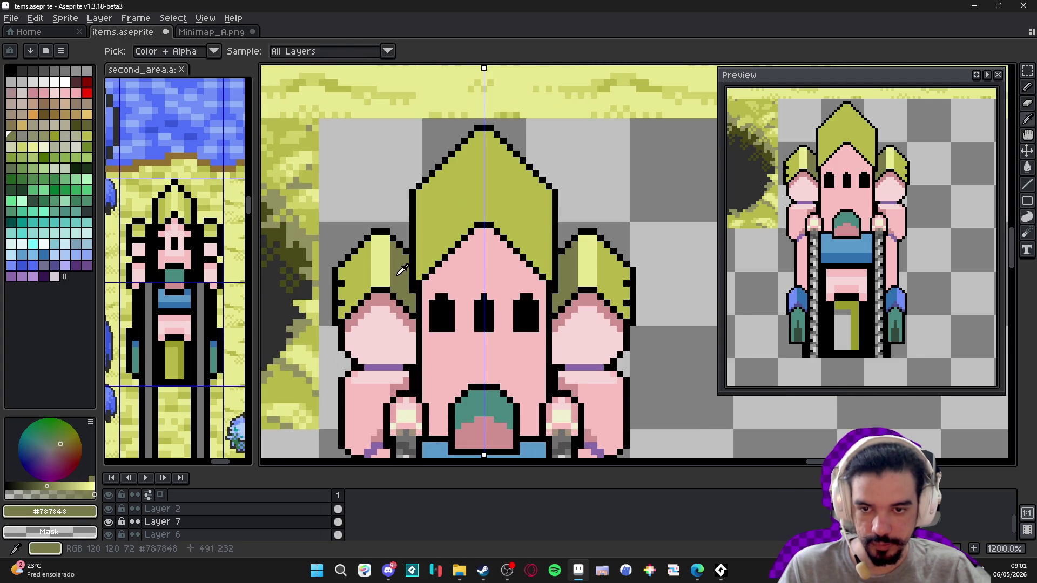
scroll(398, 303, up, 1)
click(352, 312)
shift+click(393, 272)
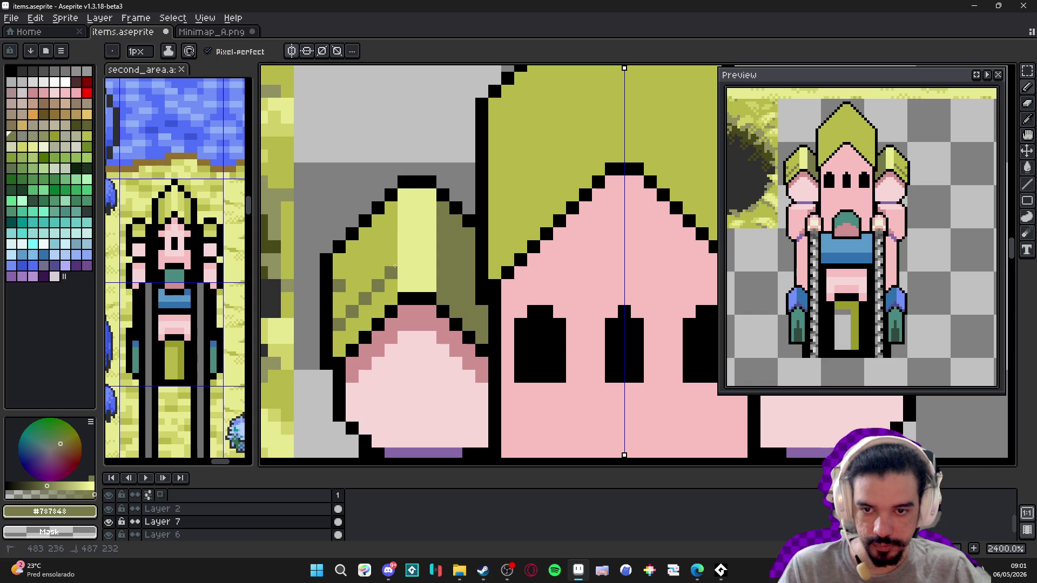
drag(391, 233, 351, 272)
alt+click(342, 285)
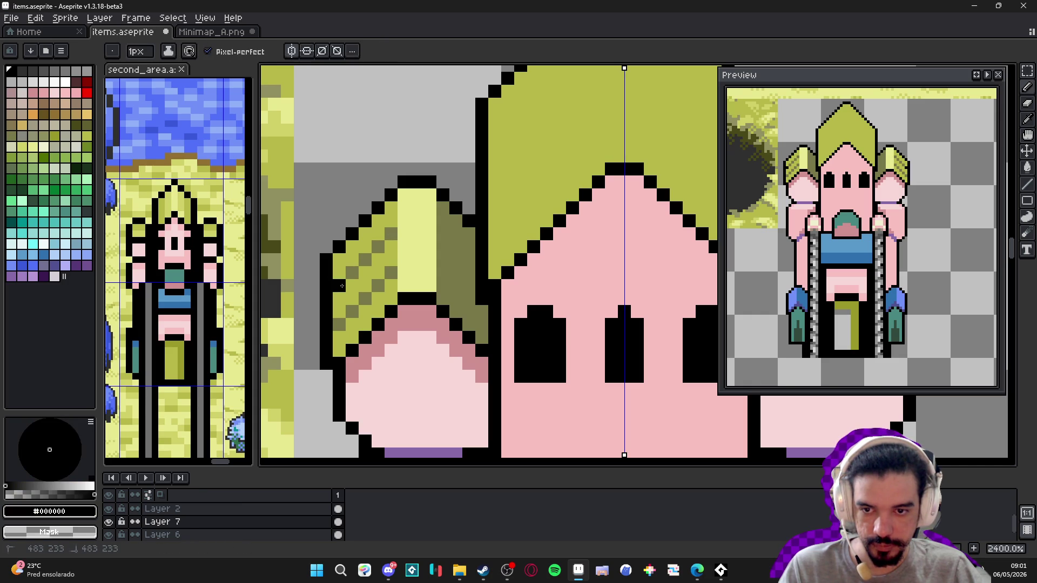
scroll(351, 324, down, 1)
scroll(361, 326, up, 1)
alt+click(451, 281)
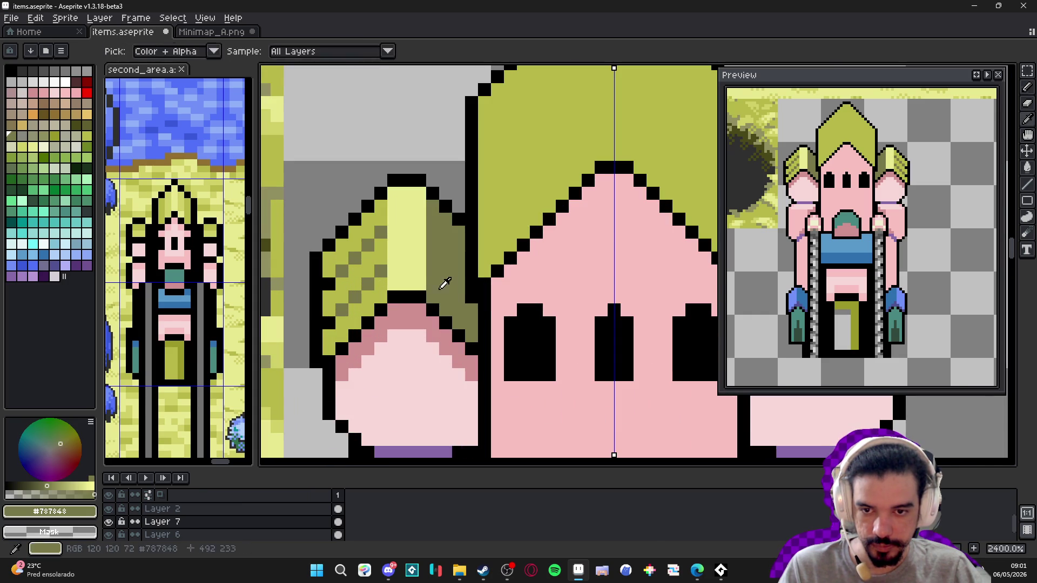
mouse_move(368, 310)
mouse_down()
mouse_move(329, 346)
mouse_move(367, 300)
mouse_move(345, 322)
mouse_up()
- Make the highlight's bottom pixel mid olive and shade both hats' right sides in darker olive
alt+click(356, 249)
drag(391, 283, 417, 280)
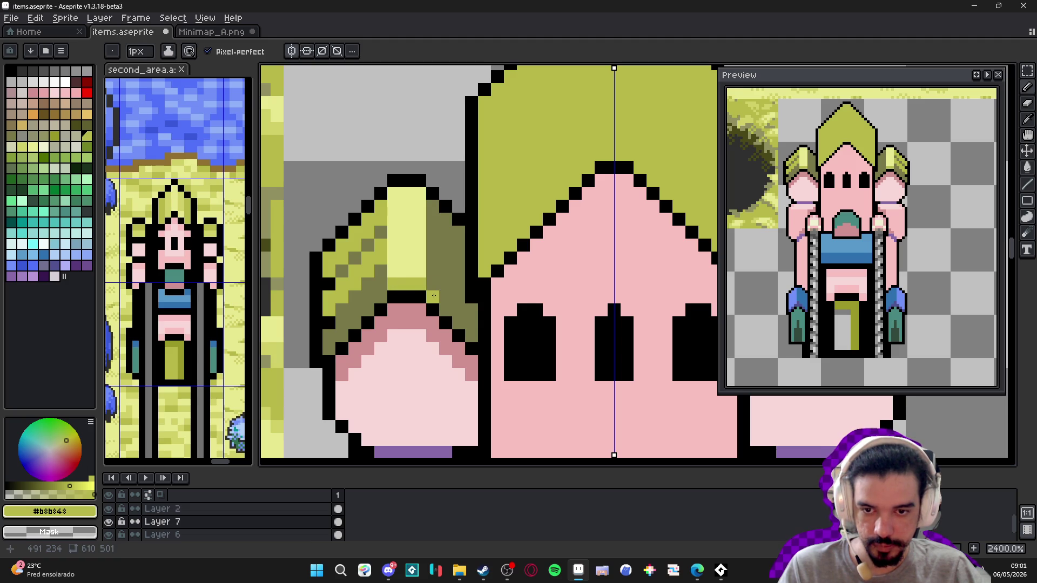
scroll(434, 295, down, 2)
scroll(441, 292, up, 1)
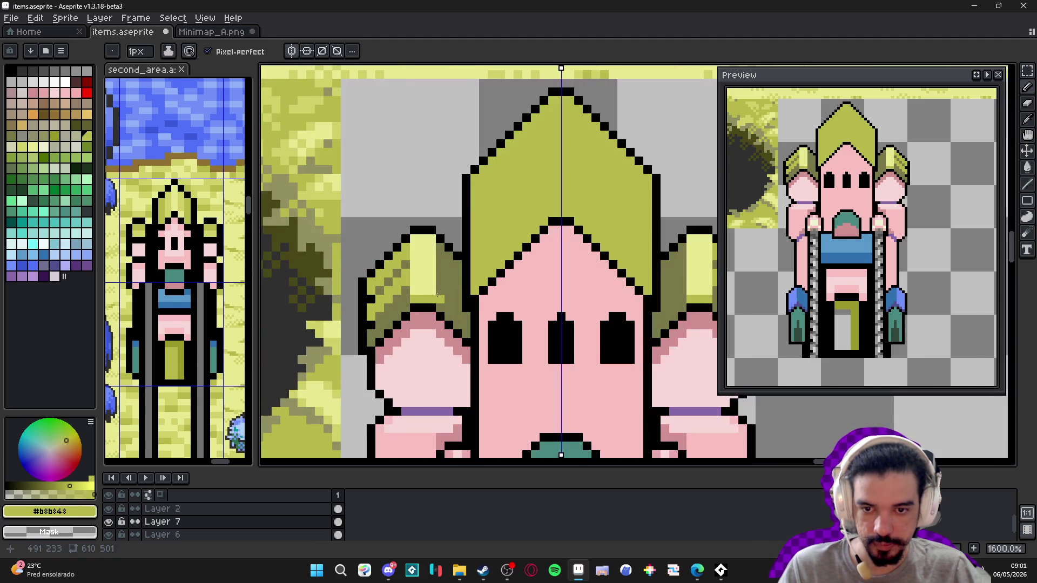
alt+click(440, 292)
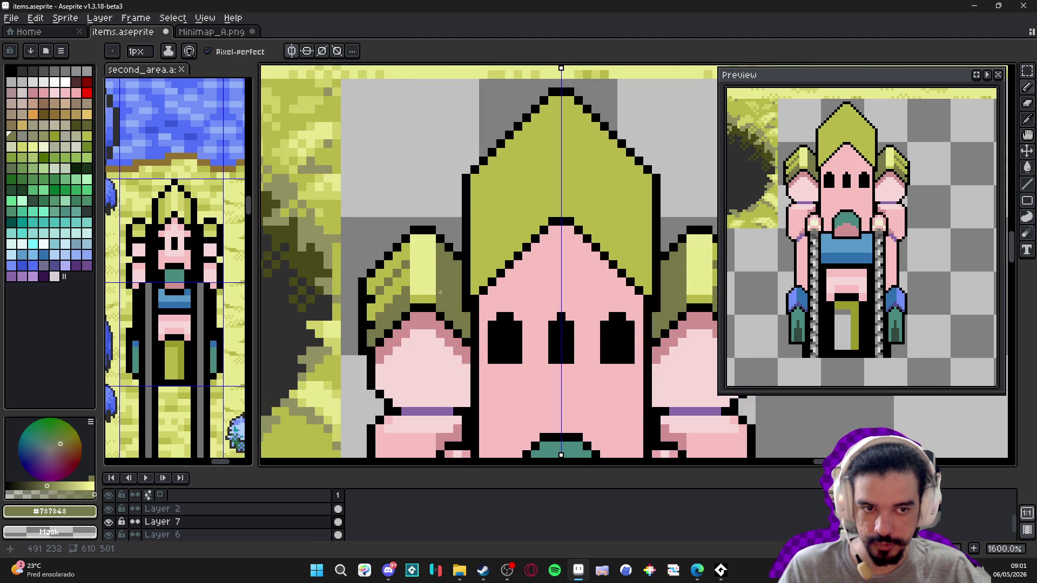
click(76, 125)
mouse_move(439, 305)
mouse_down()
mouse_move(457, 331)
mouse_move(452, 312)
mouse_move(466, 323)
mouse_up()
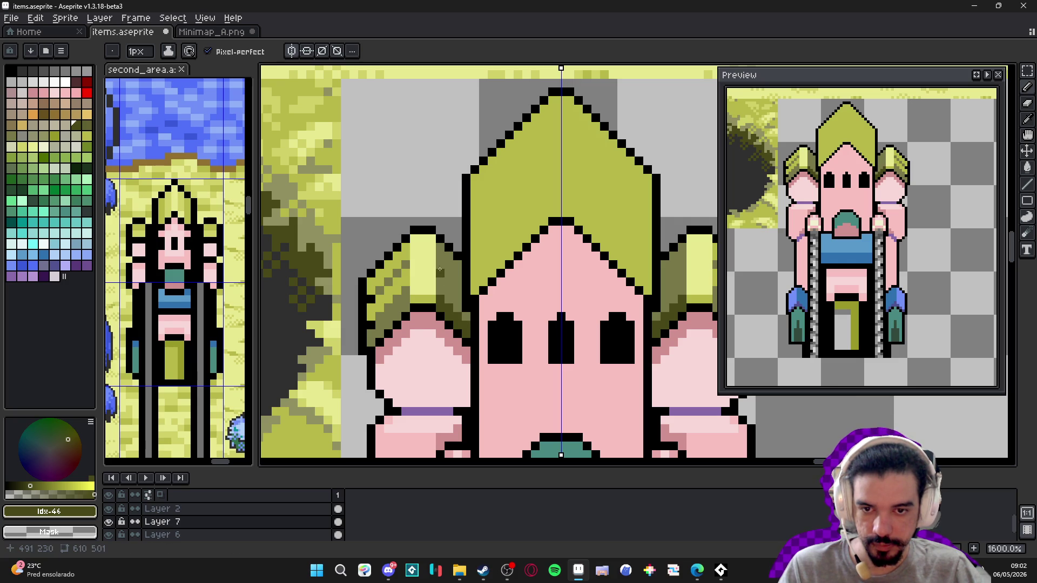
drag(438, 267, 459, 295)
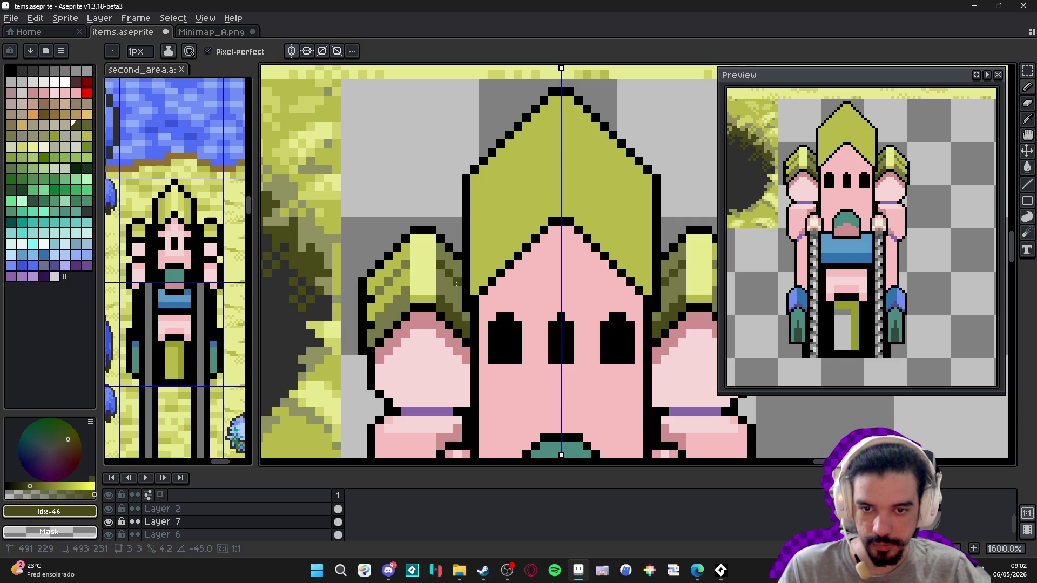
scroll(456, 286, down, 5)
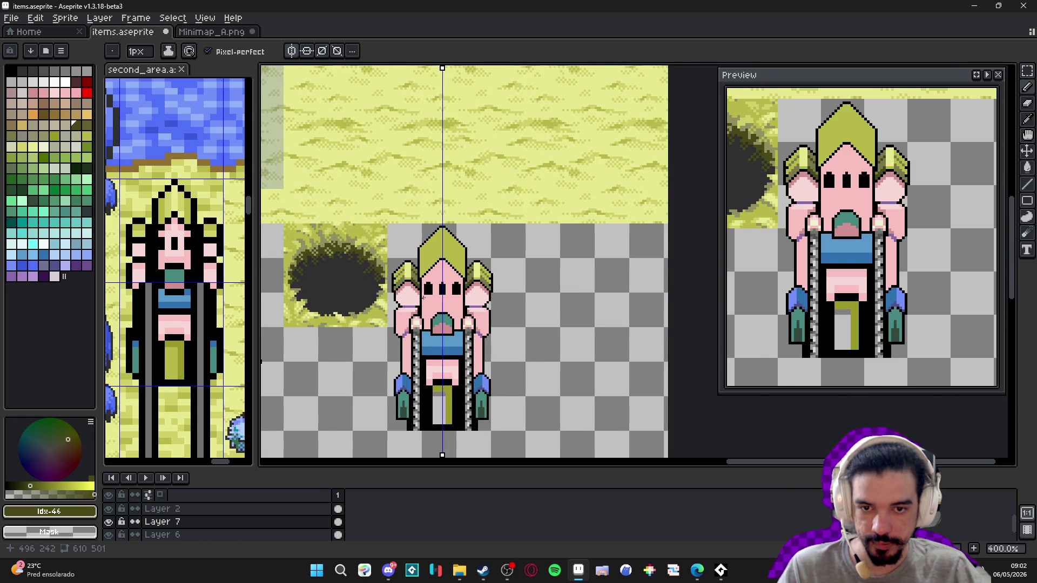
- Paint a 2-pixel pale yellow stripe down the central hat
scroll(424, 297, down, 2)
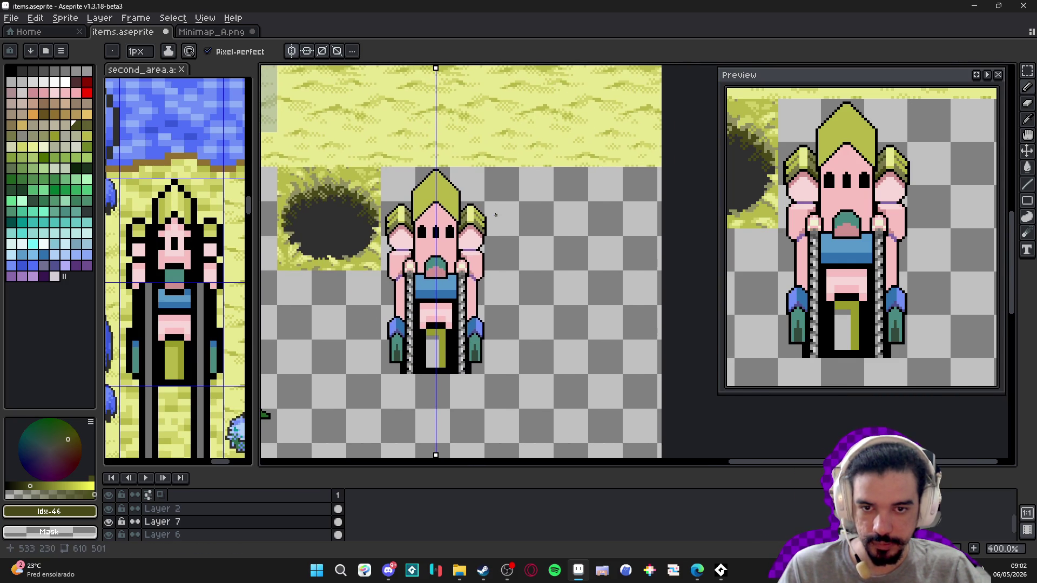
scroll(445, 173, up, 2)
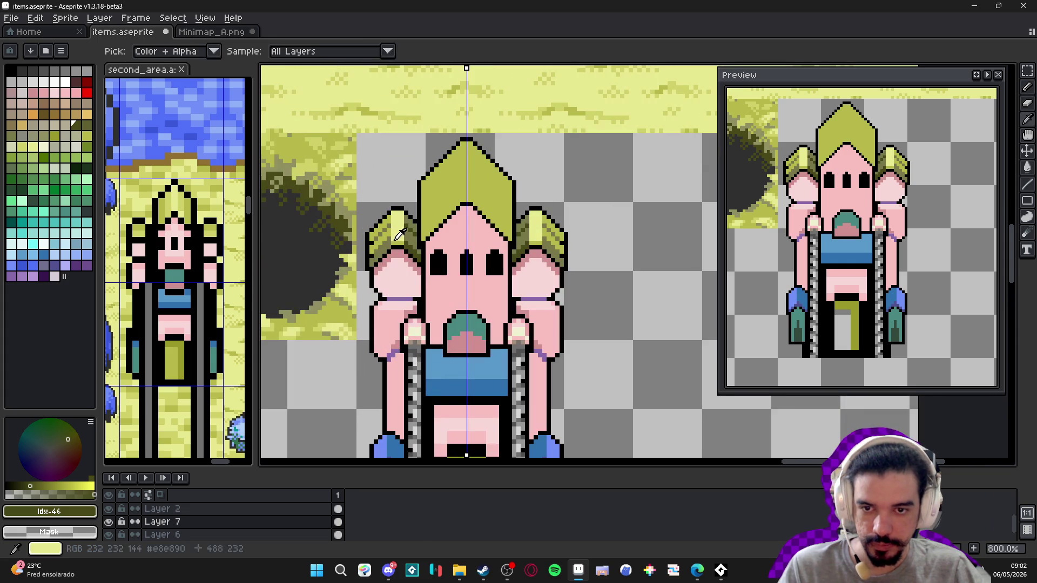
alt+click(444, 164)
scroll(444, 209, up, 2)
scroll(433, 210, up, 1)
key(plus)
mouse_move(420, 211)
mouse_down()
mouse_move(413, 332)
mouse_move(400, 330)
mouse_up()
scroll(400, 330, down, 1)
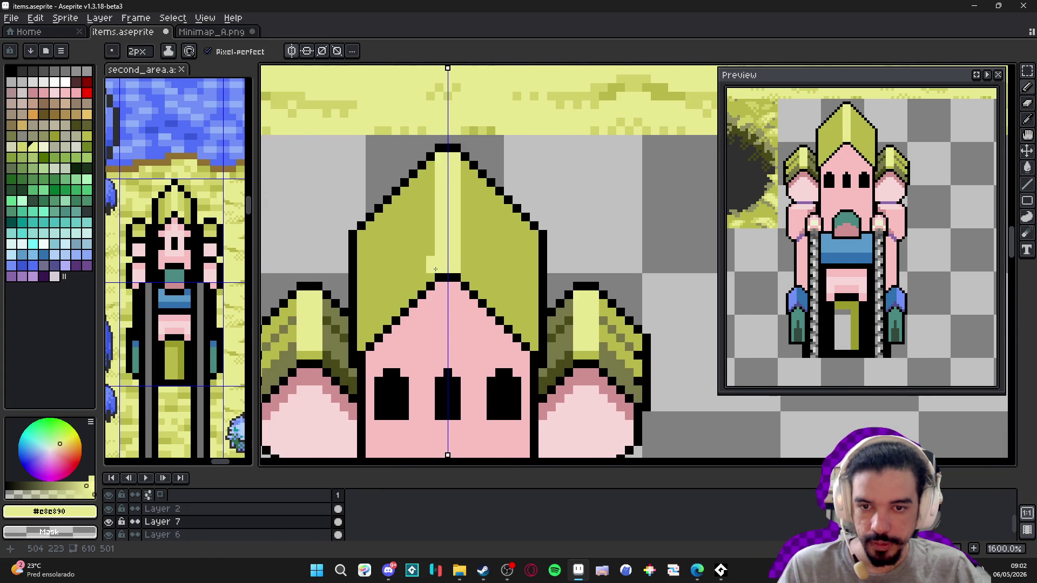
drag(483, 284, 484, 249)
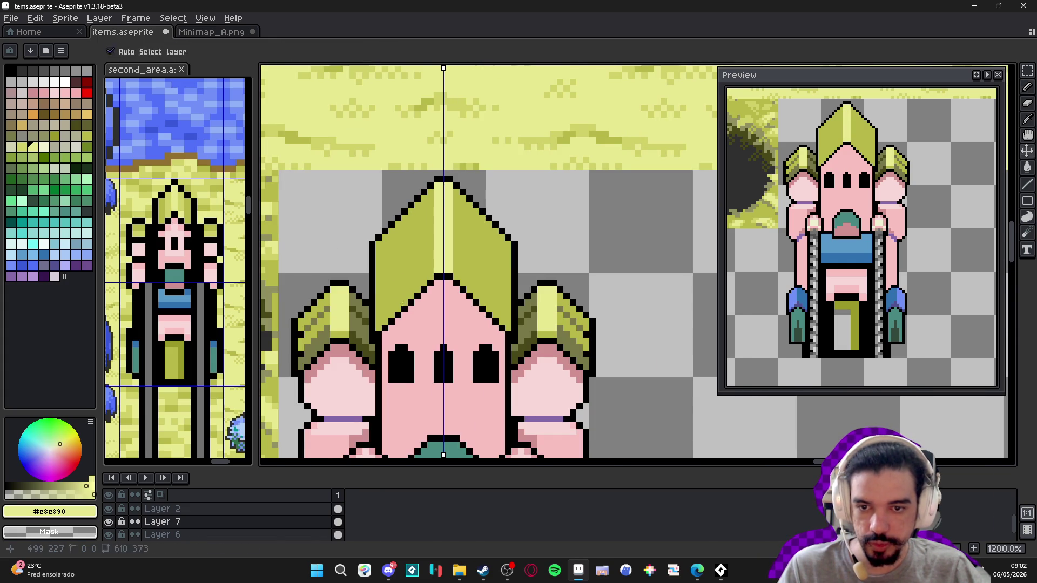
- Shade the central hat's lower edge and draw mirrored diagonal dark olive hatching on it
scroll(381, 320, up, 3)
alt+click(379, 318)
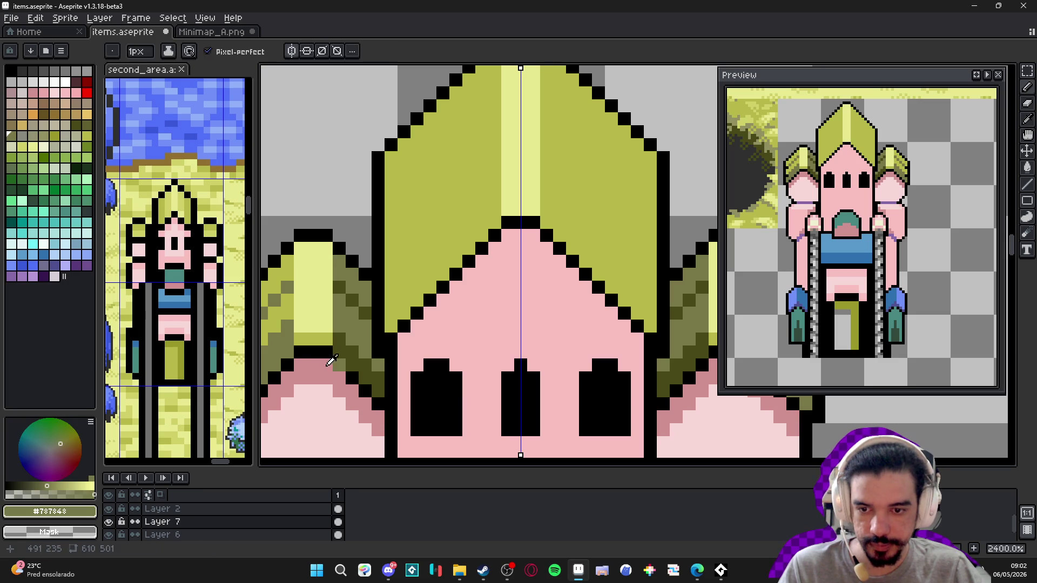
click(390, 326)
shift+click(492, 229)
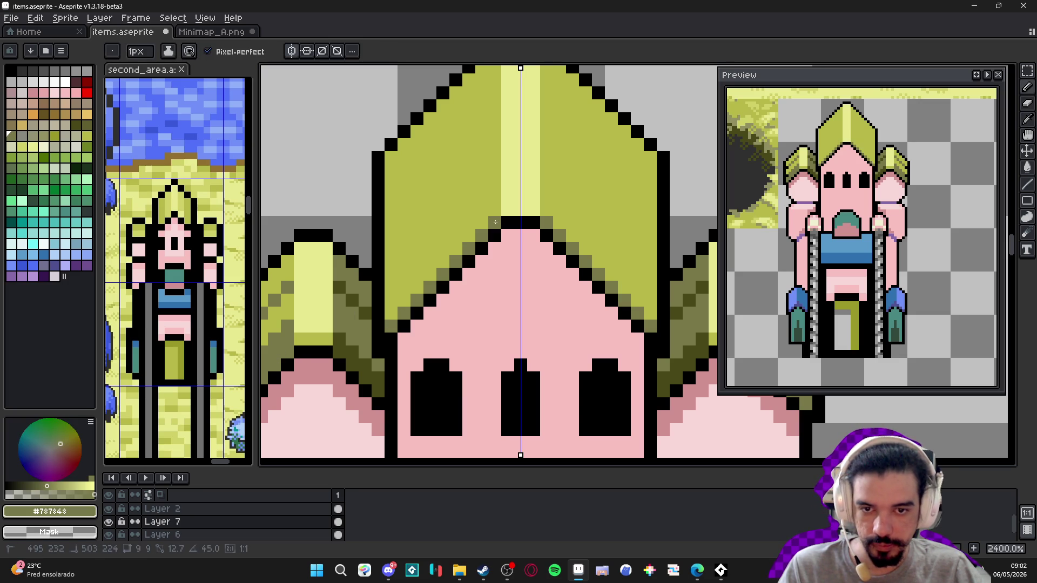
scroll(419, 281, down, 2)
scroll(419, 280, down, 1)
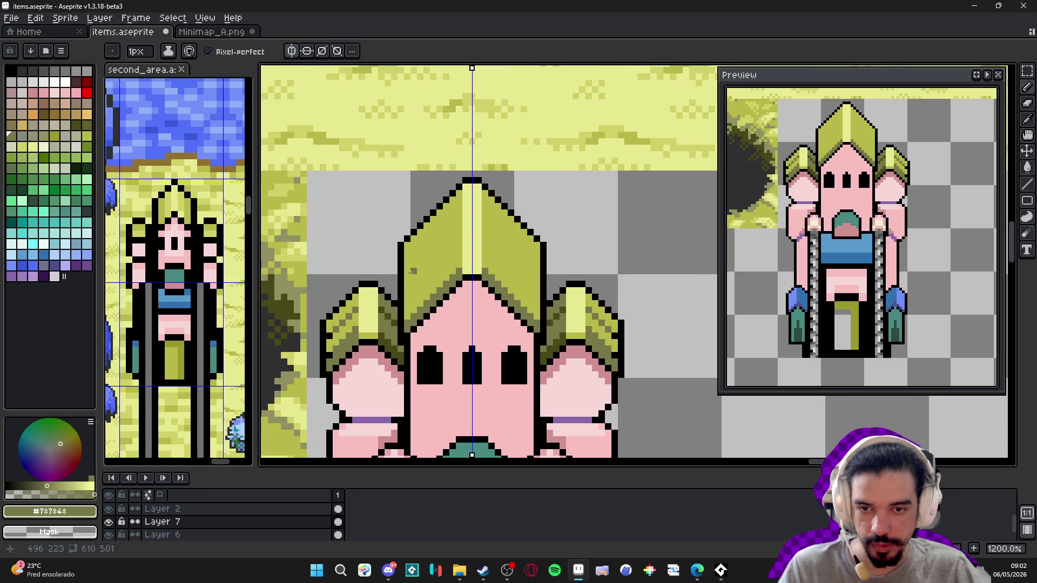
scroll(416, 282, up, 1)
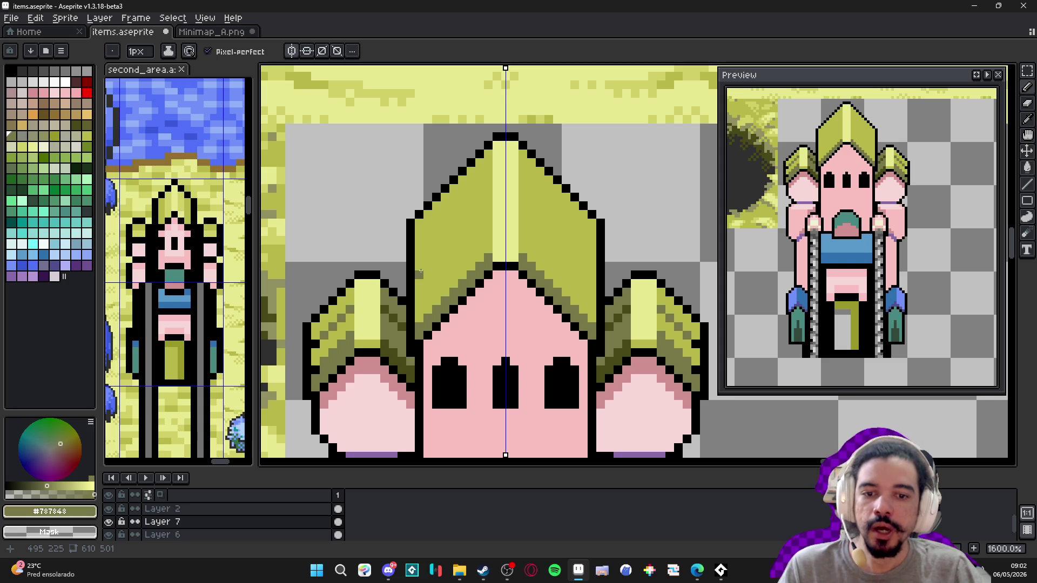
drag(419, 251, 489, 179)
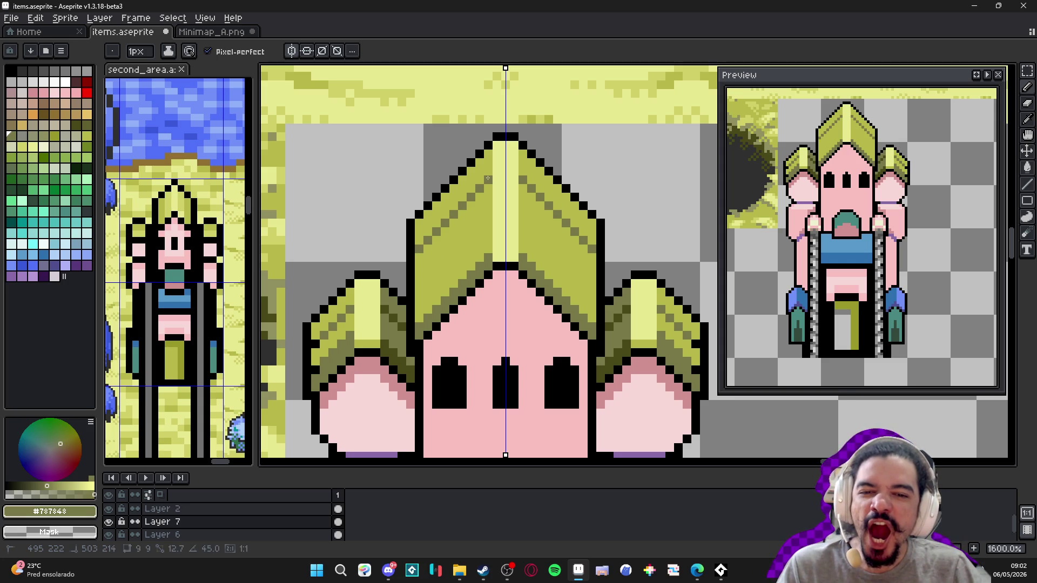
- Add mirrored black outline pixels on the central hat's slopes
key(alt)
alt+click(415, 288)
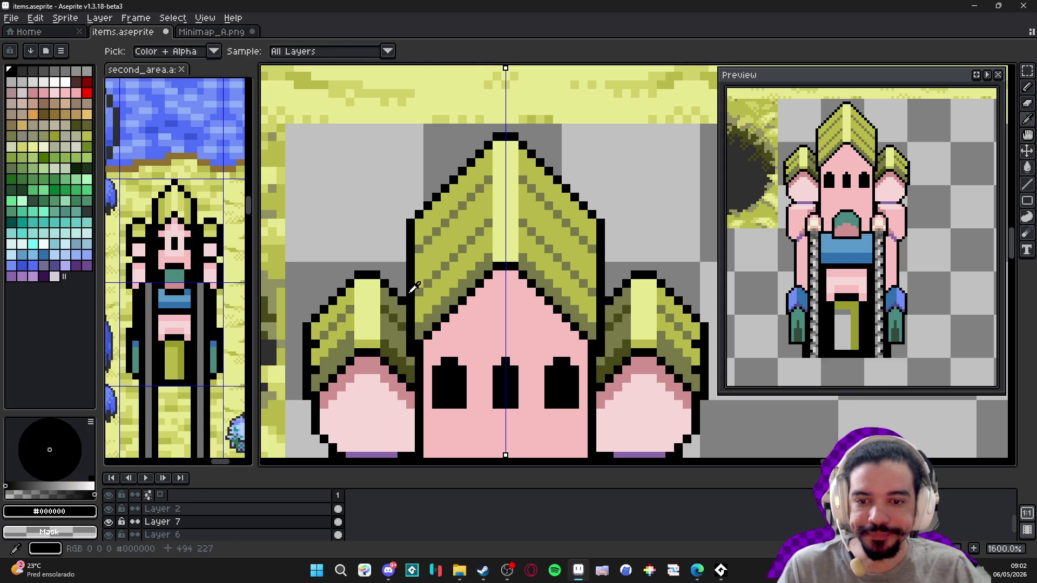
click(420, 249)
click(428, 240)
click(428, 265)
click(438, 276)
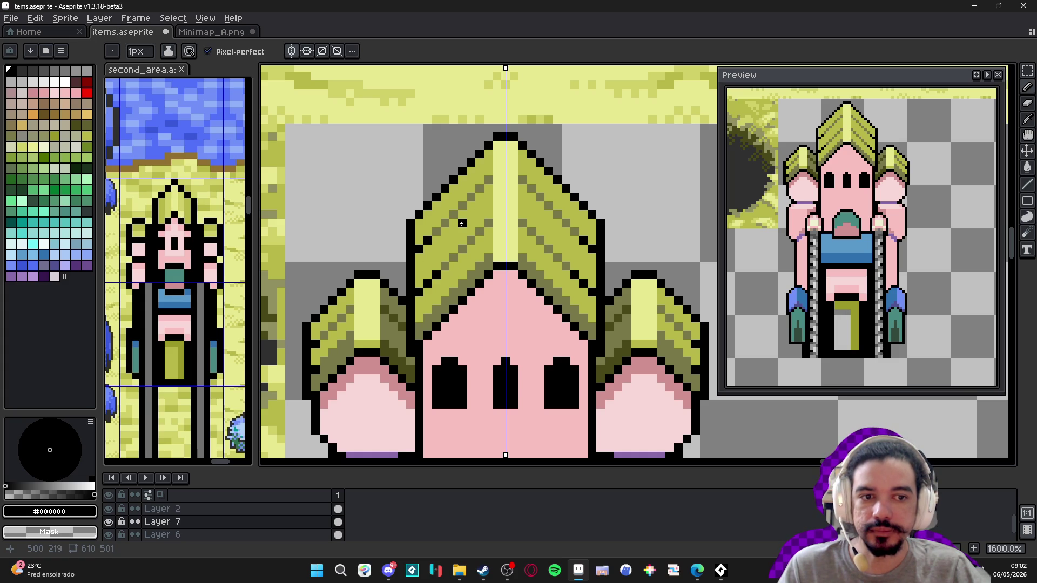
- Pick a darker olive swatch and shade the crown's left edge with it
alt+click(431, 340)
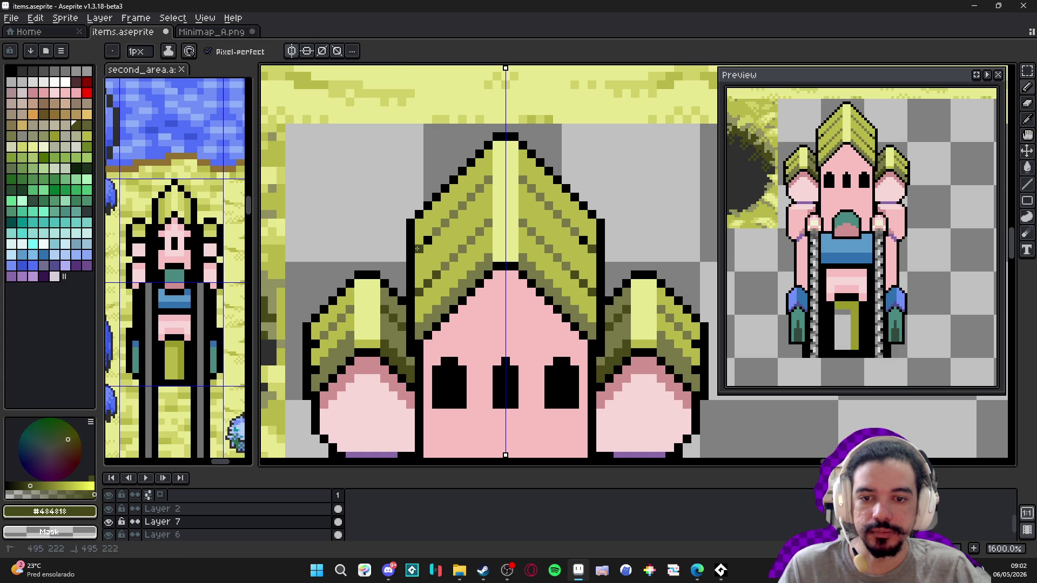
scroll(430, 240, down, 4)
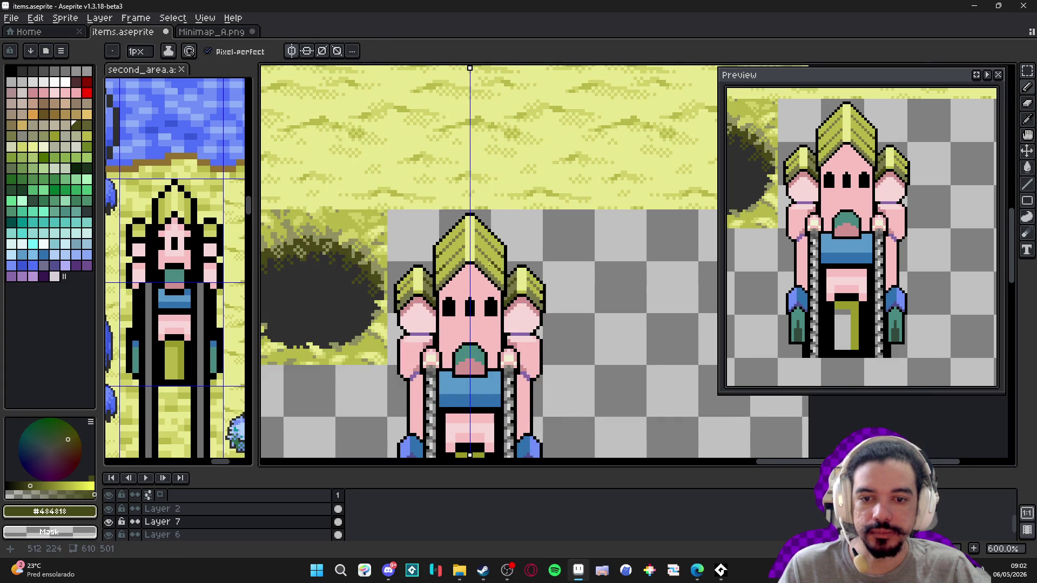
scroll(470, 259, down, 1)
scroll(473, 254, up, 1)
scroll(497, 238, up, 3)
alt+click(497, 231)
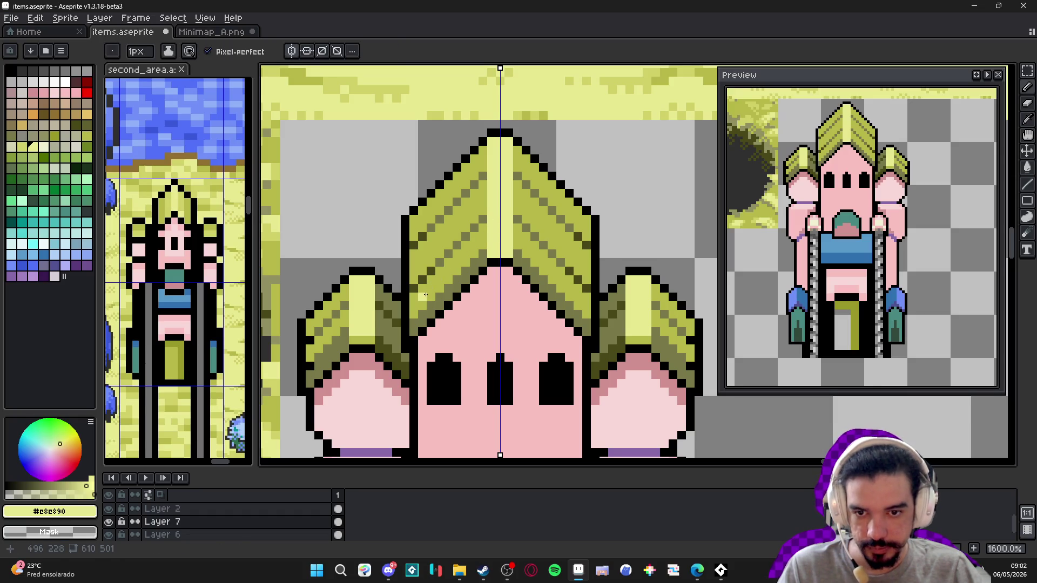
click(59, 136)
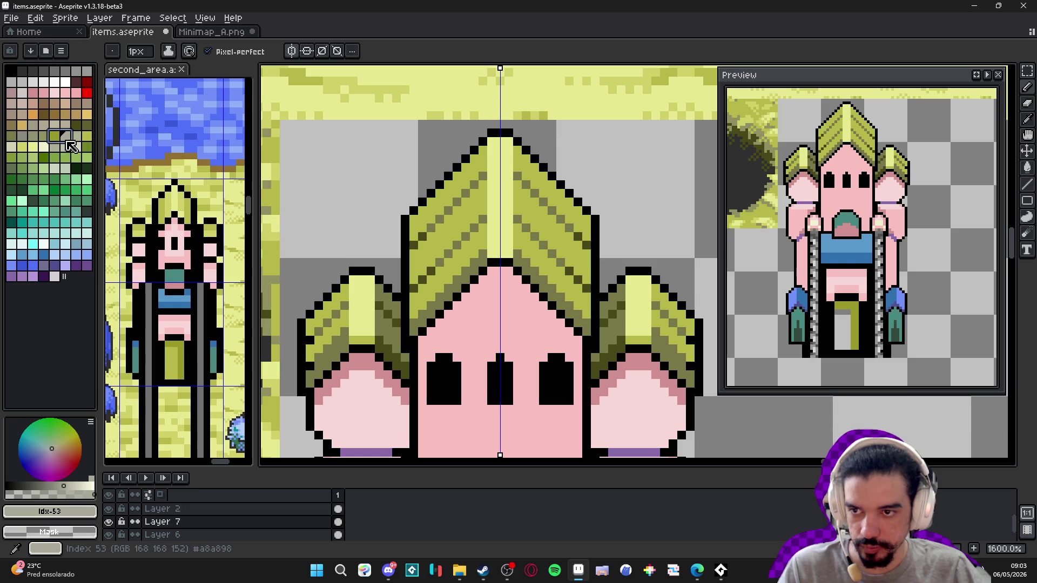
key(bracketleft)
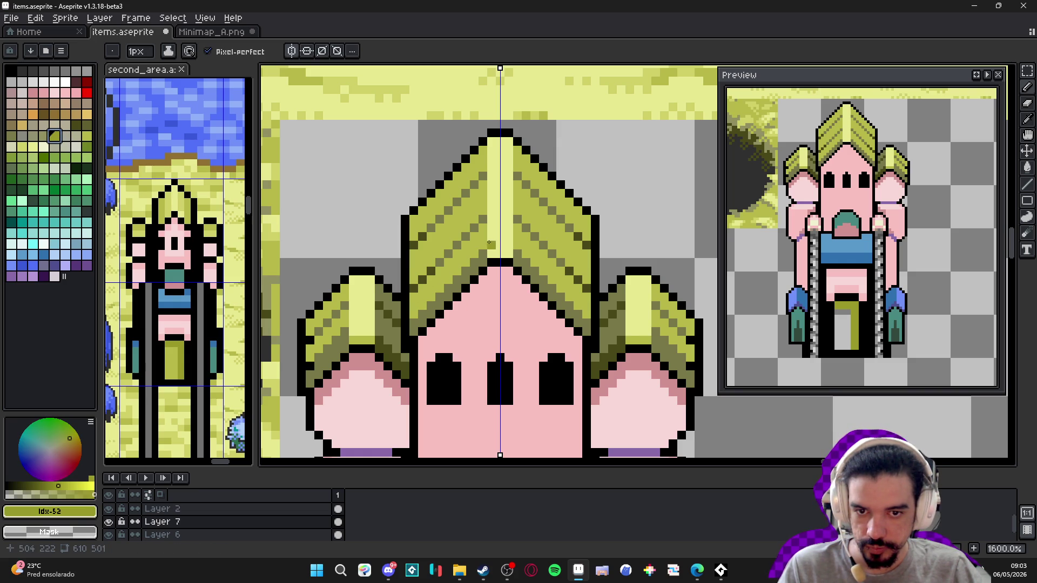
click(413, 314)
mouse_move(423, 270)
mouse_down()
mouse_move(423, 246)
mouse_move(415, 271)
mouse_up()
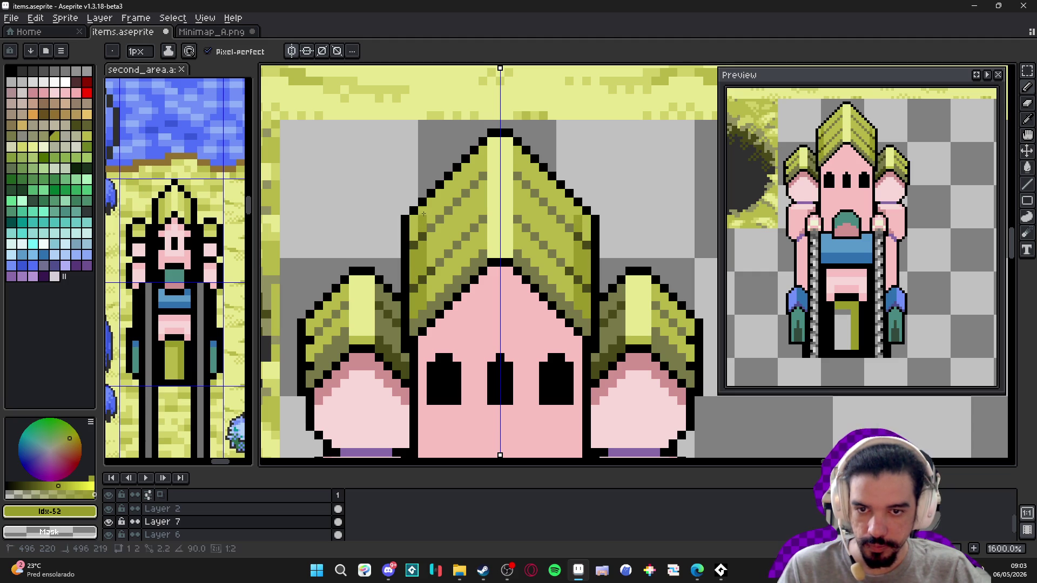
drag(432, 215, 429, 201)
drag(433, 240, 433, 297)
- Extend the darker olive shading across the crown's left side and top
scroll(433, 296, down, 4)
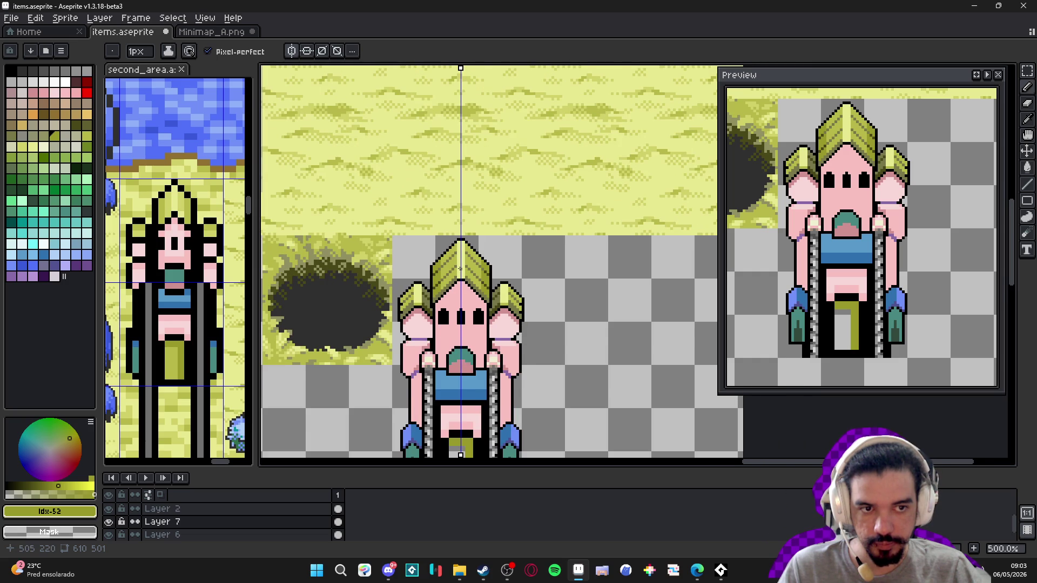
scroll(460, 268, down, 2)
scroll(478, 296, up, 1)
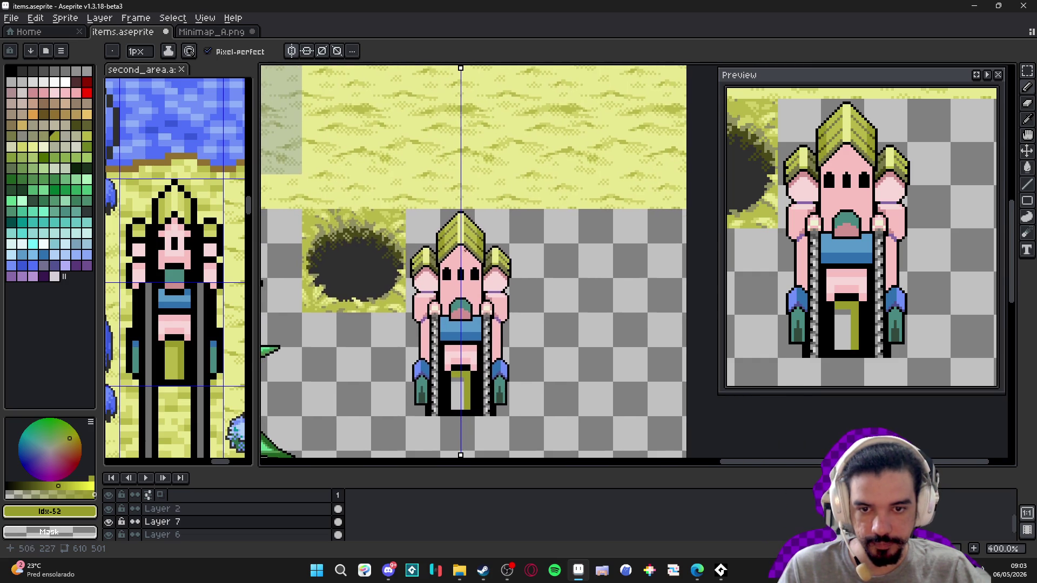
scroll(503, 285, up, 8)
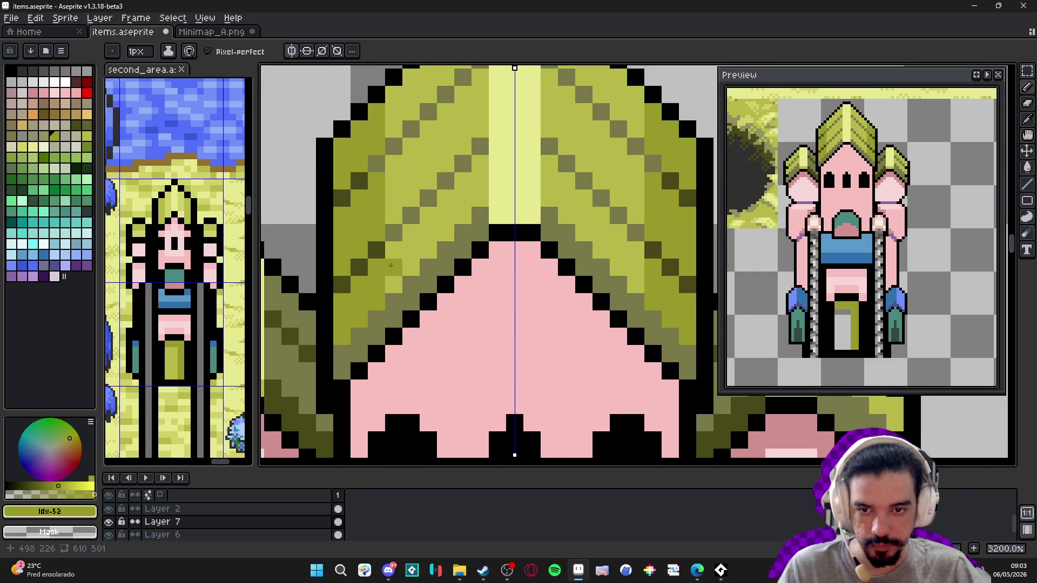
click(410, 250)
mouse_move(394, 216)
mouse_down()
mouse_move(395, 165)
mouse_move(411, 164)
mouse_move(429, 232)
mouse_up()
drag(411, 181, 428, 163)
click(428, 163)
- Deepen six crown pixels to a darker olive
scroll(460, 238, down, 6)
scroll(457, 222, up, 5)
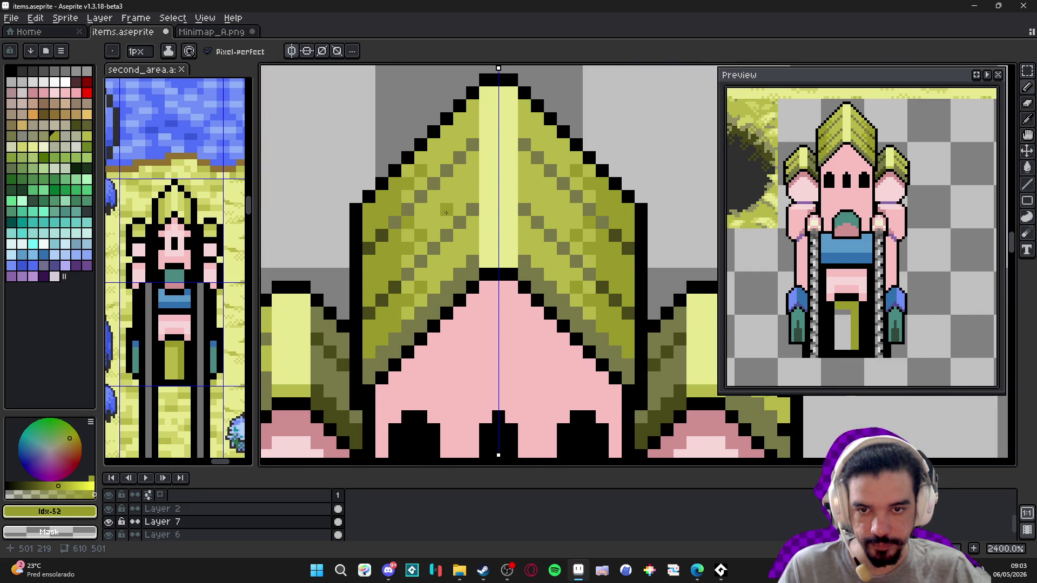
scroll(428, 255, down, 4)
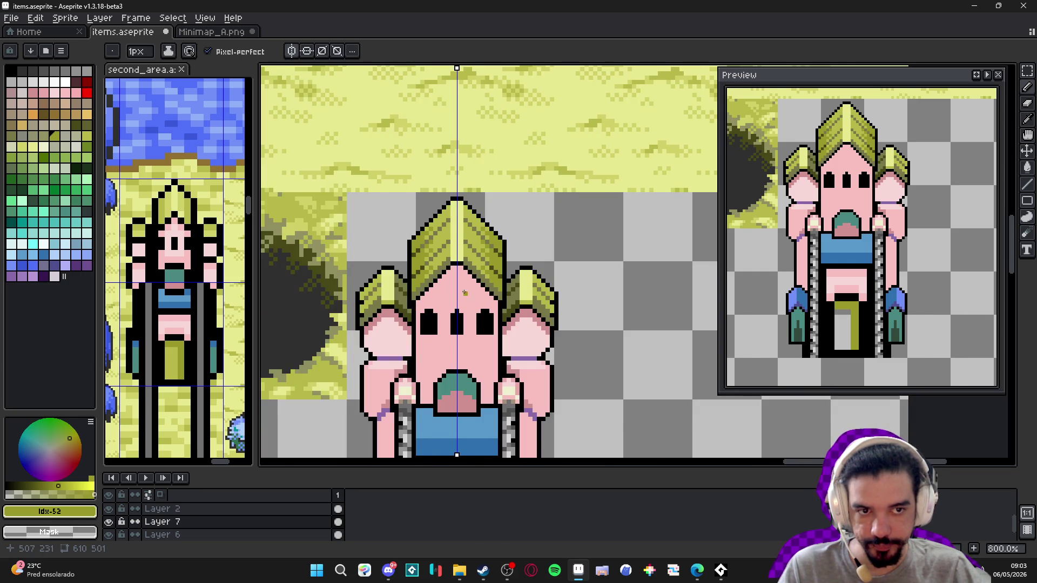
scroll(411, 294, up, 5)
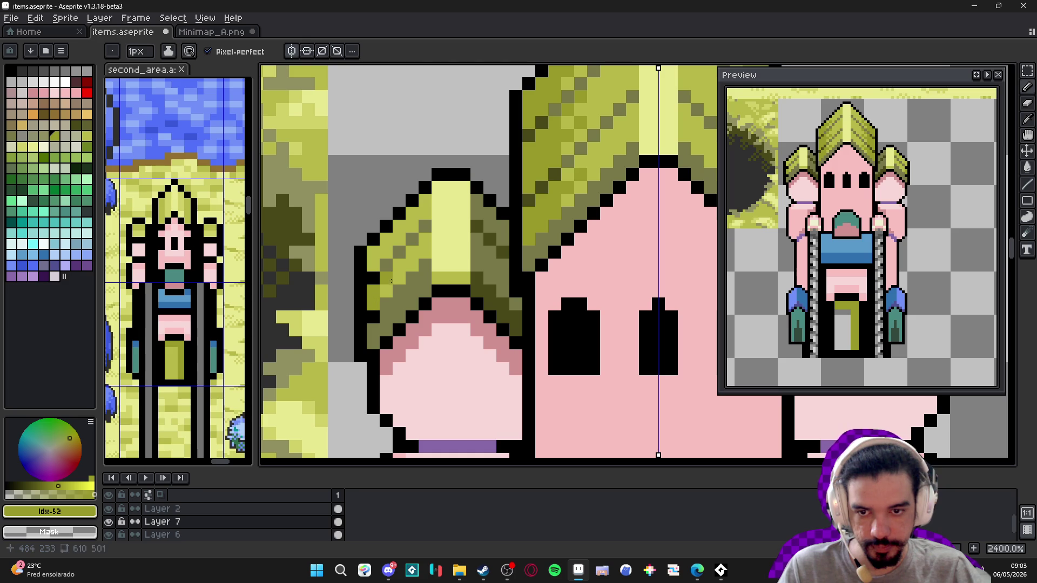
click(372, 264)
click(373, 251)
click(386, 238)
click(385, 251)
click(412, 264)
click(399, 264)
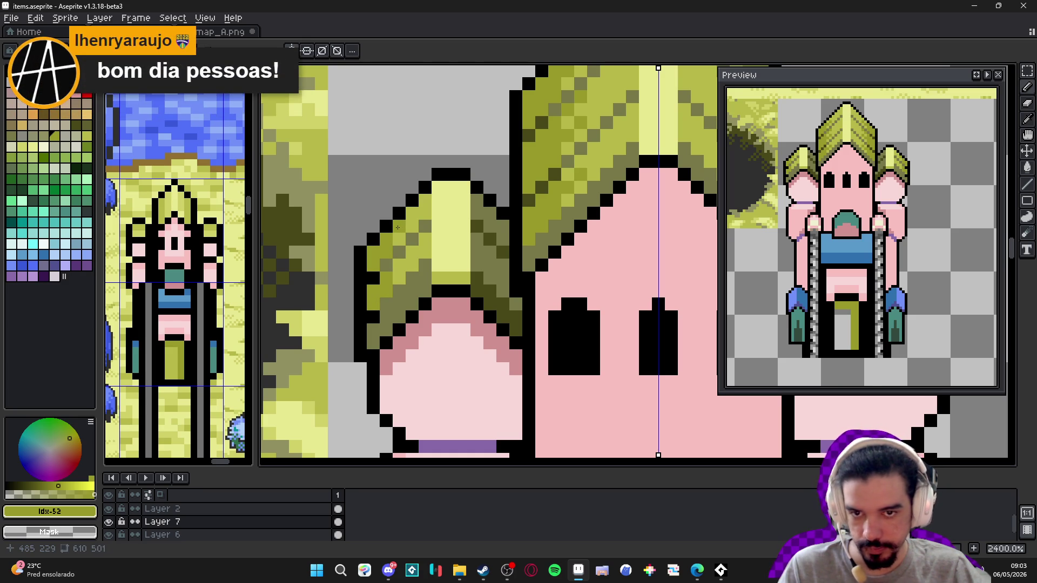
scroll(398, 228, down, 5)
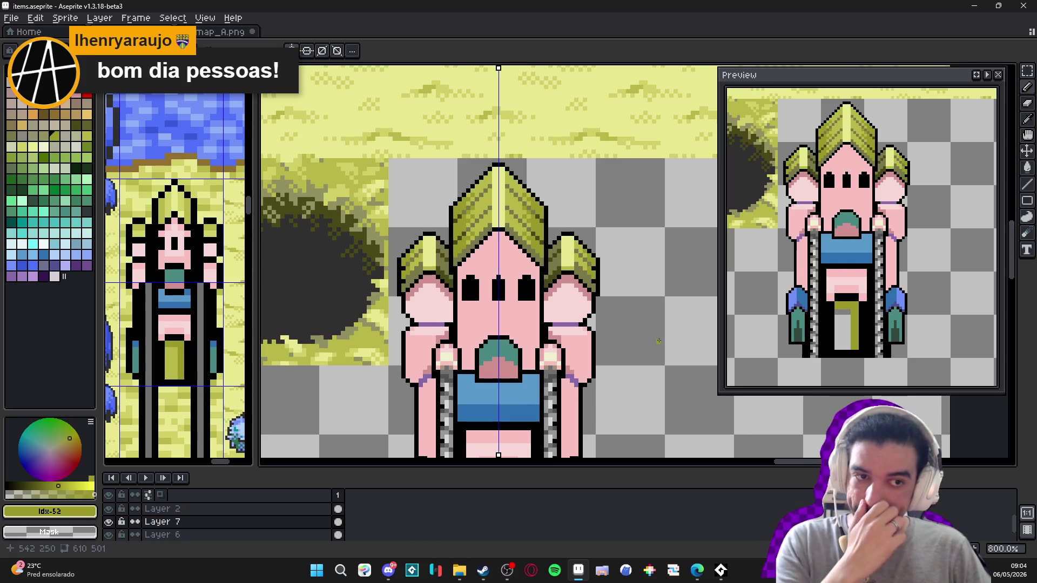
scroll(448, 204, down, 1)
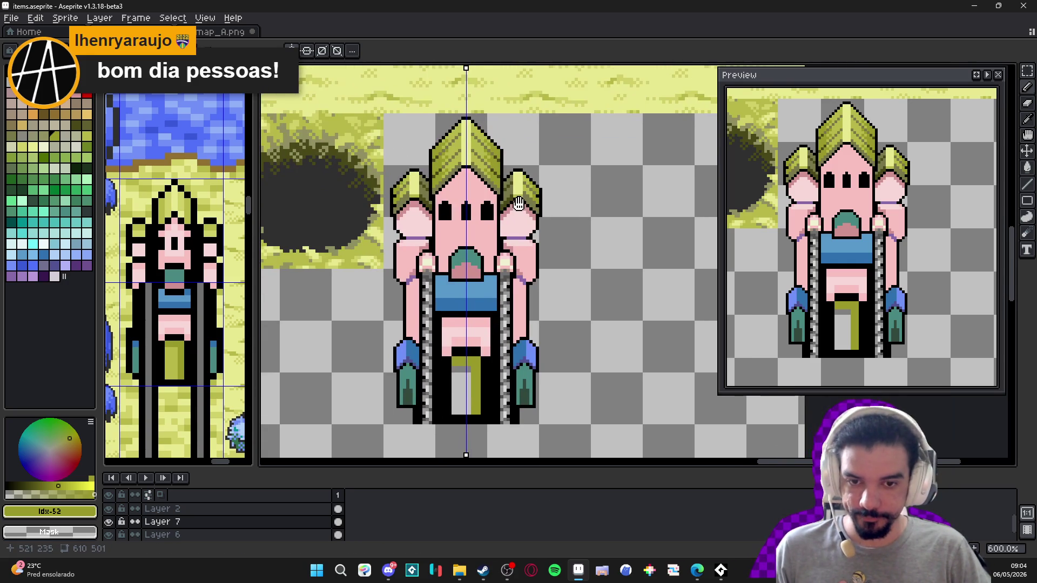
- Paint and fill a darker pink band across the top of the head
scroll(448, 204, up, 4)
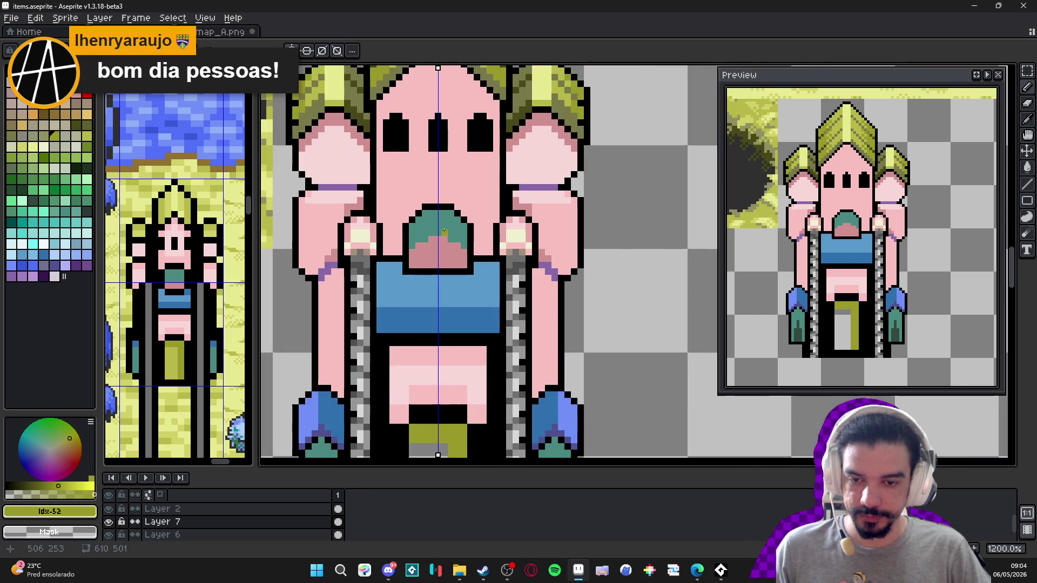
scroll(453, 303, down, 3)
scroll(452, 302, up, 3)
alt+click(497, 422)
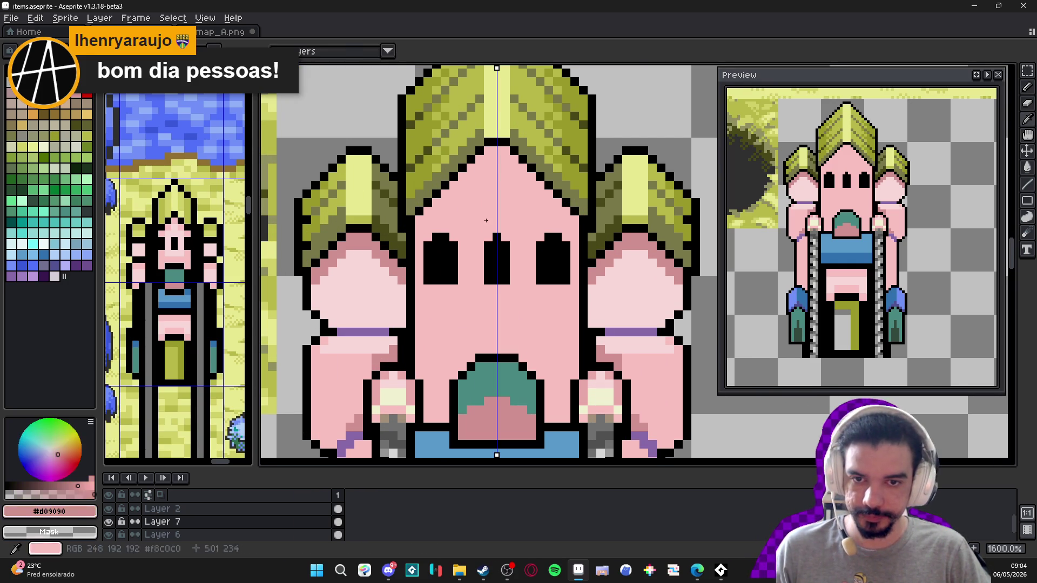
mouse_move(502, 183)
mouse_down()
mouse_move(490, 183)
mouse_move(560, 227)
mouse_up()
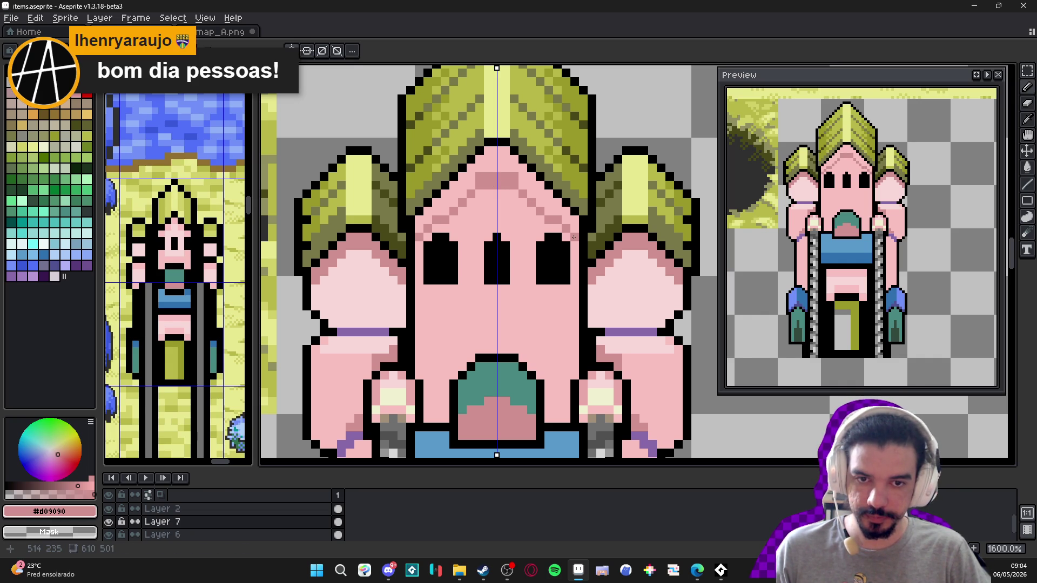
click(573, 244)
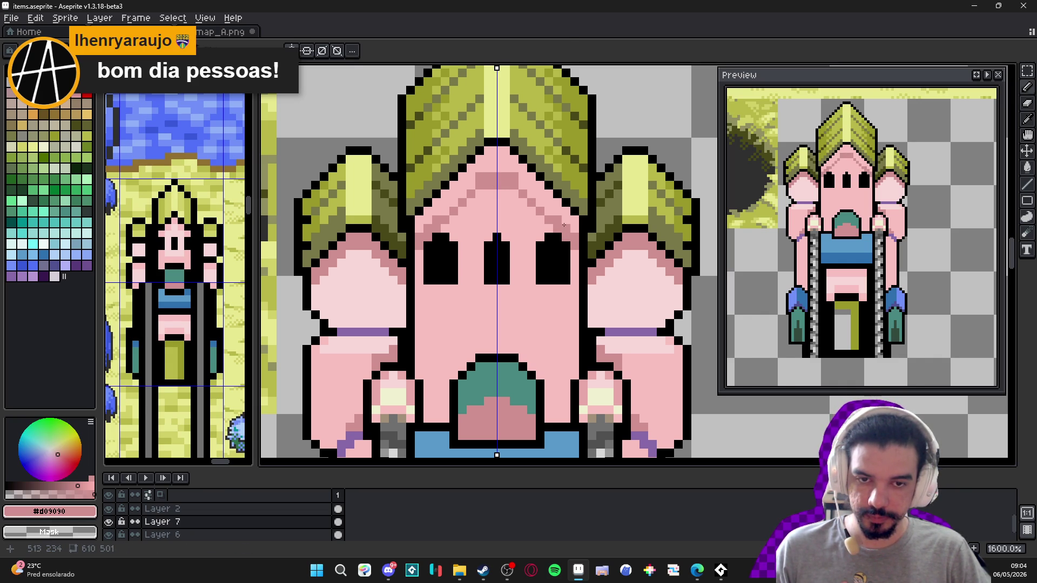
key(g)
click(540, 194)
key(b)
- Add a dark olive pixel beside the head and reduce the brush to 1 pixel
alt+click(508, 192)
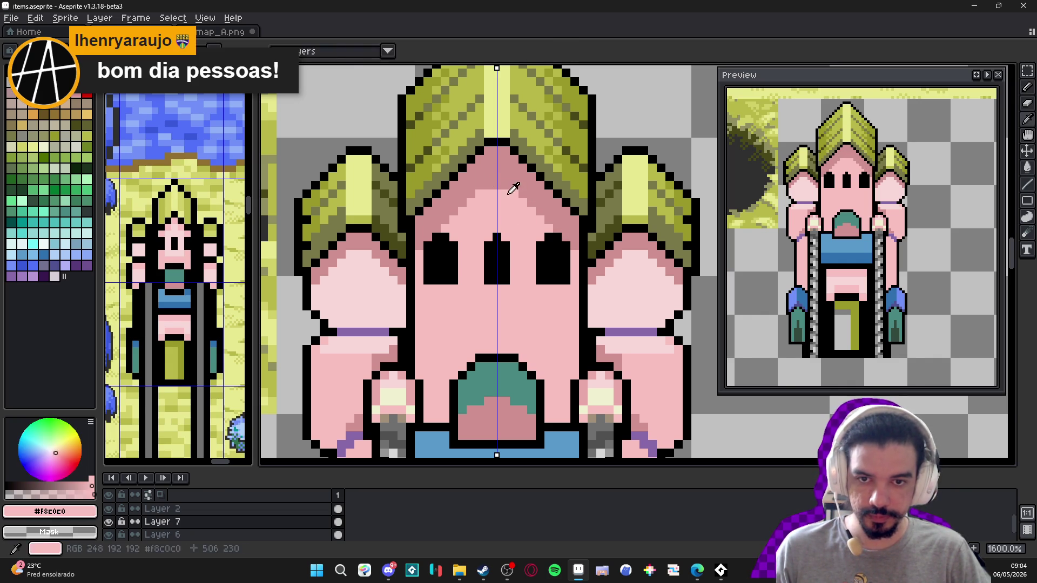
drag(498, 186, 508, 166)
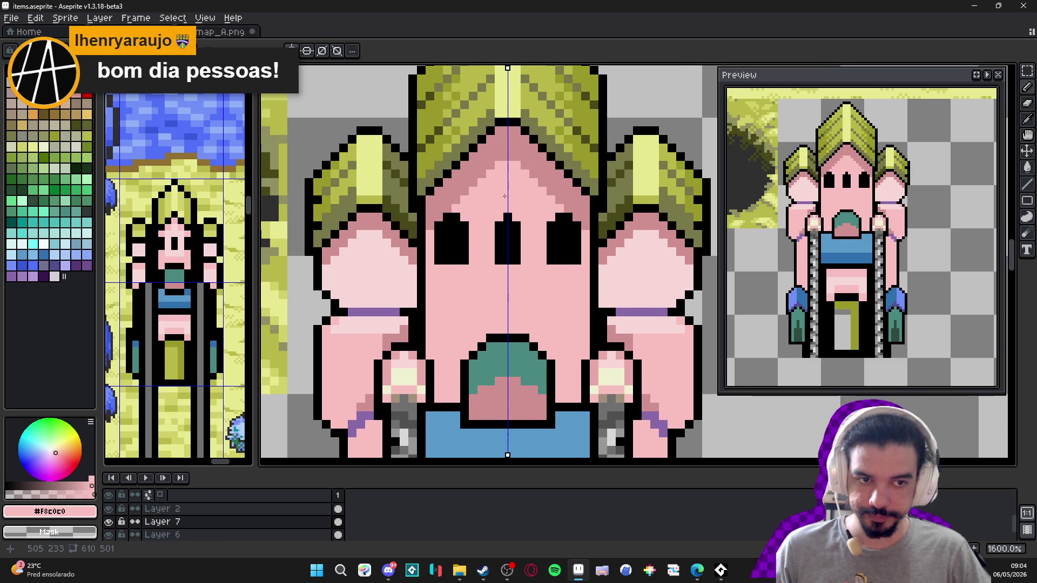
scroll(505, 194, down, 5)
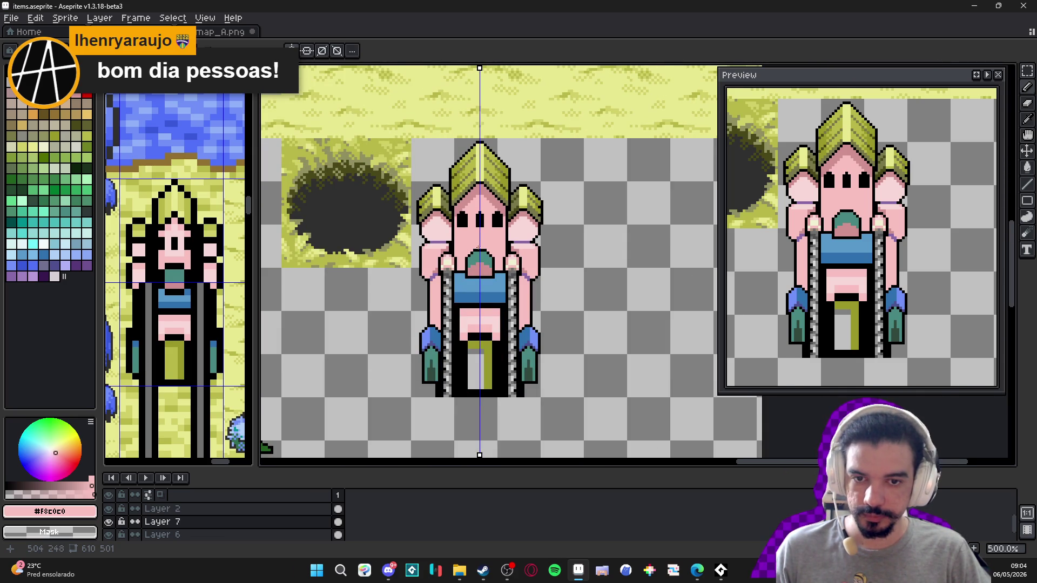
scroll(508, 238, up, 4)
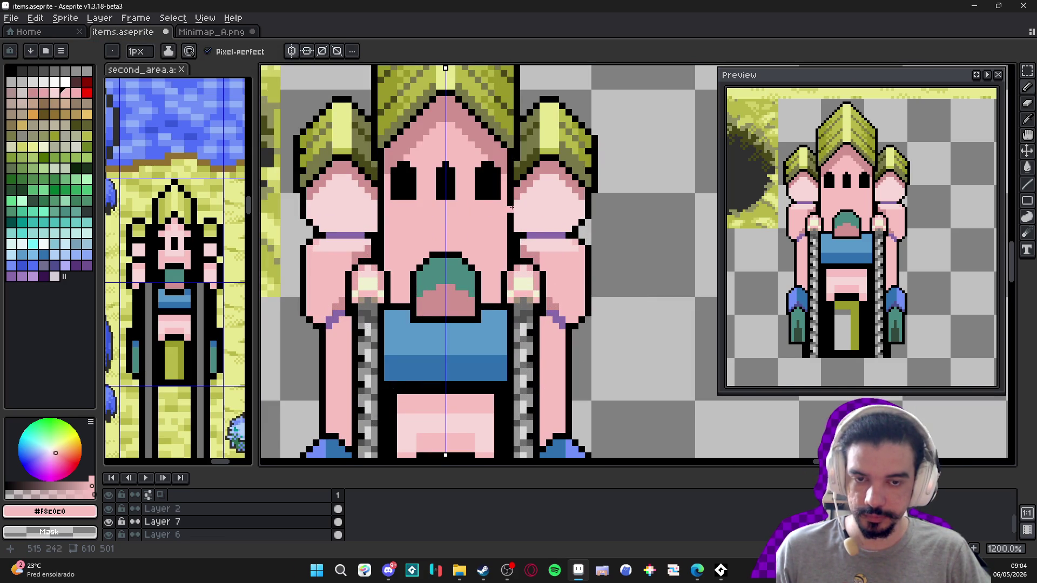
scroll(511, 255, down, 4)
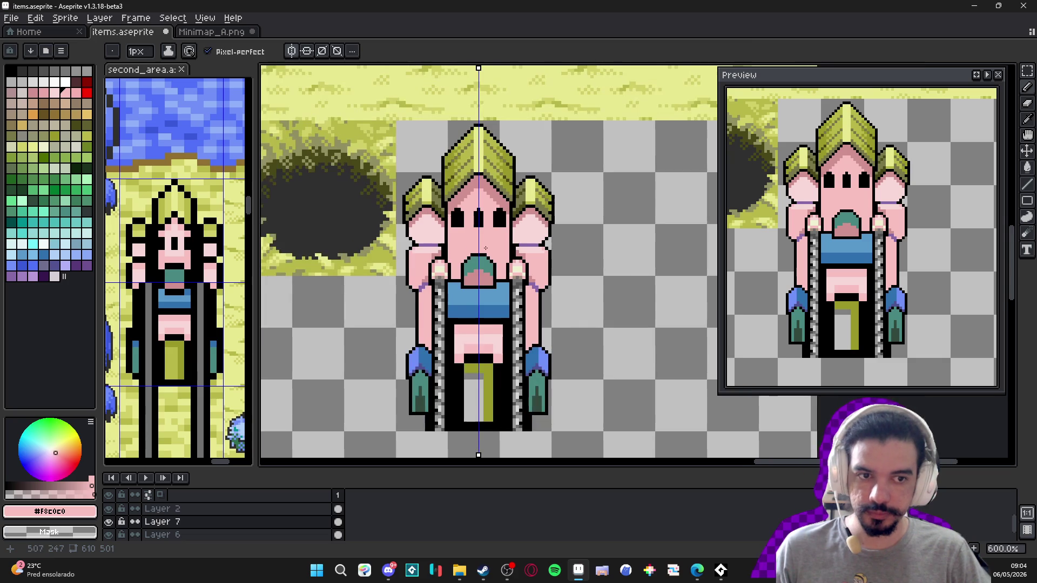
scroll(404, 210, up, 4)
alt+click(404, 209)
click(412, 301)
key(minus)
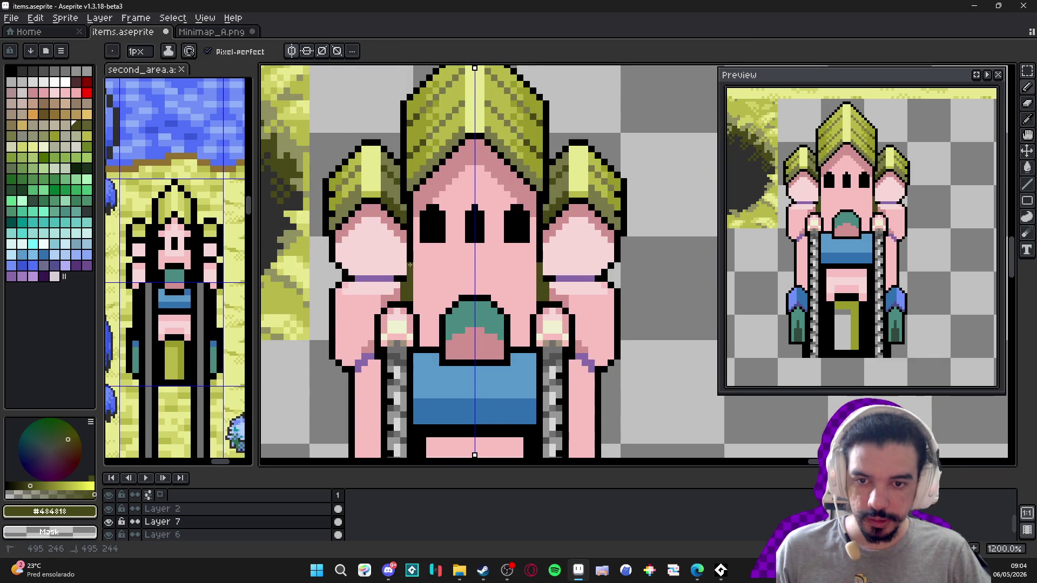
scroll(428, 253, down, 1)
alt+click(429, 194)
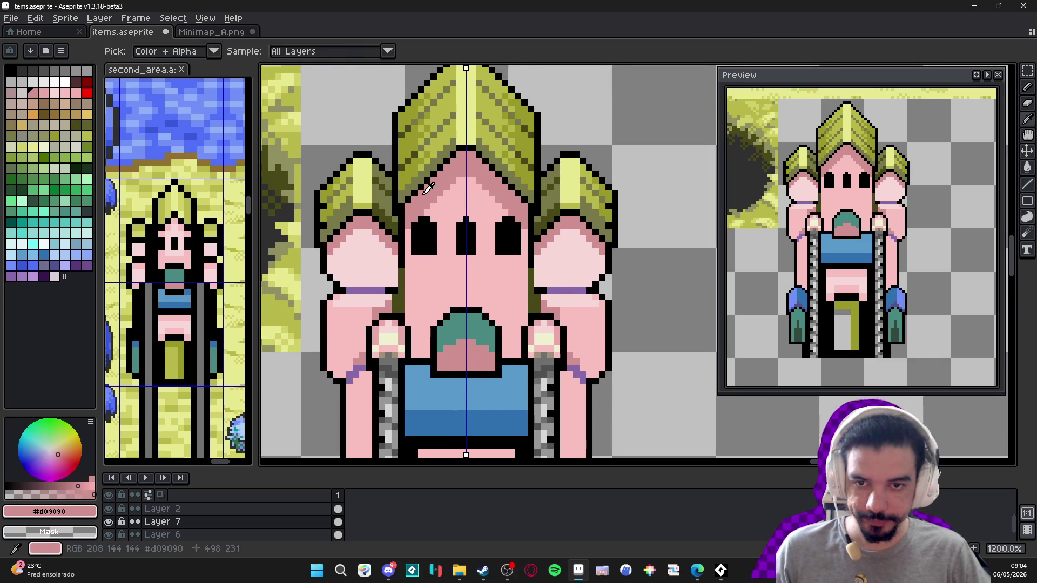
- Undo the last stroke and add olive-brown pixels to the eyes' top corners
scroll(418, 217, down, 2)
scroll(416, 224, up, 3)
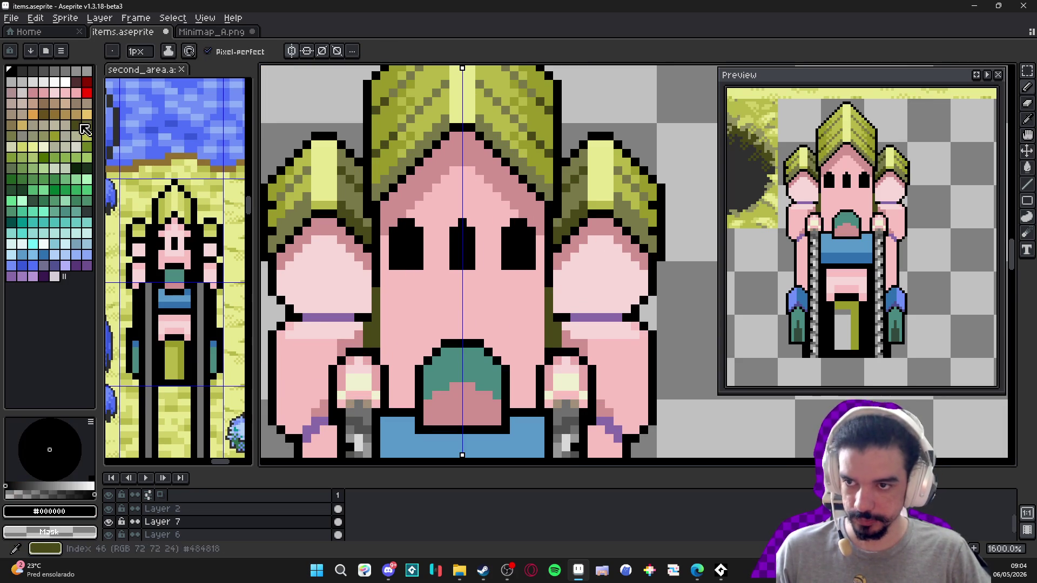
click(43, 113)
scroll(430, 236, up, 1)
key(ctrl+z)
click(424, 222)
click(384, 222)
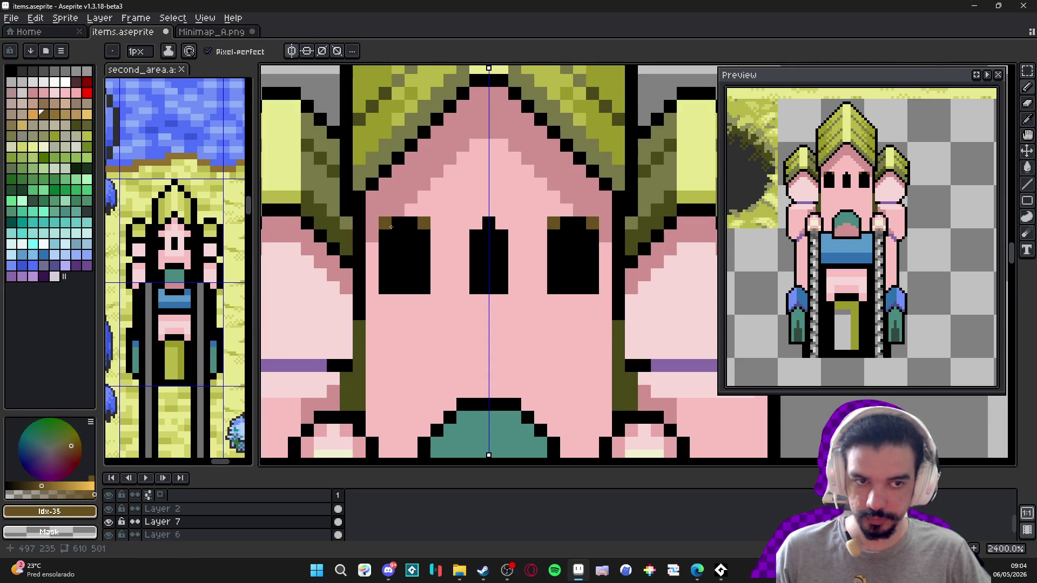
- Extend the eyes and nose downward in black, then line their bottoms with olive-brown
alt+click(421, 258)
mouse_move(410, 301)
mouse_down()
mouse_move(400, 301)
mouse_move(410, 313)
mouse_move(390, 316)
mouse_up()
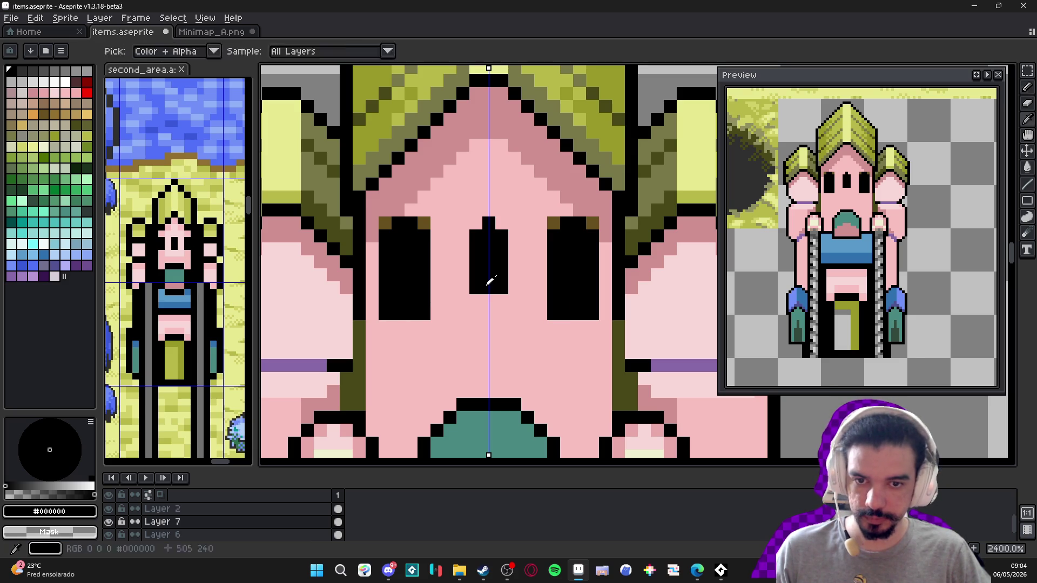
drag(494, 303, 470, 314)
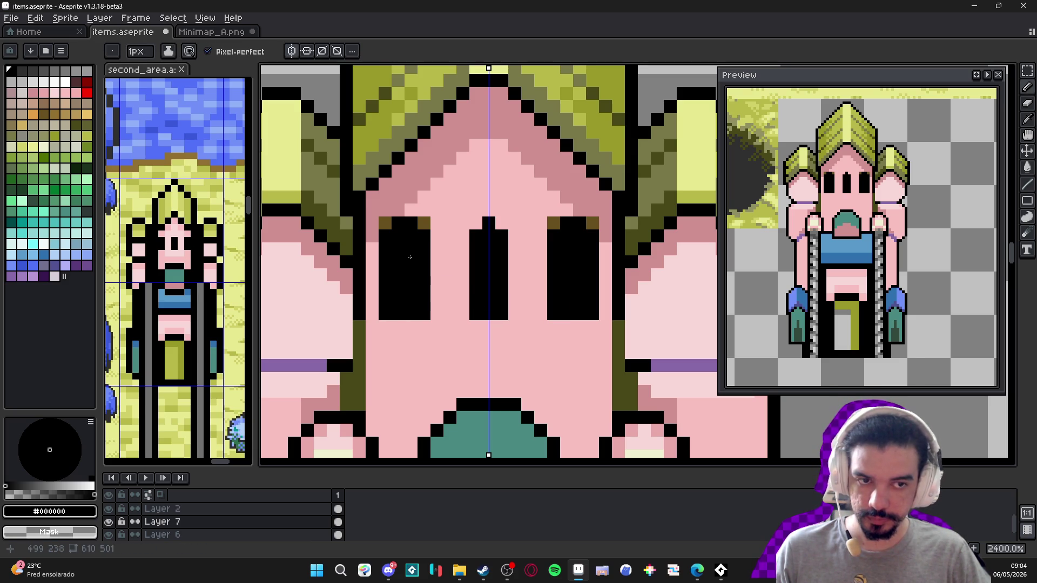
alt+click(382, 225)
click(400, 314)
drag(400, 313, 493, 314)
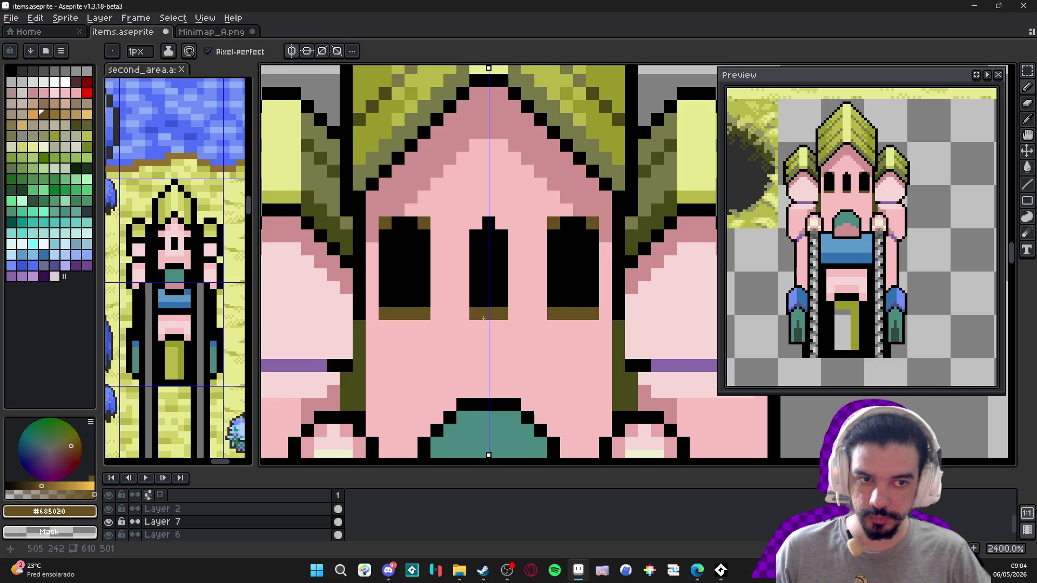
- Paint a light pink row beneath the eyes and nose
drag(486, 340, 480, 338)
alt+click(430, 337)
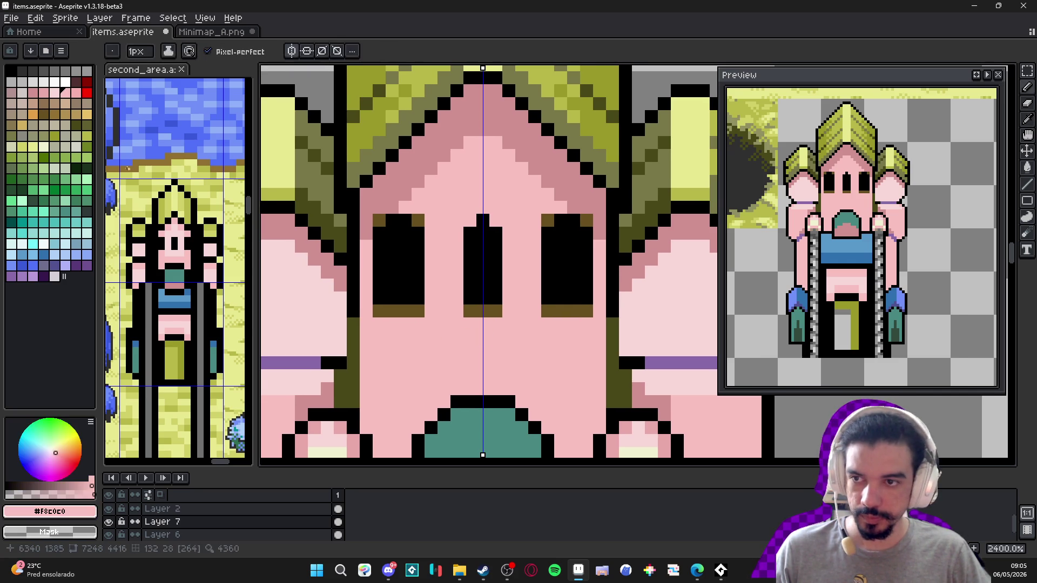
click(54, 93)
mouse_move(392, 324)
mouse_down()
mouse_move(375, 324)
mouse_move(423, 328)
mouse_up()
click(495, 325)
click(470, 326)
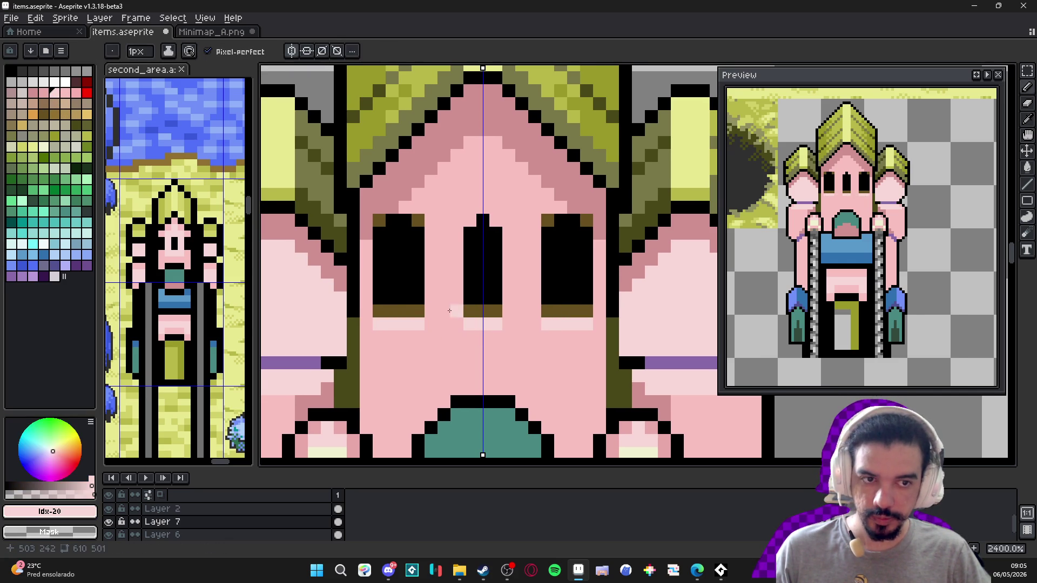
- Add dark brown along the eye bottoms, at the nose's lower left and above the eyes
alt+click(413, 311)
click(405, 298)
click(380, 299)
click(494, 299)
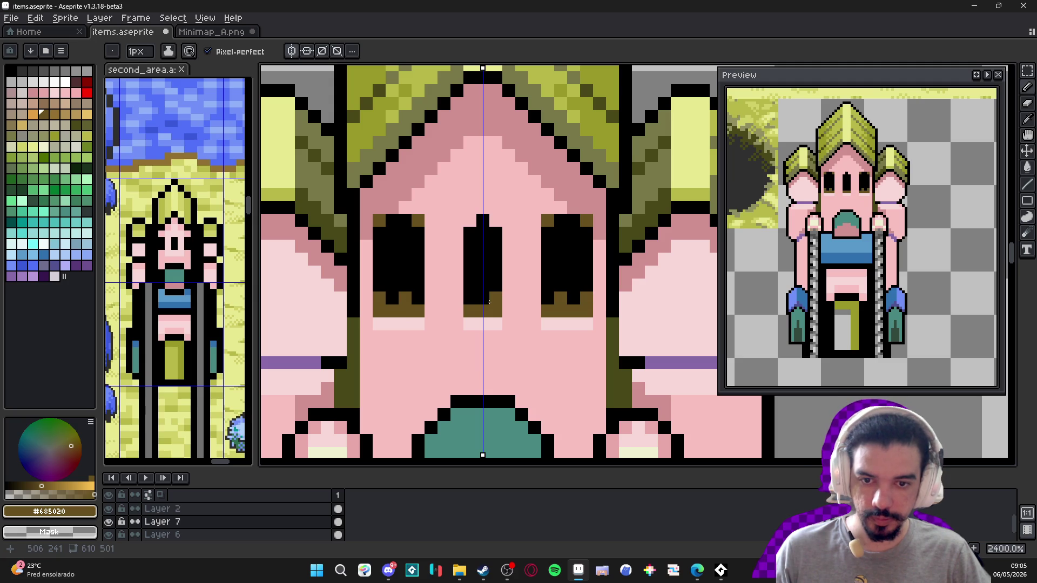
click(498, 300)
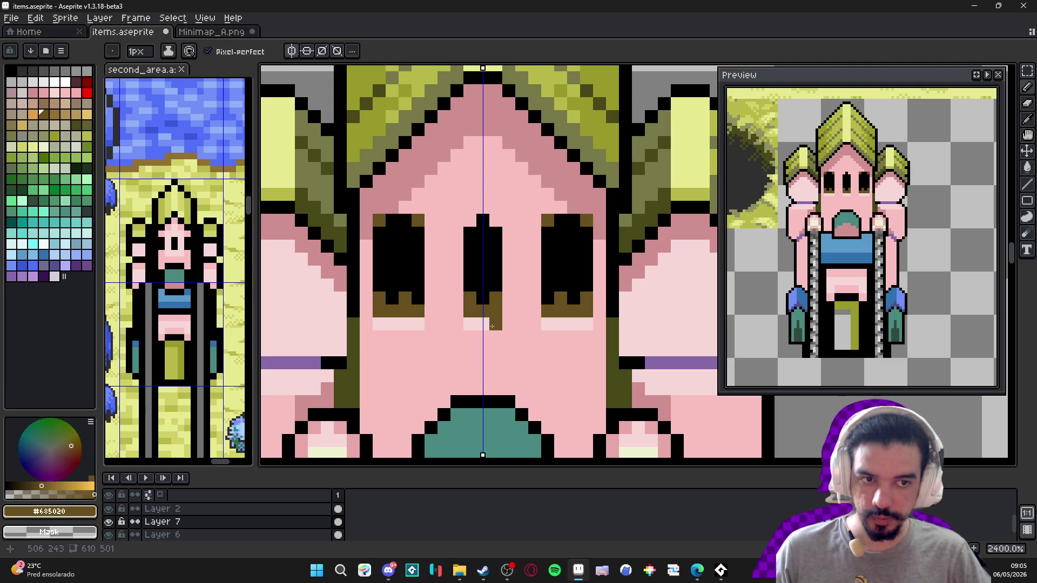
scroll(492, 327, down, 5)
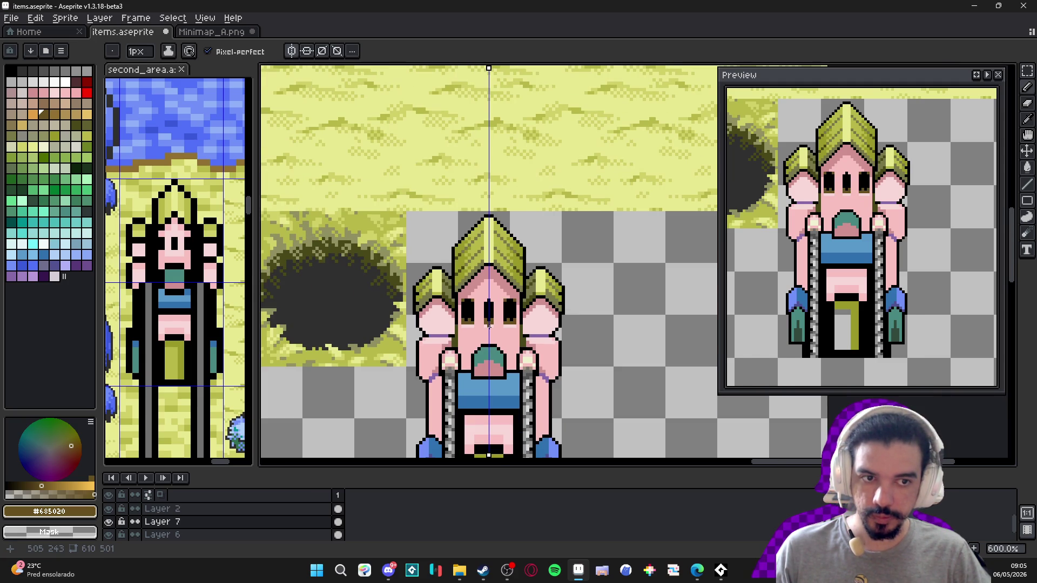
drag(489, 326, 484, 307)
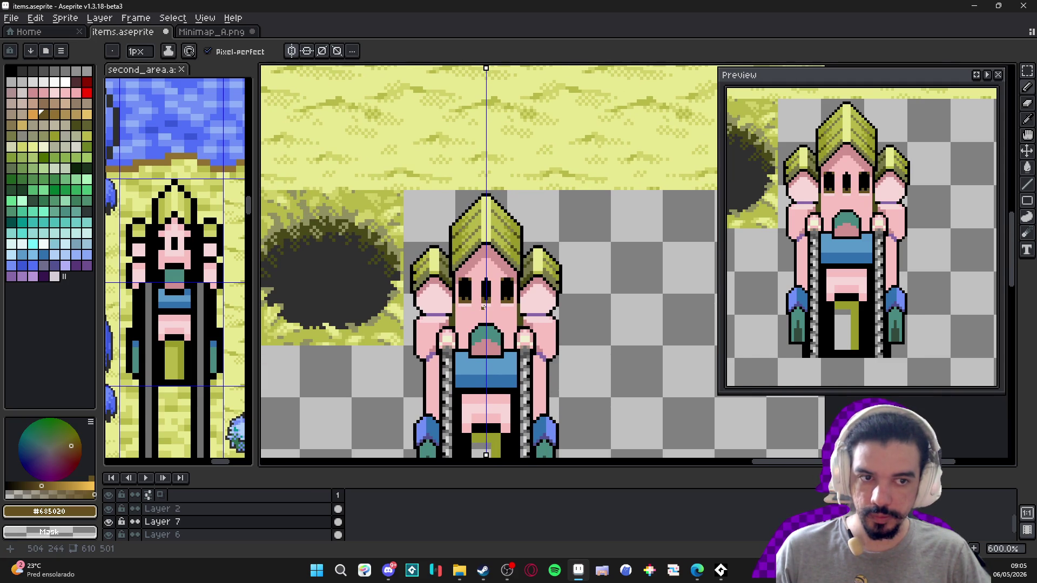
scroll(484, 307, up, 3)
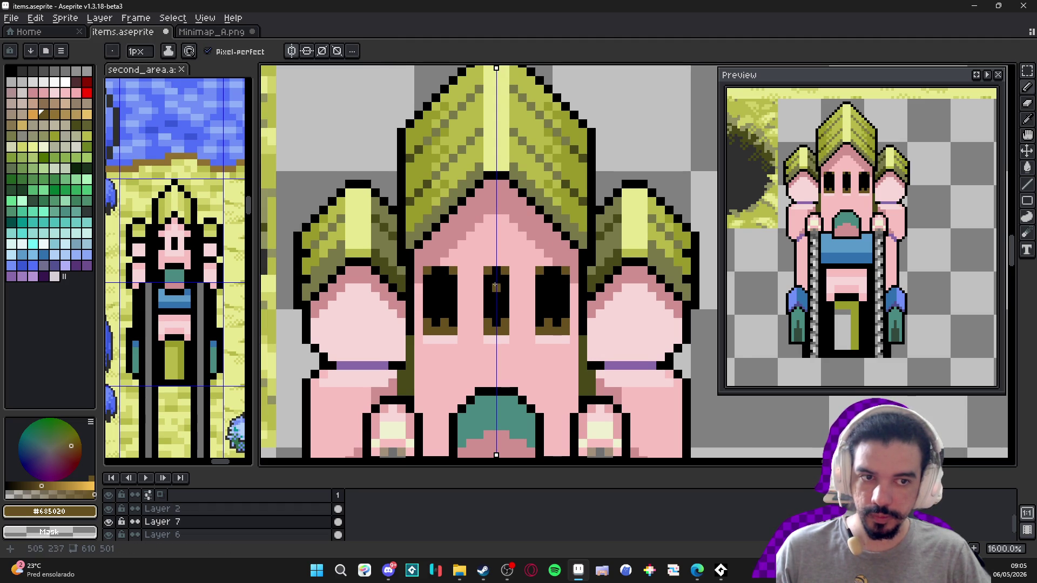
click(495, 262)
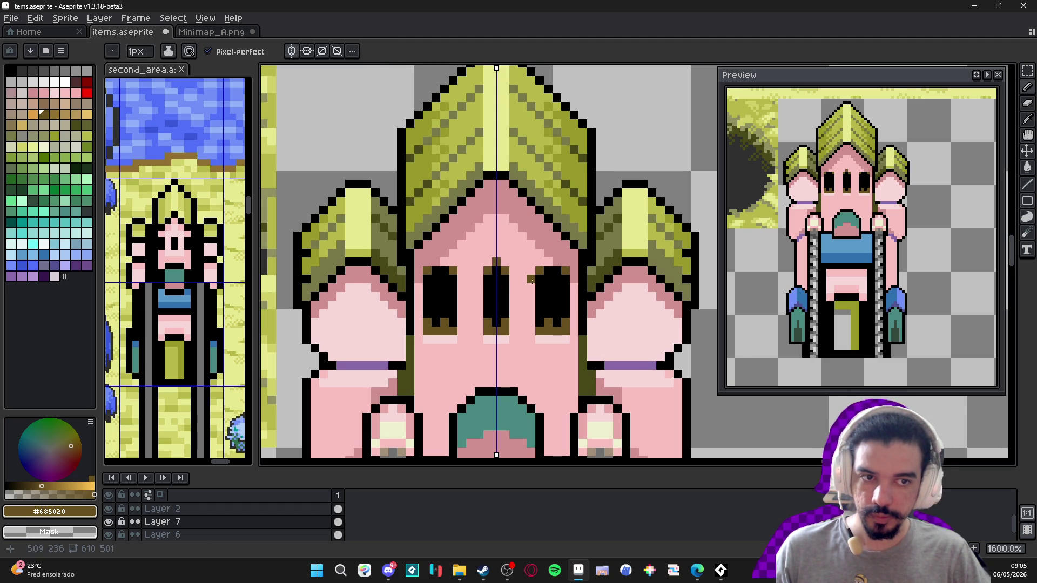
drag(557, 263, 549, 262)
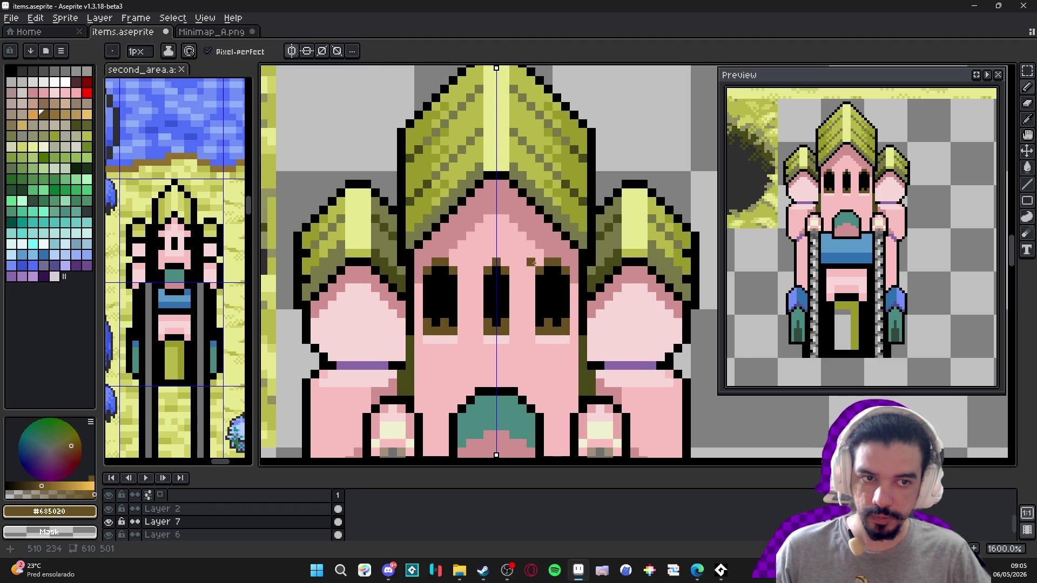
scroll(516, 268, down, 5)
scroll(486, 259, up, 2)
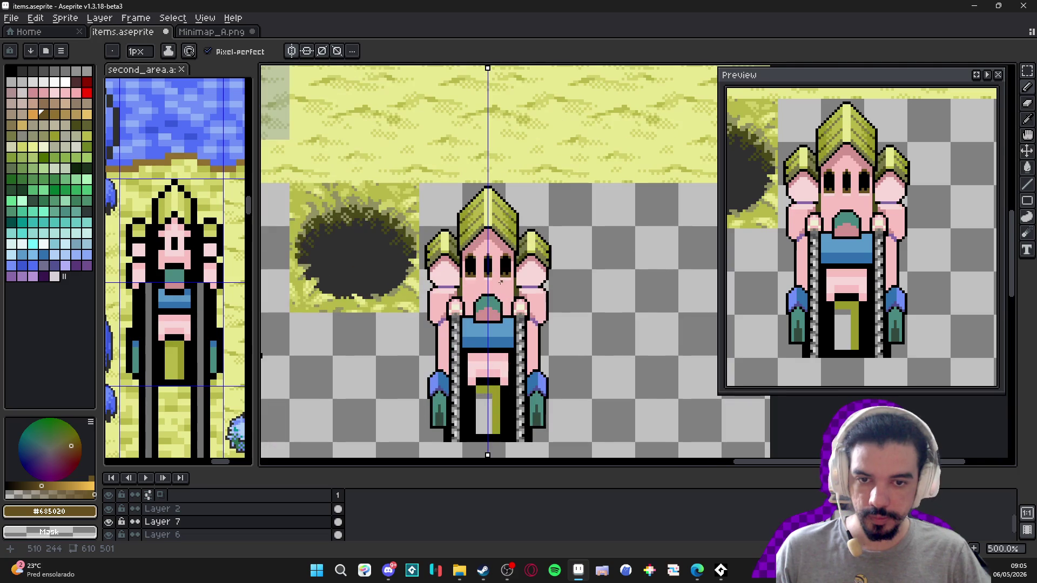
- With symmetry back on, fill the eye bottoms and middle-eye sides with dark maroon using Paint Bucket
click(292, 52)
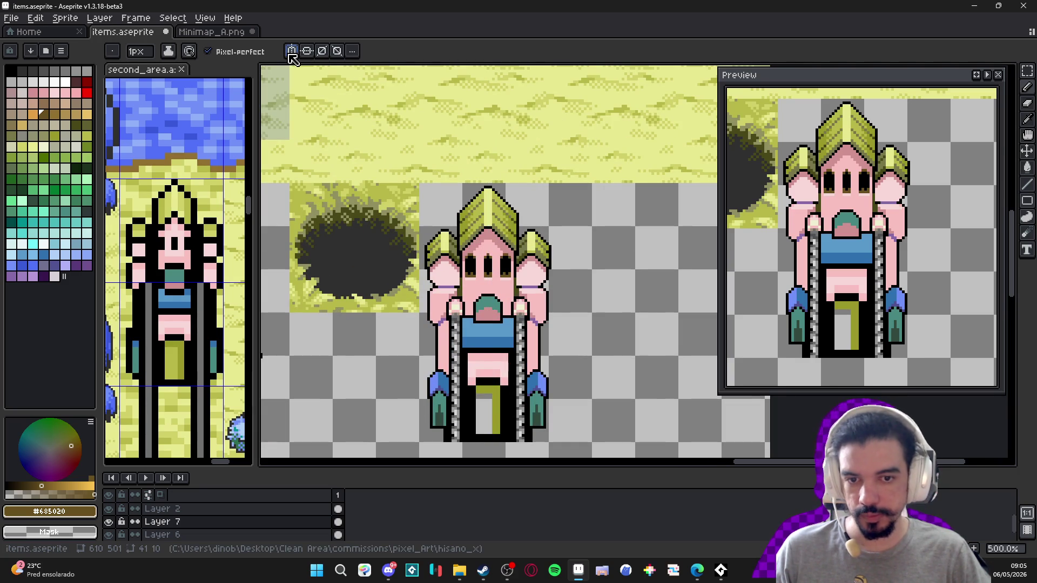
click(291, 53)
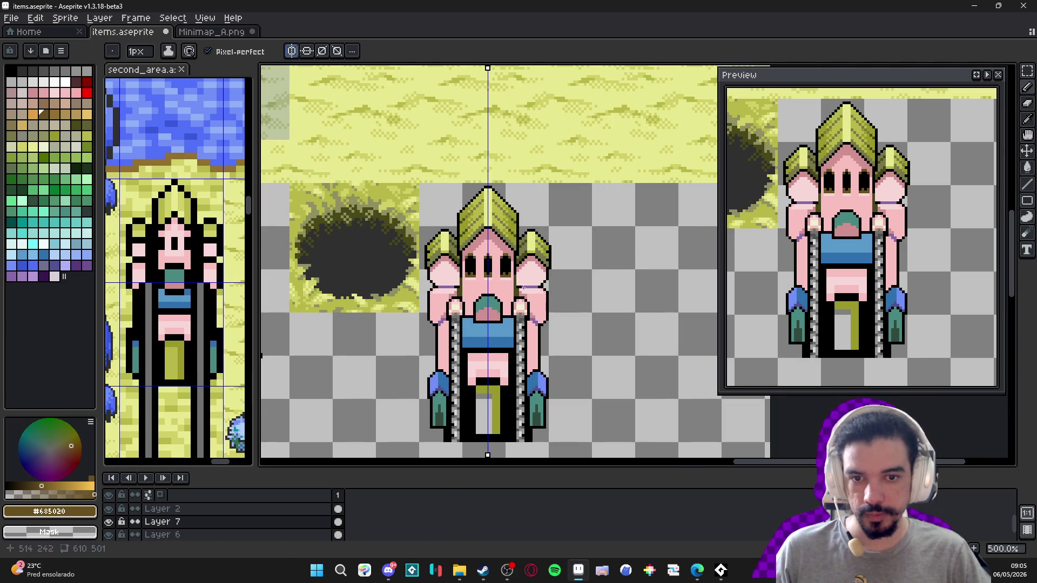
scroll(475, 247, up, 4)
scroll(476, 248, up, 3)
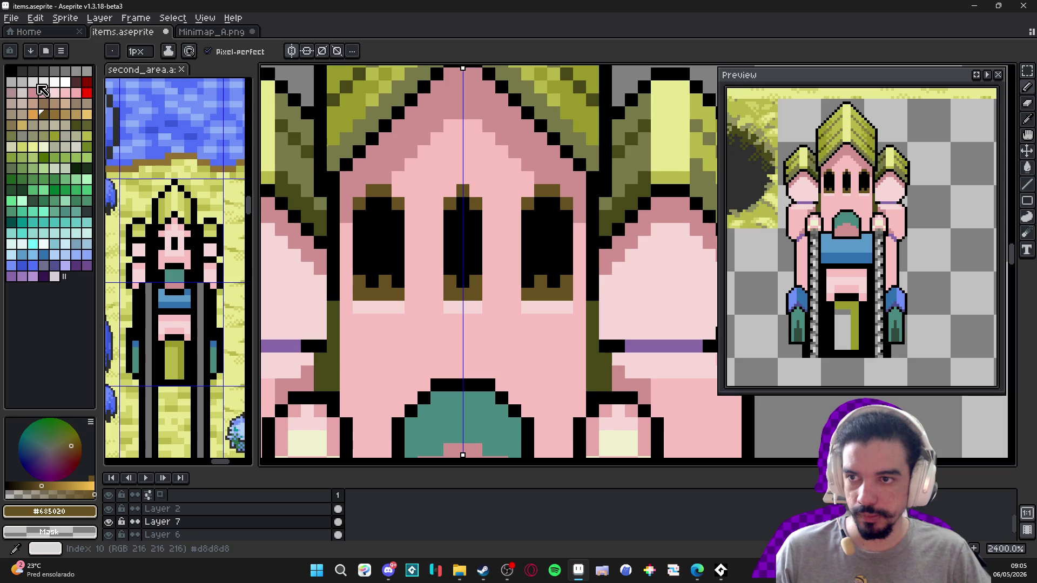
click(75, 82)
key(g)
click(386, 292)
click(464, 291)
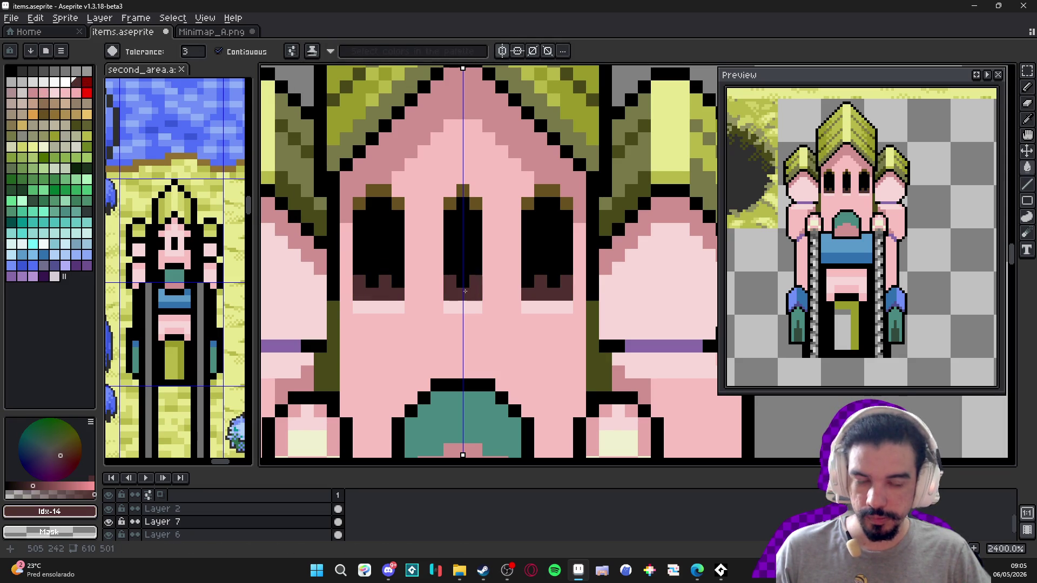
- With the Pencil, turn the tops and brown corner pixels of the eyes maroon
key(b)
click(475, 204)
click(463, 192)
click(384, 191)
click(397, 204)
click(373, 191)
click(359, 205)
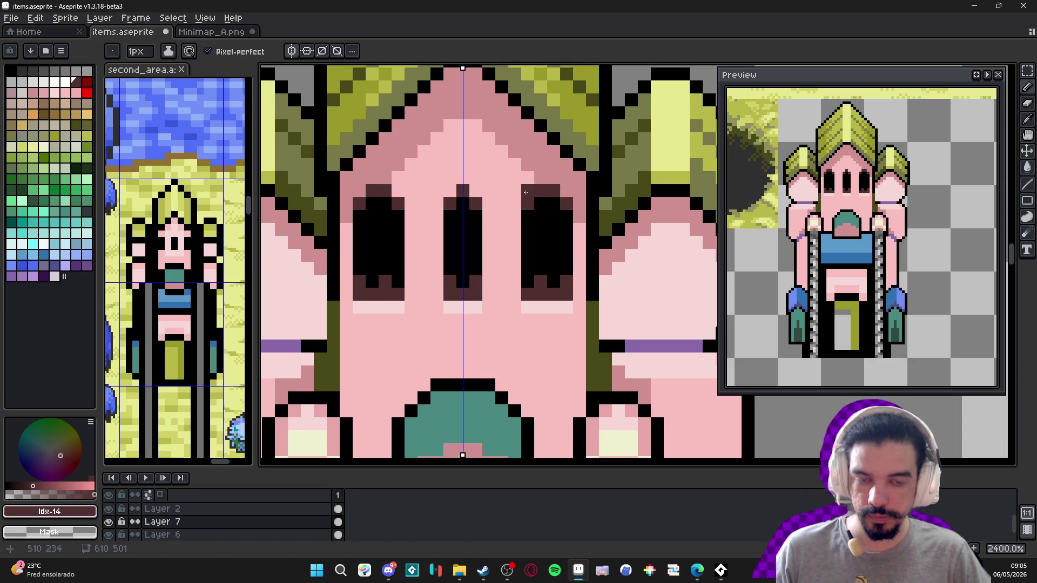
- Cover stray maroon pixels above the eyes with light pink, then sample skin and crown colours
scroll(583, 209, down, 4)
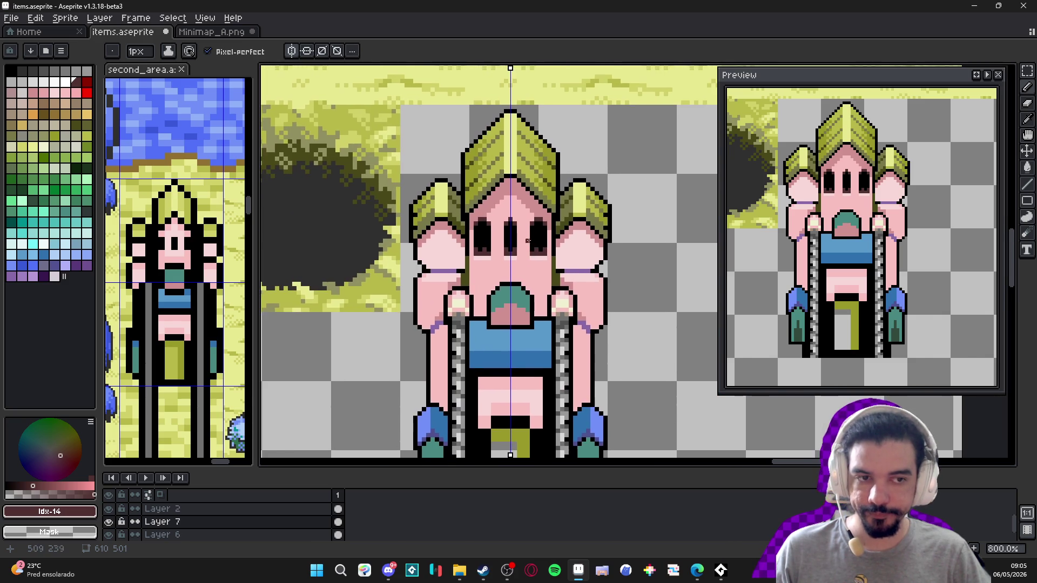
scroll(526, 215, up, 3)
scroll(526, 215, up, 1)
alt+click(551, 206)
click(572, 217)
click(560, 219)
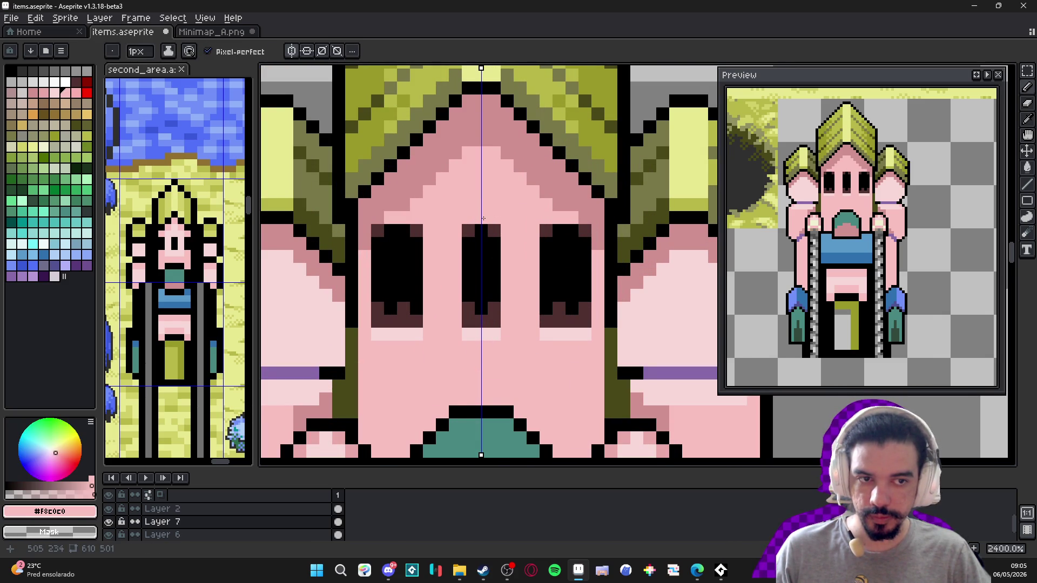
scroll(487, 223, down, 5)
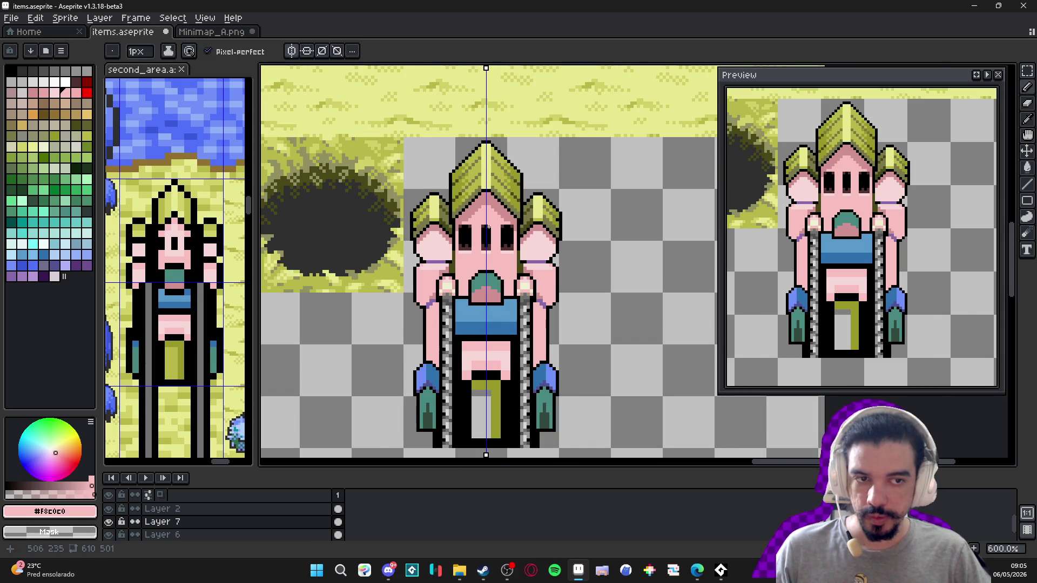
alt+click(487, 227)
scroll(486, 222, up, 3)
scroll(484, 219, down, 3)
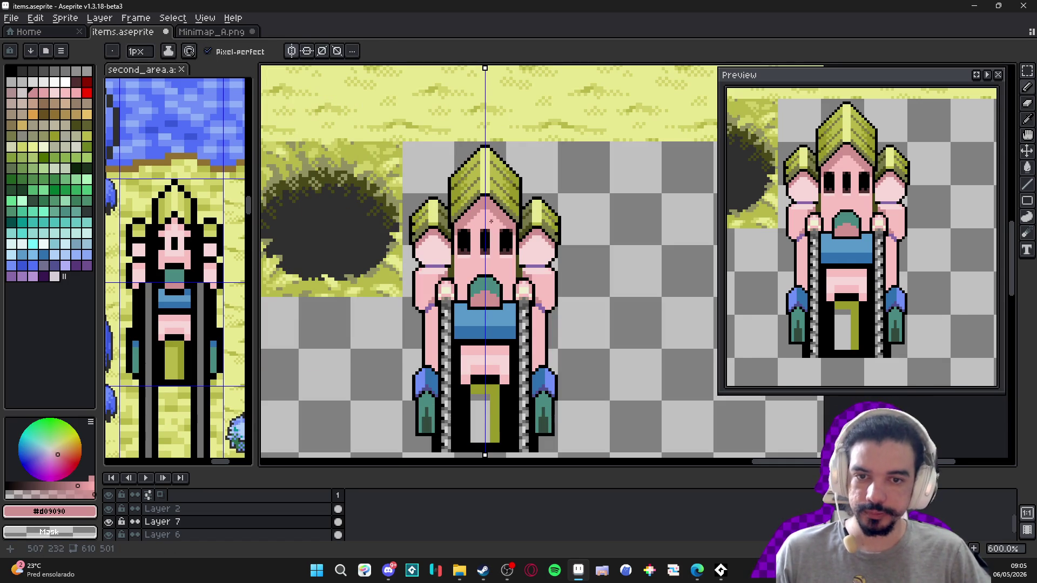
scroll(485, 184, up, 3)
alt+click(481, 173)
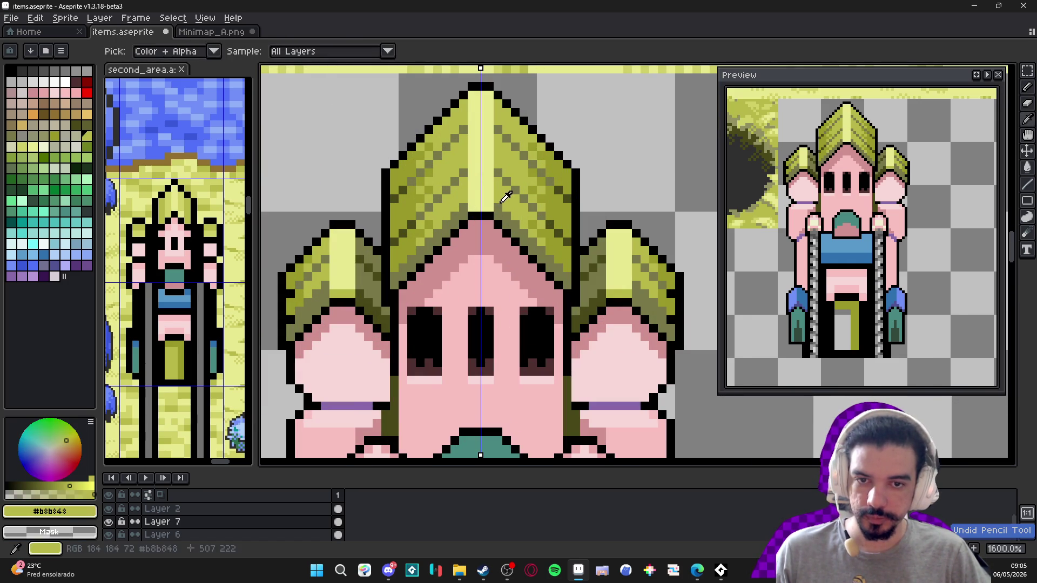
- Edge the peak of the crown's light-yellow stripe with mirrored black pixels, redrawing after one undo
alt+click(499, 185)
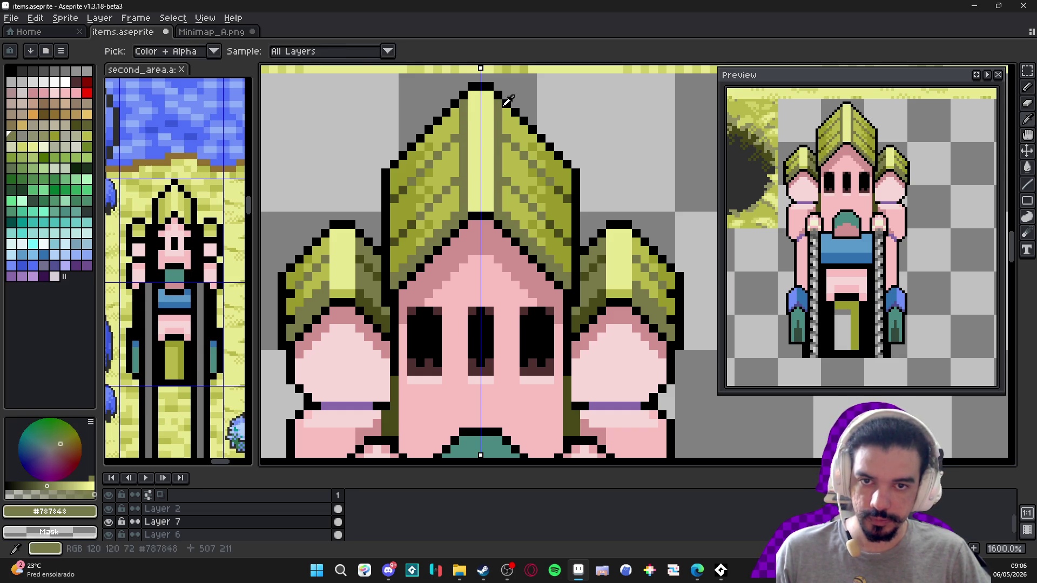
alt+click(498, 164)
drag(497, 222, 497, 205)
key(ctrl+z)
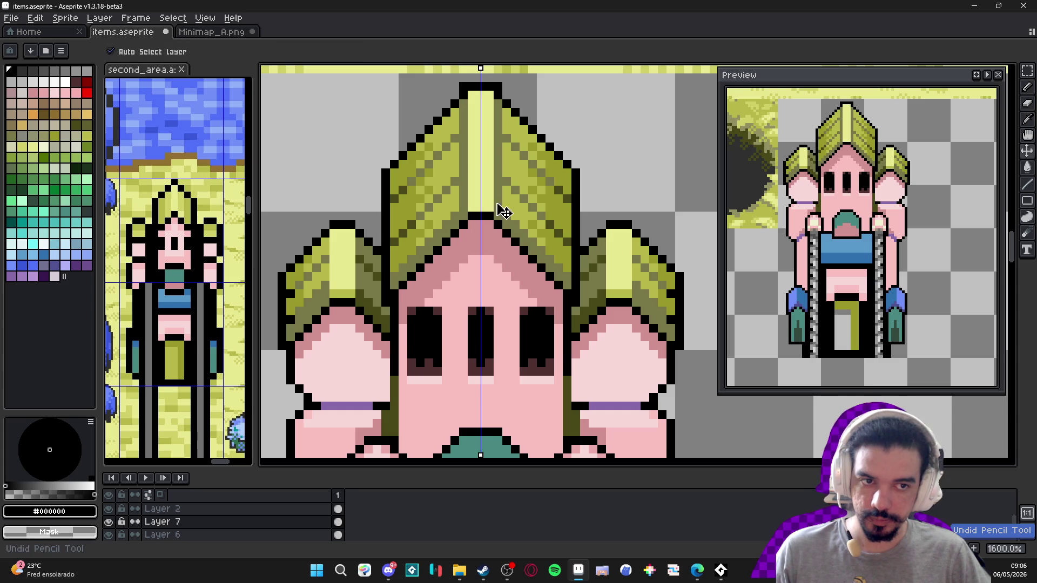
drag(497, 219, 498, 207)
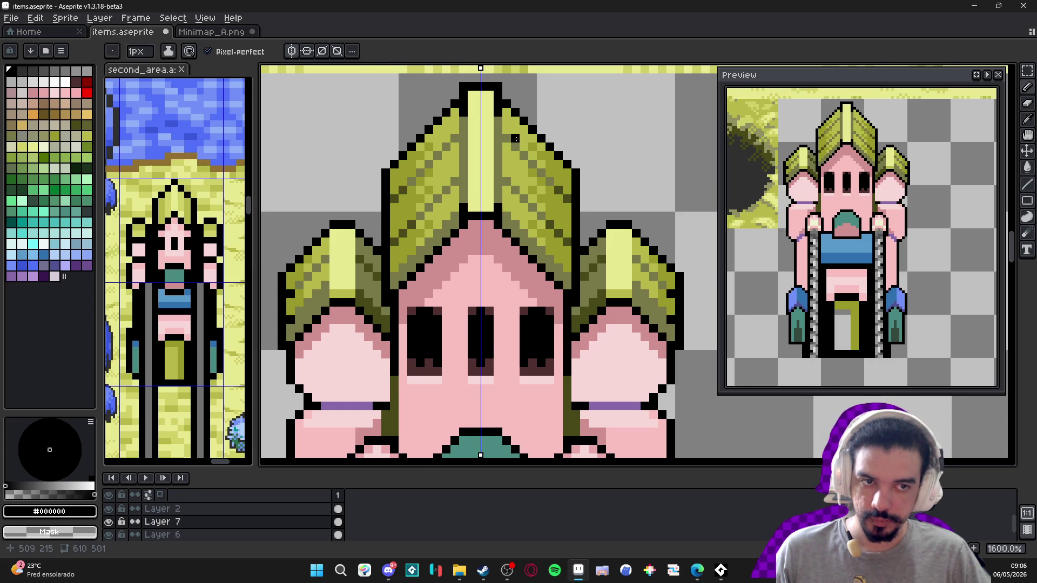
drag(507, 145, 488, 155)
scroll(480, 108, down, 3)
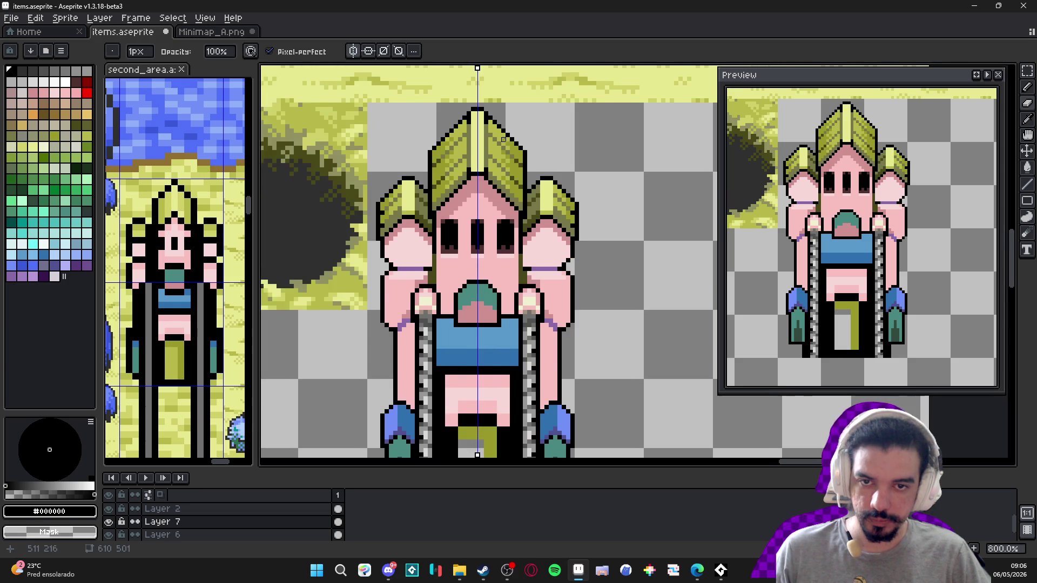
scroll(482, 156, up, 3)
alt+click(444, 178)
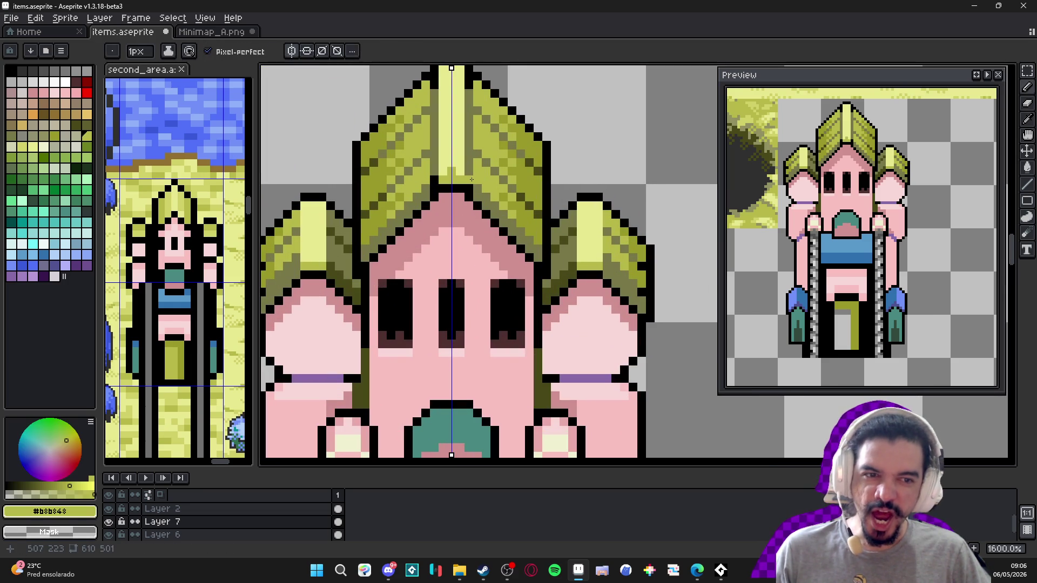
scroll(469, 180, up, 2)
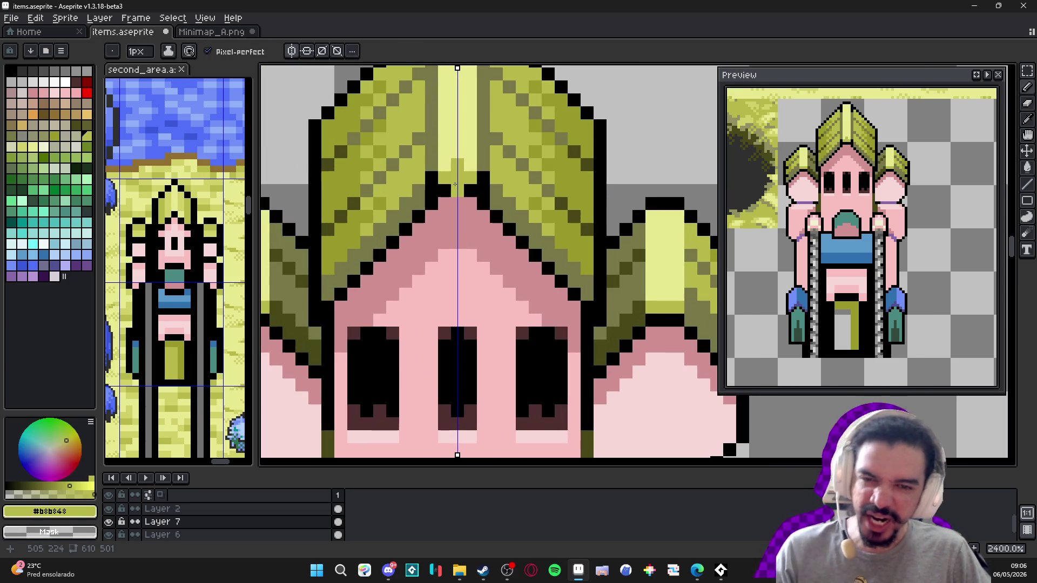
alt+click(459, 188)
scroll(456, 185, down, 4)
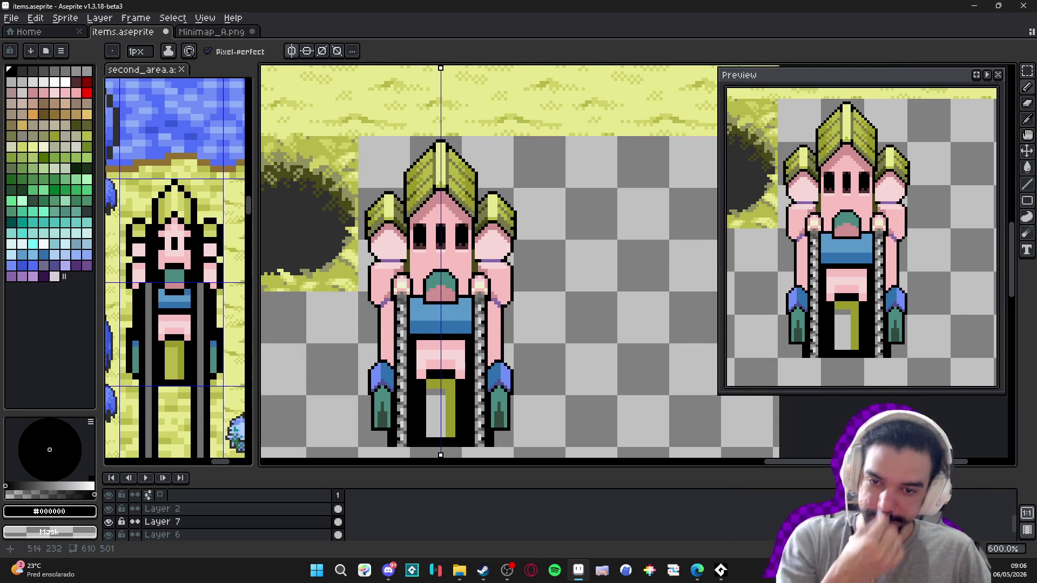
scroll(470, 214, down, 1)
mouse_move(390, 292)
mouse_down()
mouse_move(430, 249)
mouse_move(472, 235)
mouse_up()
scroll(459, 232, down, 1)
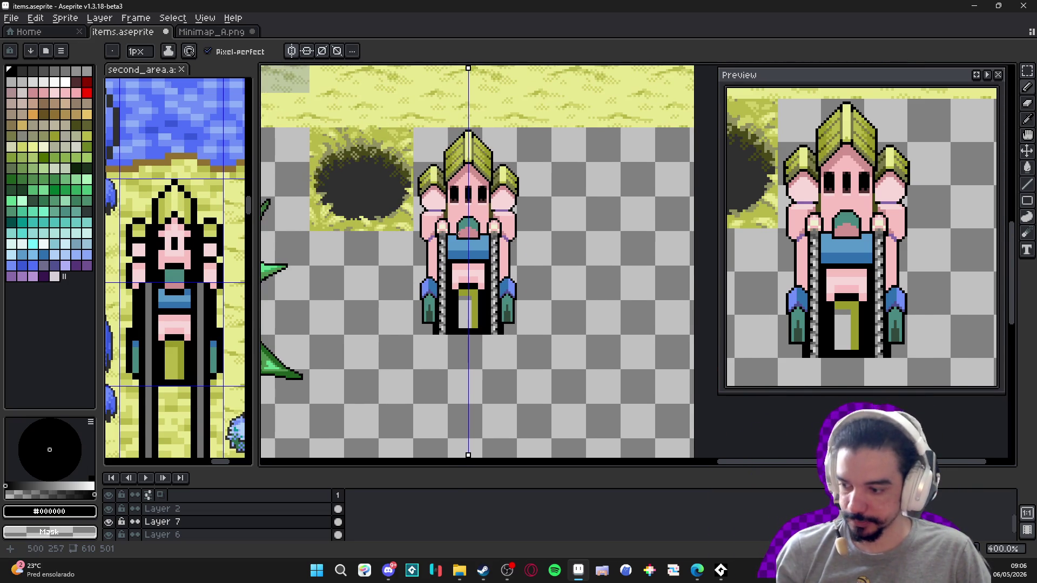
scroll(428, 283, up, 5)
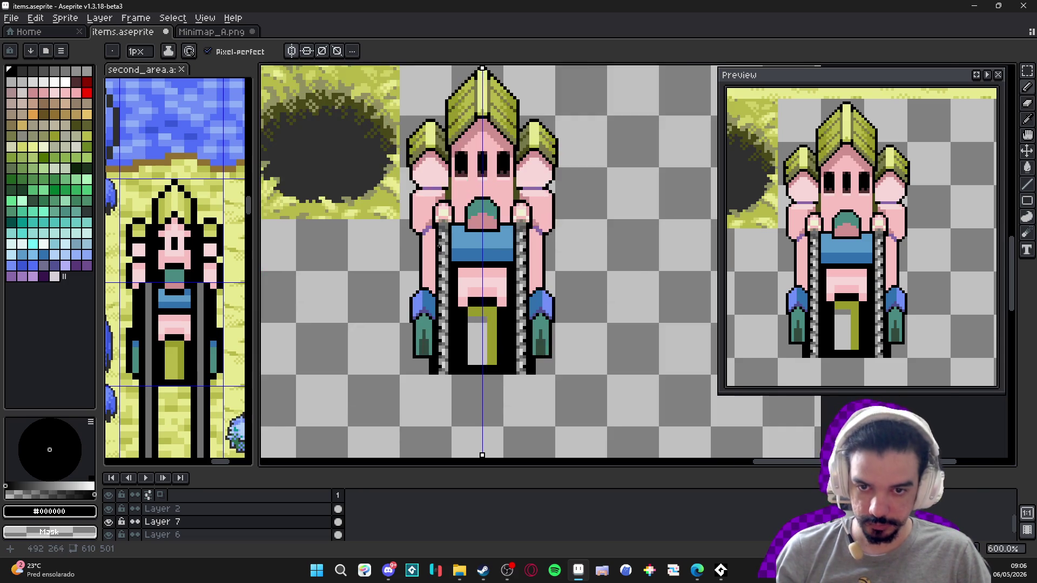
alt+click(442, 252)
key(b)
drag(433, 237, 436, 355)
scroll(437, 355, down, 3)
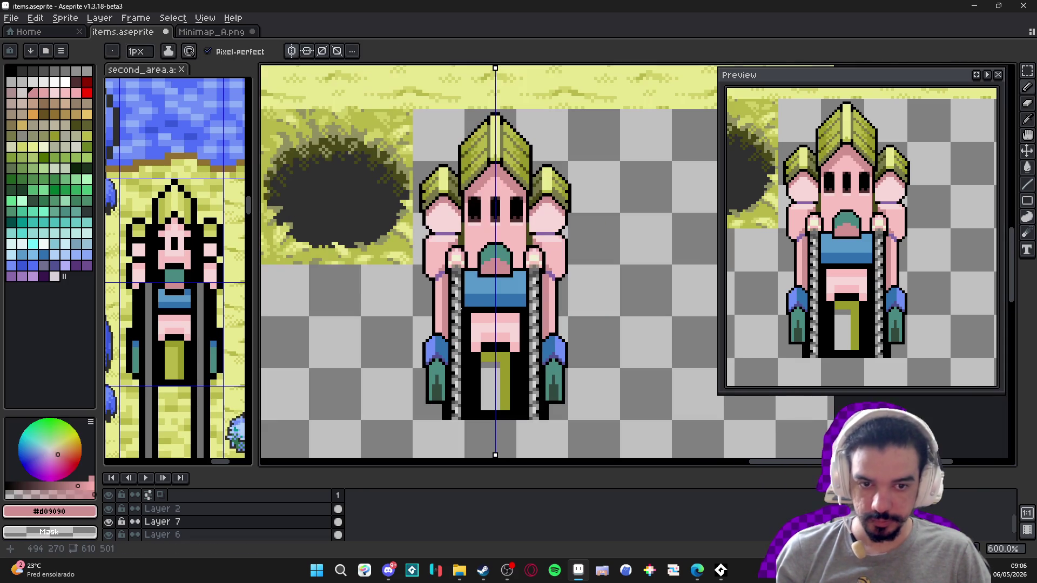
drag(495, 260, 484, 234)
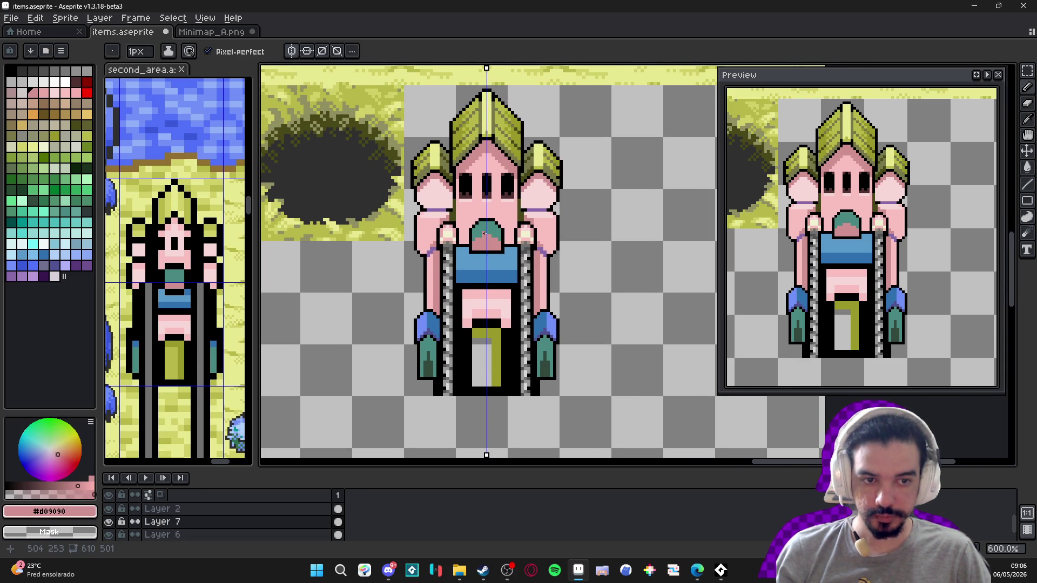
scroll(498, 218, up, 3)
key(alt)
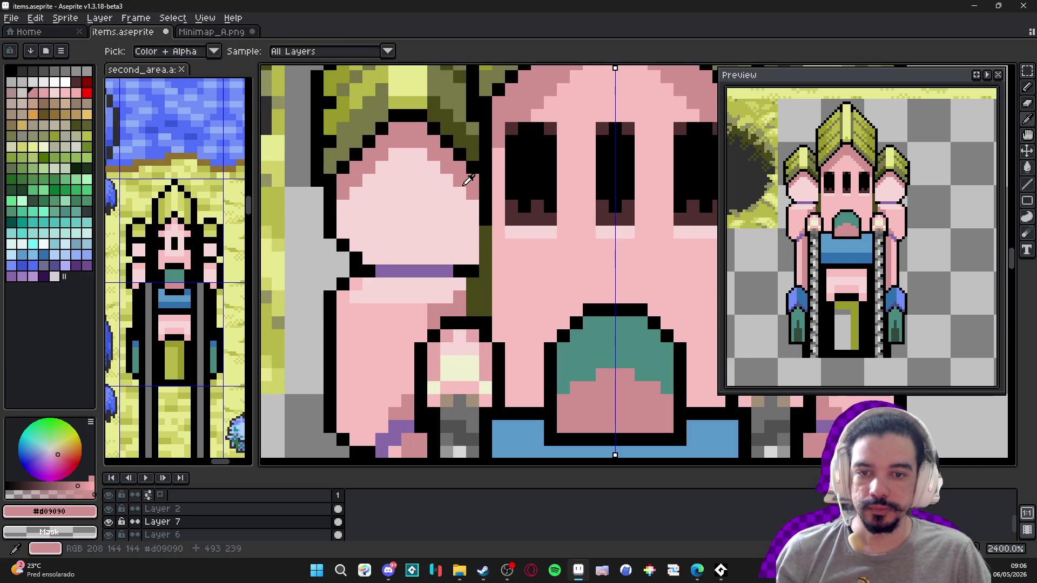
alt+click(415, 331)
mouse_move(473, 205)
mouse_down()
mouse_move(473, 219)
mouse_move(461, 193)
mouse_move(460, 246)
mouse_move(474, 245)
mouse_move(473, 257)
mouse_up()
click(369, 258)
scroll(346, 234, down, 5)
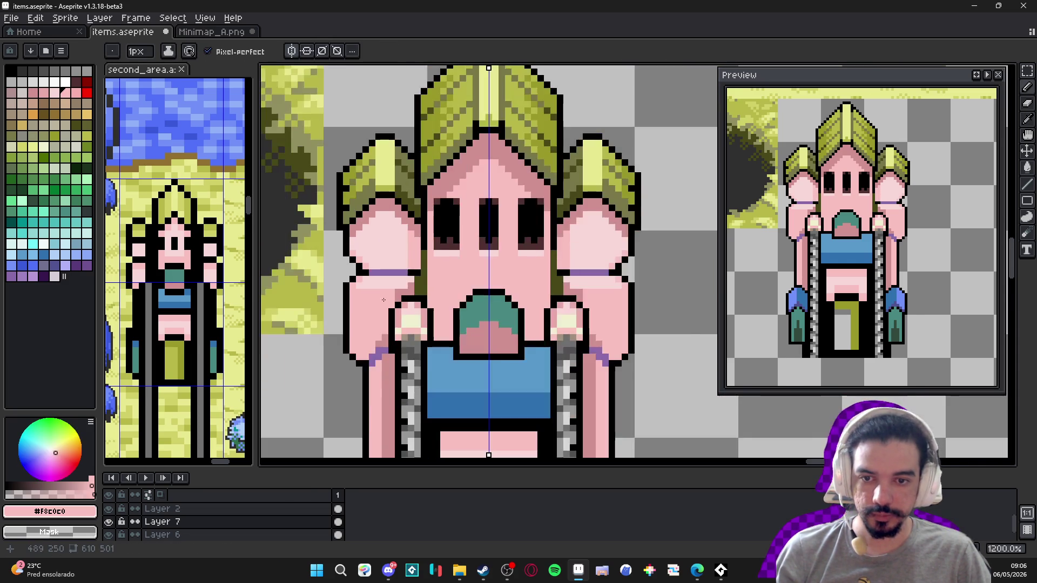
scroll(439, 238, up, 4)
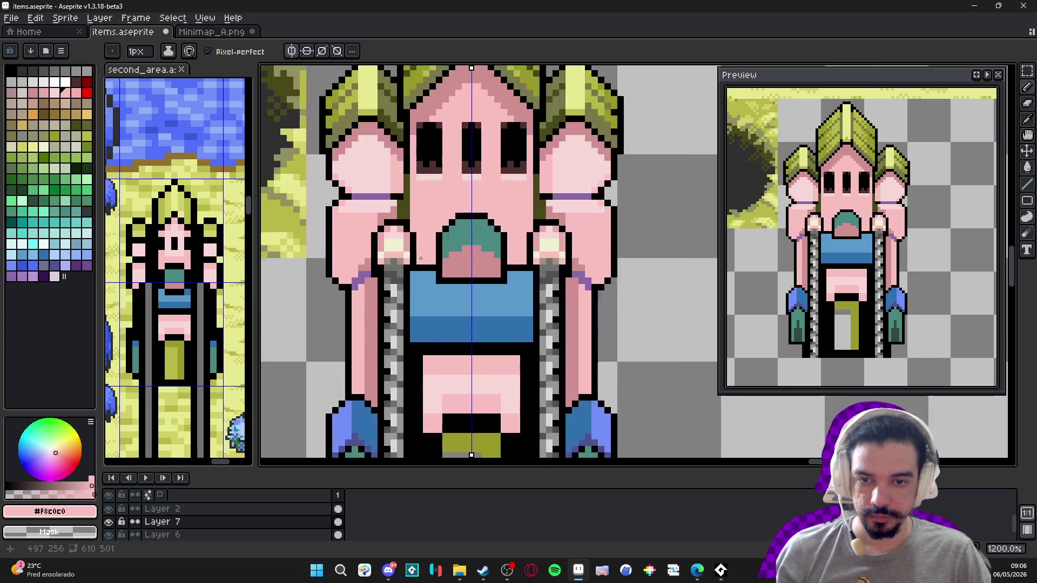
alt+click(428, 237)
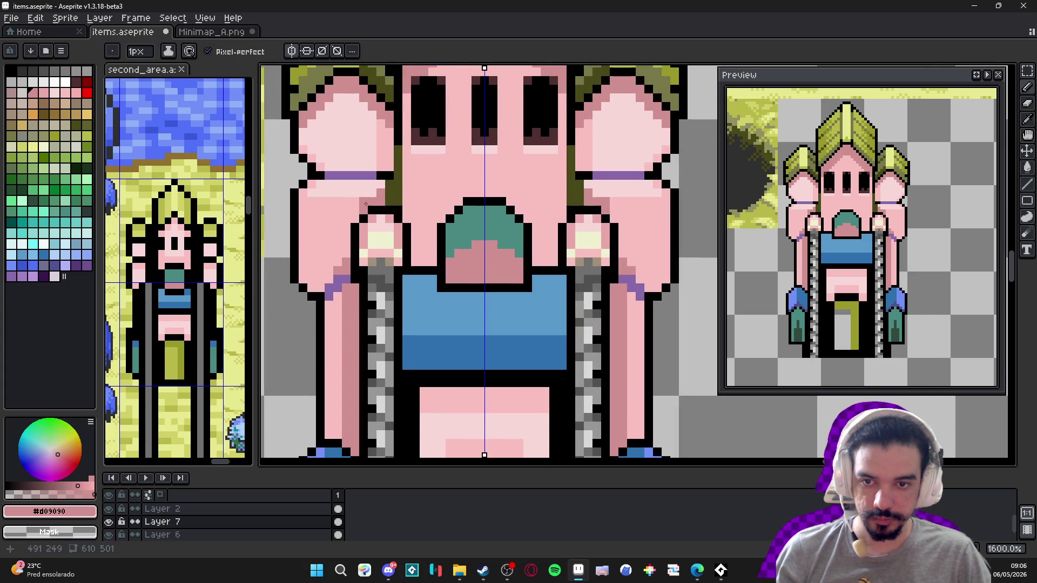
key(v)
key(b)
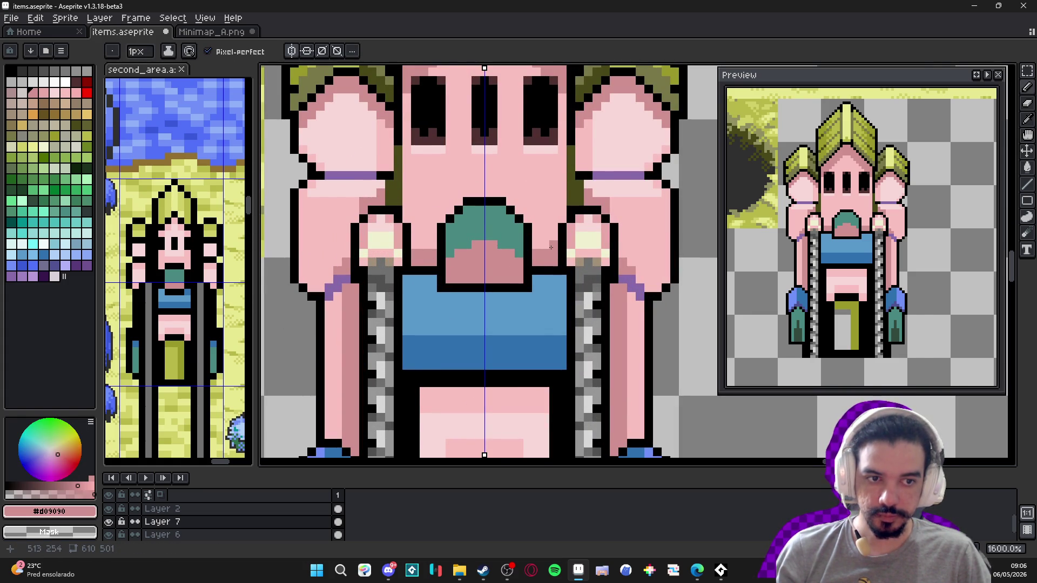
scroll(551, 247, down, 4)
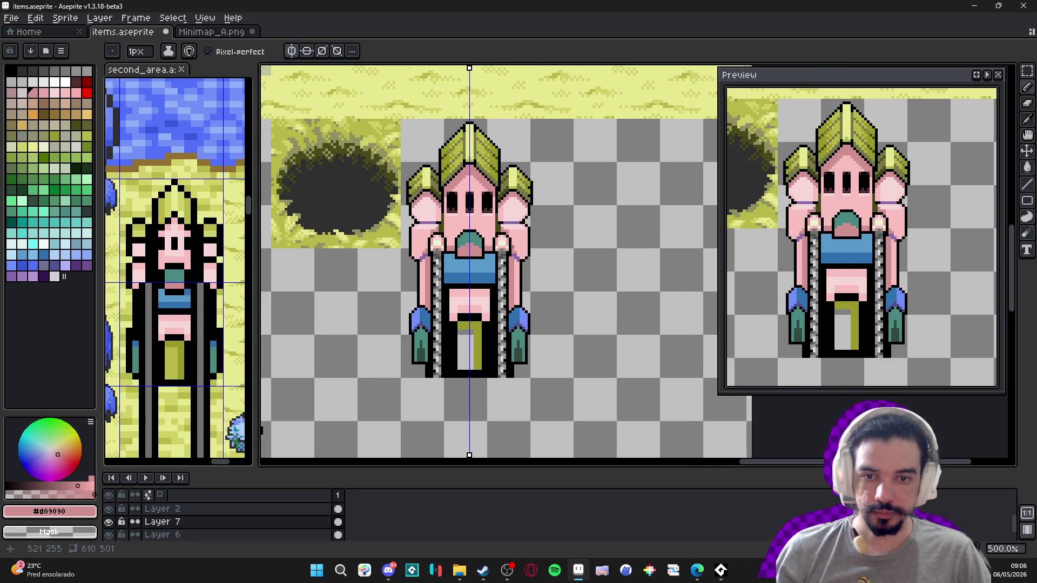
scroll(508, 244, down, 2)
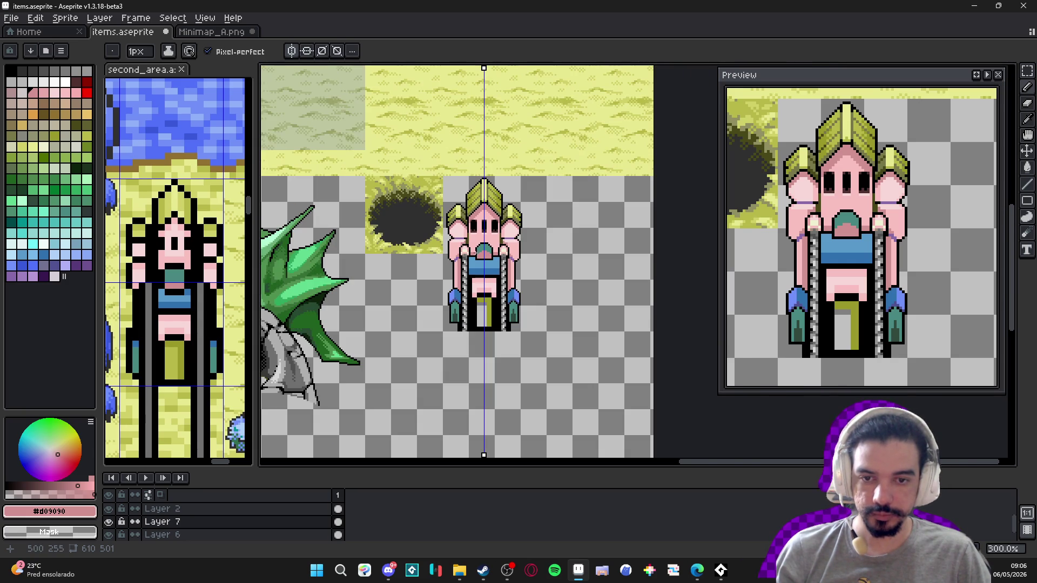
scroll(477, 252, up, 9)
alt+click(473, 278)
- Draw a mirrored black line inside the teal mouth
drag(473, 277, 545, 297)
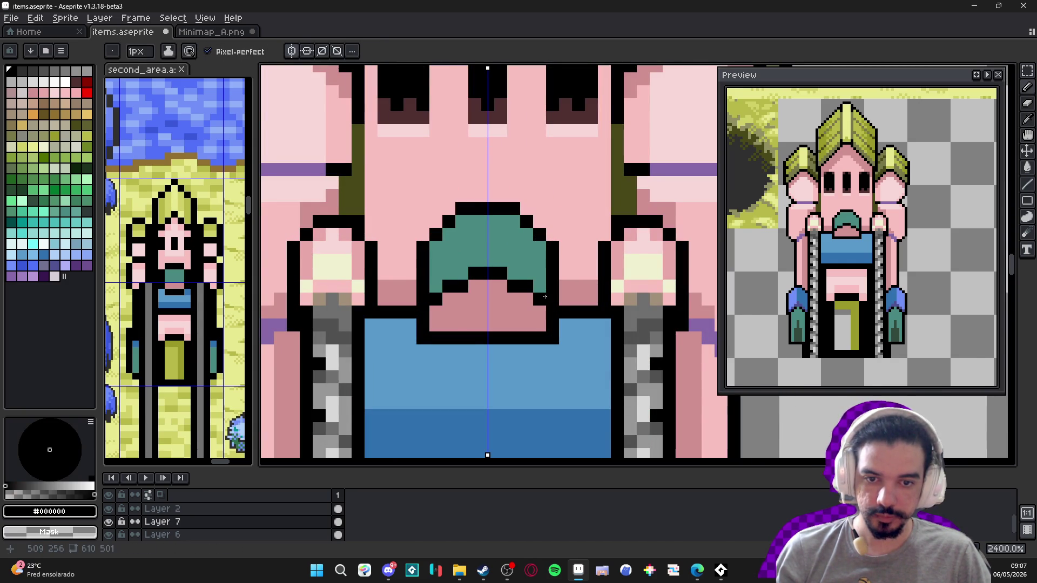
scroll(545, 297, down, 5)
scroll(545, 296, up, 2)
- Paint a 2 px light-teal highlight up the mouth, then return to a 1 px brush
alt+click(532, 274)
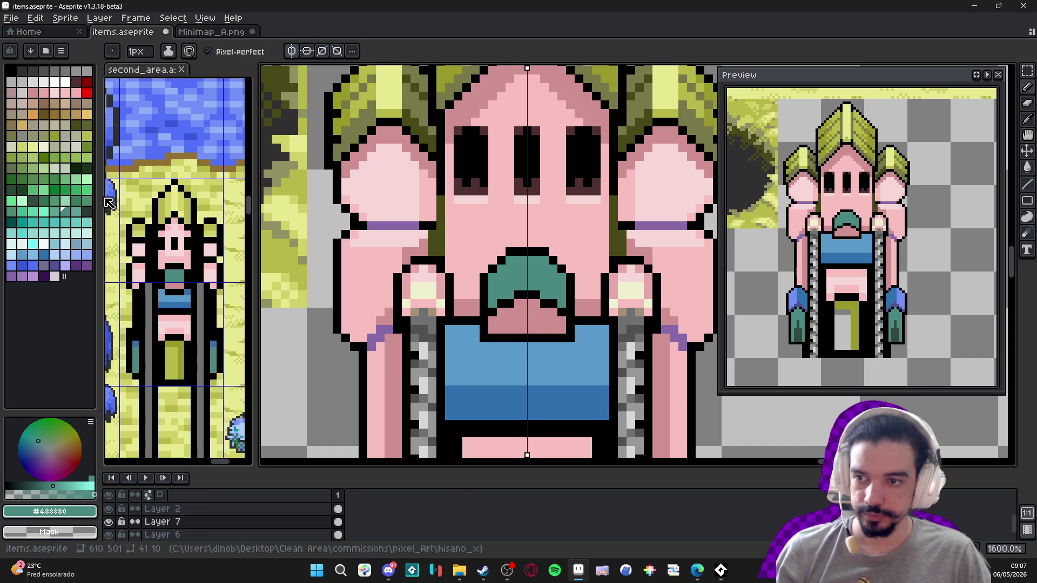
key(bracketright)
key(bracketright)
key(bracketright)
scroll(532, 273, up, 1)
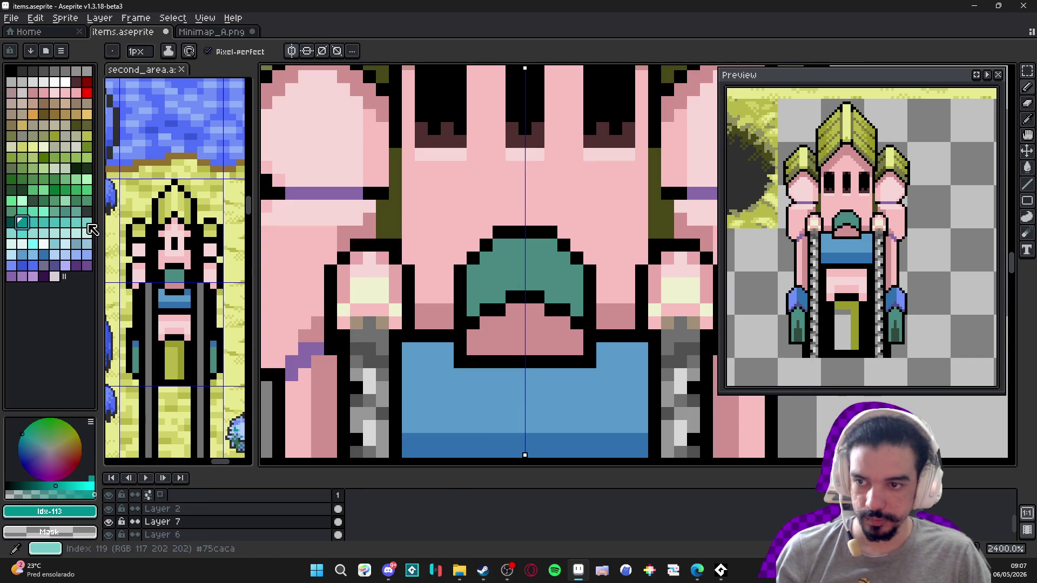
key(bracketright)
key(bracketright)
key(bracketright)
scroll(516, 276, up, 1)
key(ctrl+plus)
drag(539, 294, 534, 244)
key(minus)
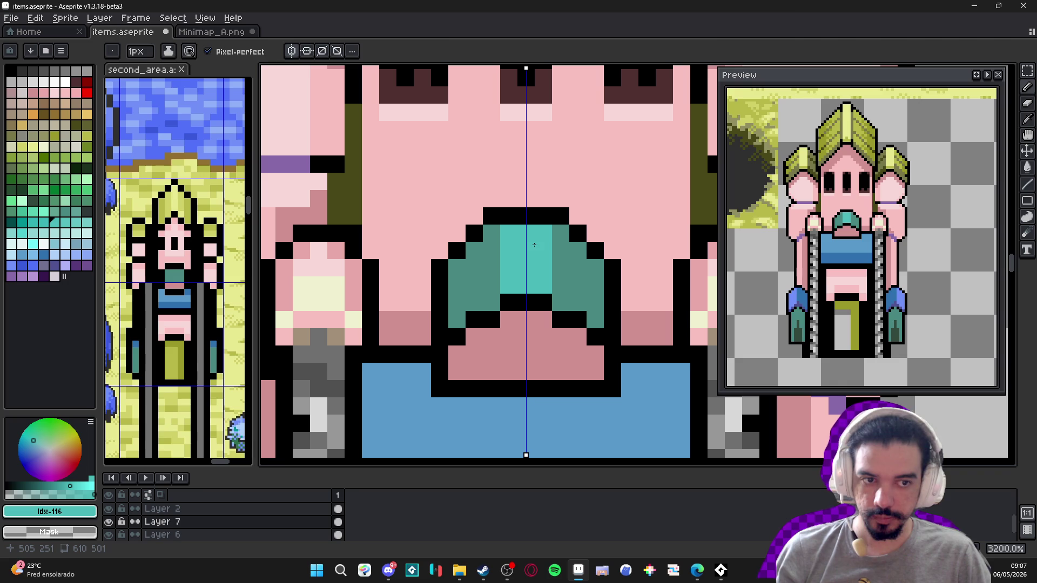
scroll(550, 281, down, 4)
scroll(557, 294, up, 3)
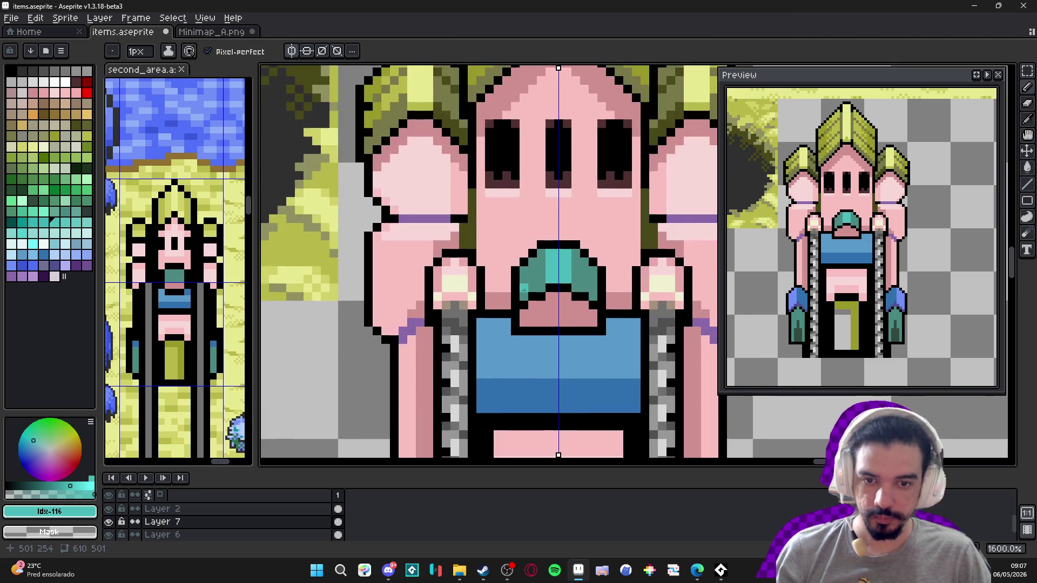
- Shade the pink area under the teal mouth with brown
alt+click(558, 293)
scroll(557, 295, down, 4)
scroll(546, 299, up, 1)
scroll(546, 299, up, 1)
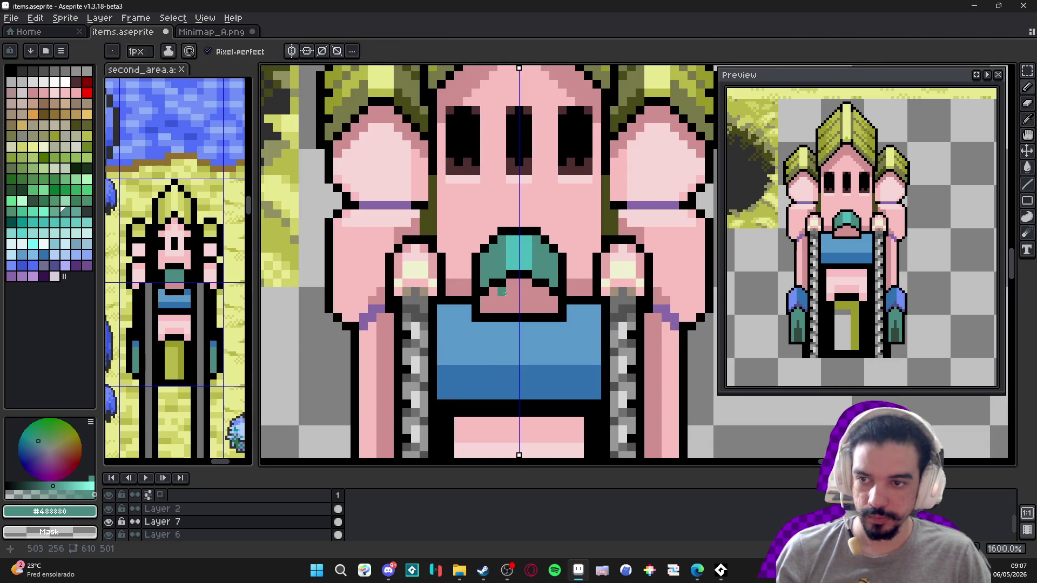
click(33, 93)
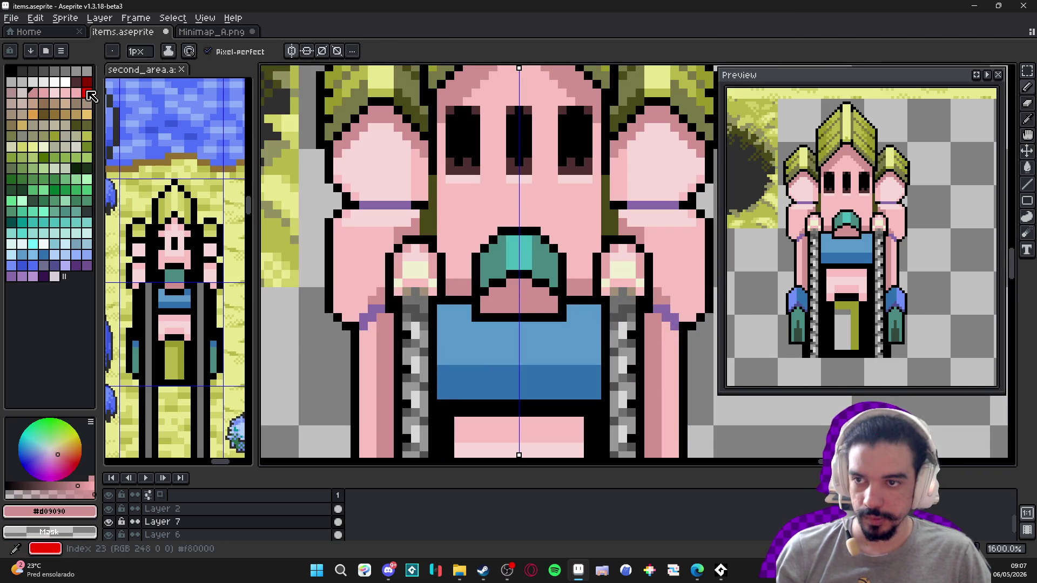
click(44, 103)
mouse_move(518, 291)
mouse_down()
mouse_move(528, 283)
mouse_move(497, 292)
mouse_move(549, 300)
mouse_up()
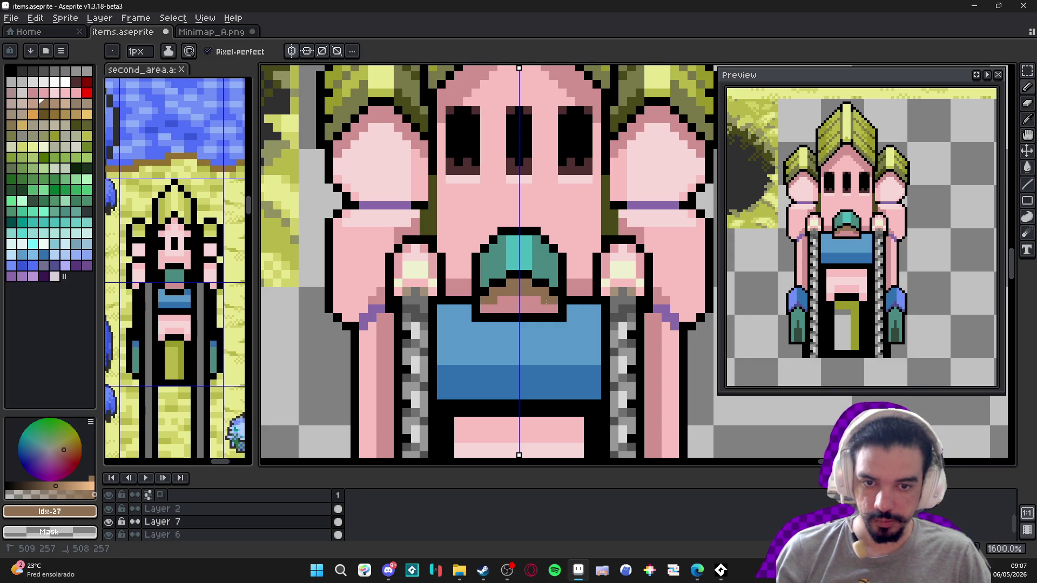
scroll(521, 306, down, 3)
scroll(521, 305, down, 1)
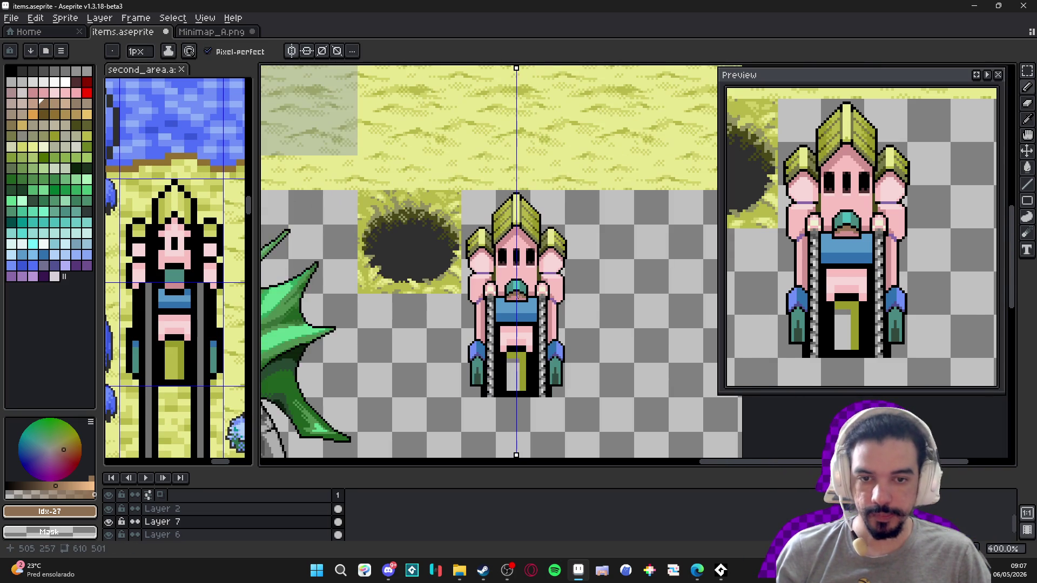
scroll(523, 295, down, 2)
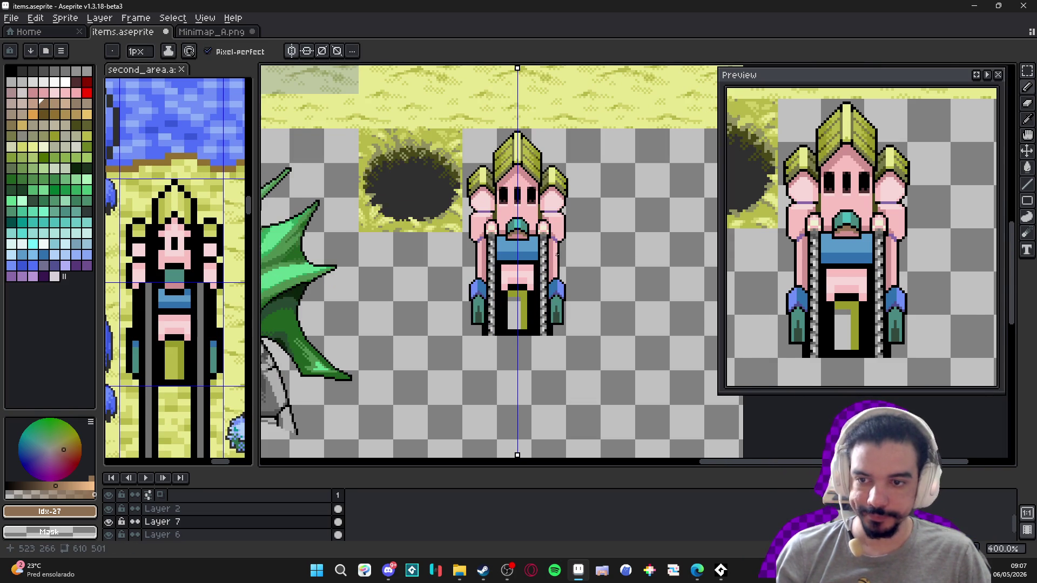
scroll(542, 249, up, 5)
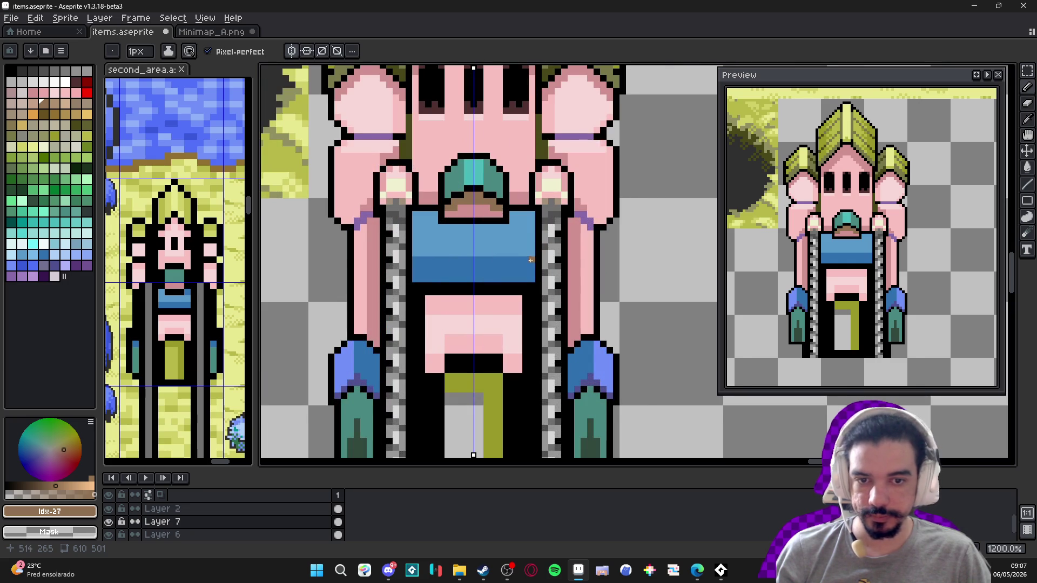
- Draw a light-blue highlight line across the upper shirt
alt+click(531, 261)
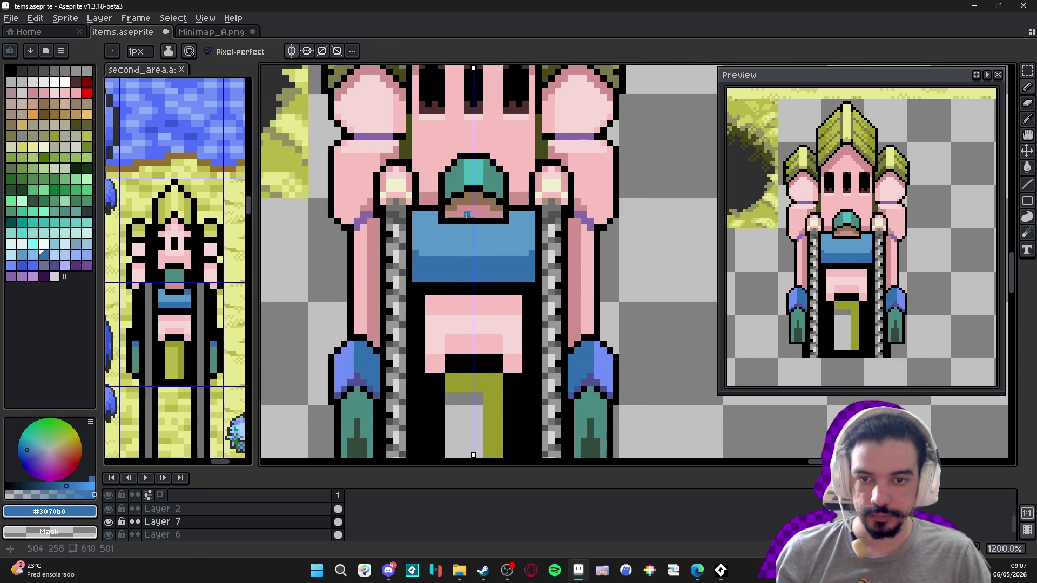
alt+click(447, 246)
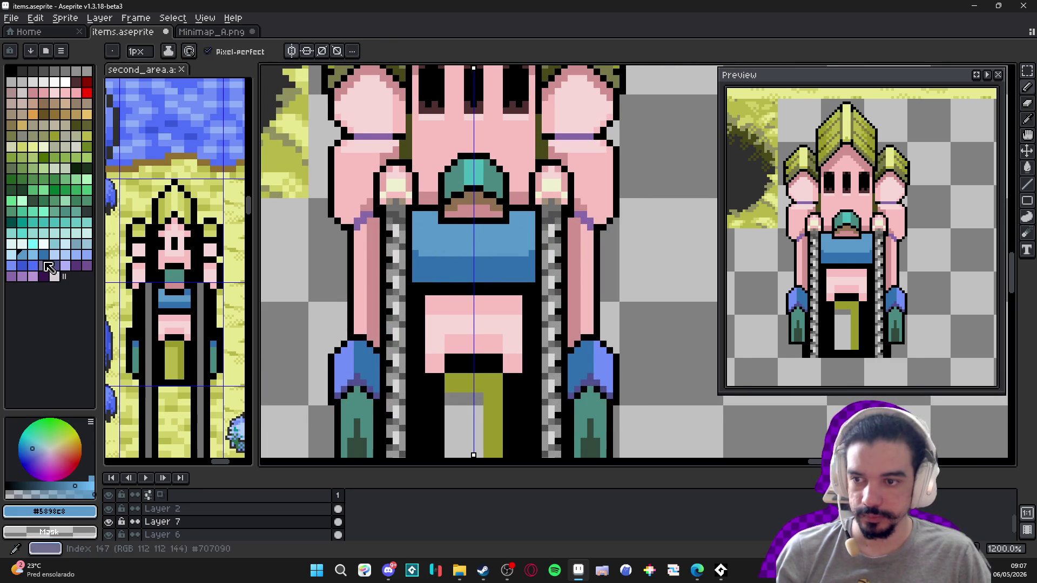
drag(420, 250, 527, 250)
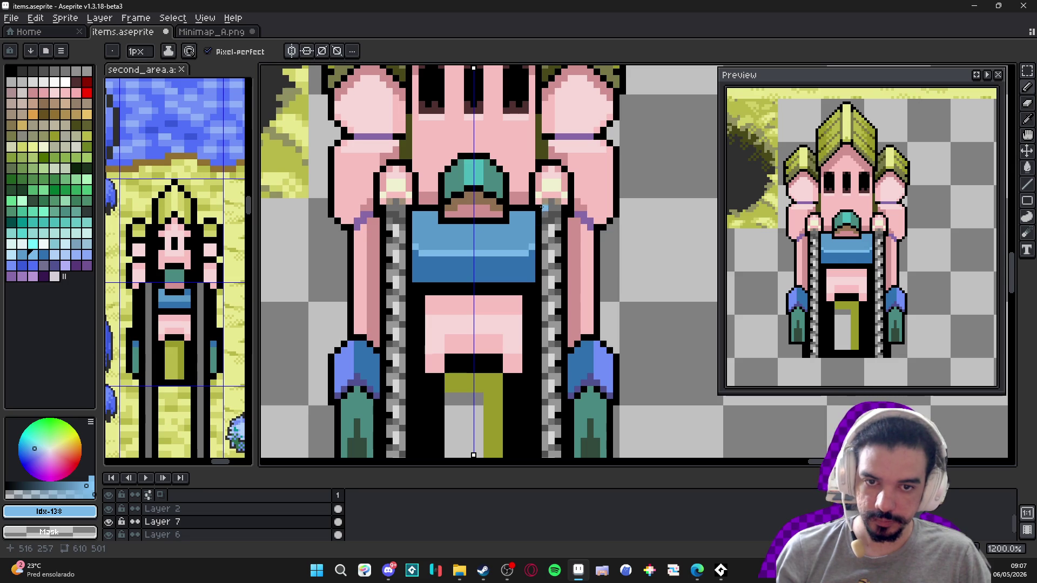
alt+click(523, 206)
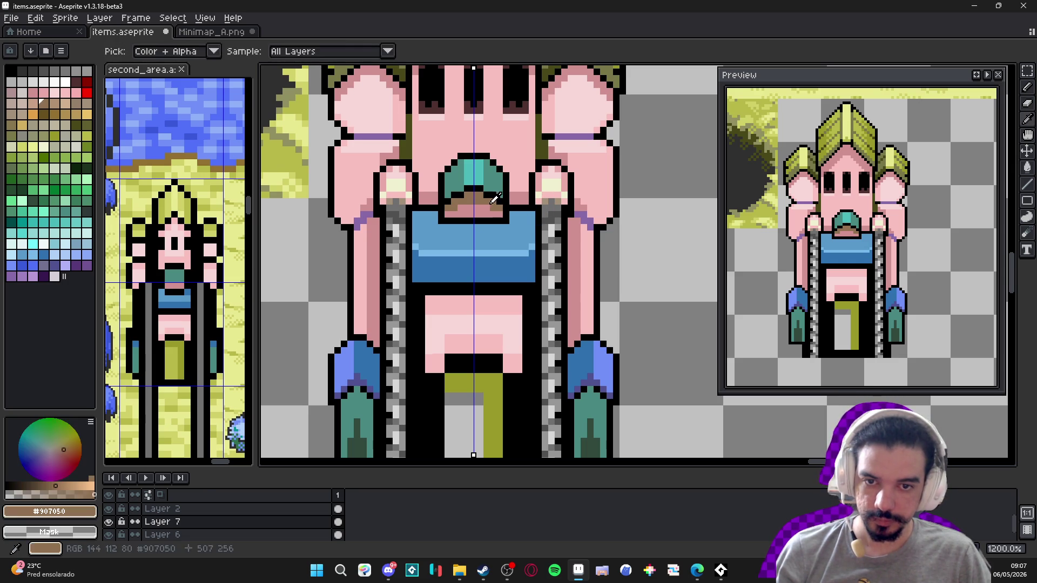
scroll(535, 226, down, 3)
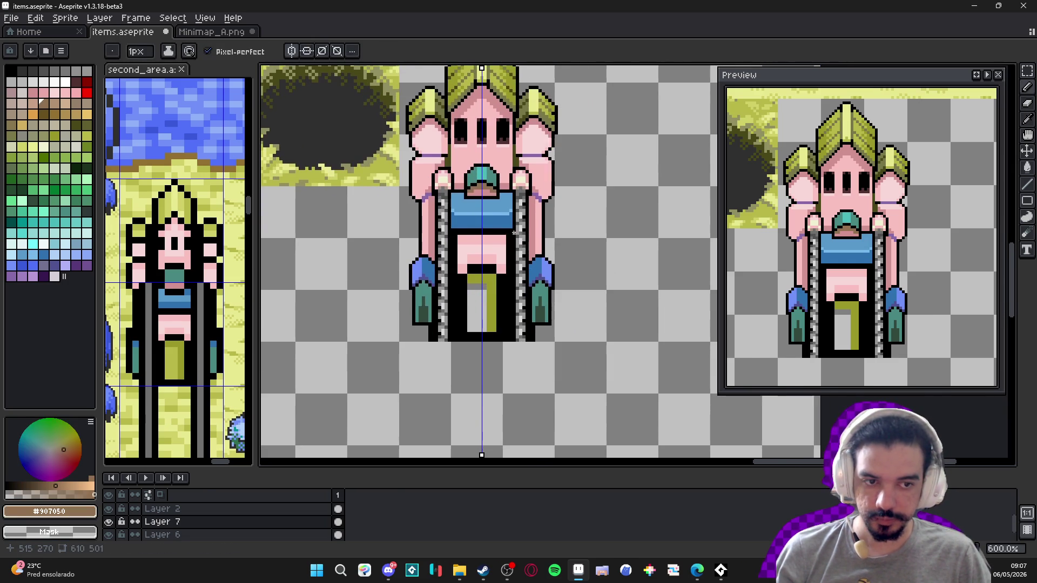
scroll(463, 255, up, 4)
alt+click(442, 178)
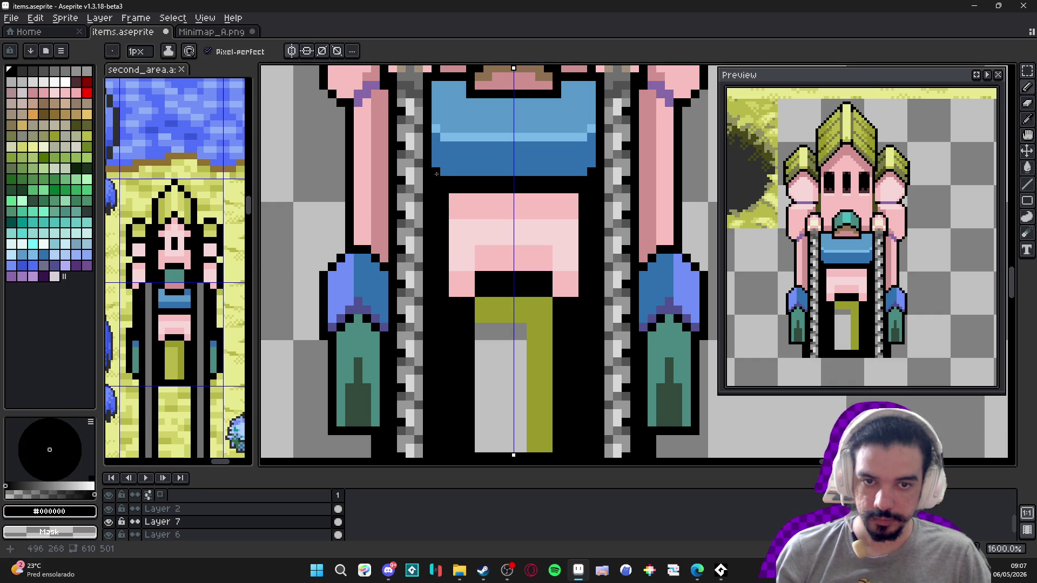
- Add a black pixel at the waist edge and draw the skirt's arched olive top edge
scroll(470, 262, down, 3)
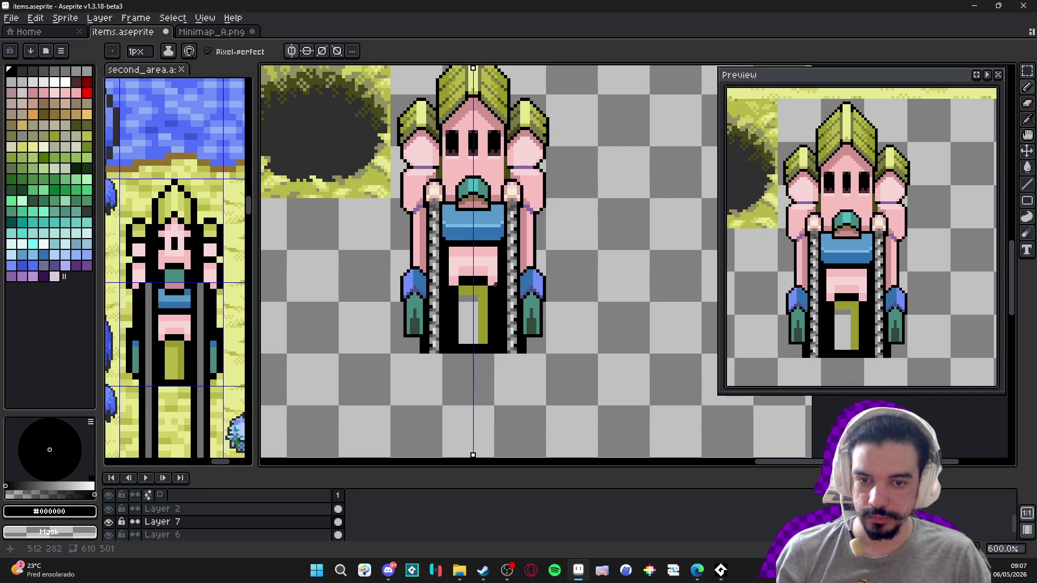
scroll(495, 285, up, 4)
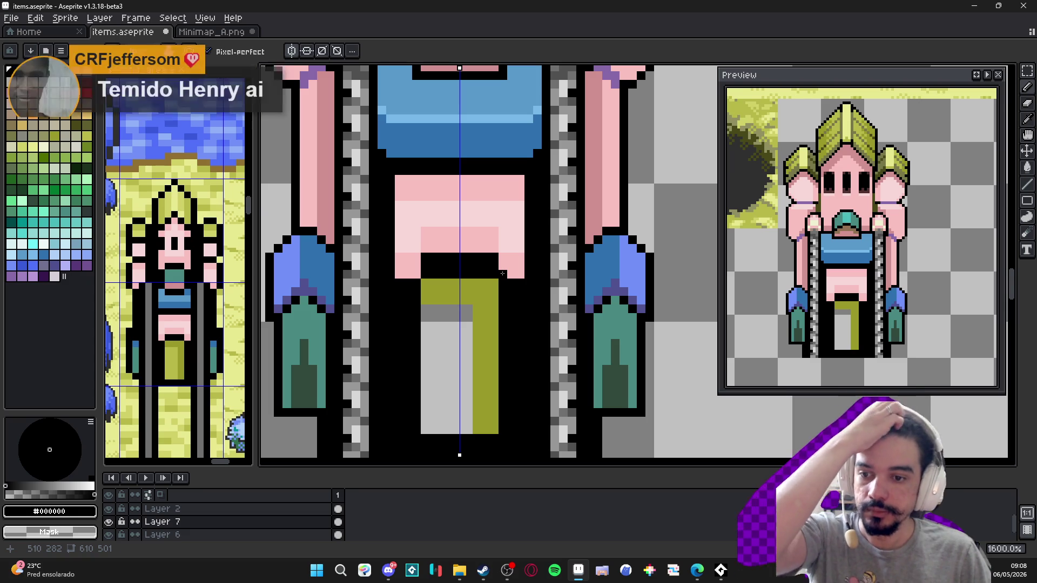
click(501, 274)
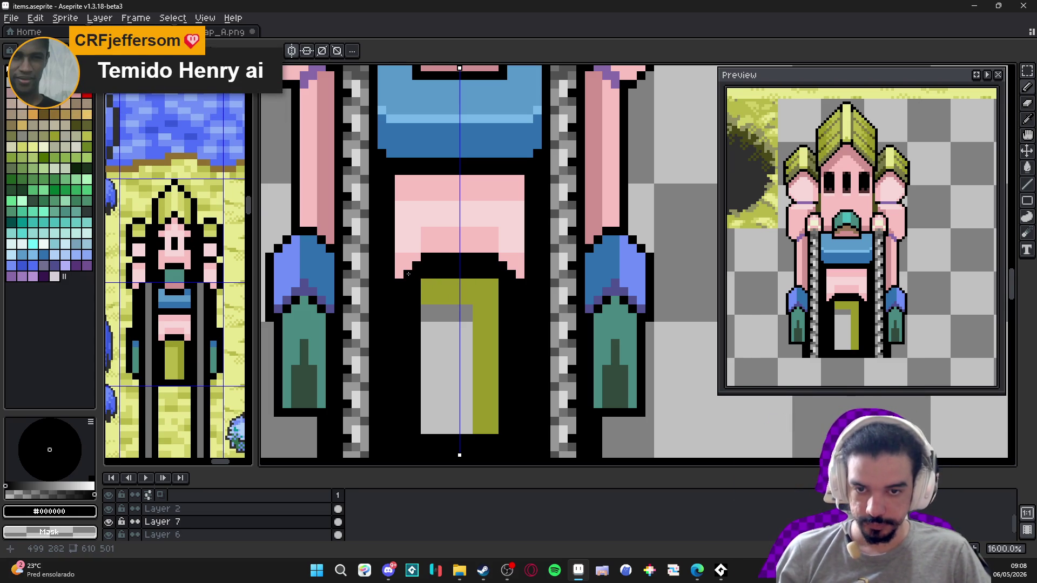
alt+click(459, 291)
click(433, 266)
shift+click(487, 266)
click(493, 266)
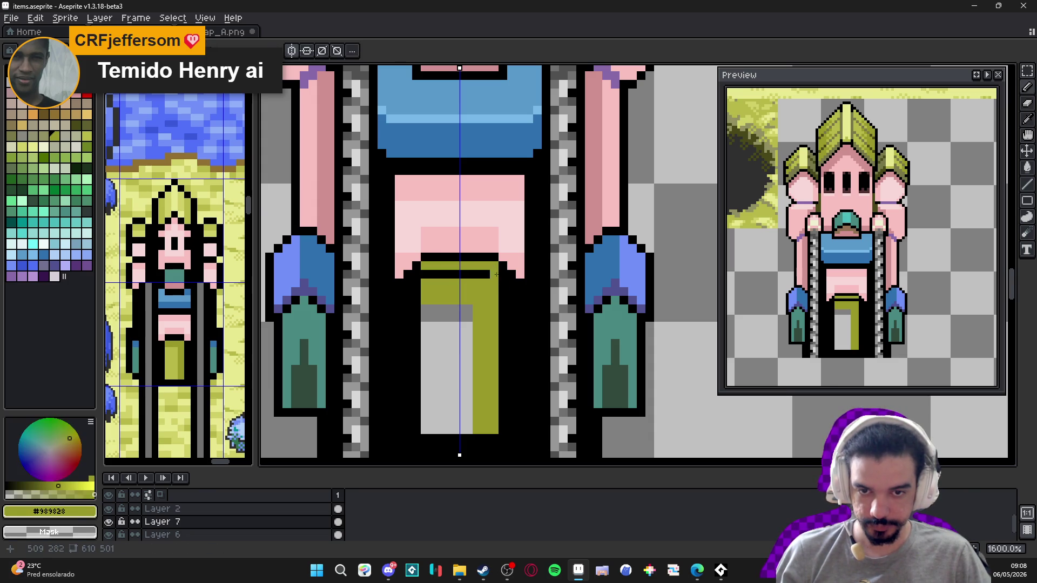
click(503, 274)
click(511, 283)
- Fill the skirt's sides with olive, replacing the black and grey pixels down both edges
click(503, 283)
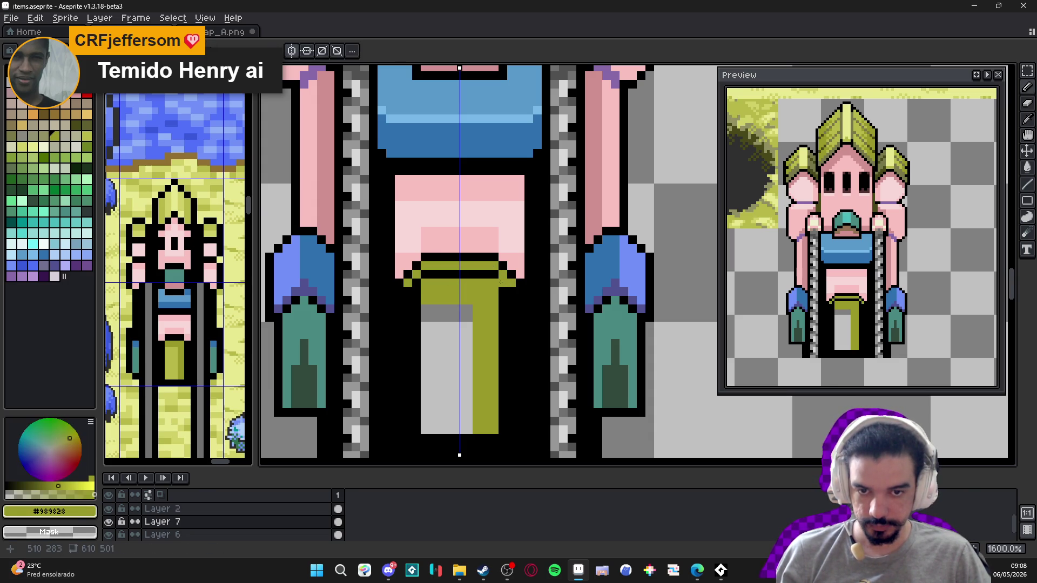
mouse_move(465, 293)
mouse_down()
mouse_move(459, 278)
mouse_move(505, 282)
mouse_move(508, 433)
mouse_move(459, 427)
mouse_move(459, 304)
mouse_move(424, 414)
mouse_move(424, 297)
mouse_move(434, 408)
mouse_up()
click(509, 277)
click(437, 415)
drag(405, 290, 404, 419)
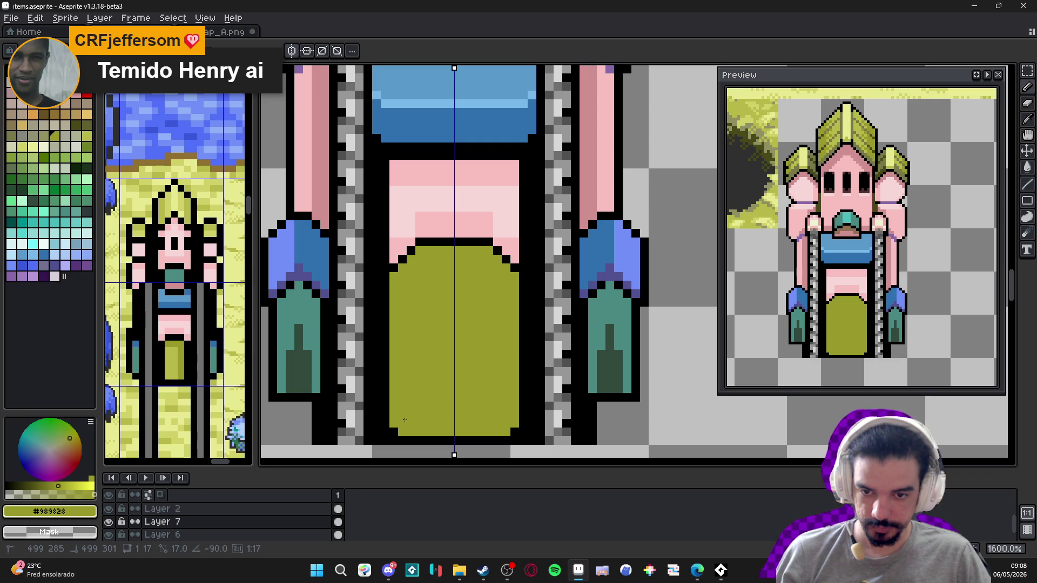
scroll(403, 395, down, 4)
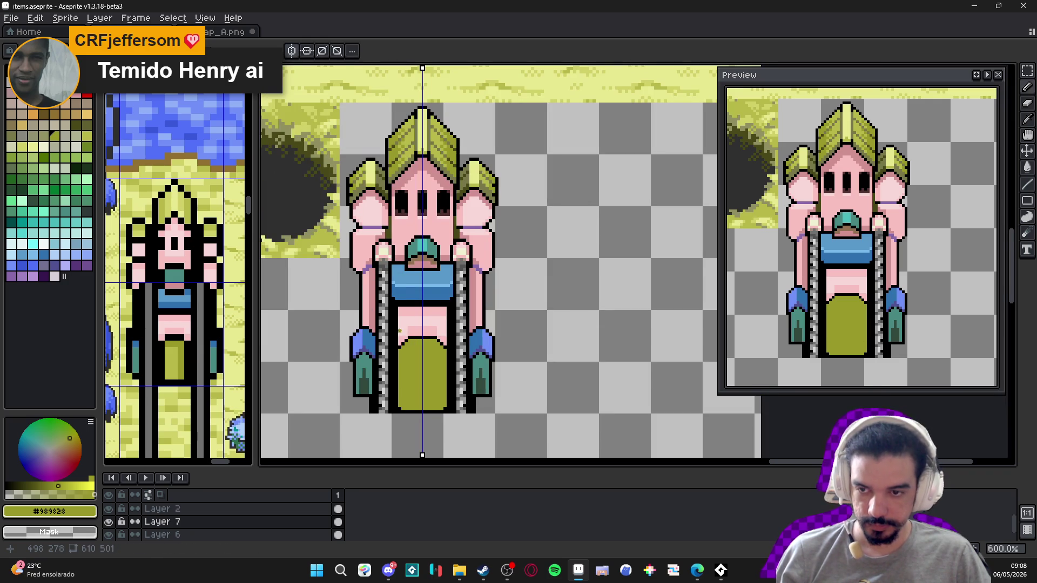
scroll(398, 329, up, 4)
alt+click(407, 289)
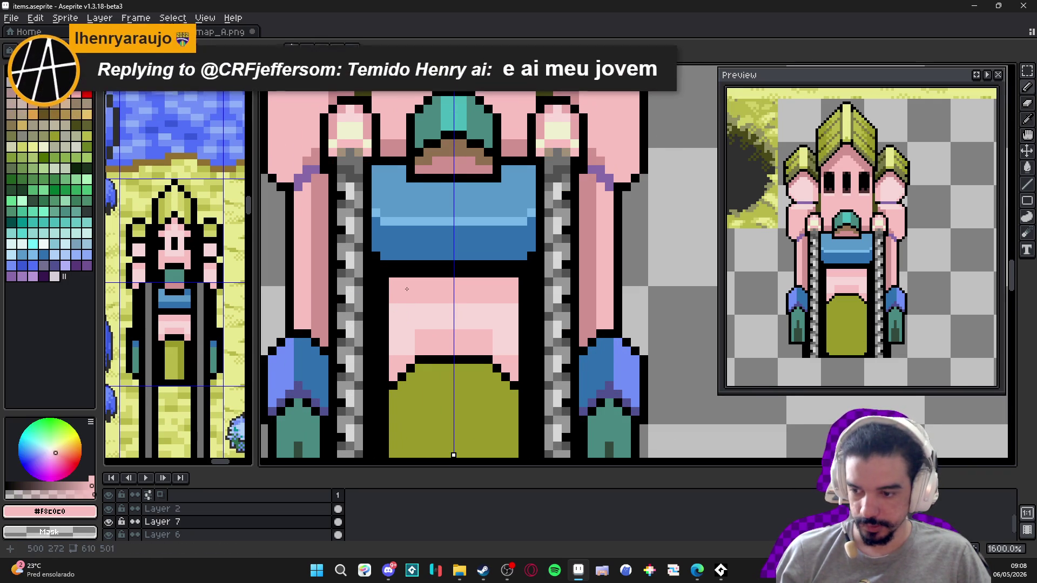
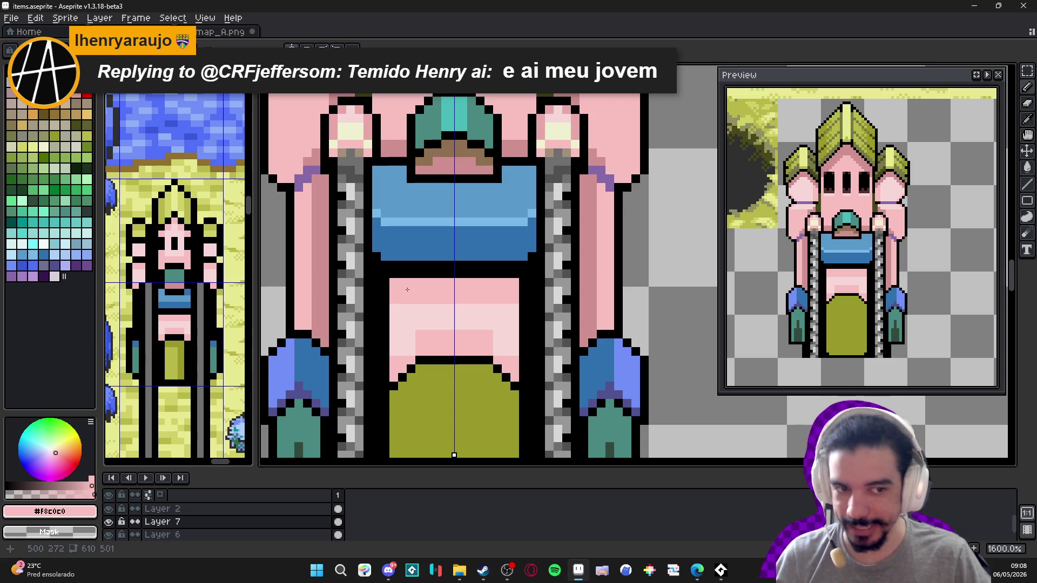
- Repaint the black outline row and columns beside the robe pink, mirrored on both sides
click(392, 272)
drag(392, 272, 456, 273)
click(533, 265)
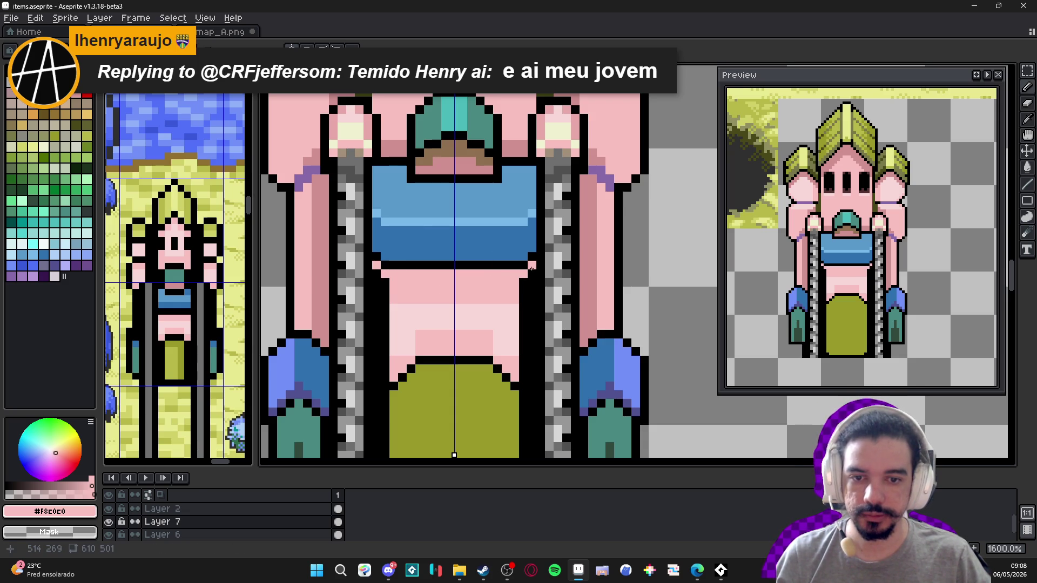
click(532, 274)
shift+click(537, 389)
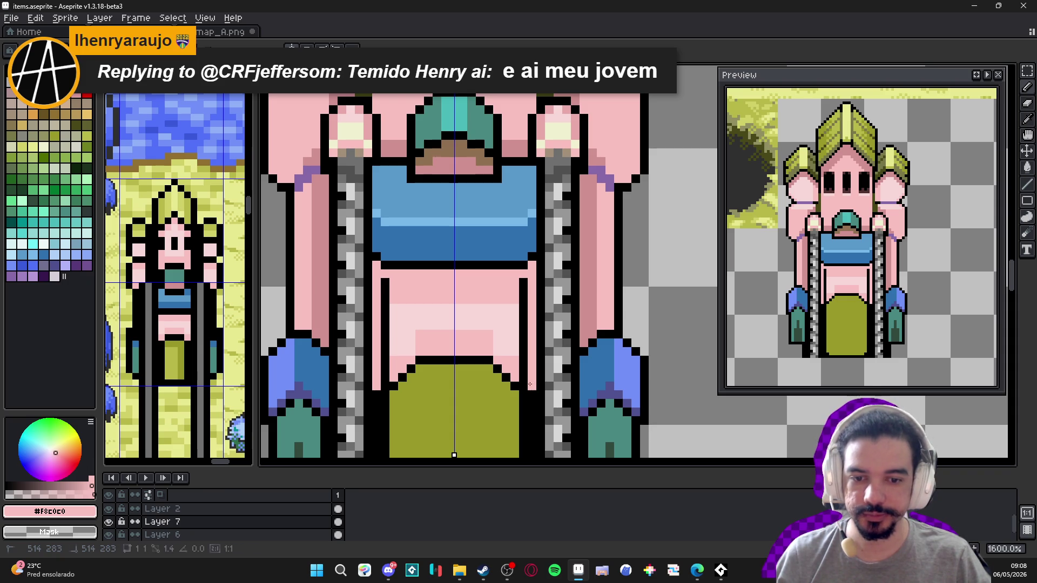
drag(524, 382, 524, 277)
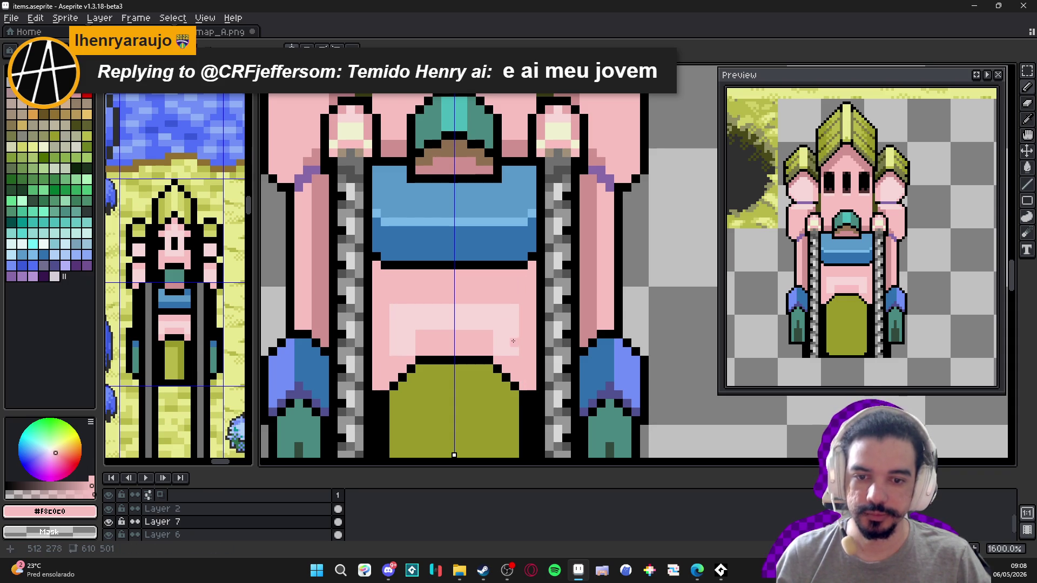
- Eyedrop the tunic's olive and widen the tunic along its edges and bottom corners
scroll(504, 340, down, 3)
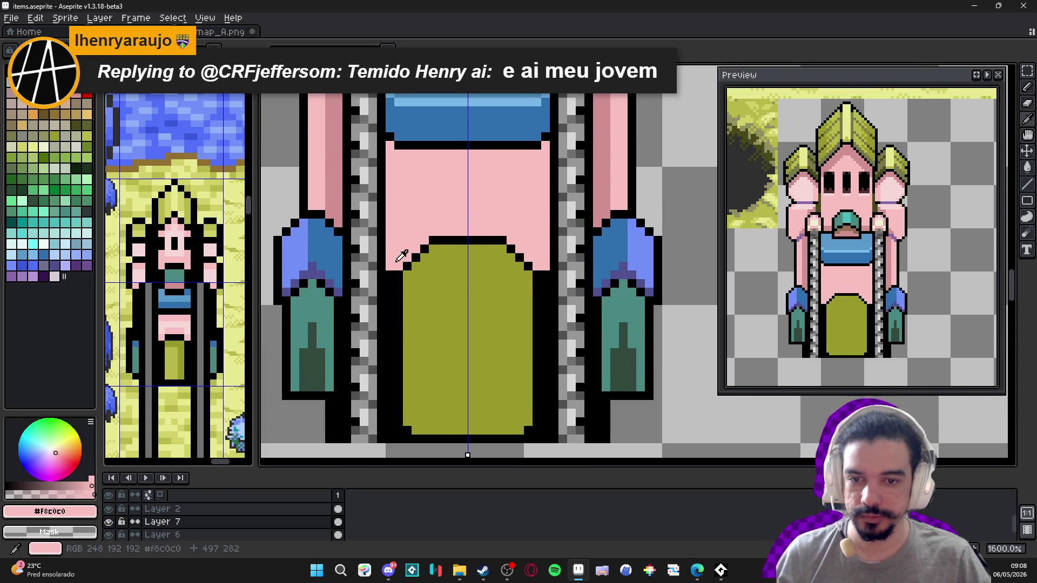
alt+click(409, 288)
click(399, 284)
shift+click(391, 301)
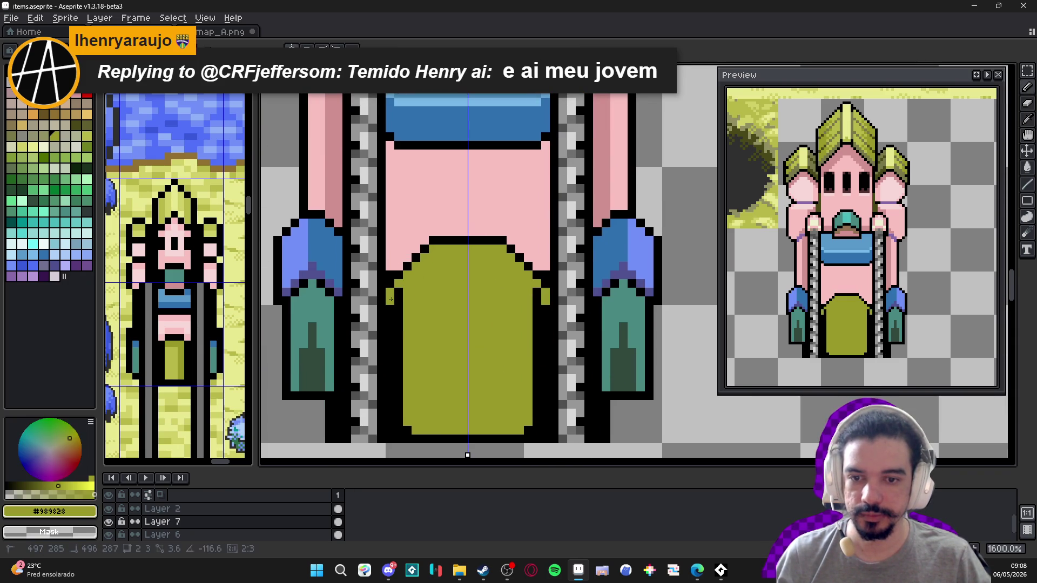
mouse_move(389, 296)
mouse_down()
mouse_move(391, 432)
mouse_move(406, 439)
mouse_move(399, 287)
mouse_up()
click(399, 431)
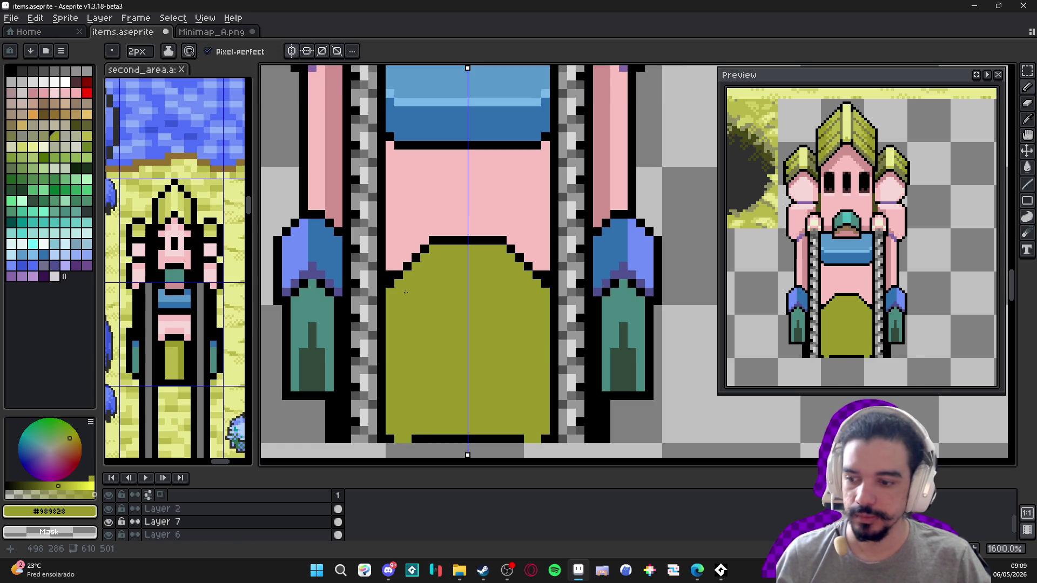
- Eyedrop black from the outline and paint the tunic's bottom steps black
alt+click(406, 254)
scroll(413, 345, down, 3)
alt+click(416, 360)
click(401, 362)
scroll(420, 346, down, 4)
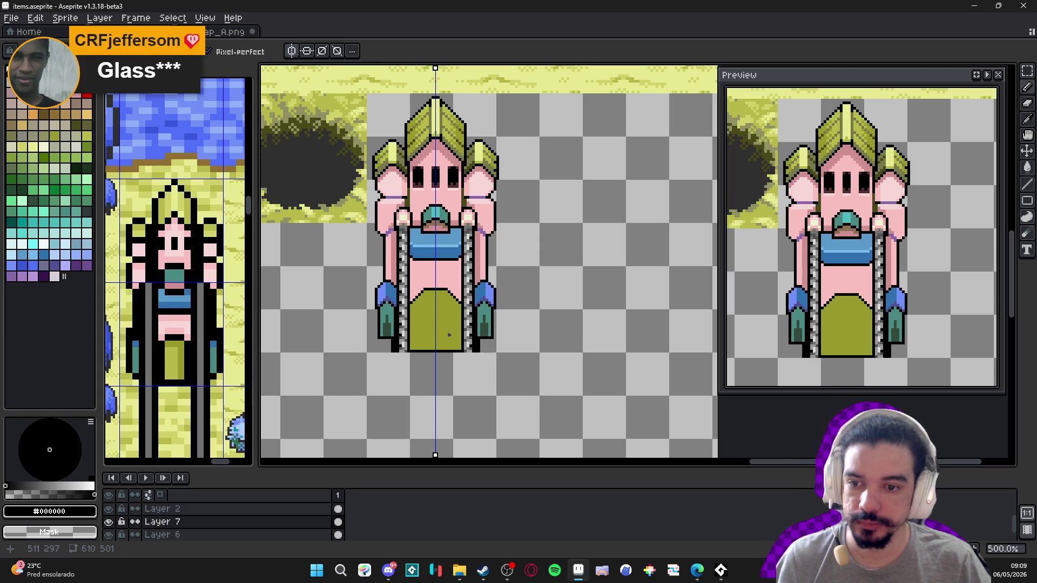
- Shade the robe with darker pink #d09090 lines and fill the shaded area
scroll(420, 294, up, 4)
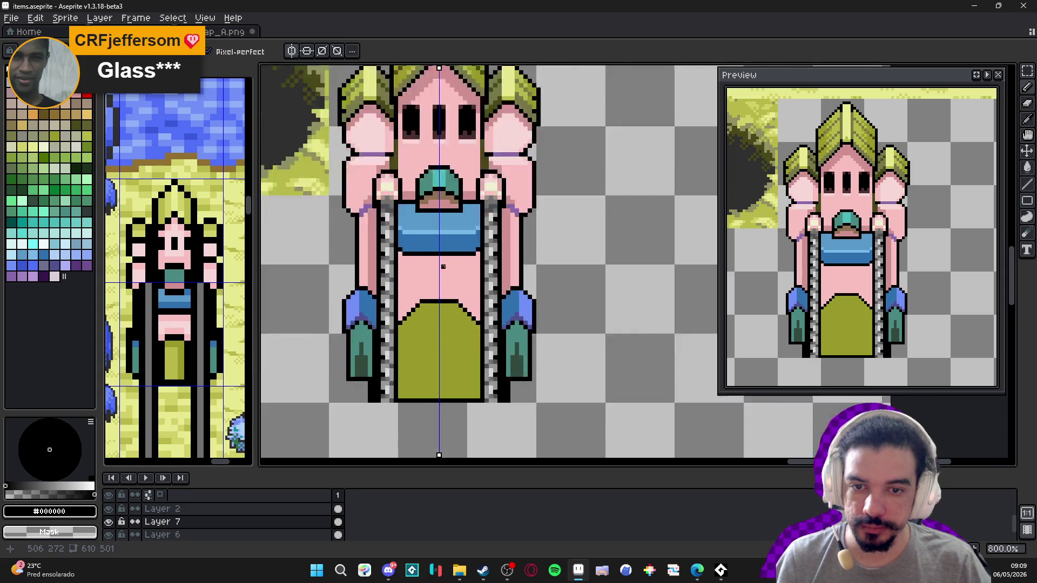
alt+click(417, 308)
drag(409, 311, 406, 253)
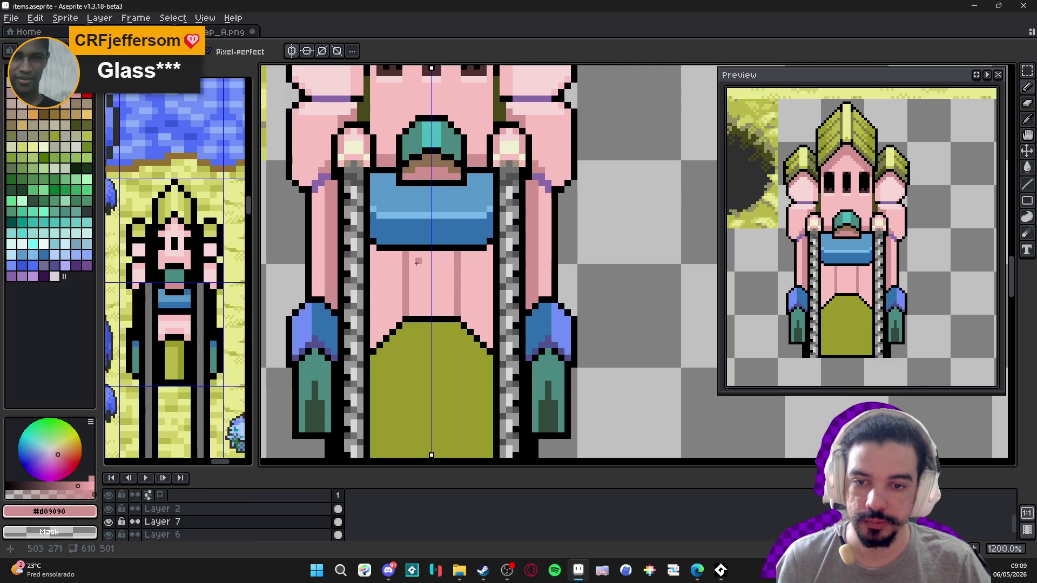
key(w)
scroll(437, 301, down, 4)
scroll(437, 302, up, 4)
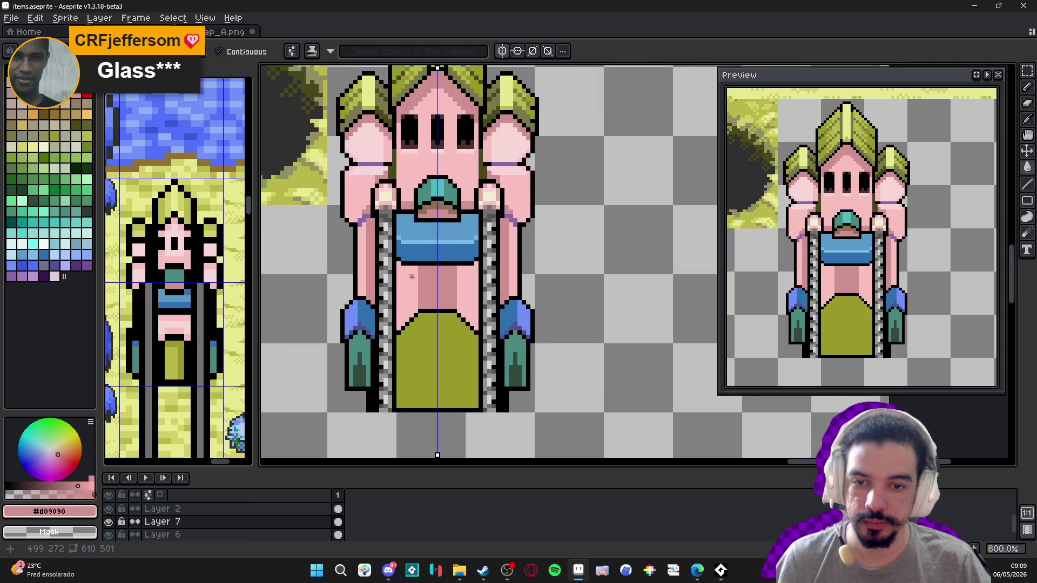
key(b)
drag(413, 278, 393, 301)
click(393, 300)
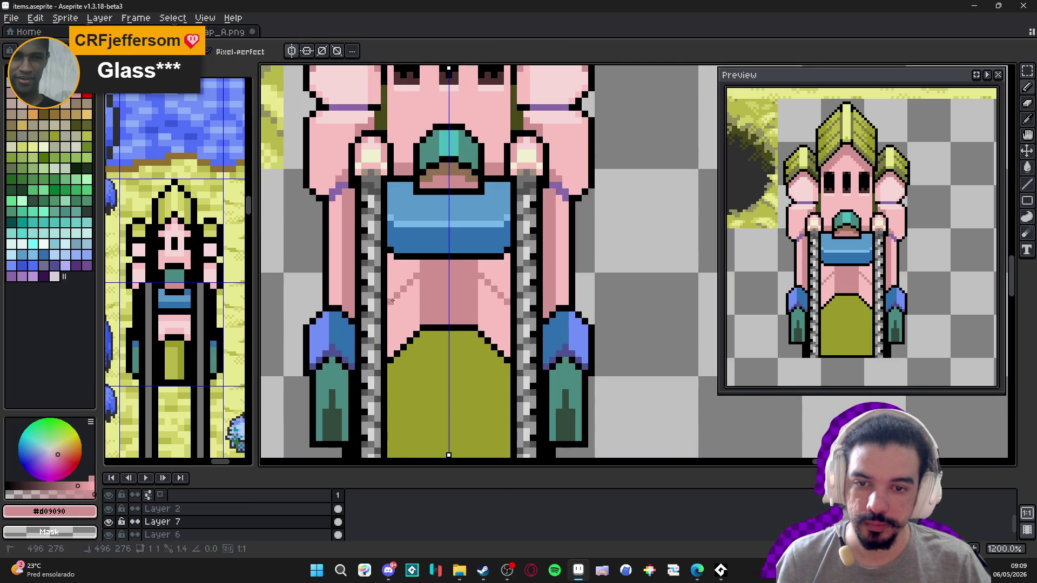
- Eyedrop brown #907050 and draw a U-shaped outline under the blue band
alt+click(437, 173)
scroll(417, 262, up, 1)
mouse_move(425, 280)
mouse_down()
mouse_move(425, 260)
mouse_move(435, 280)
mouse_move(458, 280)
mouse_up()
key(g)
scroll(471, 272, down, 3)
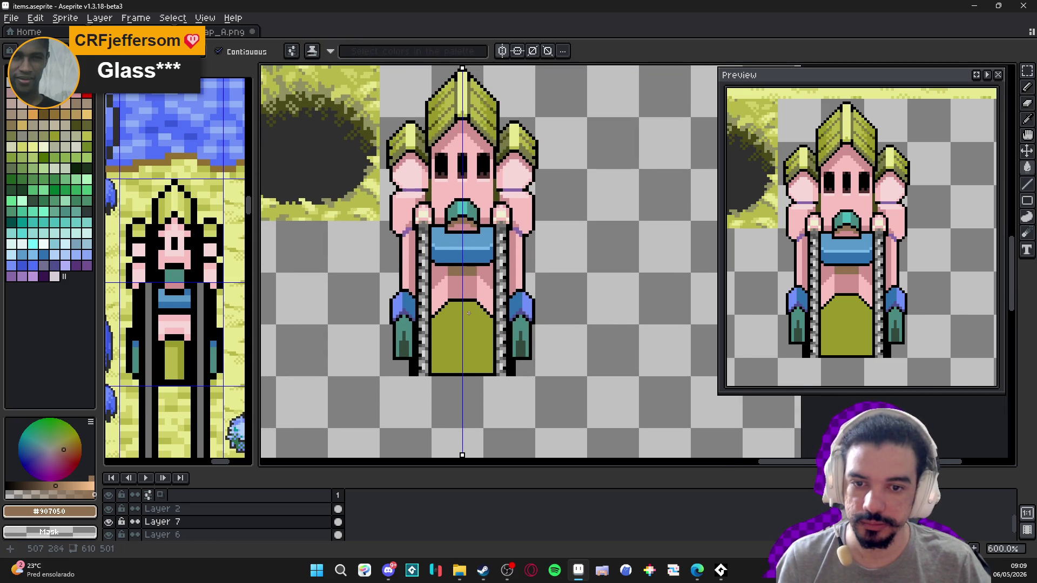
scroll(469, 314, down, 3)
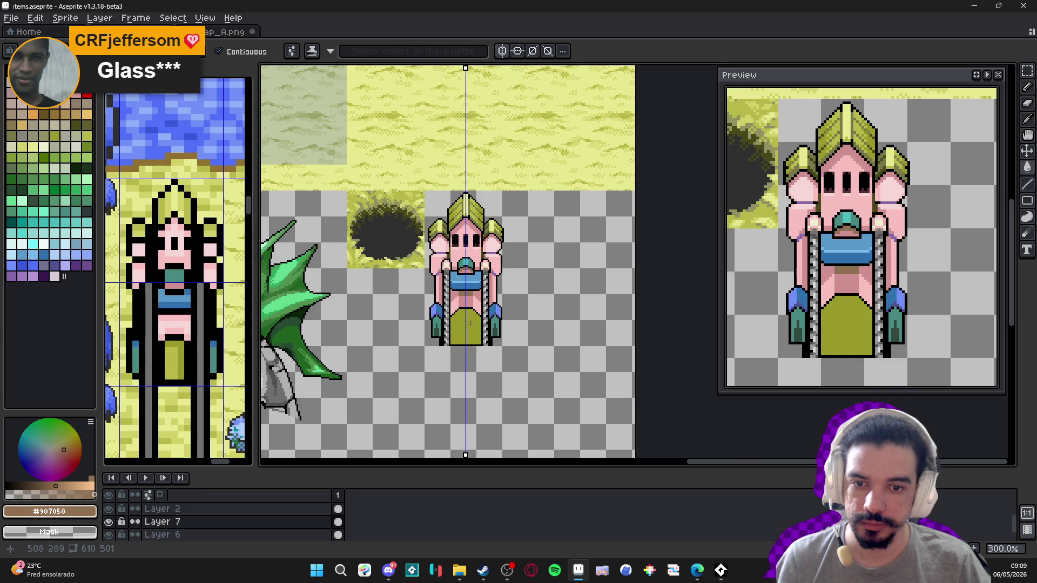
scroll(467, 329, up, 1)
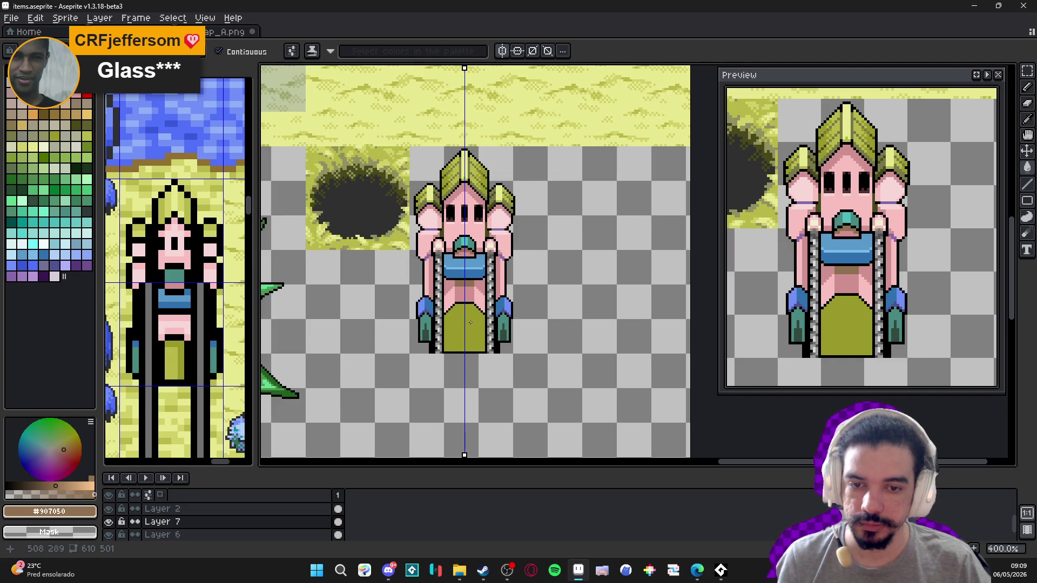
scroll(470, 323, down, 2)
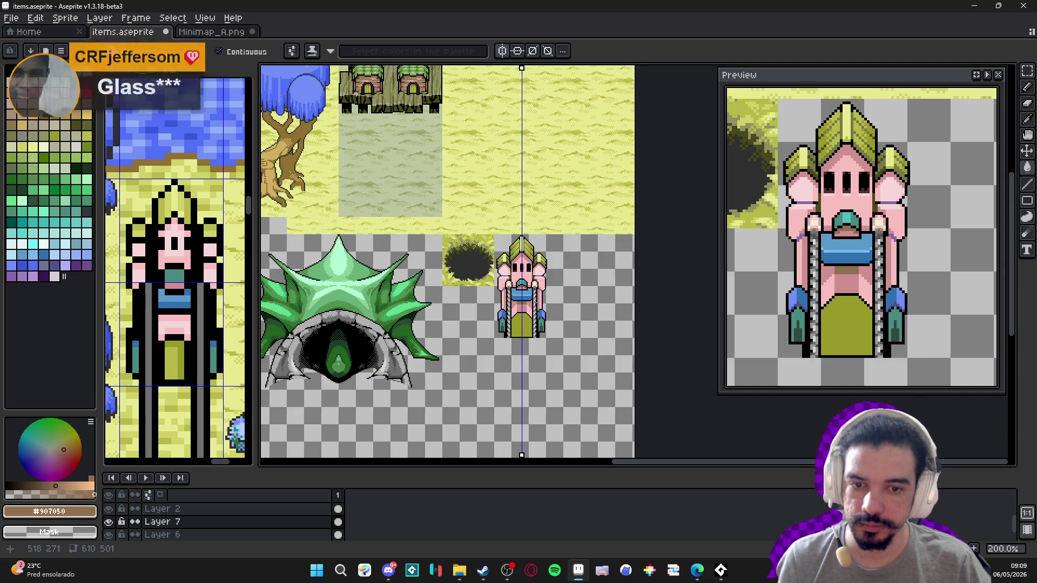
scroll(537, 279, up, 10)
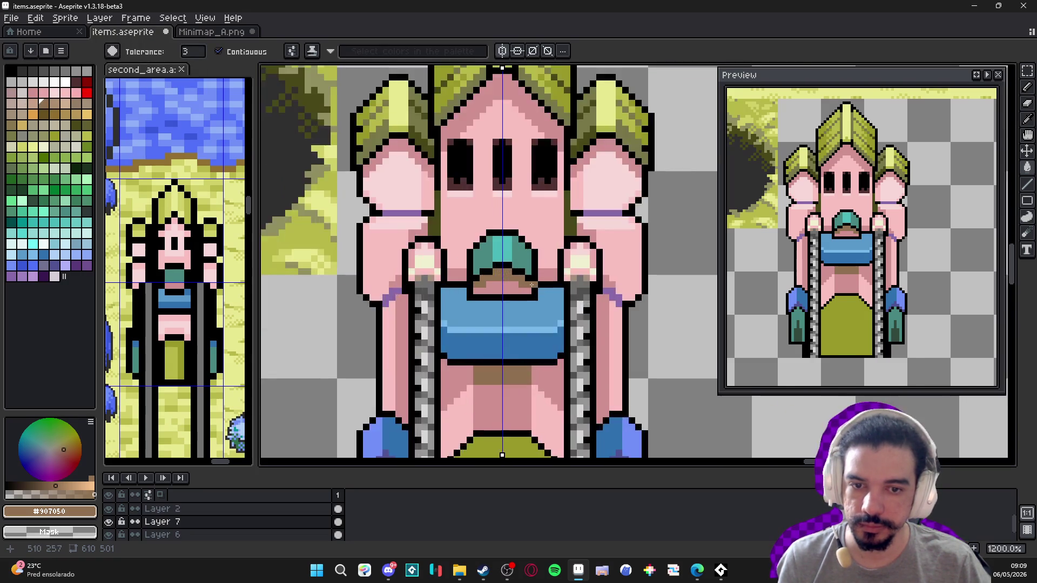
- Touch up the mouth outline with black pixels and blue outline corners
alt+click(537, 279)
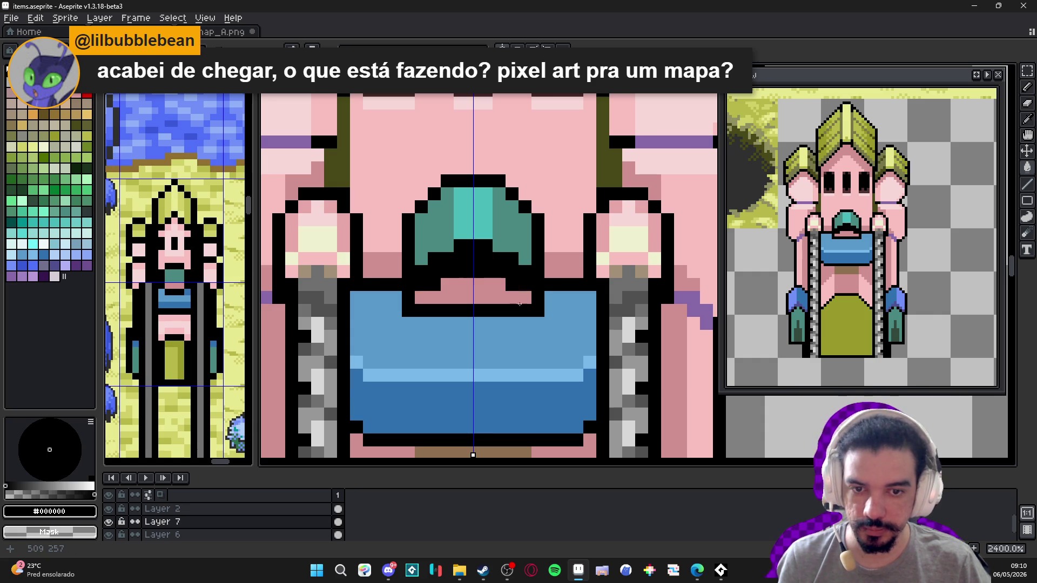
key(b)
click(422, 297)
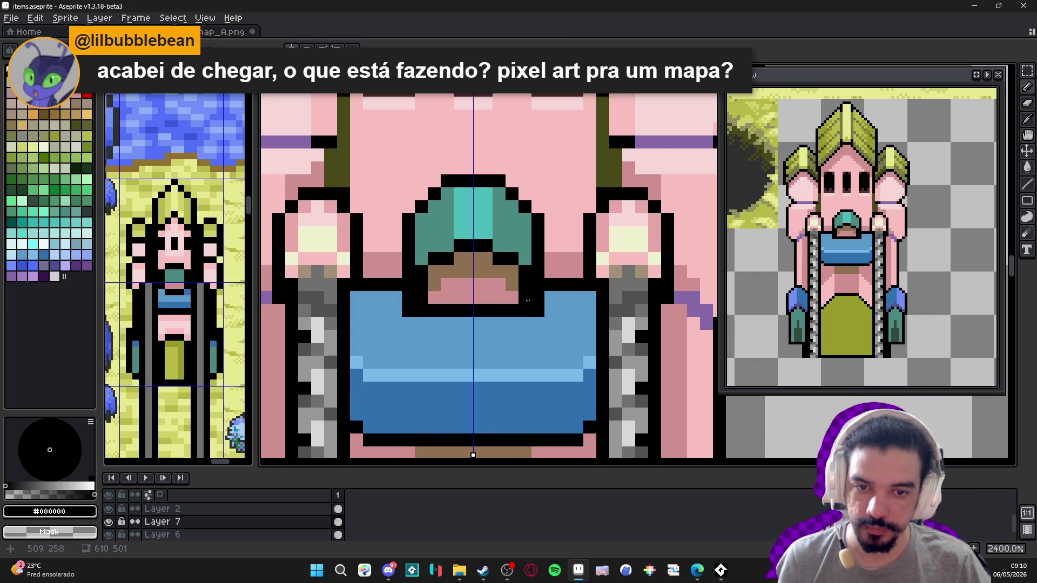
alt+click(378, 324)
click(408, 311)
click(538, 297)
click(408, 297)
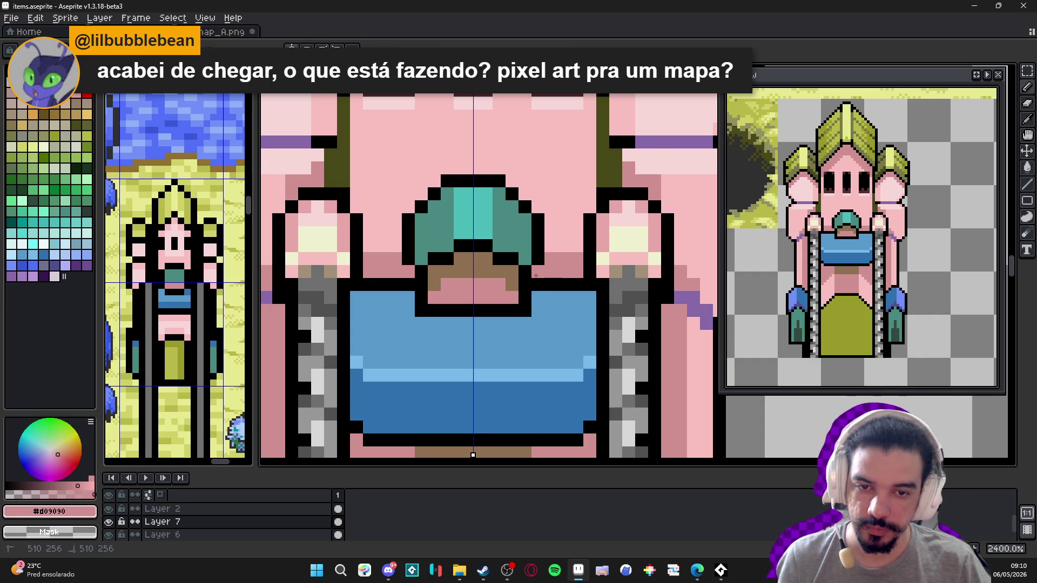
alt+click(539, 254)
click(564, 246)
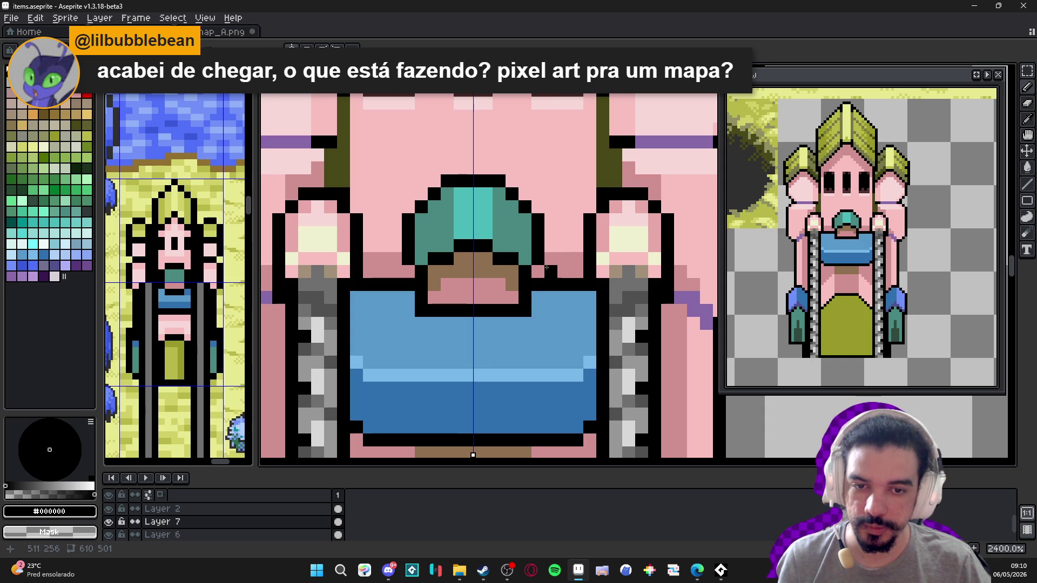
- Sample brown from the sprite and zoom in and out to review the tower
scroll(549, 309, down, 3)
scroll(547, 310, down, 1)
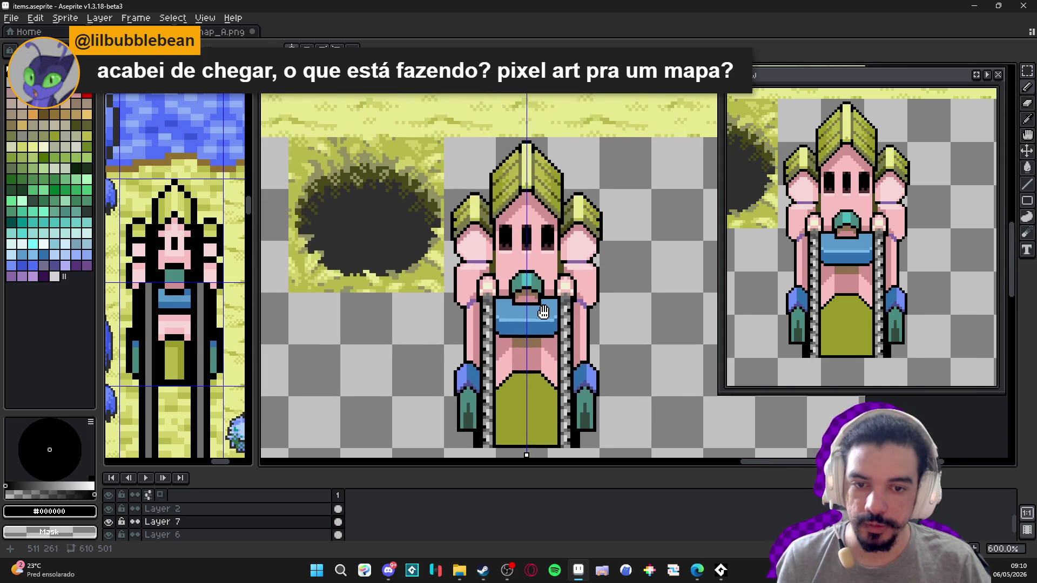
scroll(512, 306, down, 1)
scroll(503, 312, up, 2)
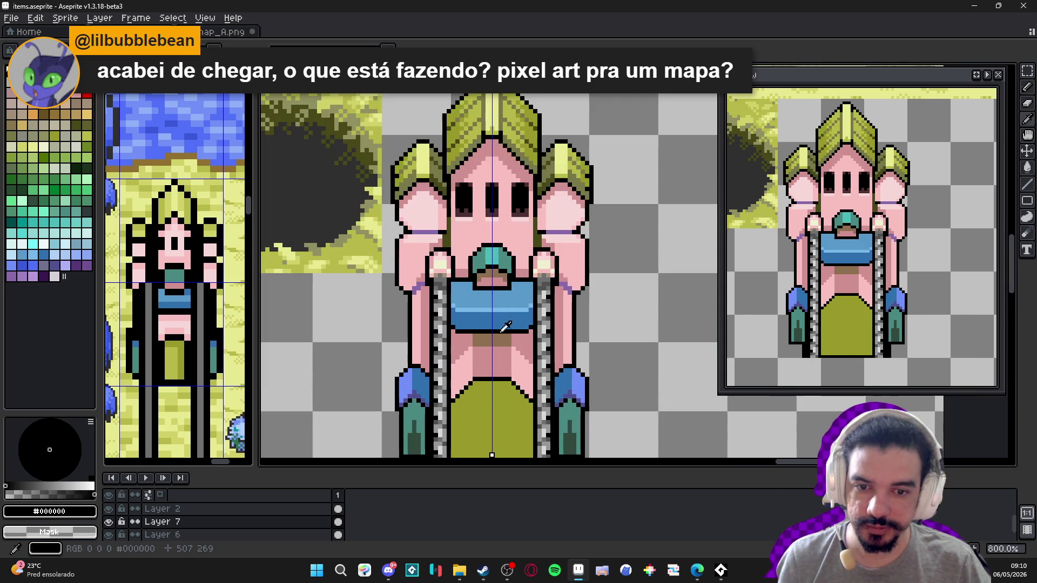
alt+click(532, 325)
scroll(541, 322, up, 4)
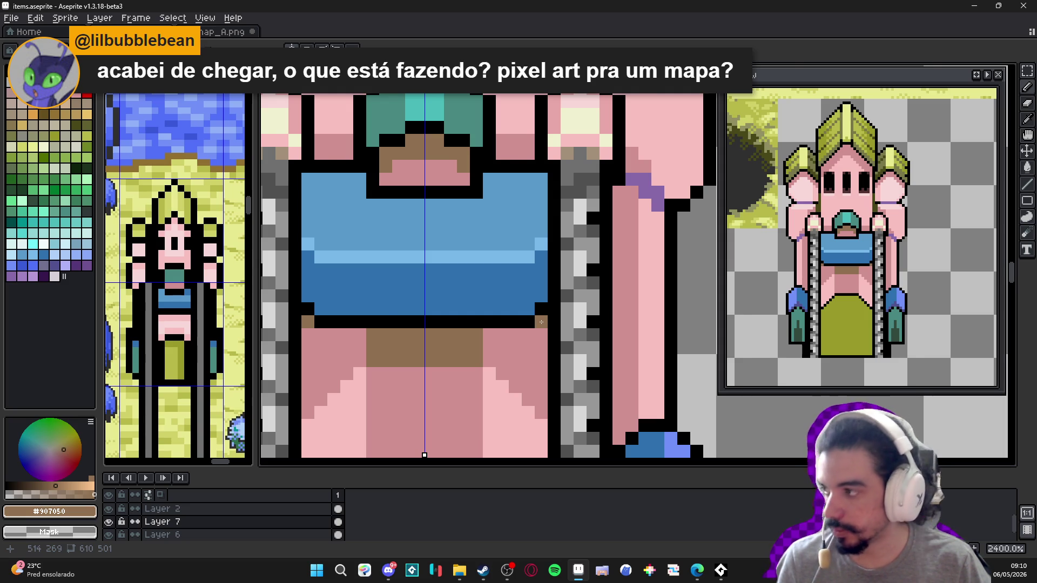
scroll(541, 322, down, 2)
scroll(535, 324, down, 1)
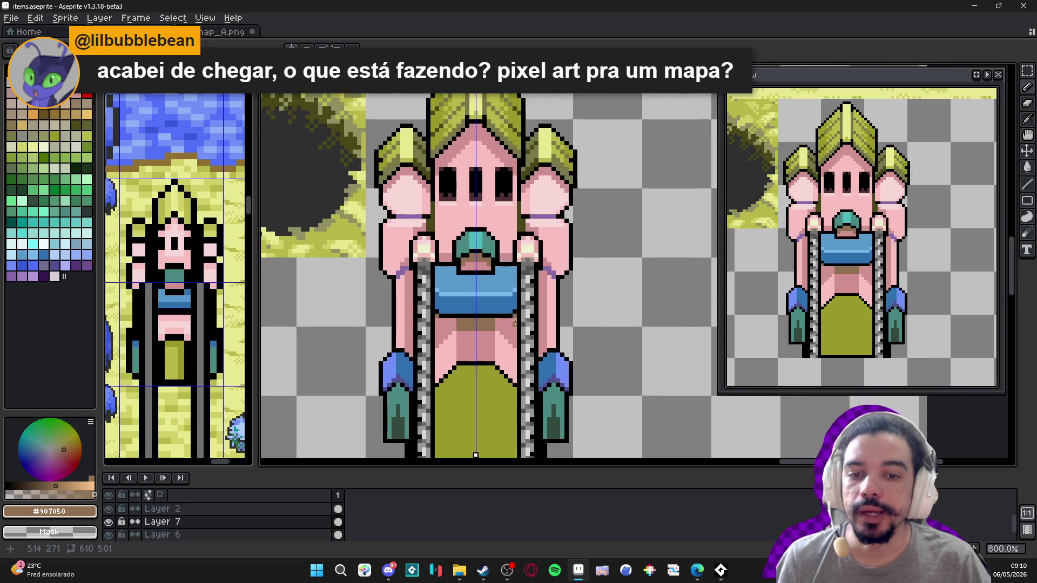
scroll(515, 323, down, 3)
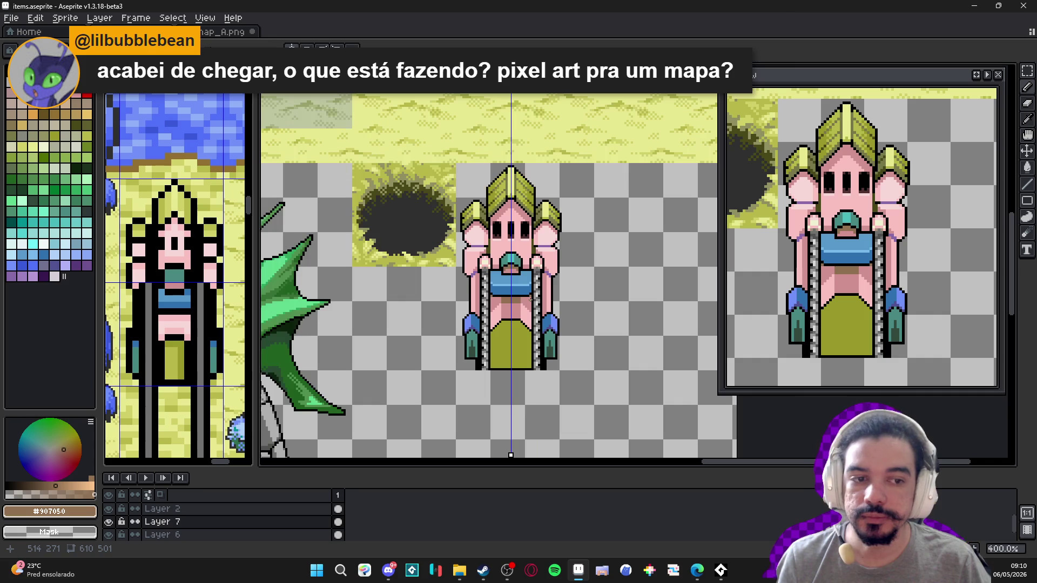
scroll(531, 300, down, 1)
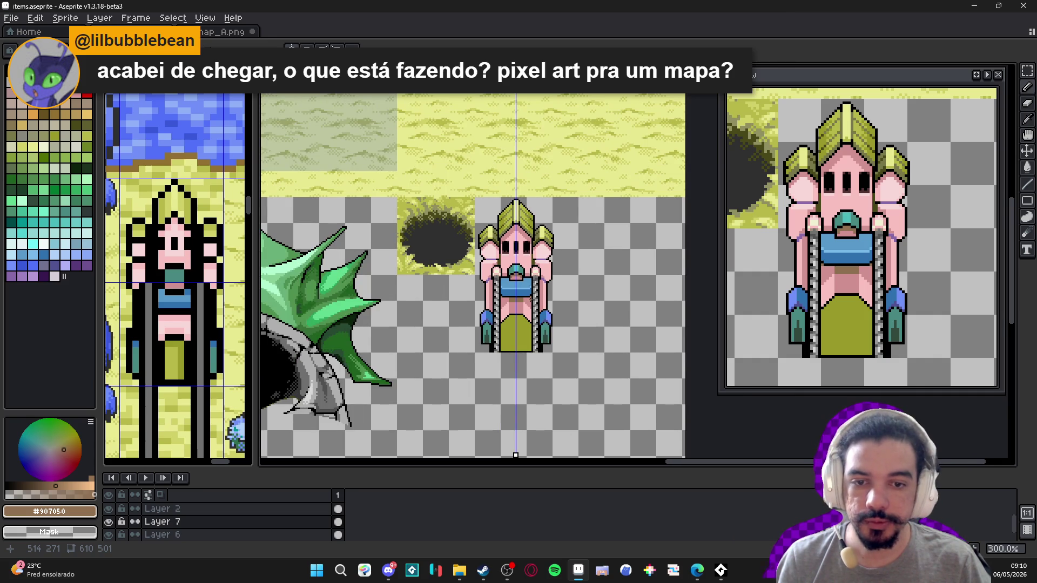
scroll(531, 300, down, 1)
scroll(540, 301, up, 2)
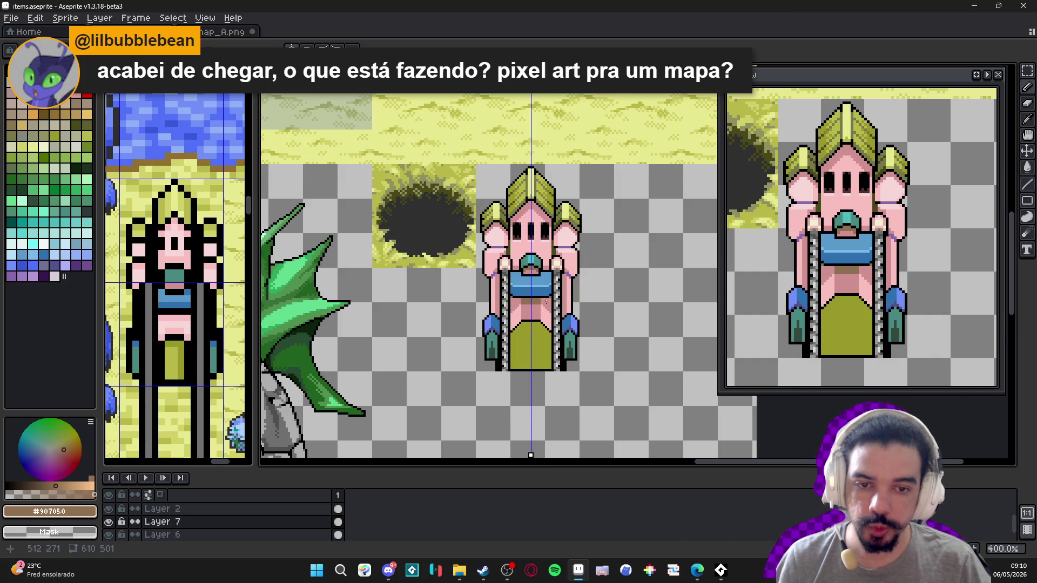
scroll(546, 301, up, 2)
scroll(537, 290, down, 1)
scroll(538, 290, down, 3)
scroll(529, 292, up, 2)
scroll(526, 293, down, 1)
scroll(527, 293, up, 1)
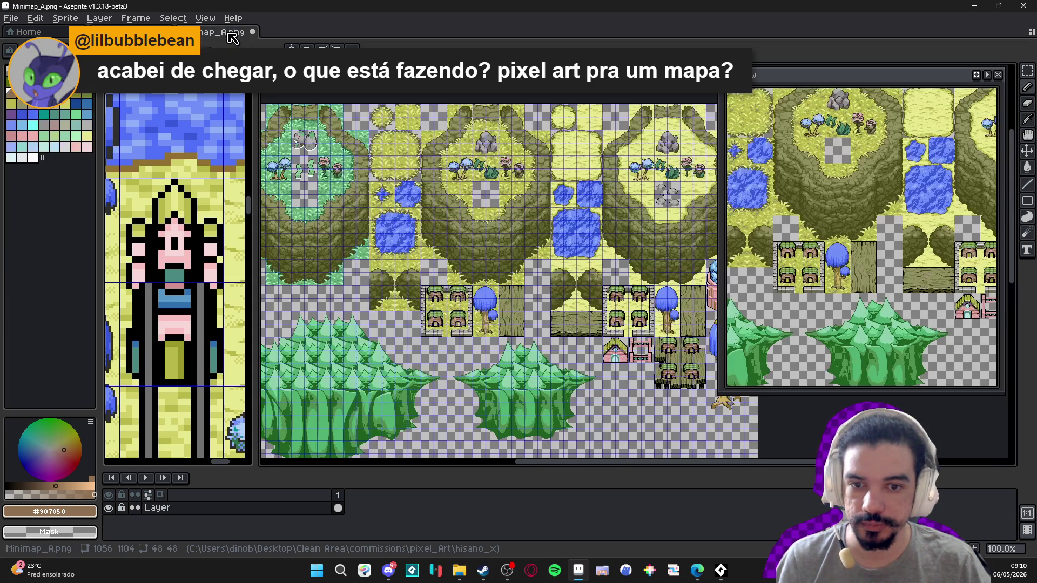
- Glance at Minimap_A.png, return to the items sheet, then open the second_area map
click(208, 32)
click(141, 32)
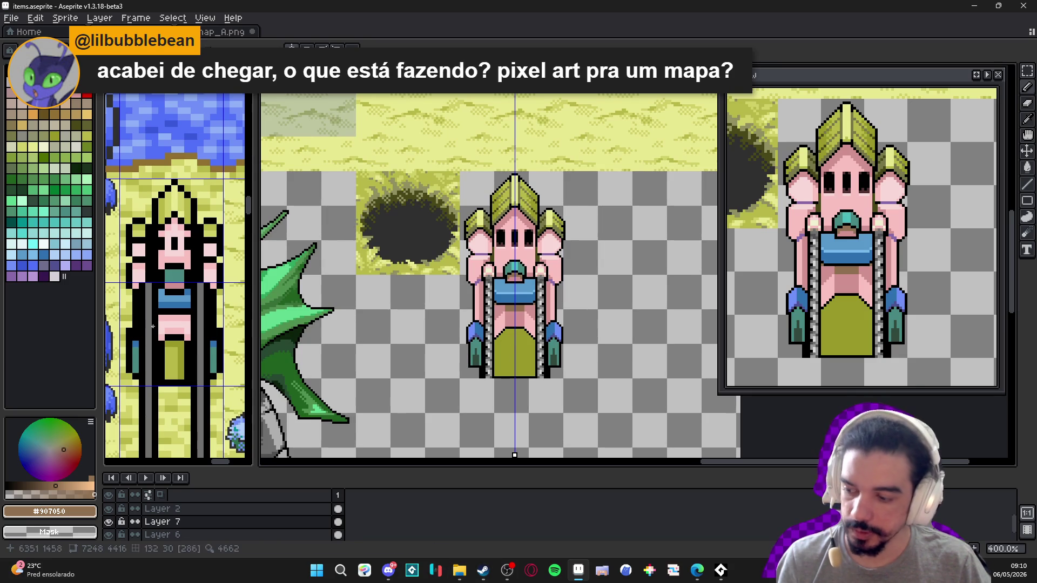
scroll(222, 335, down, 3)
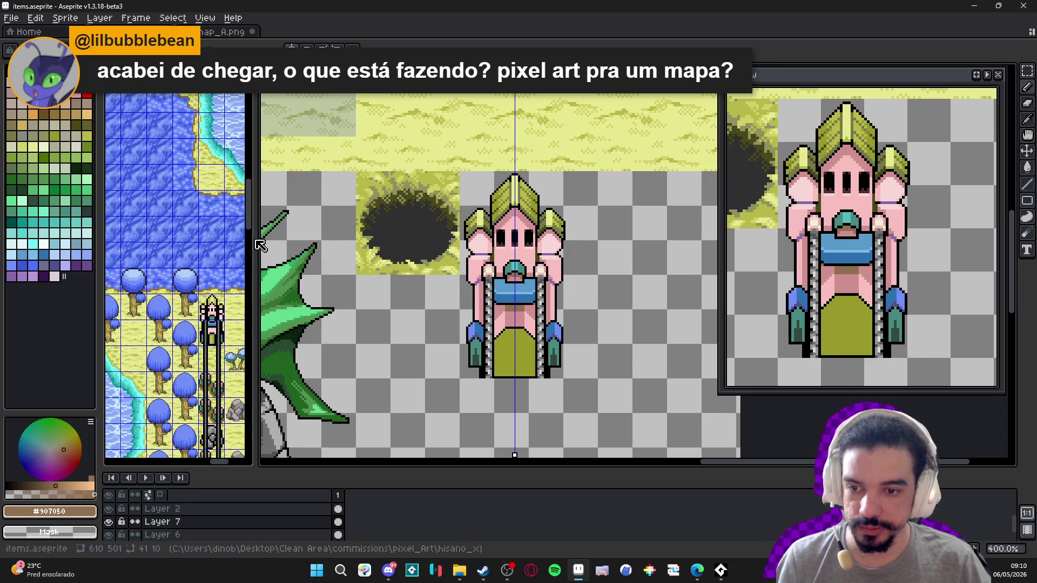
click(341, 34)
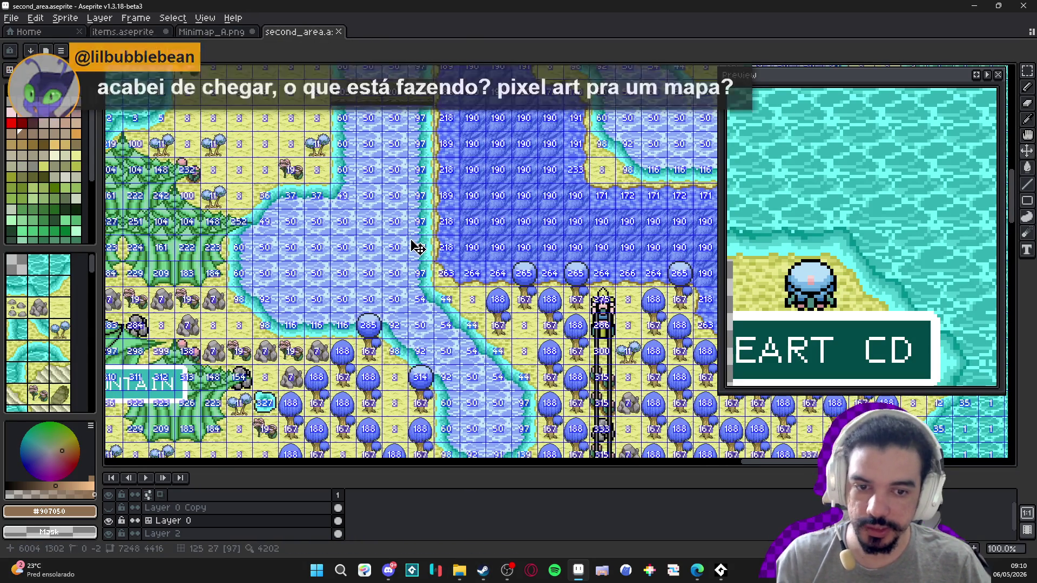
- Hide the canvas grid and pan around the second_area map to look it over
key(ctrl+apostrophe)
scroll(409, 239, down, 2)
scroll(378, 216, up, 1)
scroll(351, 200, left, 5)
mouse_move(339, 191)
mouse_down()
mouse_move(391, 338)
mouse_move(512, 157)
mouse_move(487, 308)
mouse_up()
scroll(538, 205, up, 4)
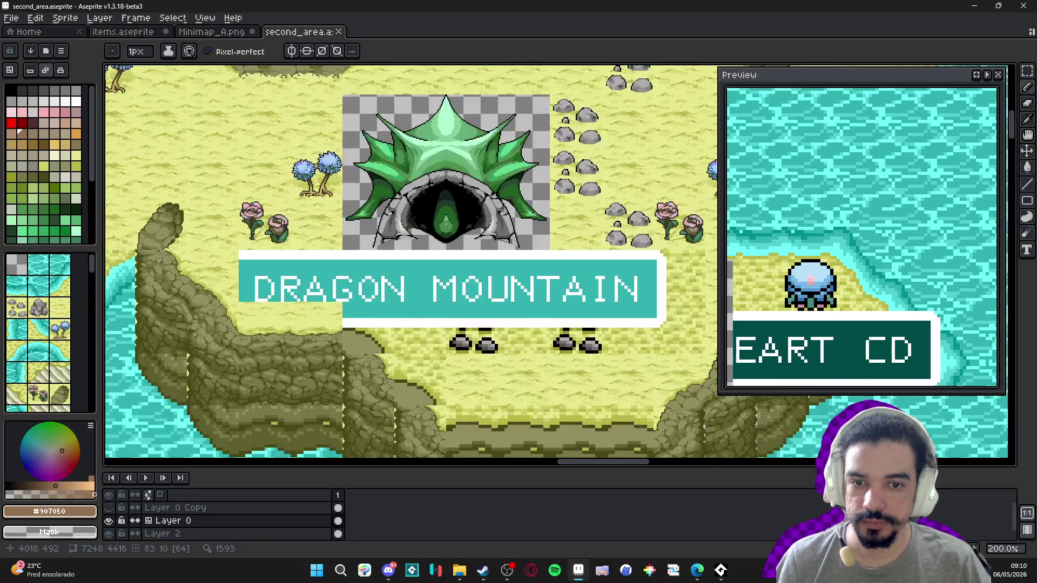
scroll(519, 251, down, 3)
scroll(222, 424, down, 3)
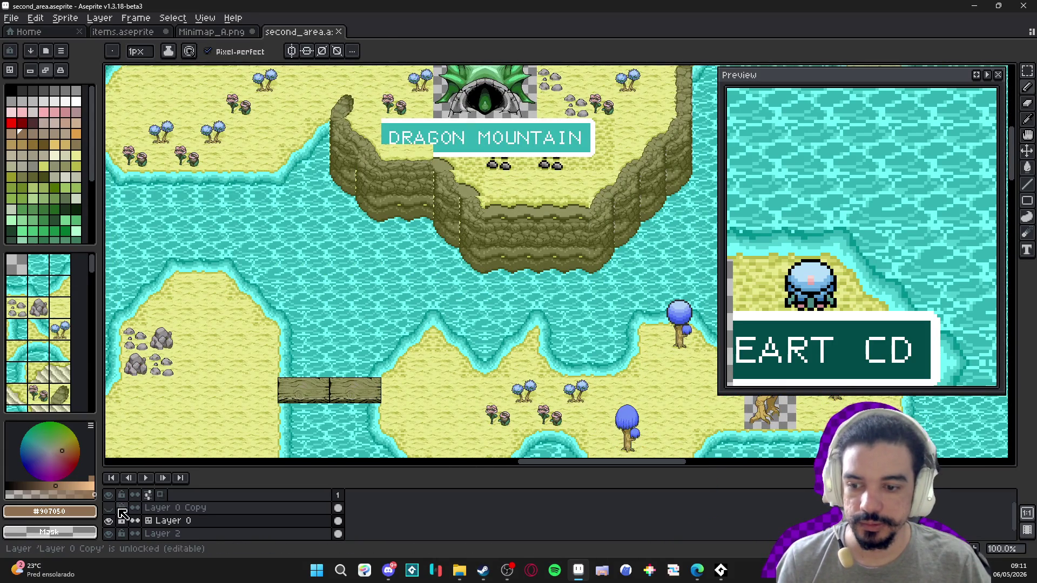
scroll(222, 423, up, 5)
scroll(146, 415, up, 2)
- Toggle Layer 0 Copy's visibility repeatedly to compare, leaving it hidden
click(108, 508)
click(109, 508)
click(108, 508)
click(109, 508)
click(109, 509)
click(109, 508)
click(109, 508)
click(108, 509)
click(108, 508)
click(108, 508)
click(108, 508)
click(108, 508)
click(108, 509)
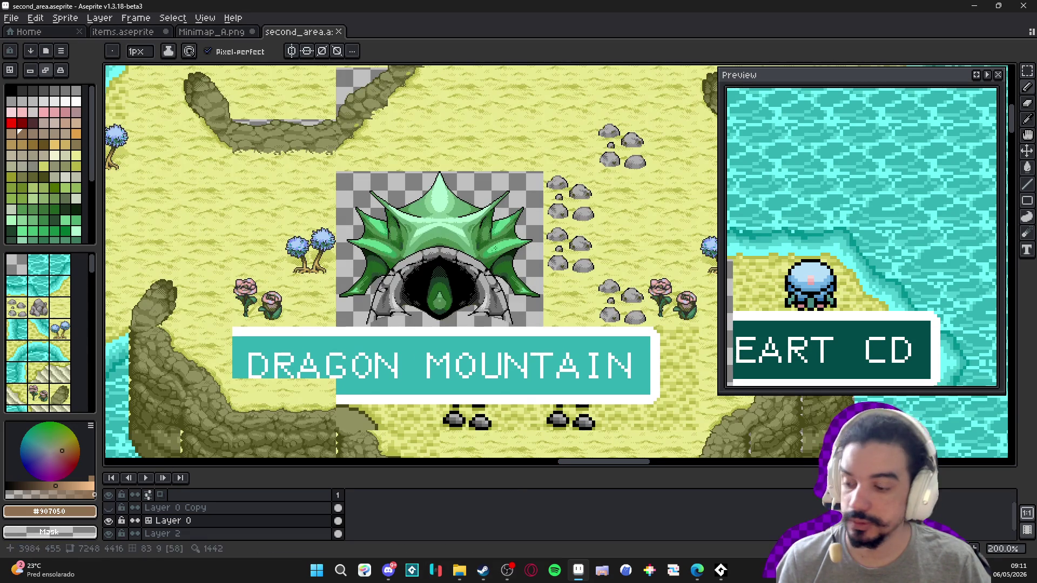
- Check the Minimap_A.png tileset and the items tower, then return to second_area
click(229, 33)
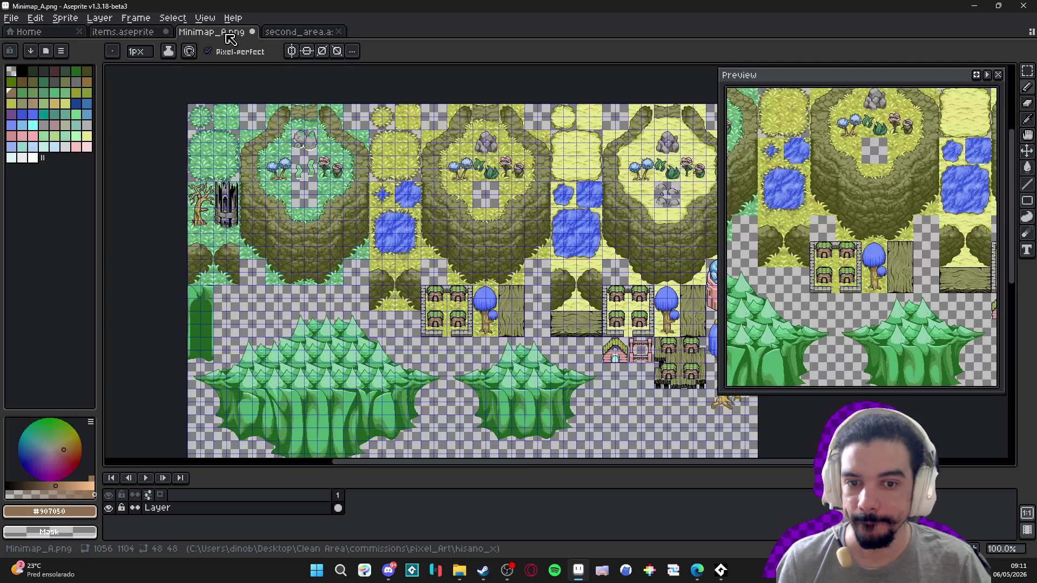
click(130, 33)
mouse_move(463, 274)
mouse_down()
mouse_move(477, 241)
mouse_move(511, 237)
mouse_up()
click(299, 31)
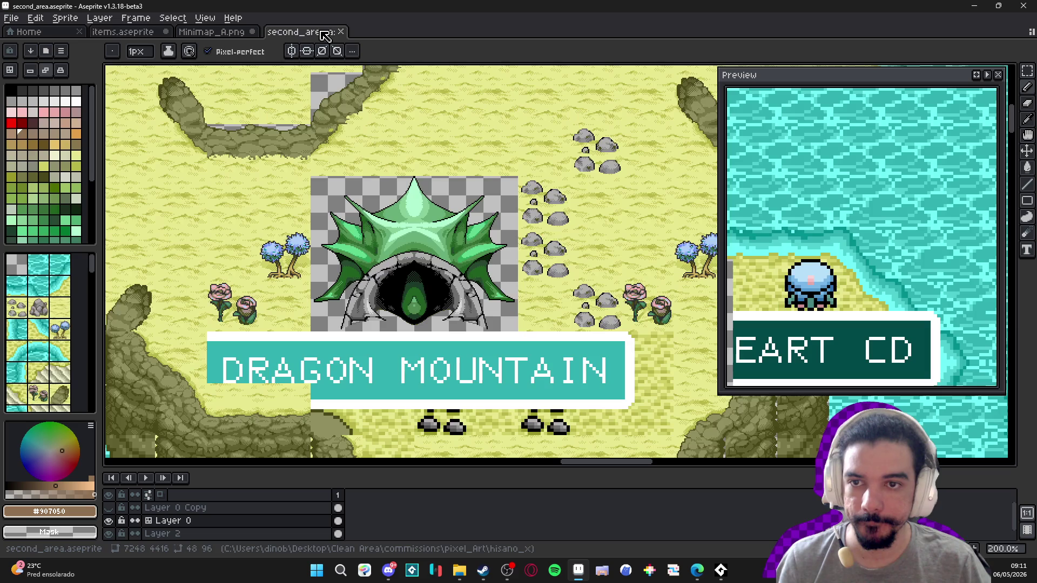
scroll(406, 240, down, 4)
scroll(406, 240, up, 2)
scroll(567, 313, up, 5)
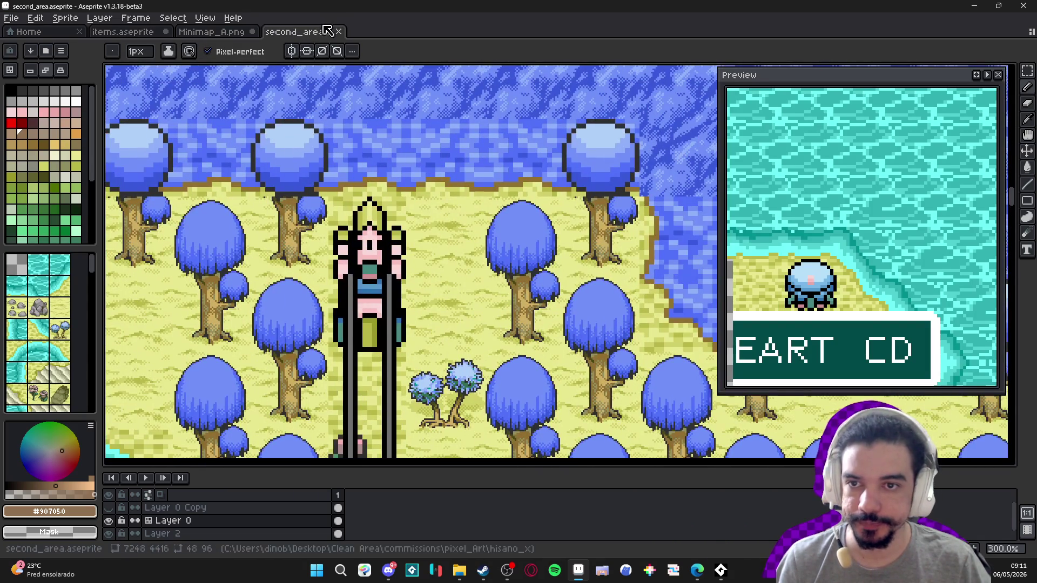
- Dock the second_area map as a narrowed left split beside the tileset view
mouse_move(326, 30)
mouse_down()
mouse_move(92, 243)
mouse_move(135, 249)
mouse_up()
scroll(224, 282, down, 2)
scroll(225, 281, down, 2)
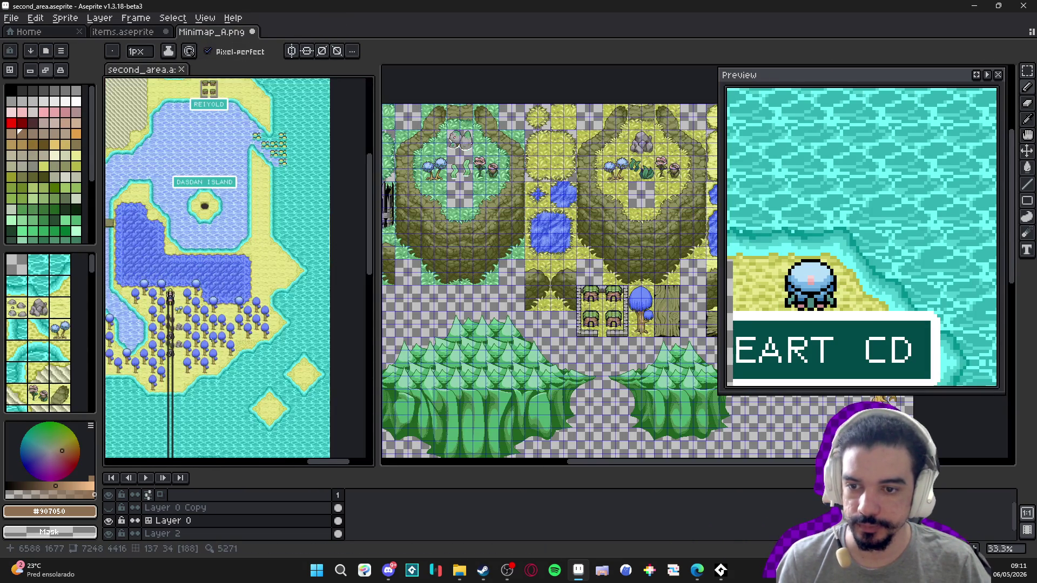
scroll(224, 291, up, 4)
scroll(224, 296, down, 1)
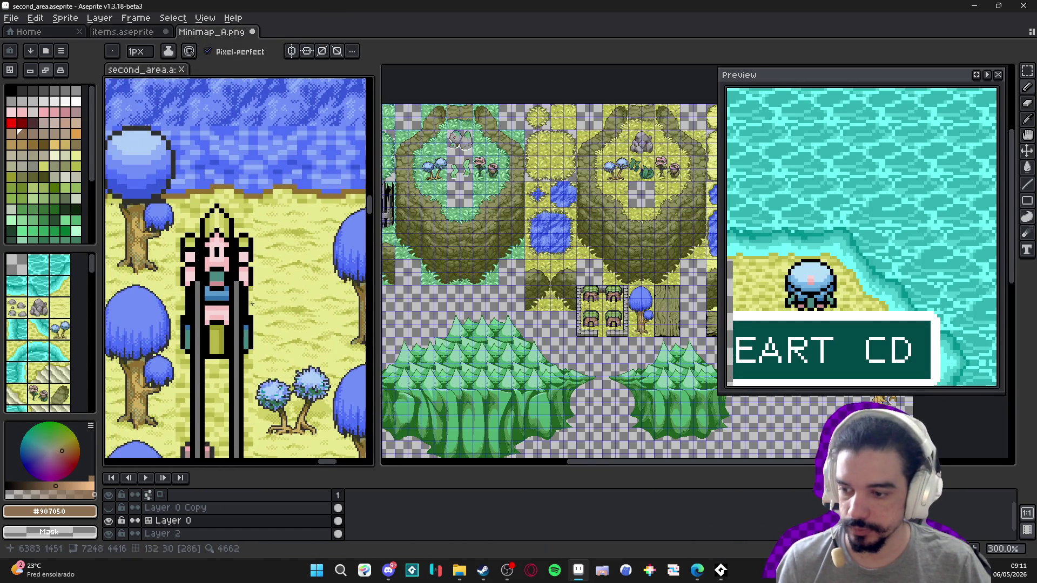
scroll(224, 296, down, 2)
scroll(218, 281, up, 2)
drag(378, 317, 300, 317)
click(123, 32)
- Paint dark green #32493d pixels below the side towers' blue gems
scroll(518, 250, up, 1)
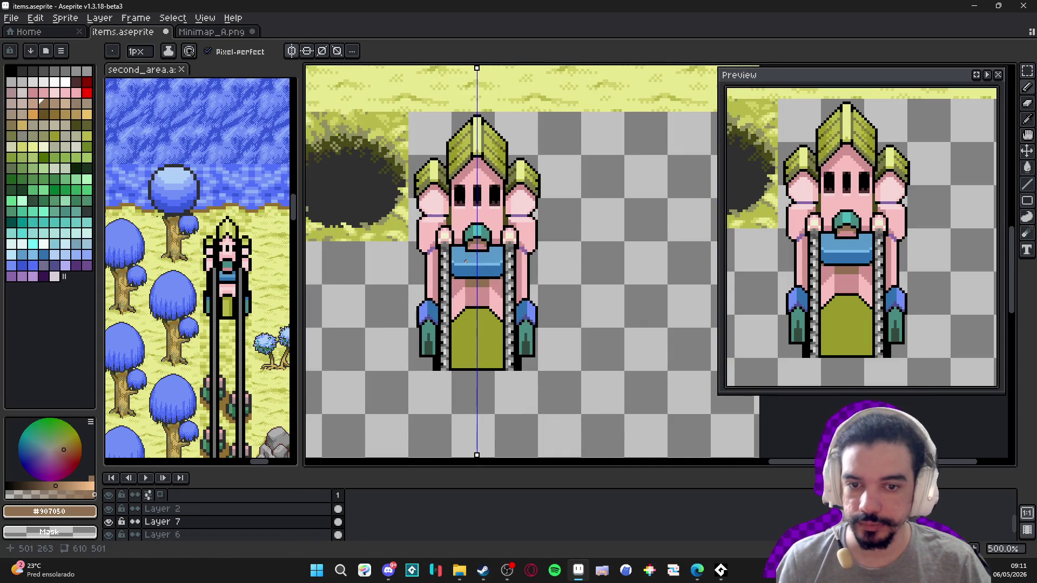
drag(457, 313, 469, 318)
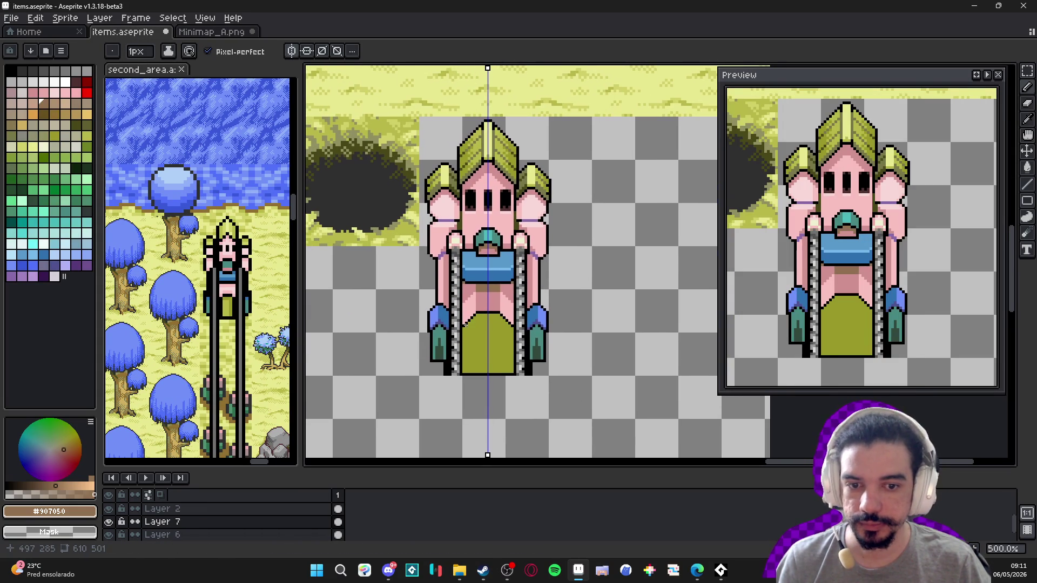
scroll(488, 330, up, 5)
alt+click(520, 292)
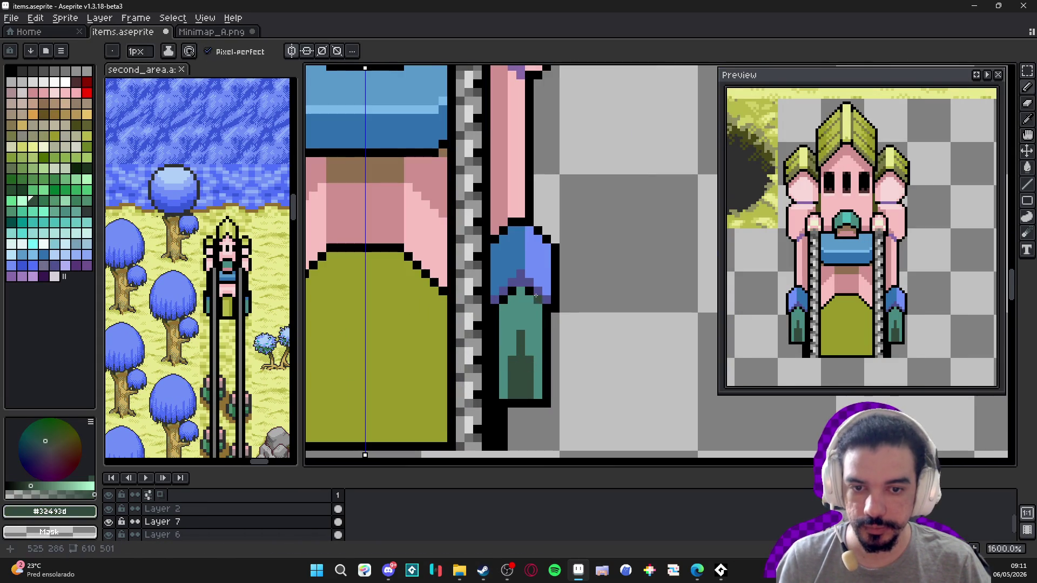
mouse_move(521, 292)
mouse_down()
mouse_move(538, 314)
mouse_move(516, 300)
mouse_up()
click(513, 300)
click(505, 308)
click(511, 308)
click(530, 317)
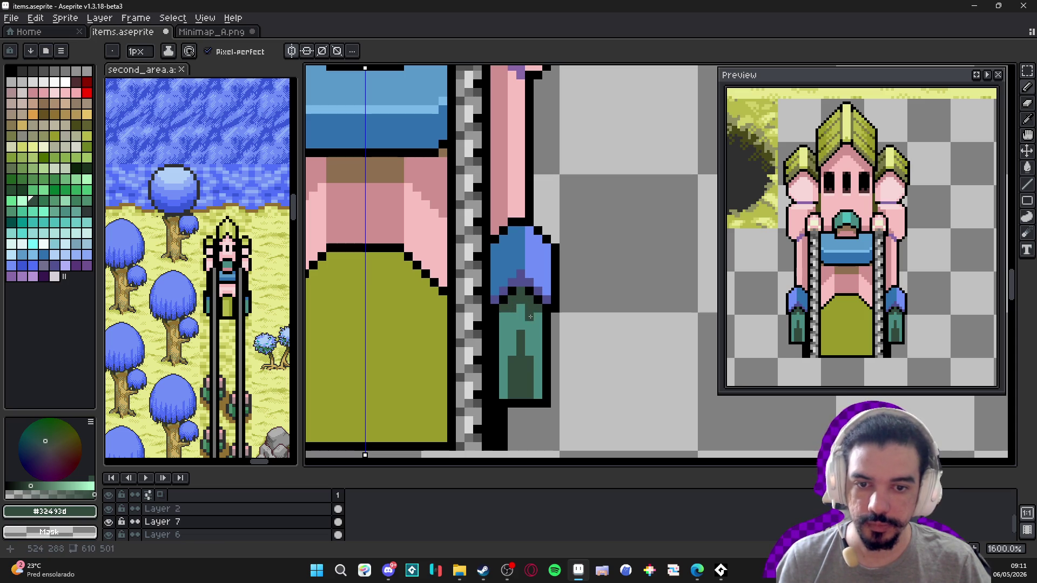
- Paint black window blocks and a vertical black line on the side towers
scroll(486, 325, down, 3)
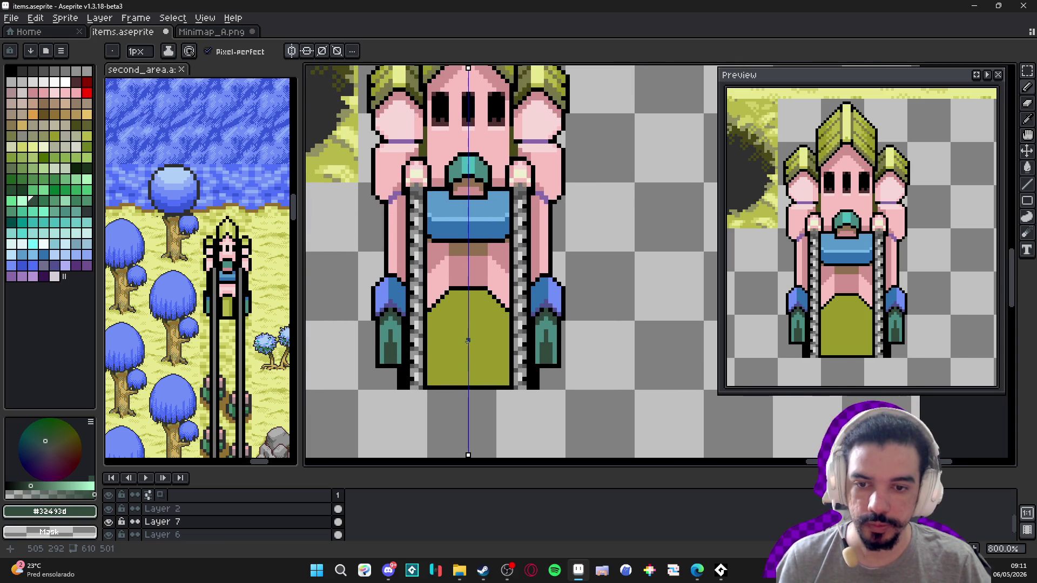
scroll(421, 335, up, 3)
alt+click(345, 373)
click(362, 376)
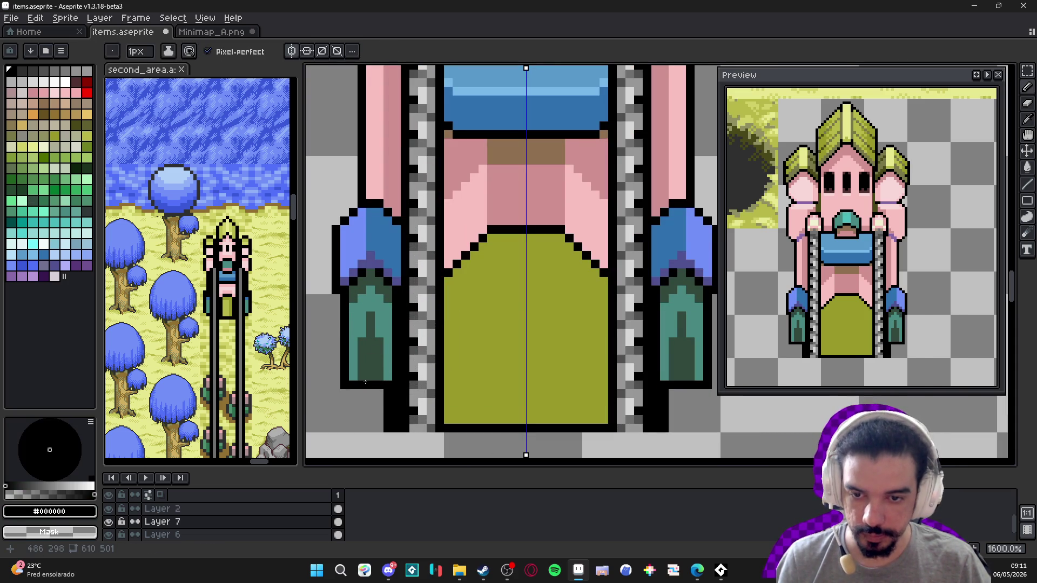
click(379, 351)
click(372, 354)
mouse_move(371, 337)
mouse_down()
mouse_move(371, 315)
mouse_move(361, 324)
mouse_up()
- Recolour some window pixels dark green and add more black window pixels
alt+click(380, 339)
click(379, 326)
click(371, 333)
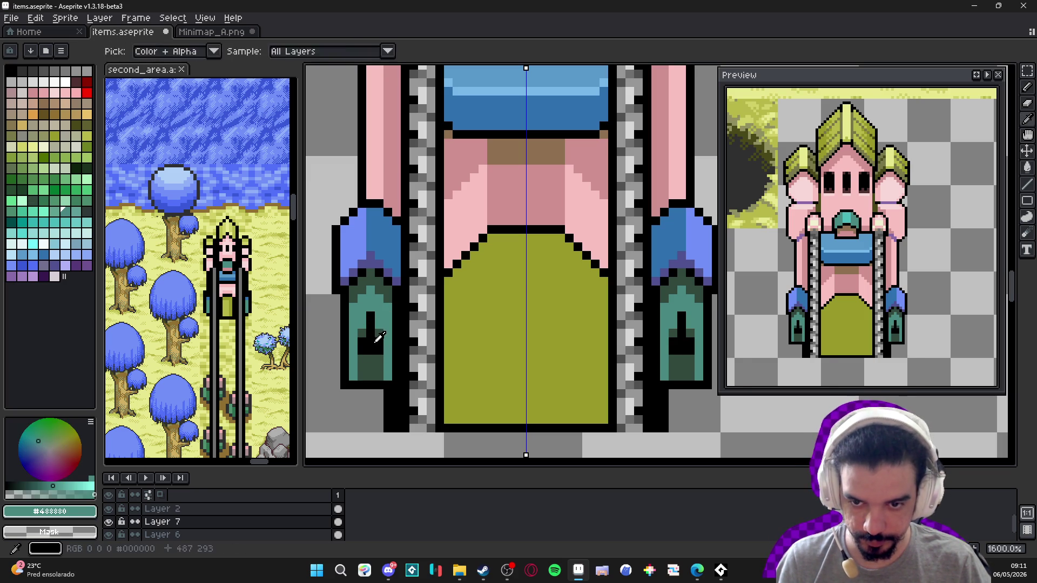
alt+click(362, 348)
drag(380, 360, 379, 375)
scroll(386, 386, down, 4)
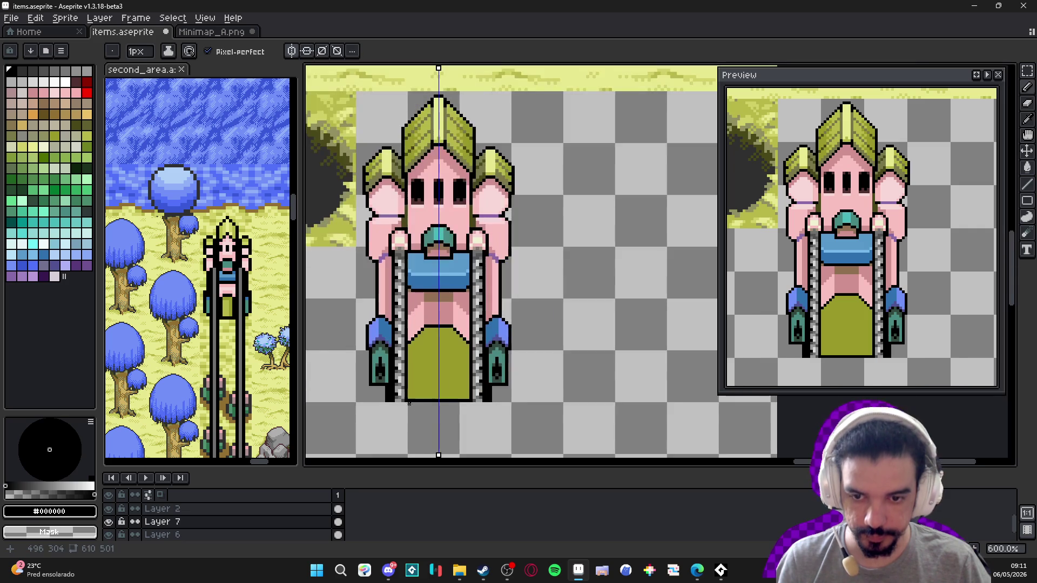
scroll(387, 329, down, 1)
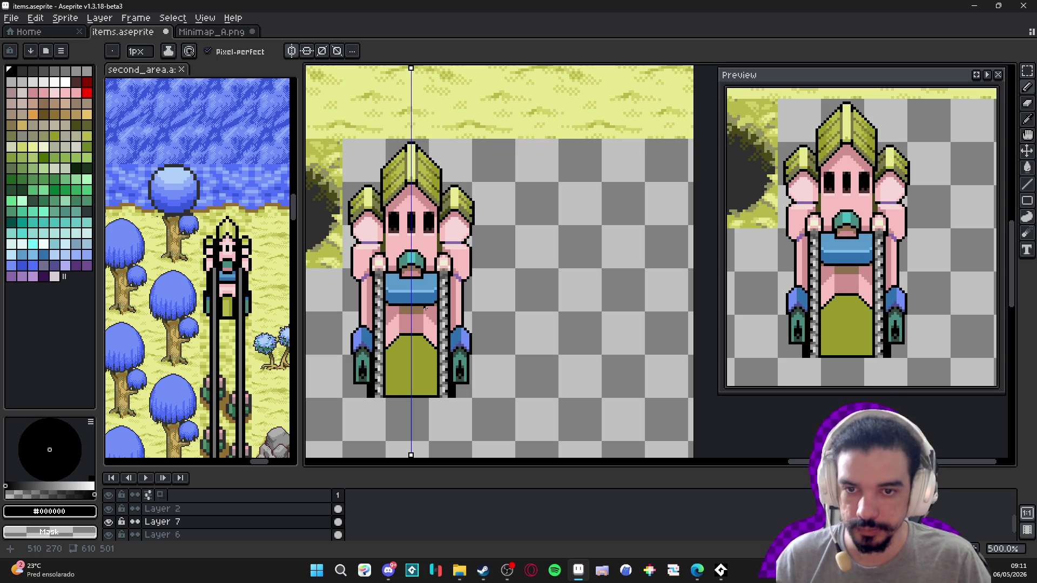
scroll(494, 222, down, 1)
drag(489, 249, 503, 244)
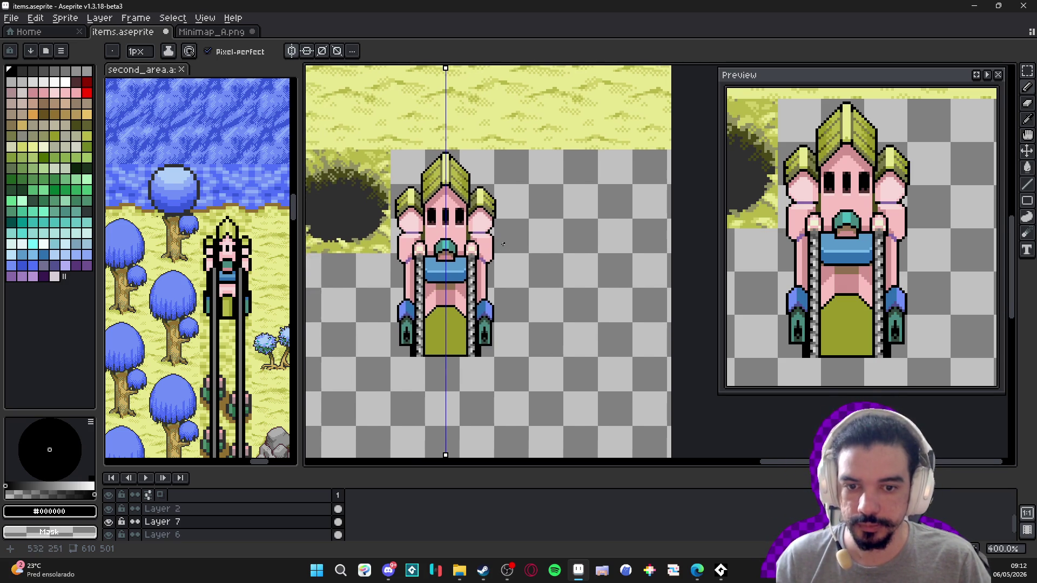
- Erase the black outline strip at the base of both side towers
scroll(508, 321, up, 5)
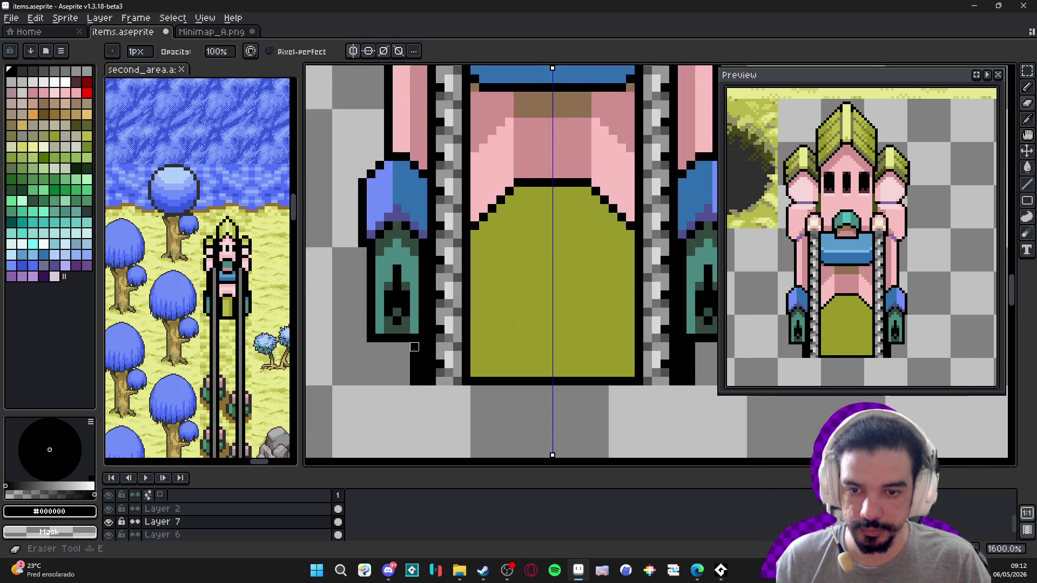
drag(415, 346, 423, 388)
scroll(421, 357, down, 1)
scroll(422, 353, up, 1)
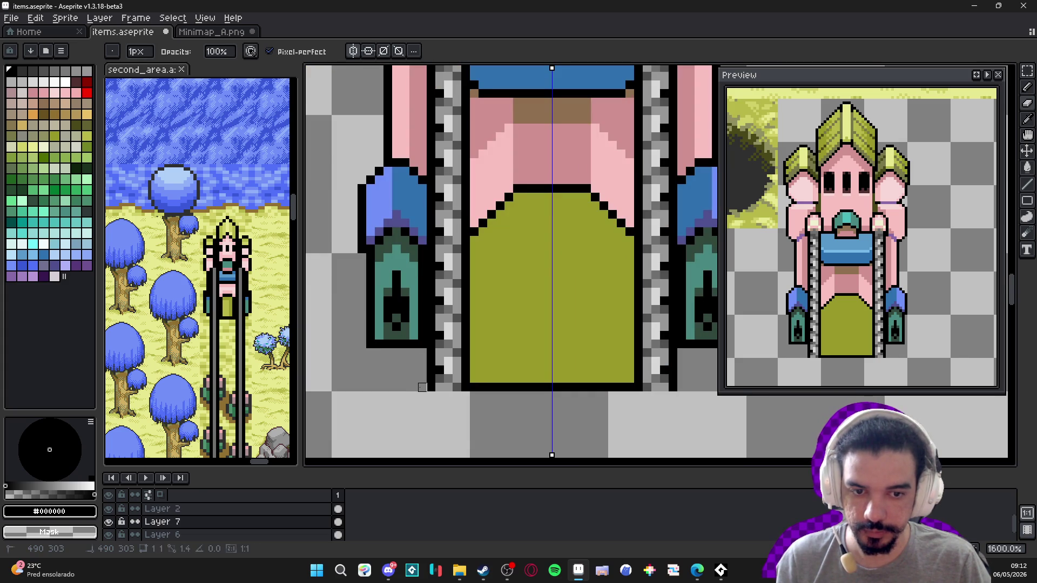
- Zoom out and make the second_area map the active document
scroll(422, 387, down, 3)
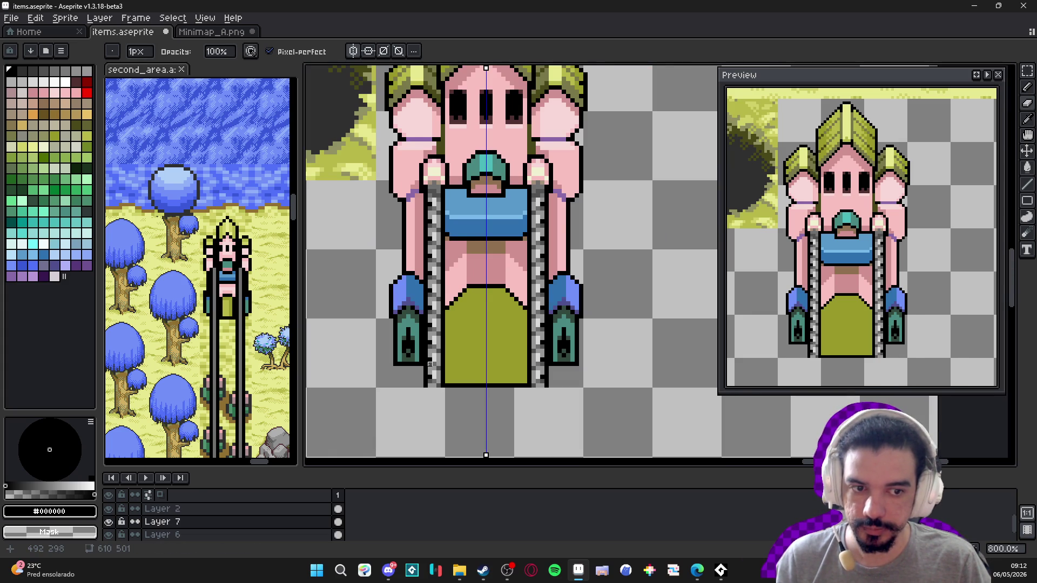
scroll(430, 364, down, 2)
scroll(468, 340, down, 1)
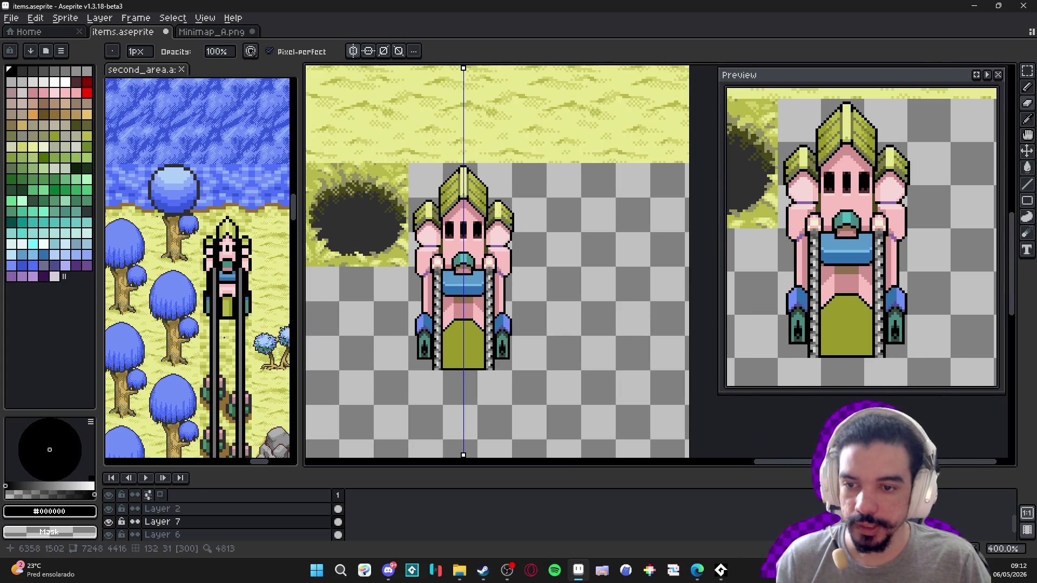
scroll(227, 294, up, 3)
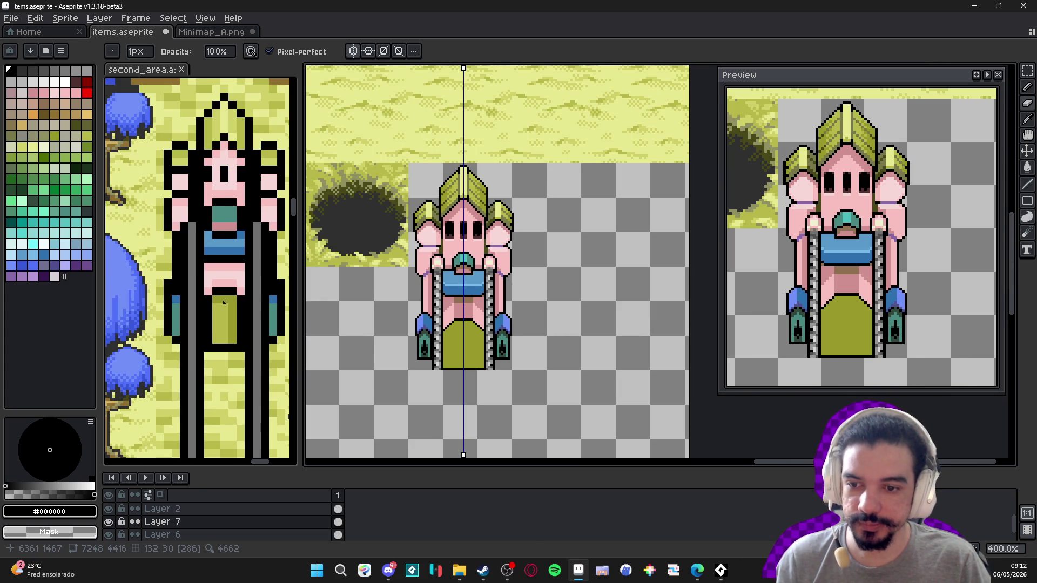
scroll(255, 302, up, 1)
scroll(255, 302, down, 1)
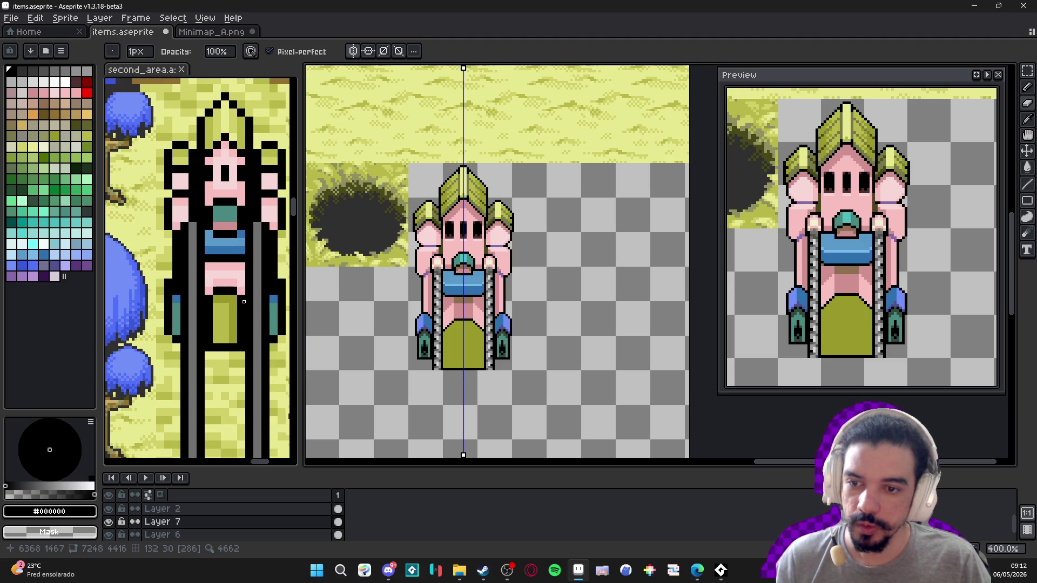
scroll(243, 302, down, 3)
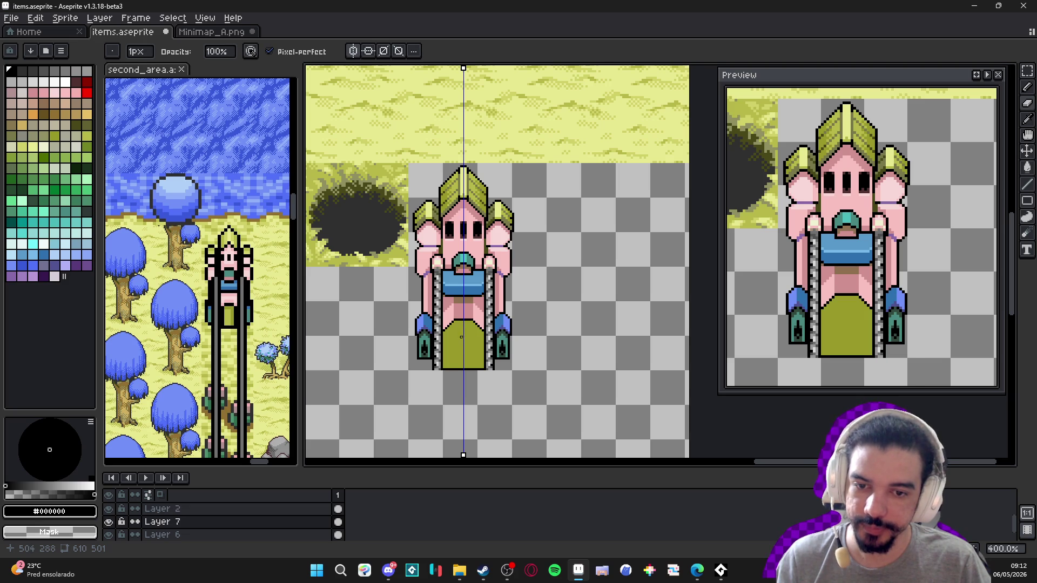
click(236, 358)
scroll(218, 313, down, 2)
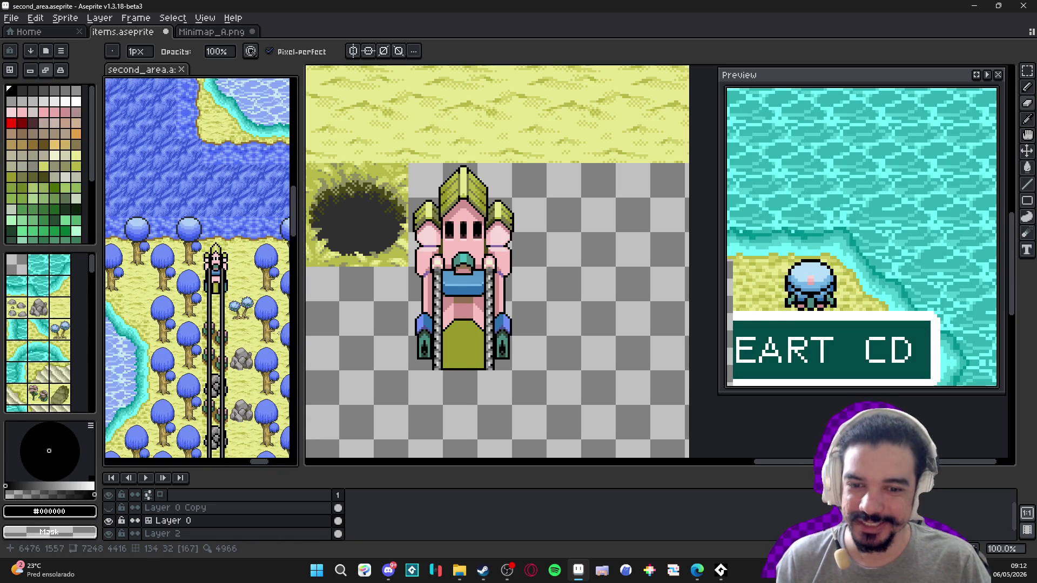
- Zoom the second_area map view in and out around the placed pink tower
scroll(470, 343, down, 1)
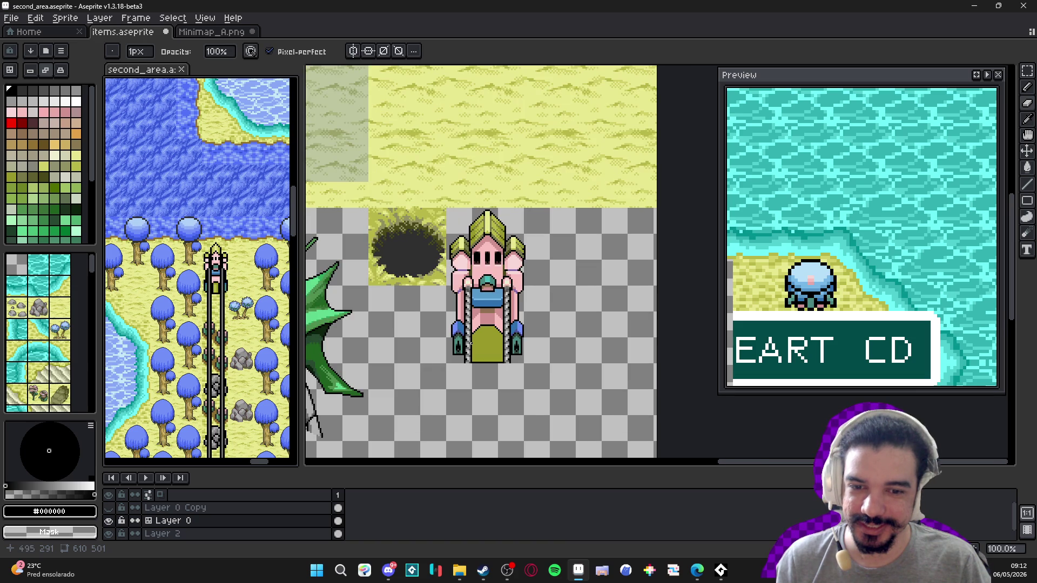
scroll(471, 342, down, 1)
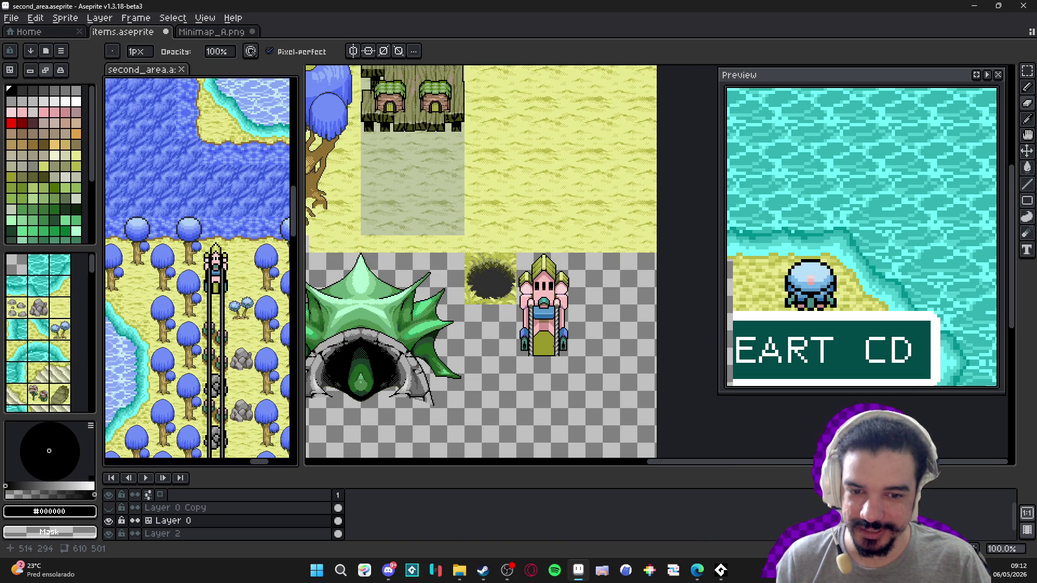
scroll(259, 295, up, 2)
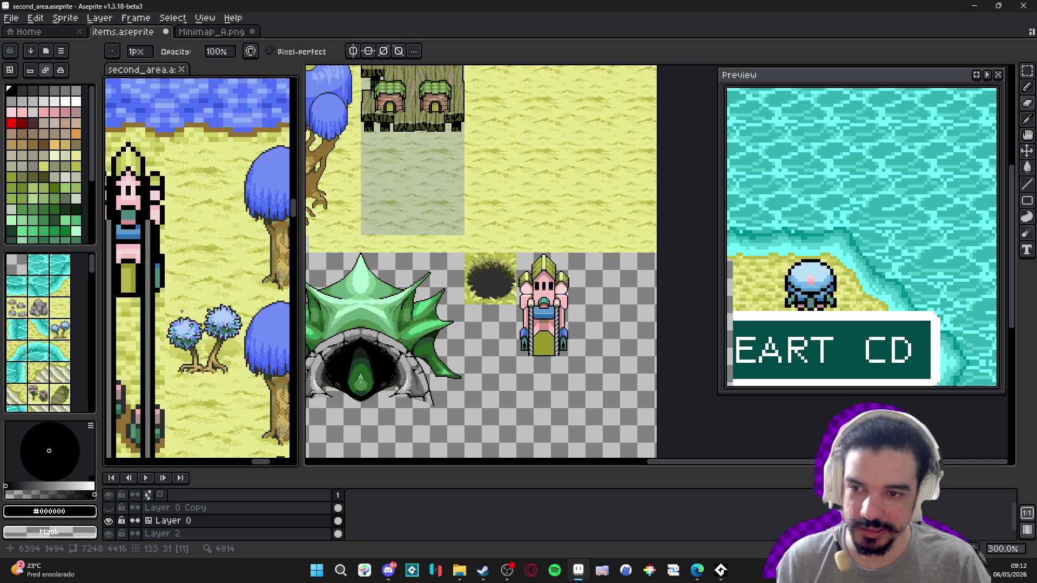
scroll(182, 312, down, 1)
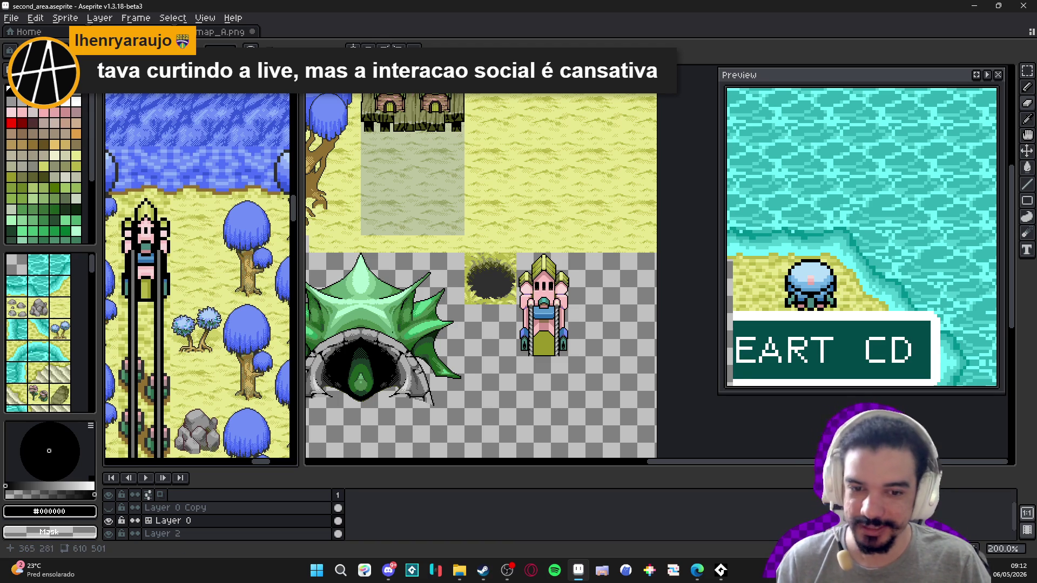
scroll(544, 313, up, 1)
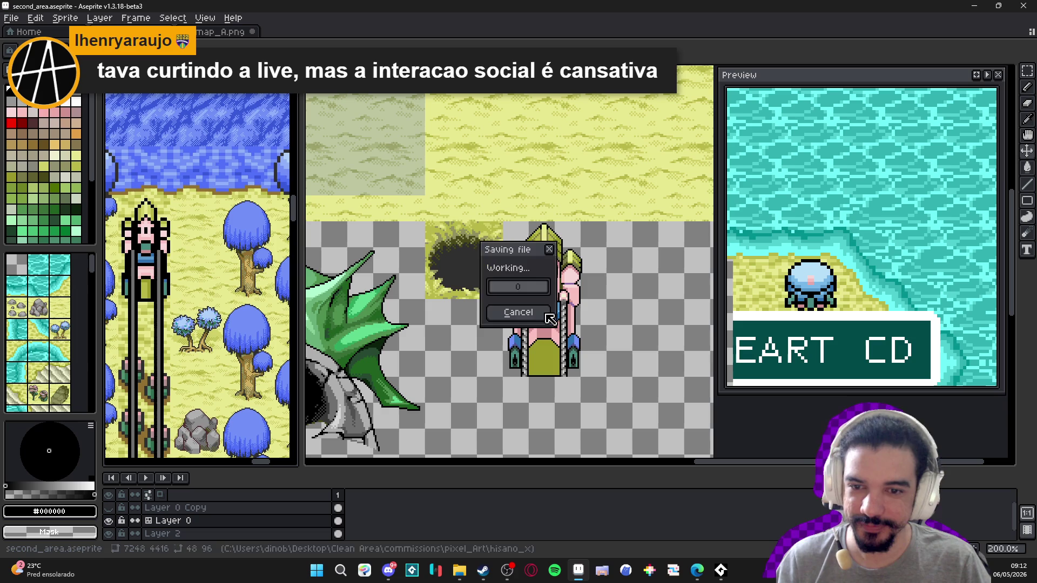
- Activate the items.aseprite editor and pan to the pink tower sprite
scroll(256, 291, down, 2)
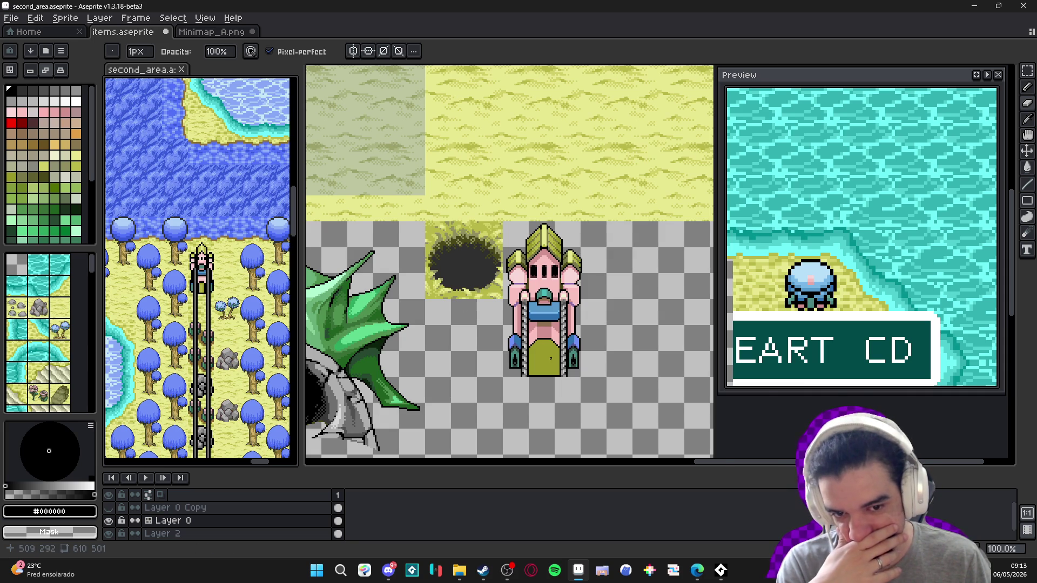
scroll(548, 358, up, 2)
drag(548, 358, 500, 342)
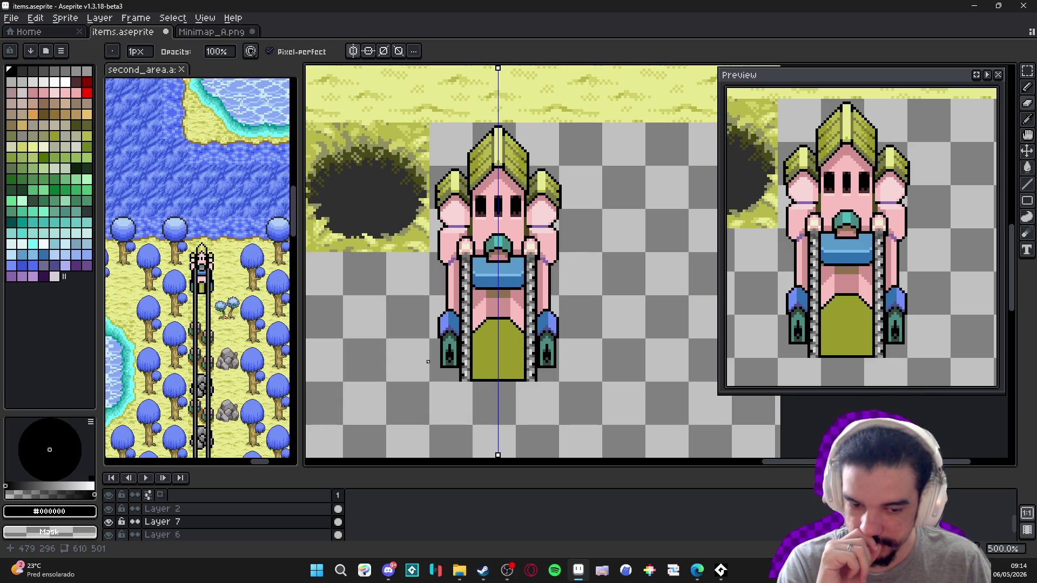
mouse_move(721, 571)
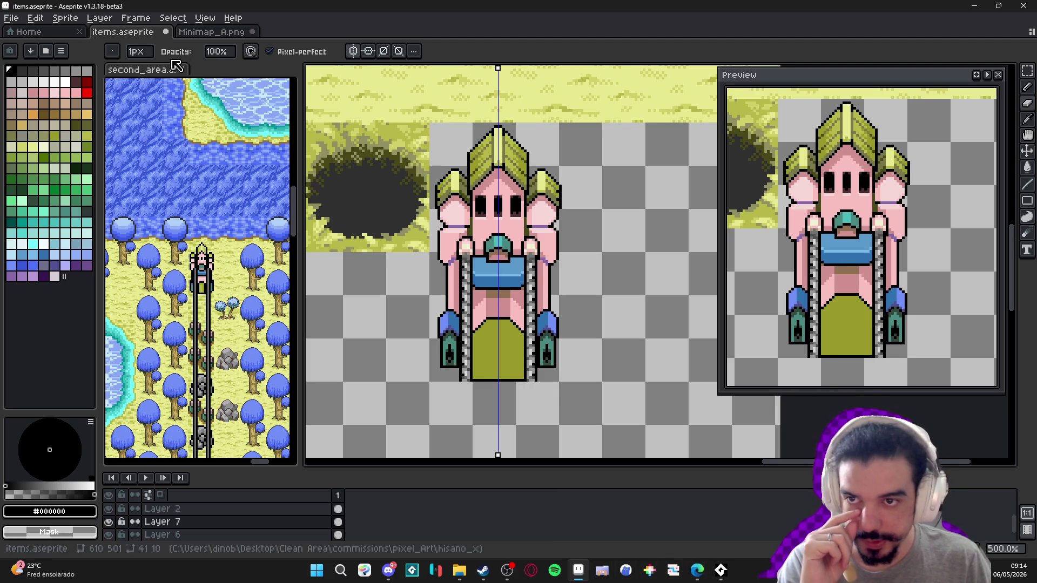
scroll(211, 276, down, 2)
scroll(212, 275, down, 5)
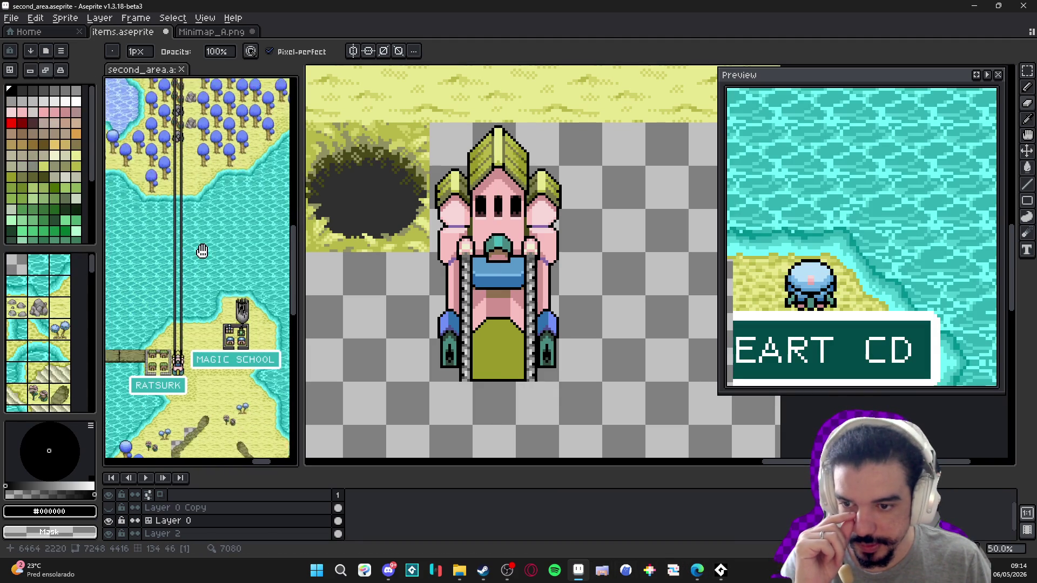
scroll(147, 349, up, 2)
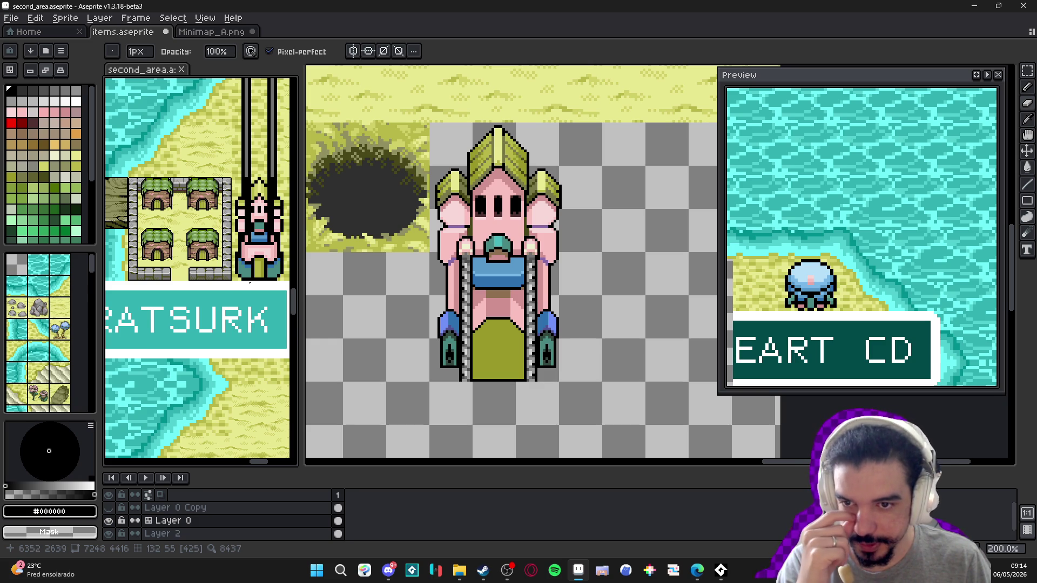
scroll(250, 283, down, 2)
scroll(250, 283, up, 2)
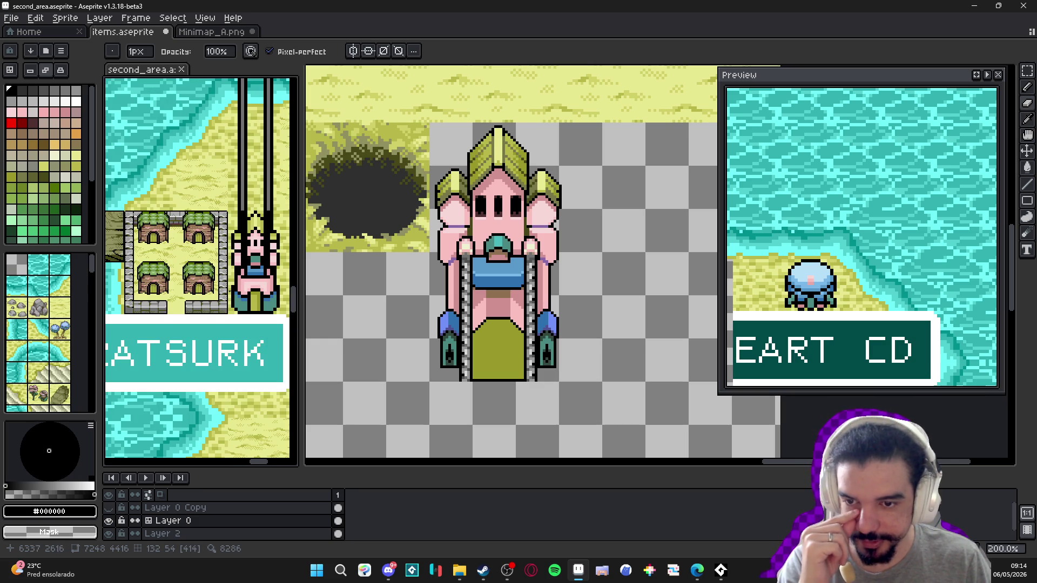
scroll(232, 292, down, 2)
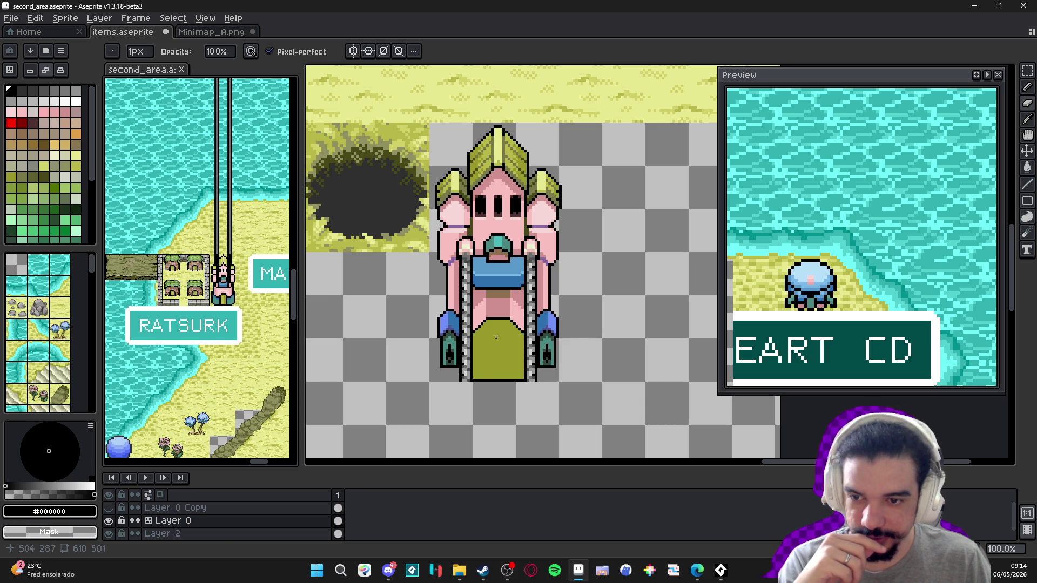
scroll(485, 323, down, 1)
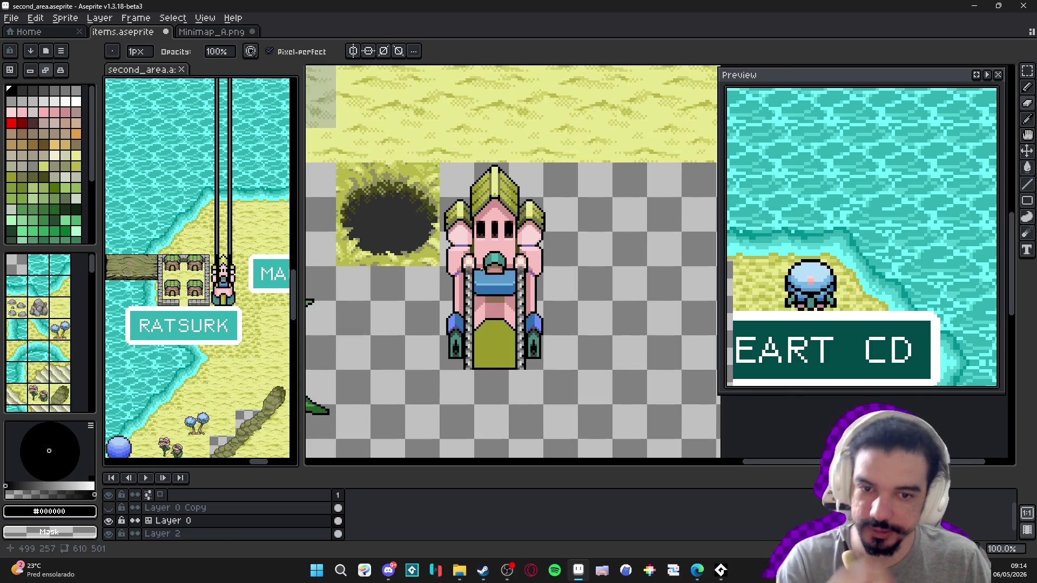
key(minus)
key(minus)
scroll(216, 240, up, 4)
scroll(510, 293, up, 3)
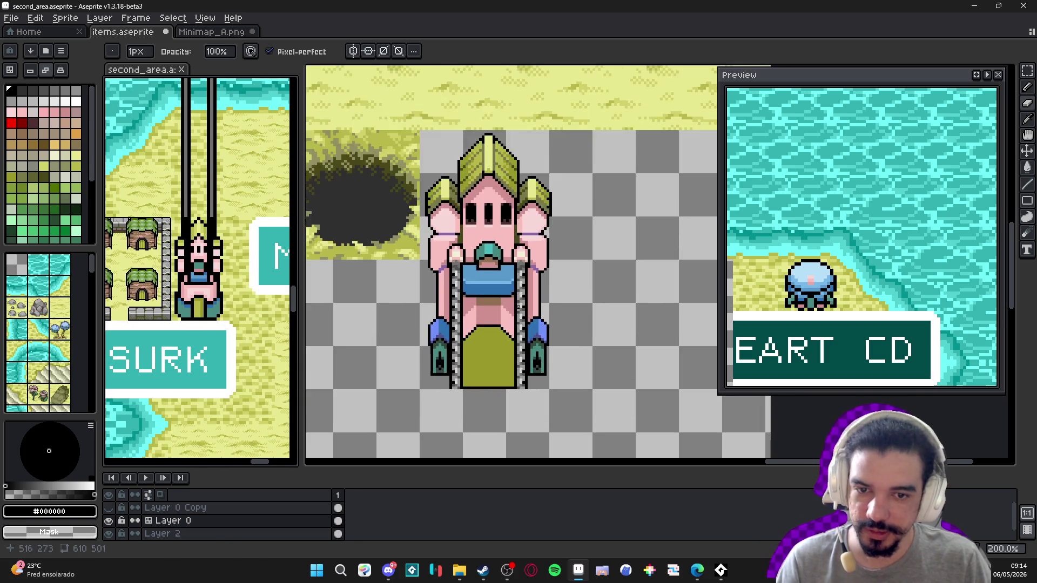
scroll(510, 293, up, 4)
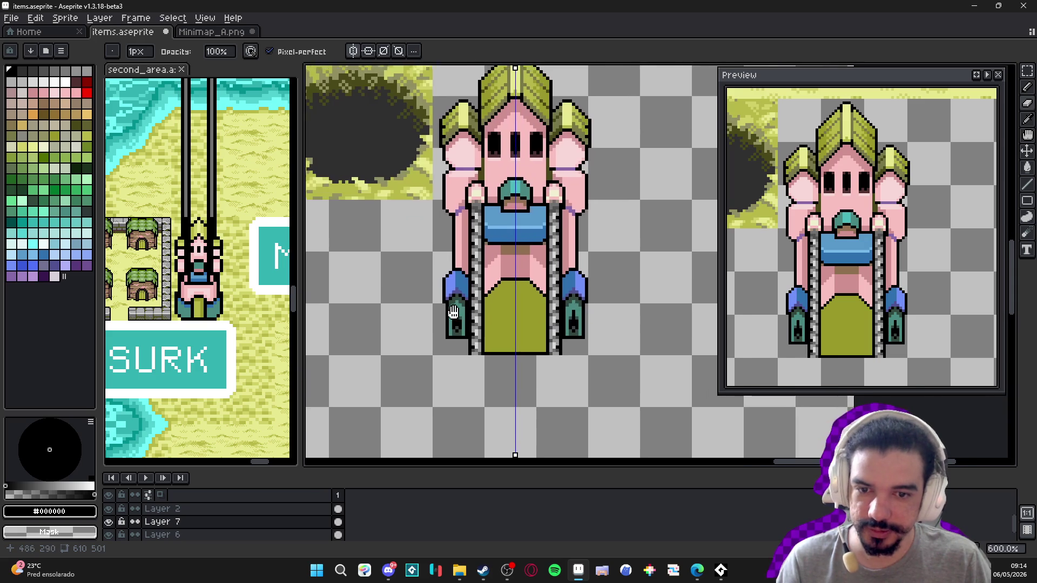
- Reshape both green turret bases with dark outline pixels and erased corners, mirrored by symmetry
key(alt)
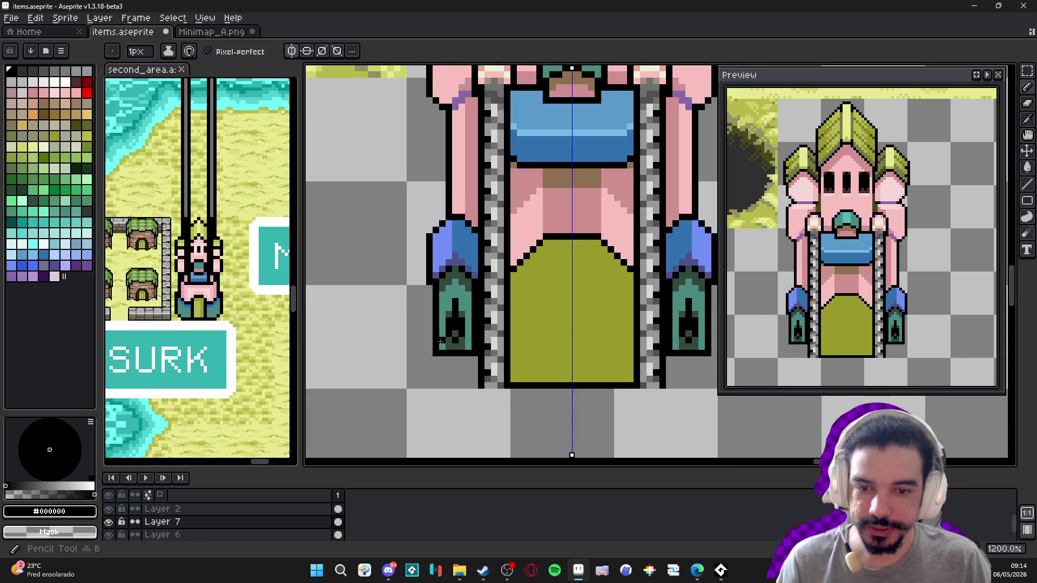
click(450, 348)
key(e)
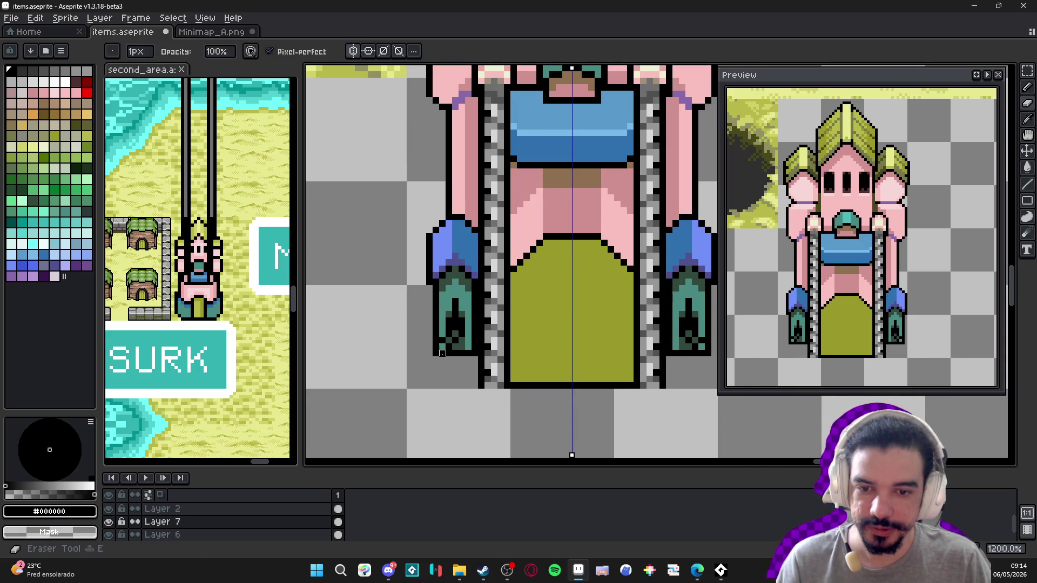
mouse_move(451, 356)
mouse_down()
mouse_move(435, 354)
mouse_move(452, 357)
mouse_up()
key(b)
click(459, 347)
key(e)
key(b)
click(441, 332)
click(442, 328)
key(e)
key(b)
- Draw a black line across the olive door's bottom and erase its bottom strip
drag(433, 337, 388, 331)
mouse_move(539, 360)
mouse_down()
mouse_move(584, 359)
mouse_move(521, 369)
mouse_up()
key(e)
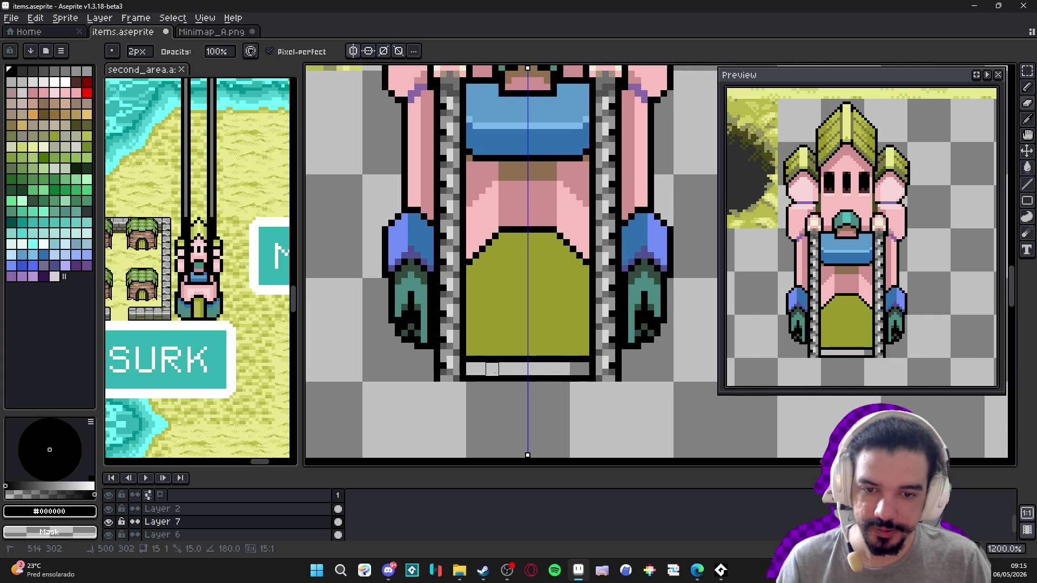
drag(583, 378, 532, 378)
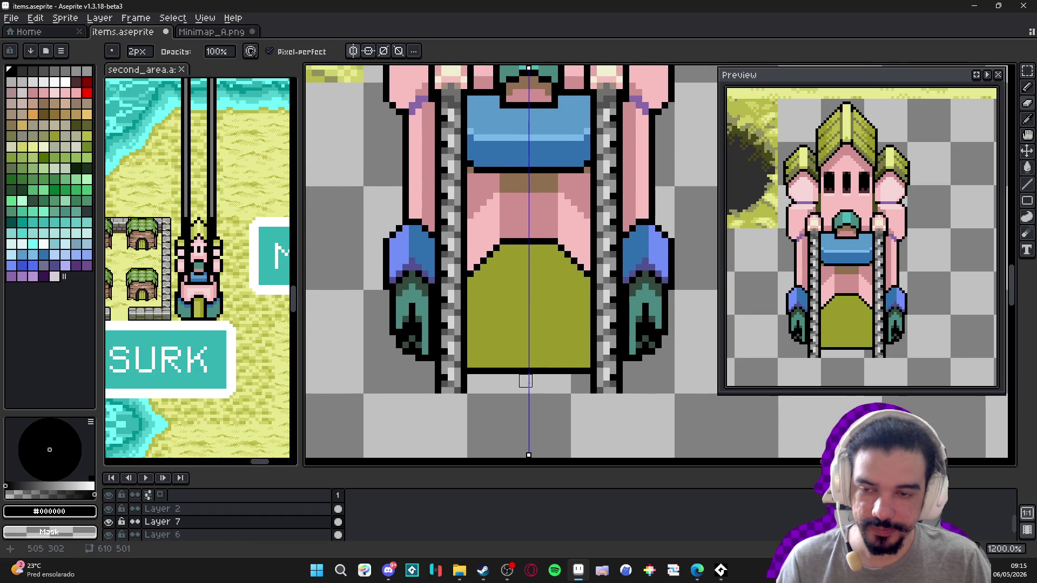
scroll(502, 372, down, 1)
scroll(492, 373, up, 1)
- Add black pixels along the door's bottom to round its corners
key(i)
key(b)
click(485, 376)
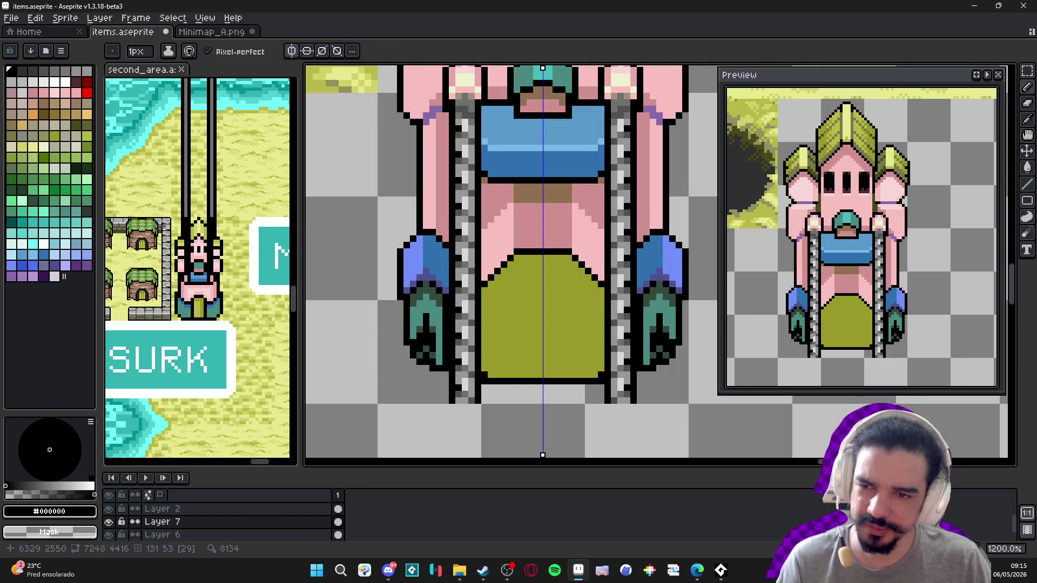
scroll(515, 378, up, 1)
click(479, 369)
click(491, 369)
click(474, 352)
click(475, 359)
click(484, 359)
click(501, 370)
click(508, 369)
click(517, 369)
- Erase leftover pixels on the door's bottom row with a one-pixel eraser
key(e)
click(496, 381)
key(minus)
click(517, 378)
click(508, 377)
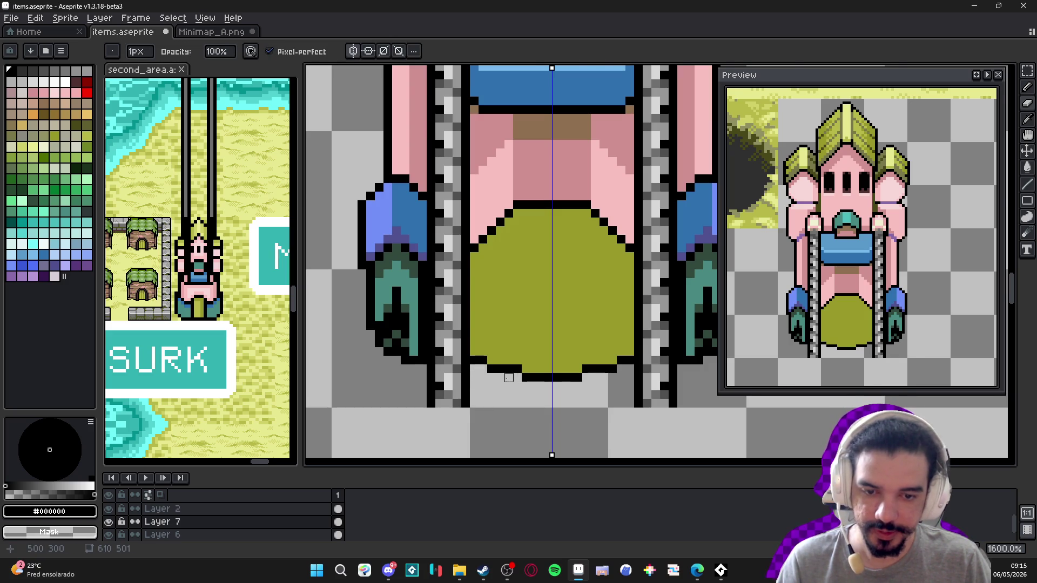
scroll(535, 427, down, 1)
- Fill the shaded area below the blue band with light pink
key(b)
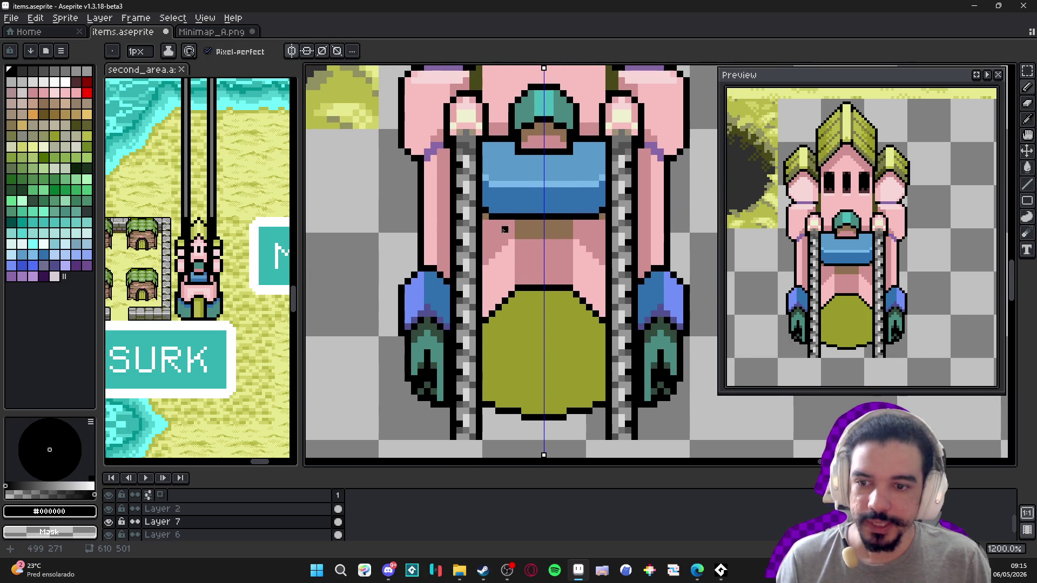
scroll(524, 291, up, 2)
alt+click(533, 270)
key(g)
click(534, 270)
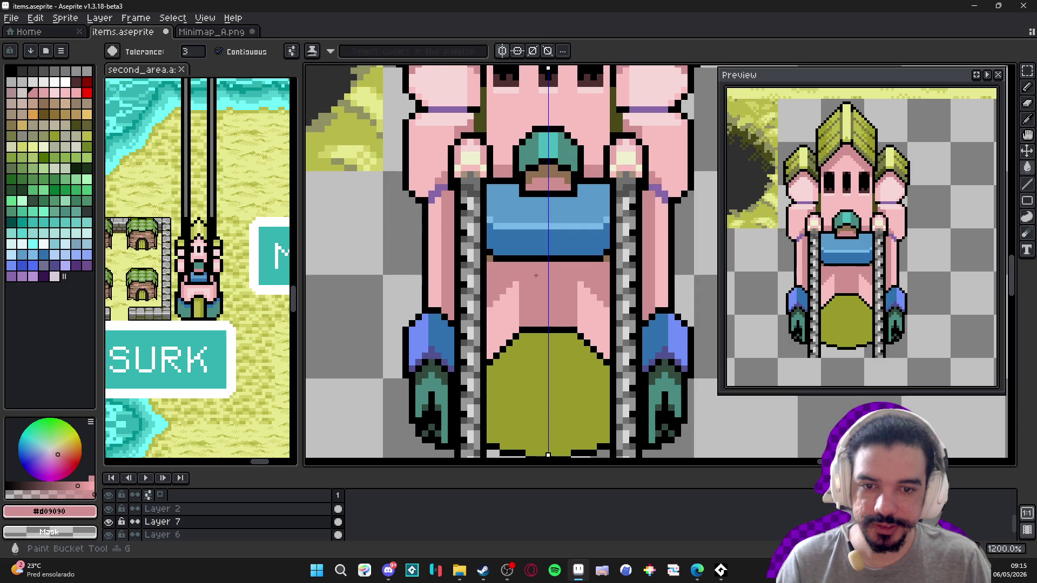
alt+click(508, 304)
key(b)
click(542, 292)
key(g)
click(542, 302)
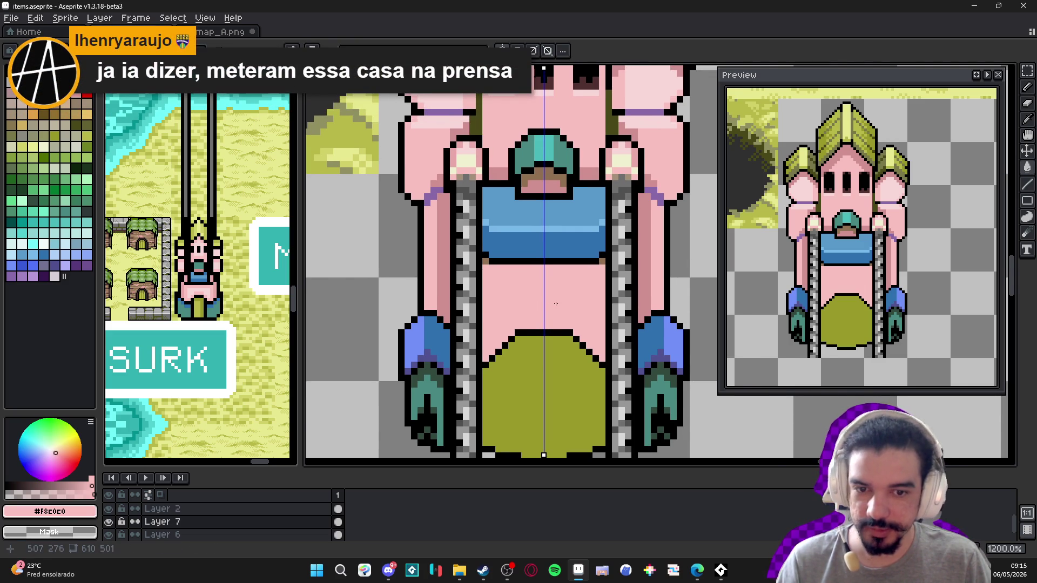
- Paint over the olive door's arch outline and top step in pink to flatten its top
scroll(556, 304, down, 3)
scroll(528, 367, up, 1)
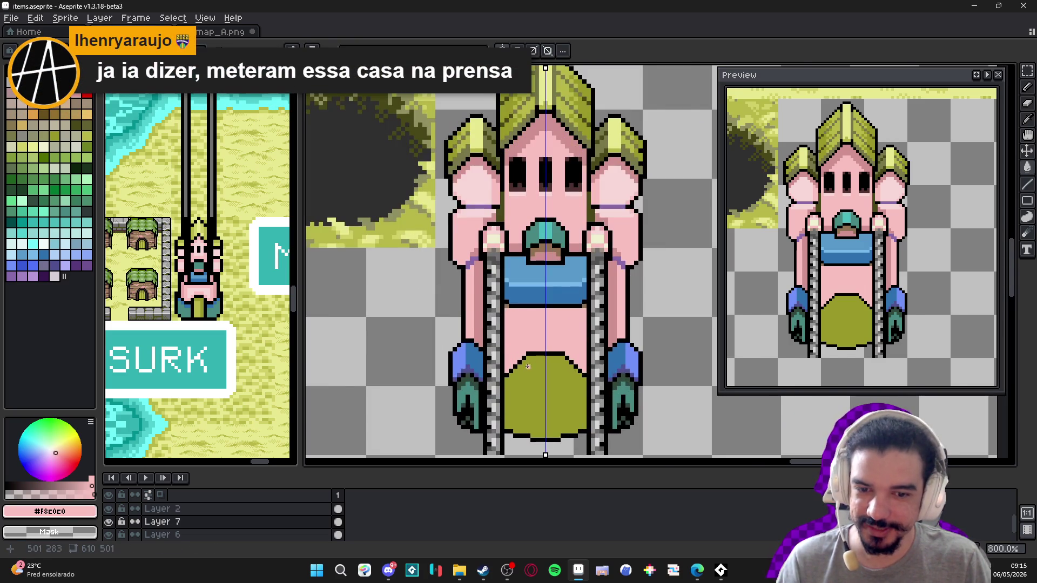
scroll(528, 367, up, 2)
click(526, 374)
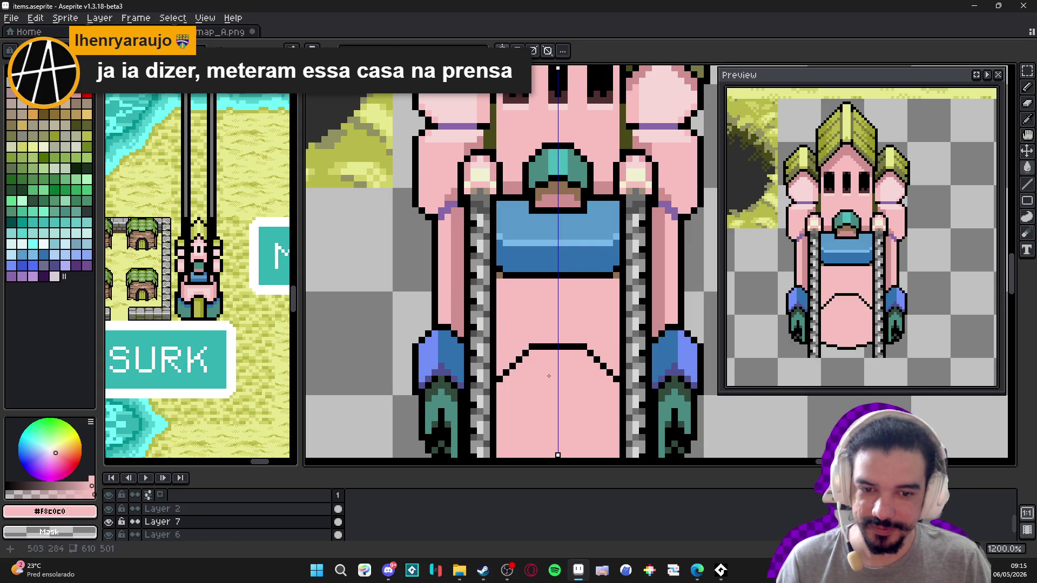
key(ctrl+z)
drag(514, 367, 595, 361)
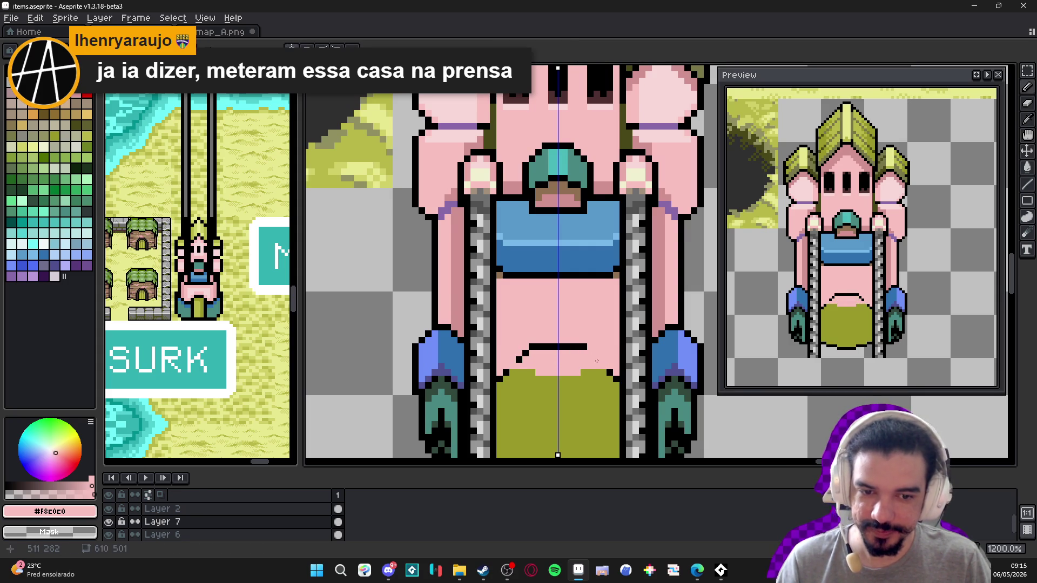
drag(522, 357, 586, 347)
drag(543, 374, 507, 377)
alt+click(507, 377)
- Paint the blue pixels near the legs light pink and redraw the left leg's edge
mouse_move(439, 365)
mouse_down()
mouse_move(481, 362)
mouse_move(481, 373)
mouse_up()
alt+click(486, 334)
drag(472, 324, 475, 367)
key(ctrl+z)
key(ctrl+z)
click(460, 337)
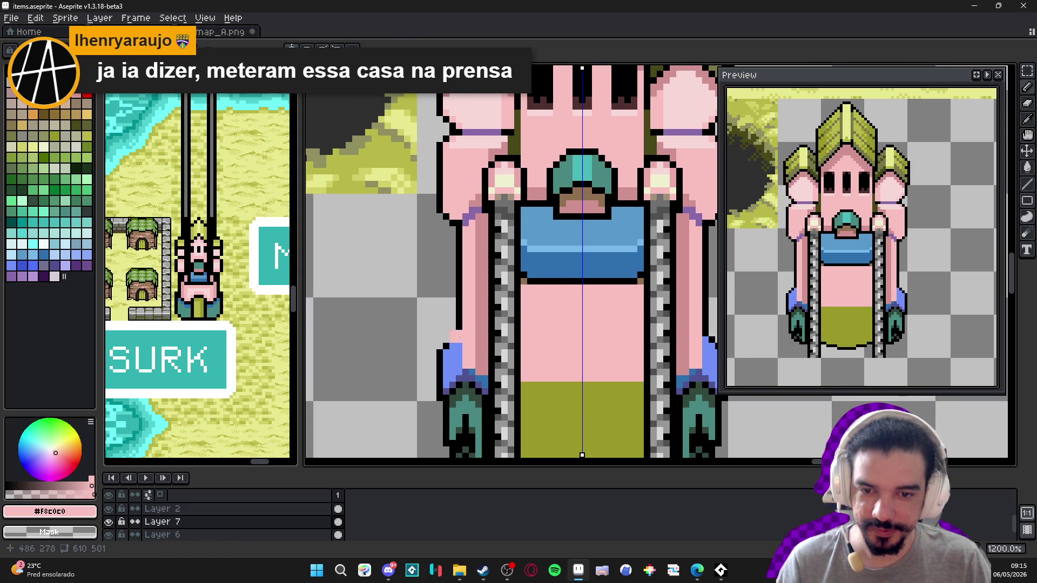
drag(453, 331, 450, 373)
- Draw a black outline down the left leg's edge
click(456, 337)
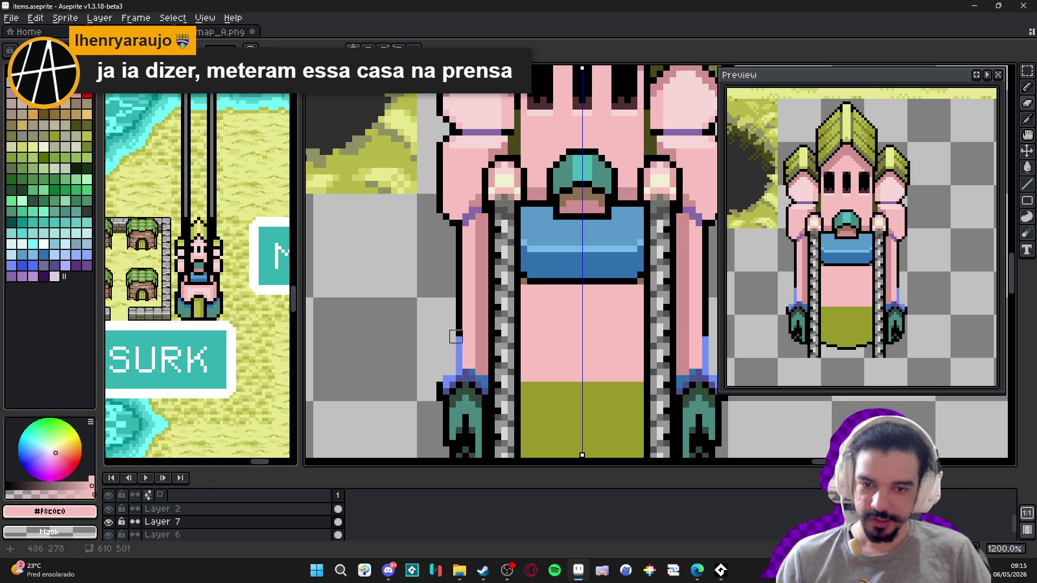
alt+click(456, 337)
drag(459, 329, 461, 371)
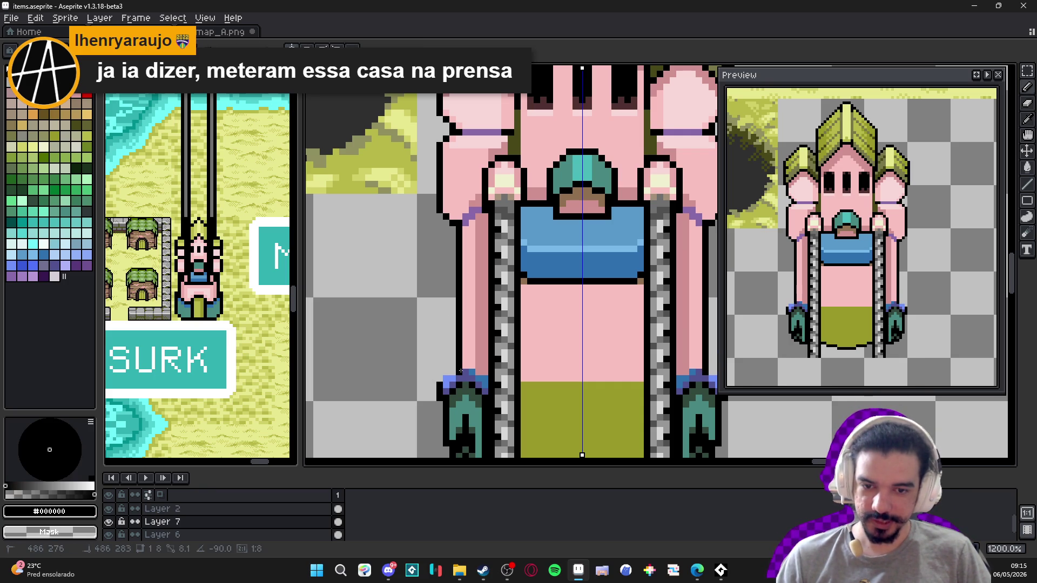
scroll(463, 377, up, 1)
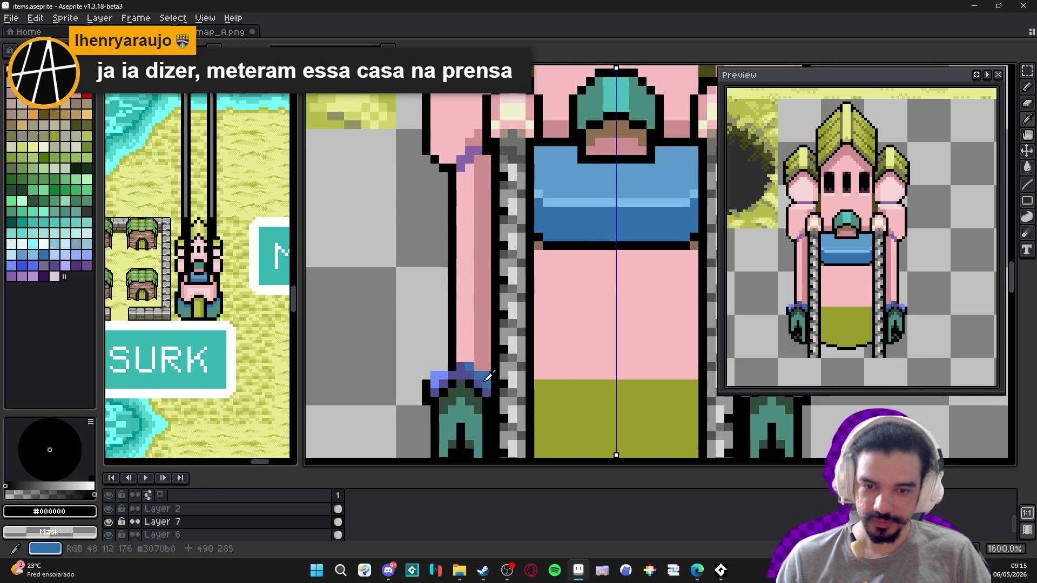
- Repaint the leg's blue pixels pink and shade the bottom-right leg dark pink
alt+click(484, 360)
click(483, 384)
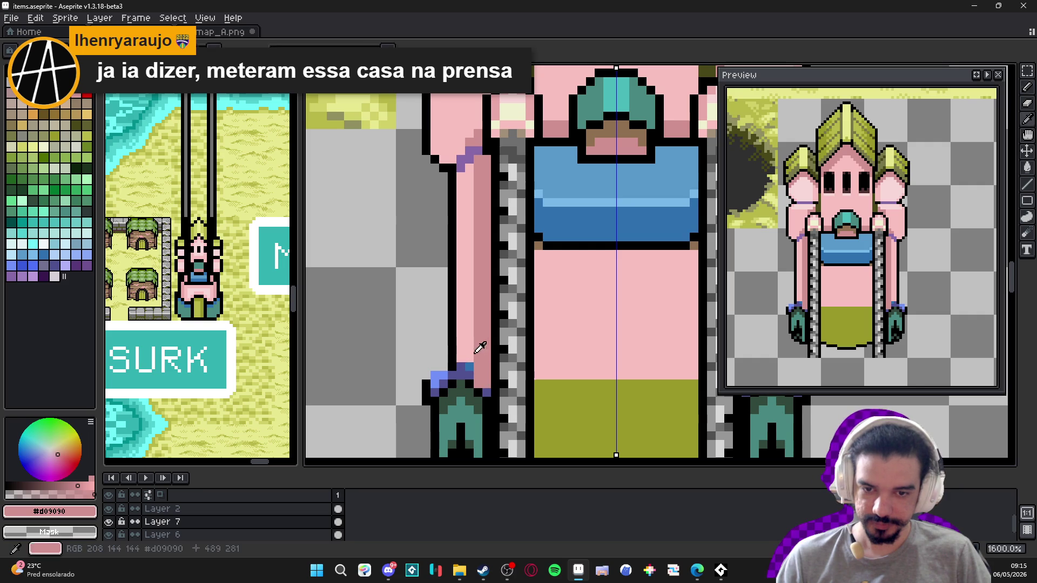
alt+click(470, 347)
drag(470, 357, 469, 374)
scroll(481, 415, up, 2)
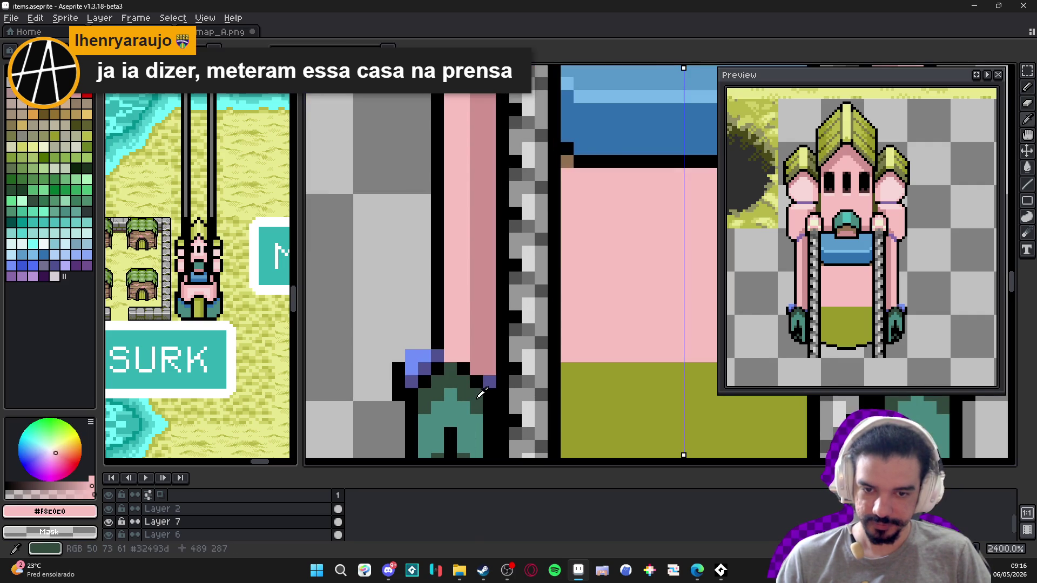
alt+click(487, 361)
click(486, 382)
alt+click(476, 382)
- Turn a foot pixel dark green, paint a stray blue pixel black, and erase the blue block
alt+click(457, 389)
click(464, 369)
alt+click(437, 333)
click(438, 356)
key(e)
drag(412, 357, 421, 369)
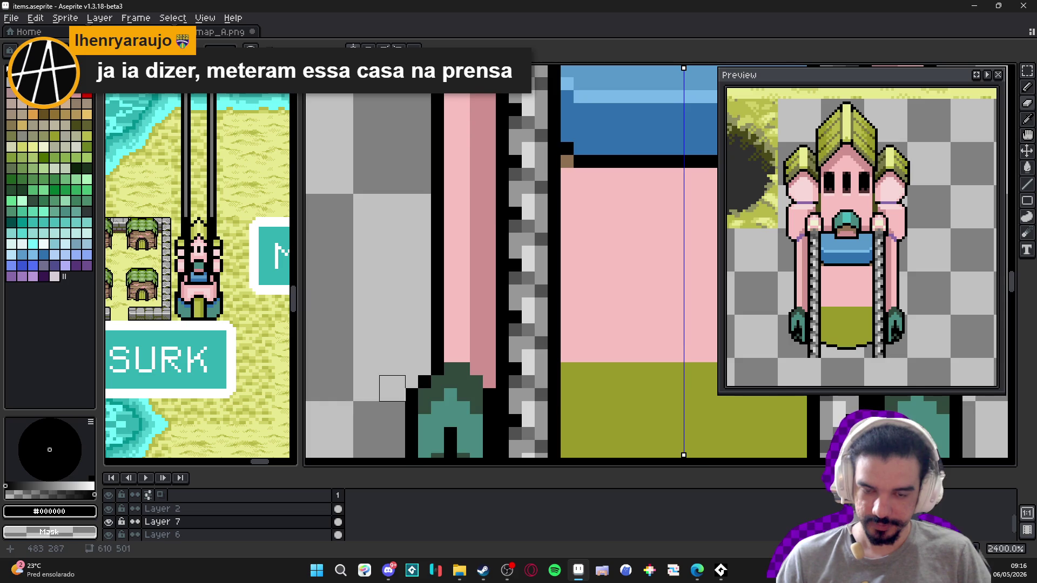
scroll(410, 372, down, 4)
scroll(575, 348, up, 1)
- Sample the teal from the claw and add teal pixels to the claw tops
alt+click(572, 369)
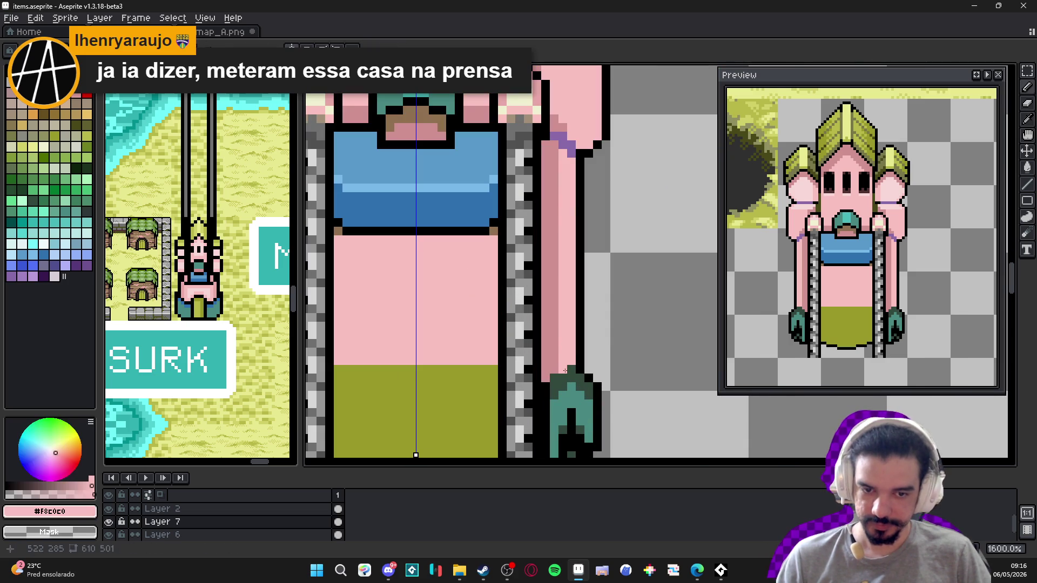
alt+click(552, 372)
scroll(556, 368, down, 3)
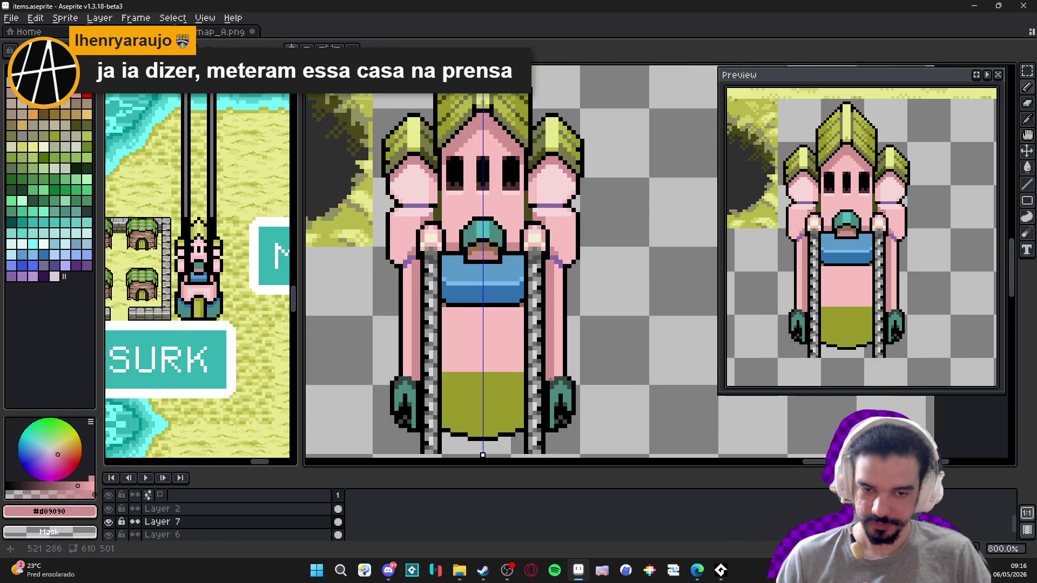
scroll(442, 369, up, 2)
scroll(442, 370, down, 2)
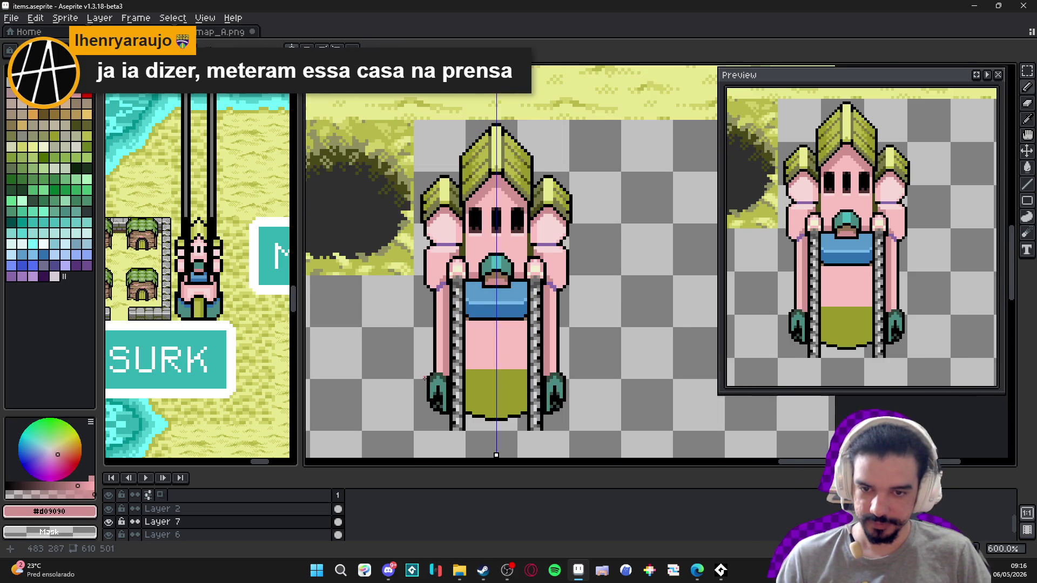
scroll(425, 377, up, 1)
scroll(448, 377, up, 1)
scroll(448, 377, down, 1)
scroll(448, 377, up, 1)
alt+click(449, 376)
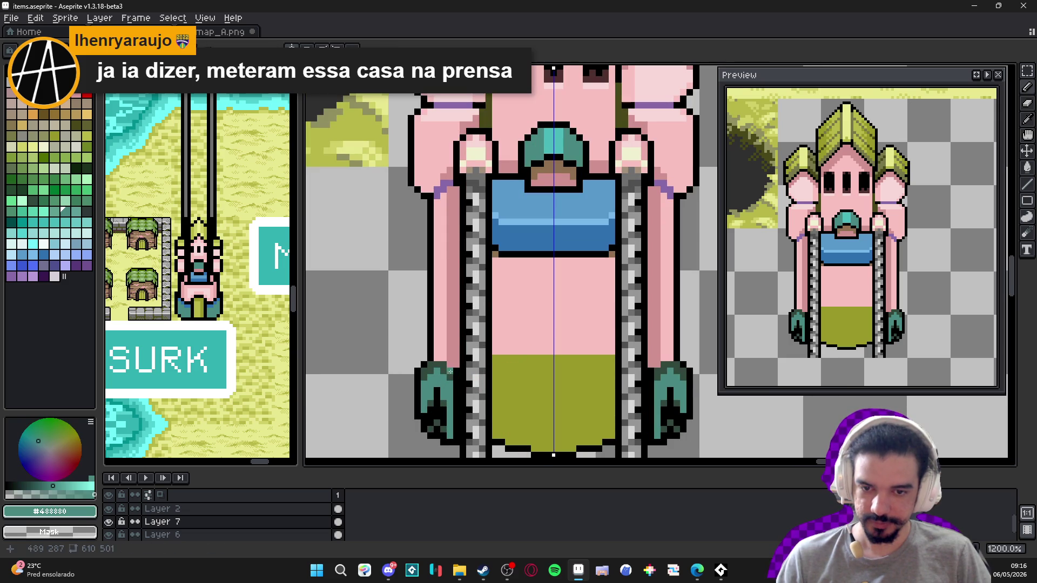
click(425, 358)
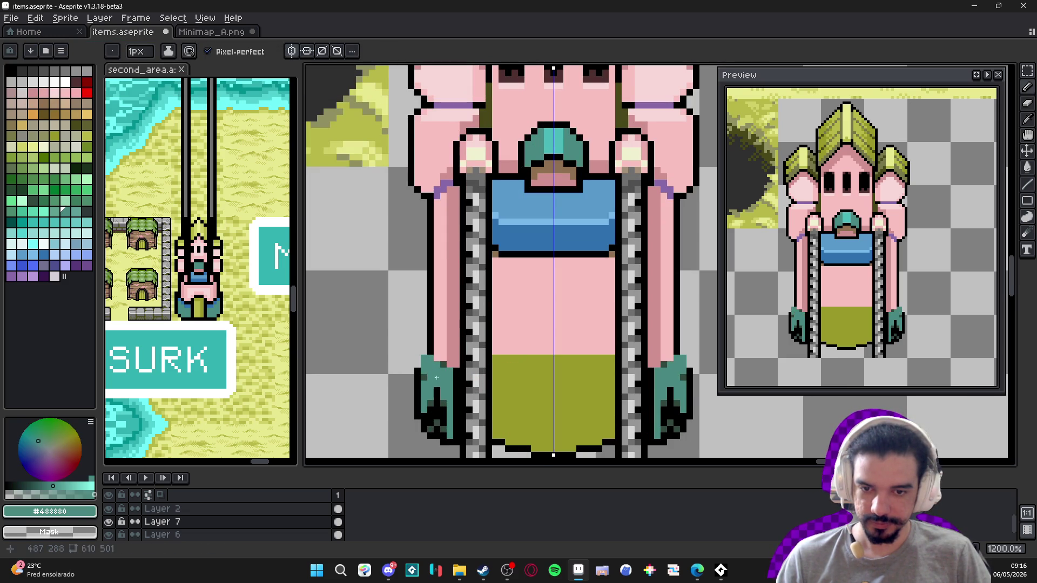
- Repaint the dark claw pixels teal on both sides and set the brush to 1px
scroll(446, 364, down, 1)
mouse_move(446, 364)
mouse_down()
mouse_move(442, 405)
mouse_move(432, 402)
mouse_move(439, 379)
mouse_up()
key(minus)
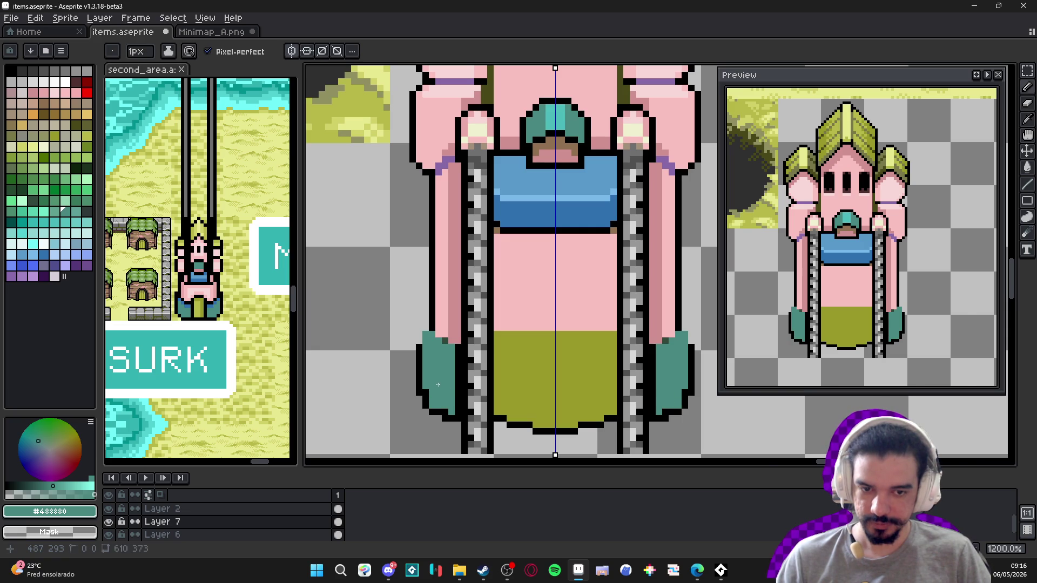
scroll(439, 378, down, 3)
scroll(442, 389, up, 1)
scroll(444, 400, down, 1)
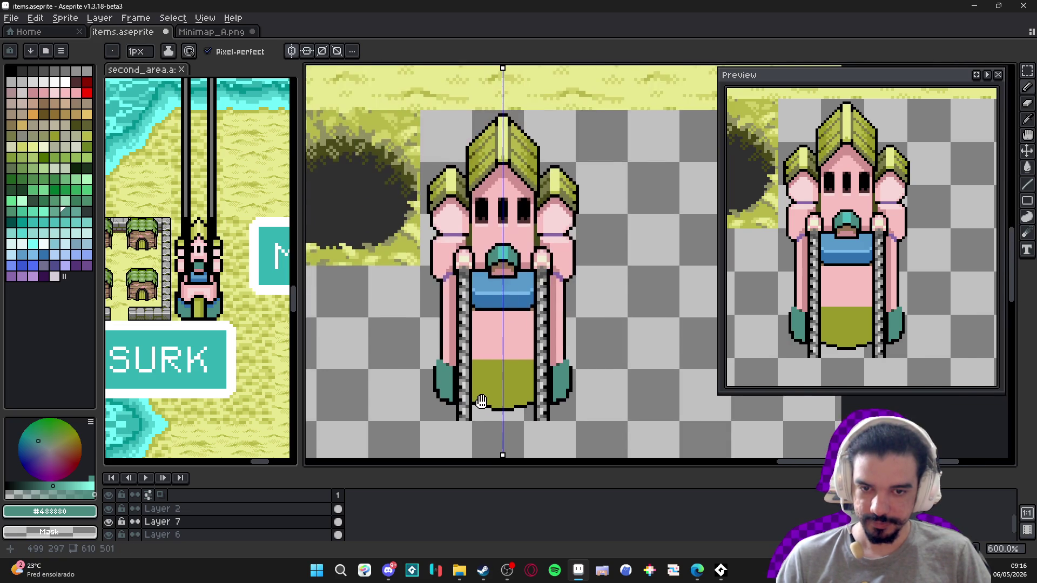
scroll(444, 403, up, 2)
scroll(444, 416, up, 1)
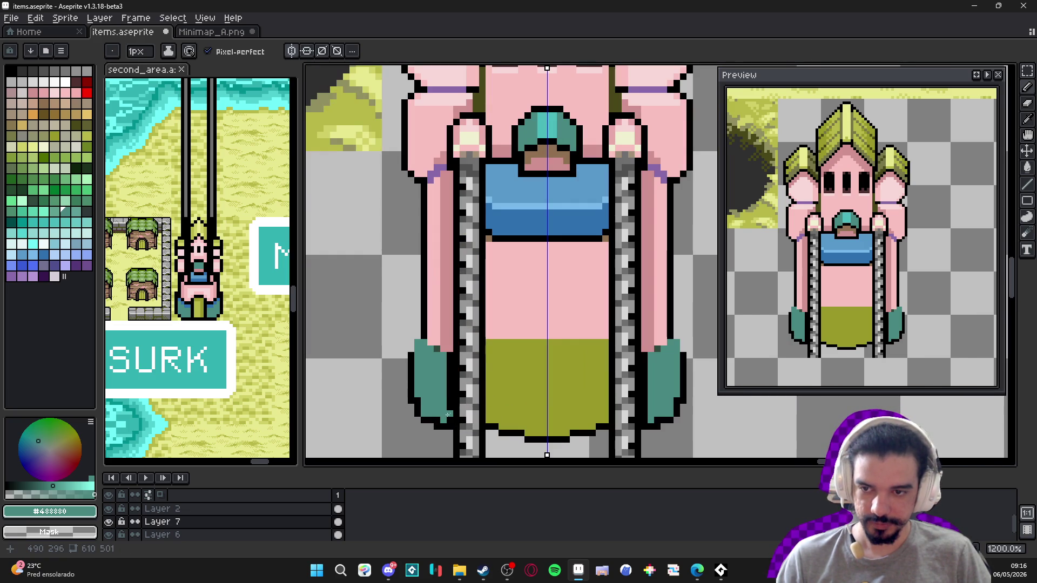
- Try a black outline along the claws' lower-left edge, then erase it
alt+click(441, 419)
alt+click(496, 431)
alt+click(522, 435)
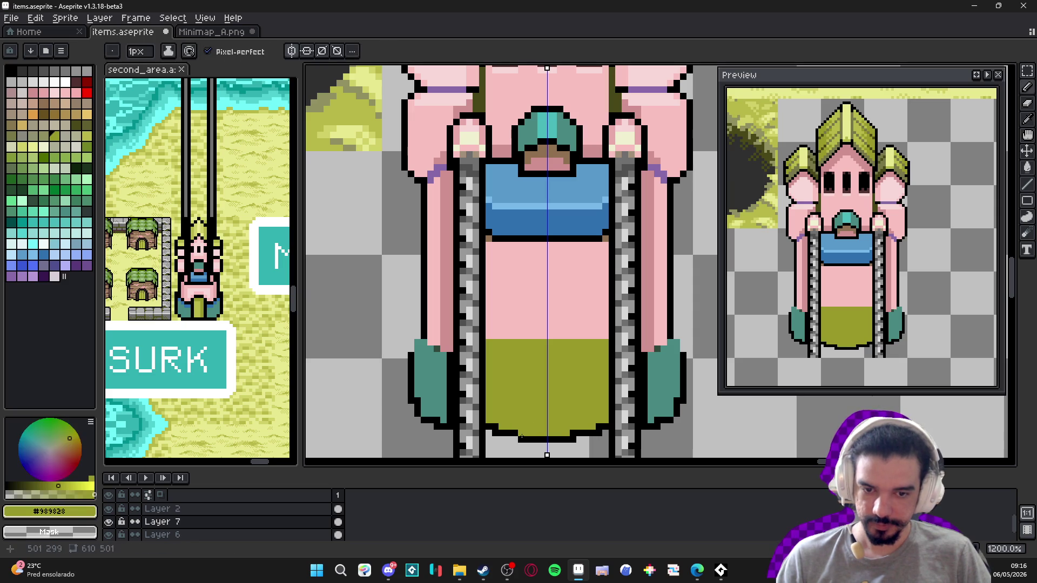
alt+click(507, 433)
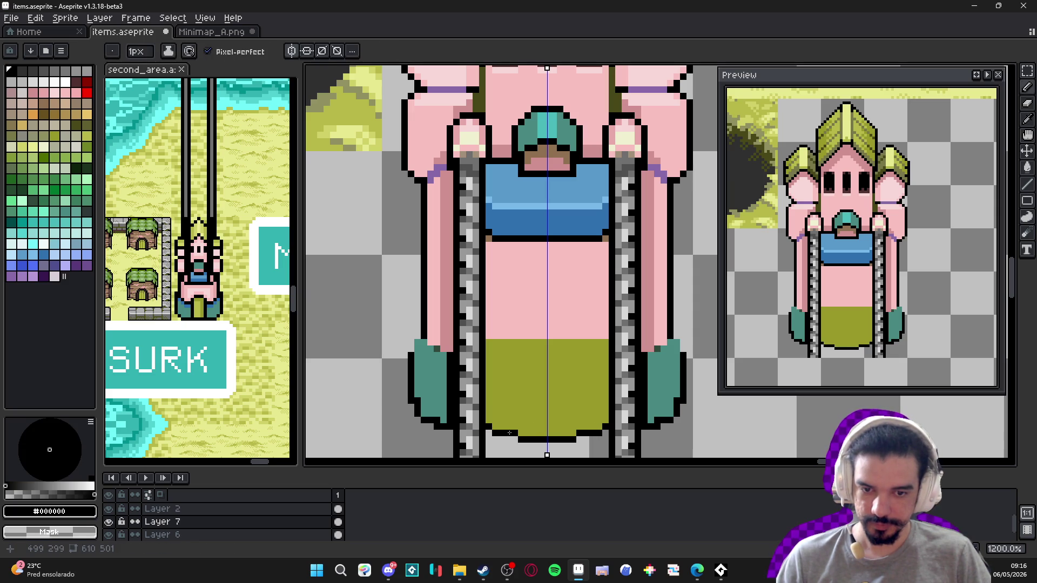
drag(446, 421, 415, 404)
key(e)
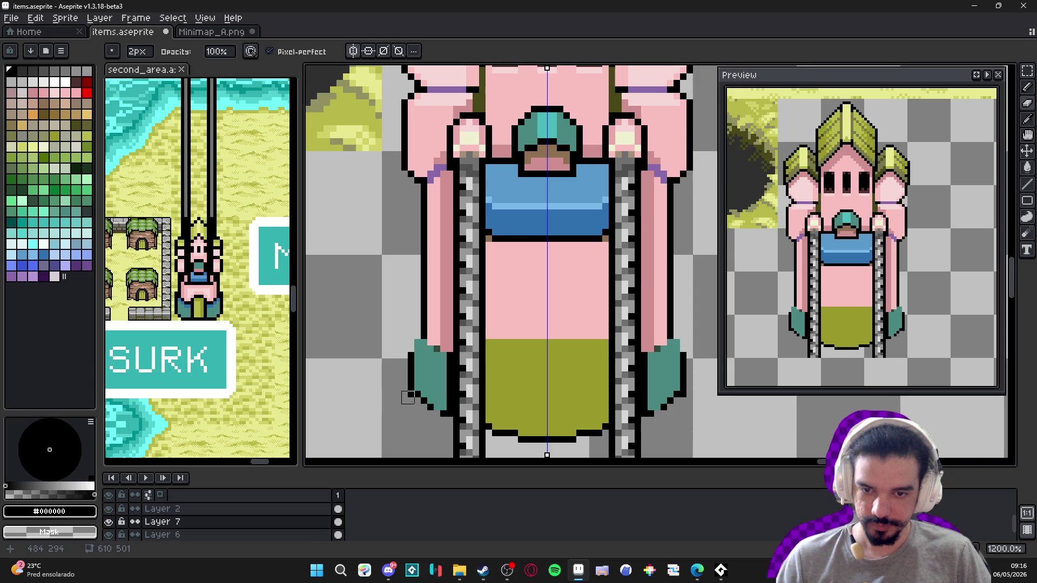
scroll(408, 398, down, 4)
- Show the pixel grid with Ctrl+' and zoom around the map and tower sprite
key(b)
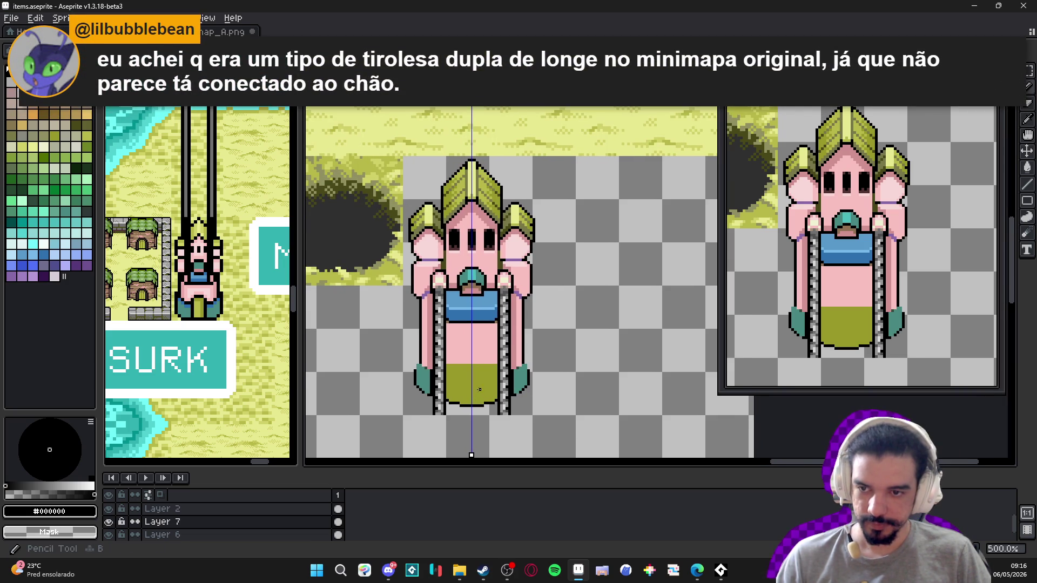
key(ctrl+apostrophe)
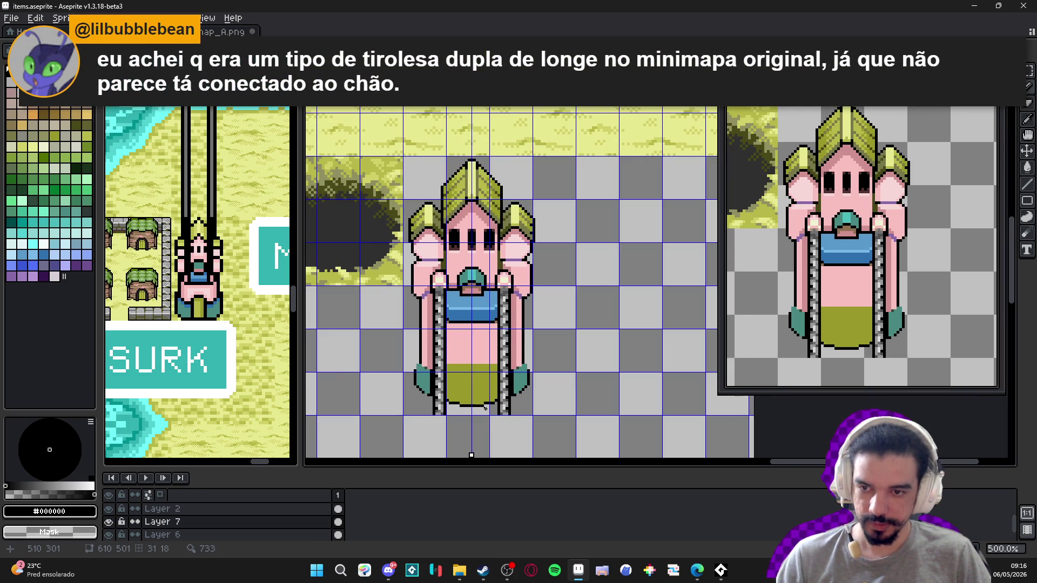
scroll(201, 281, up, 10)
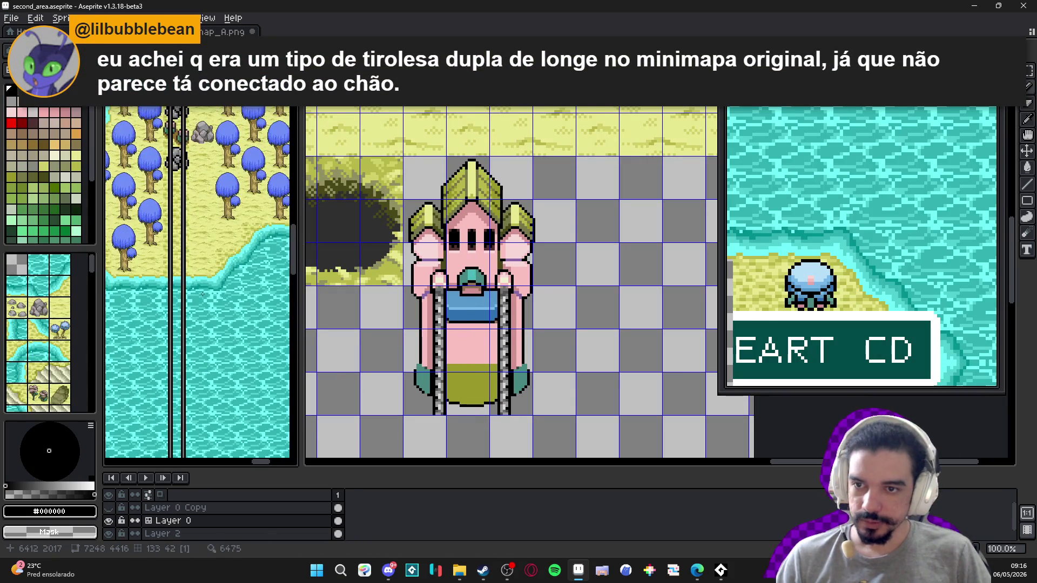
scroll(201, 280, up, 2)
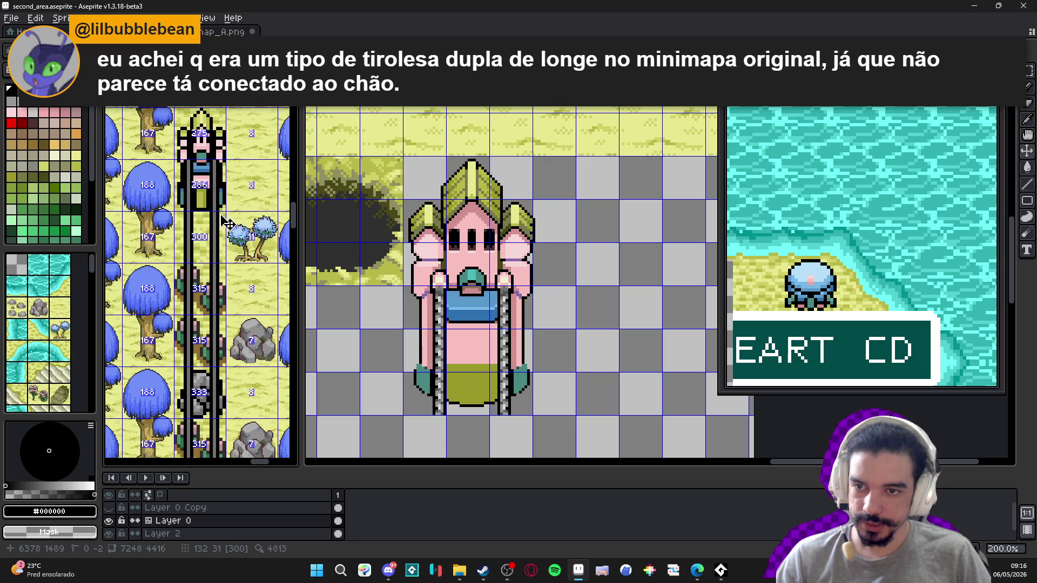
scroll(467, 359, down, 1)
scroll(466, 359, up, 2)
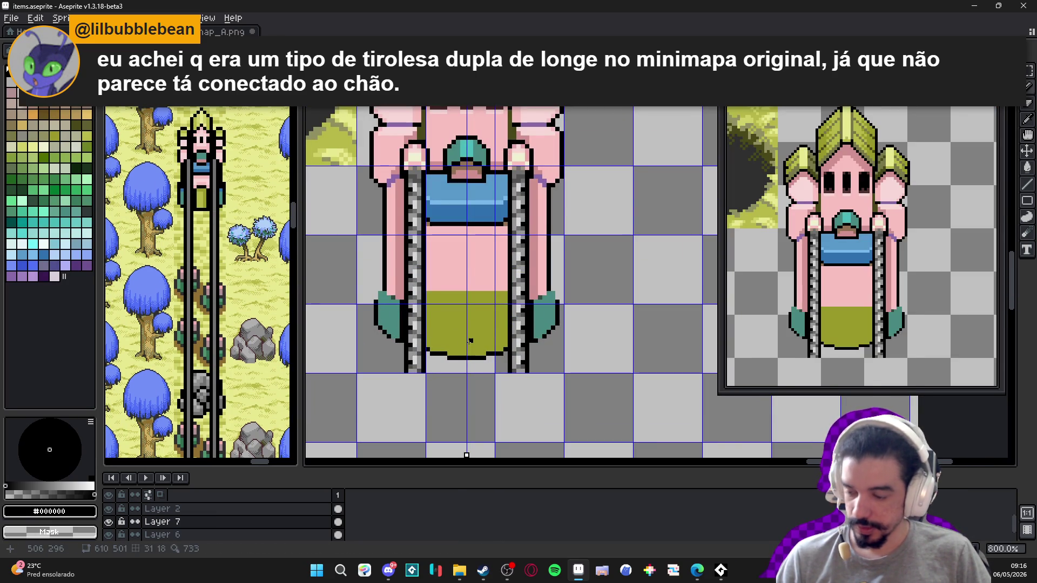
scroll(471, 341, down, 2)
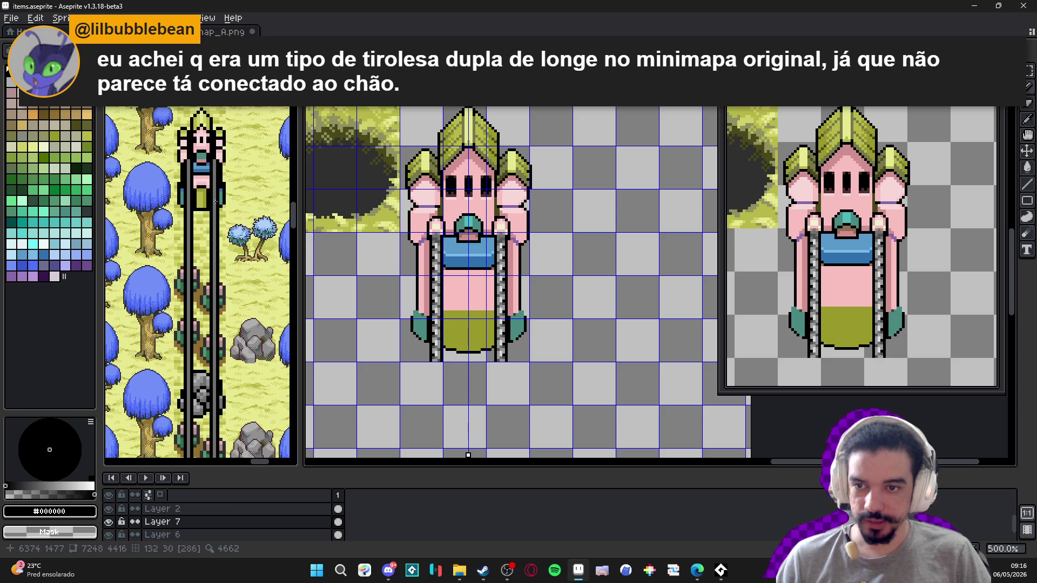
scroll(214, 211, down, 3)
scroll(199, 281, down, 5)
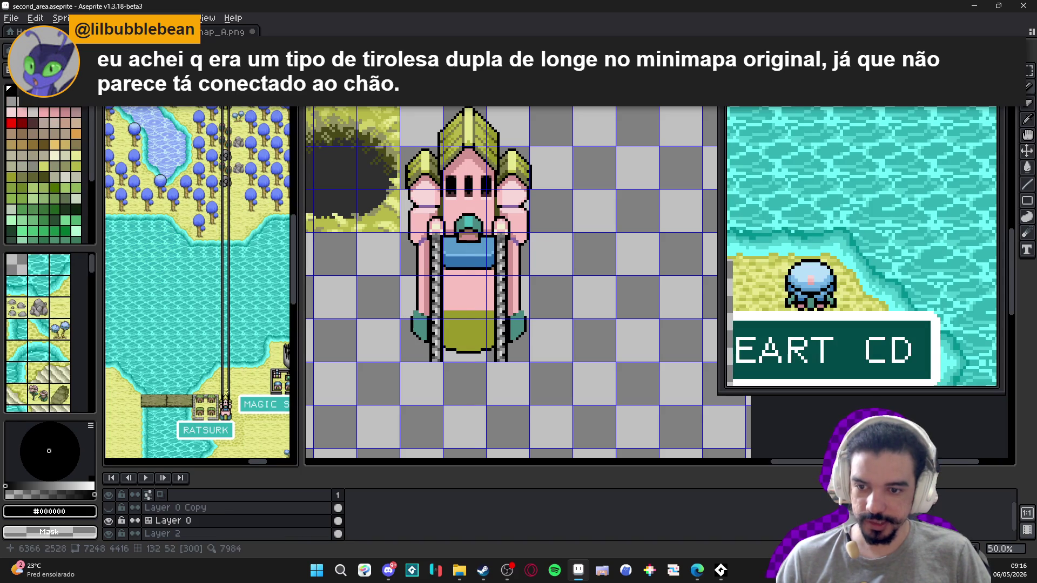
scroll(243, 209, up, 5)
scroll(440, 360, up, 4)
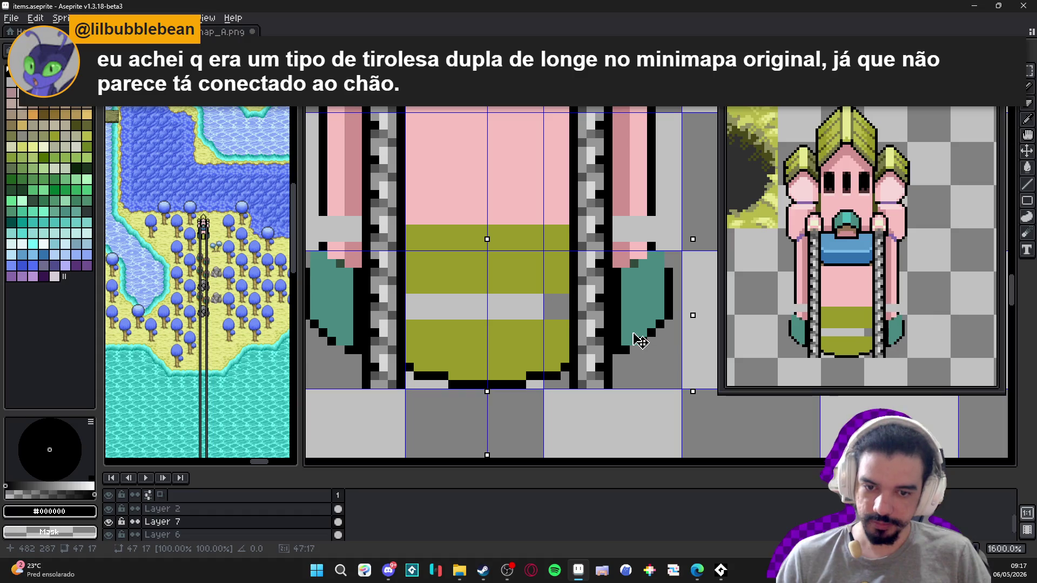
- Repaint the upper olive rows of the base in the body's light pink
key(ctrl+d)
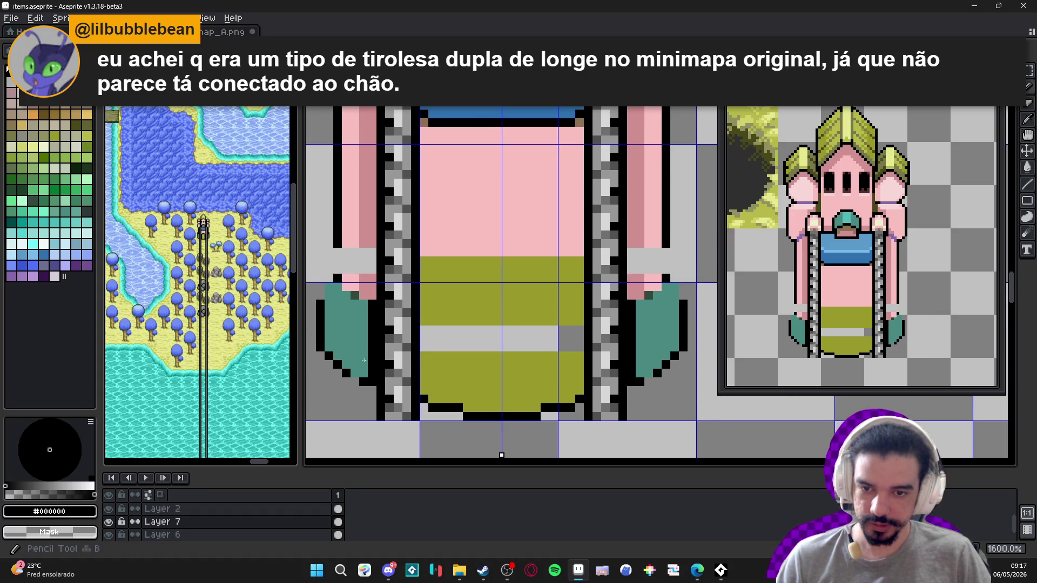
alt+click(372, 375)
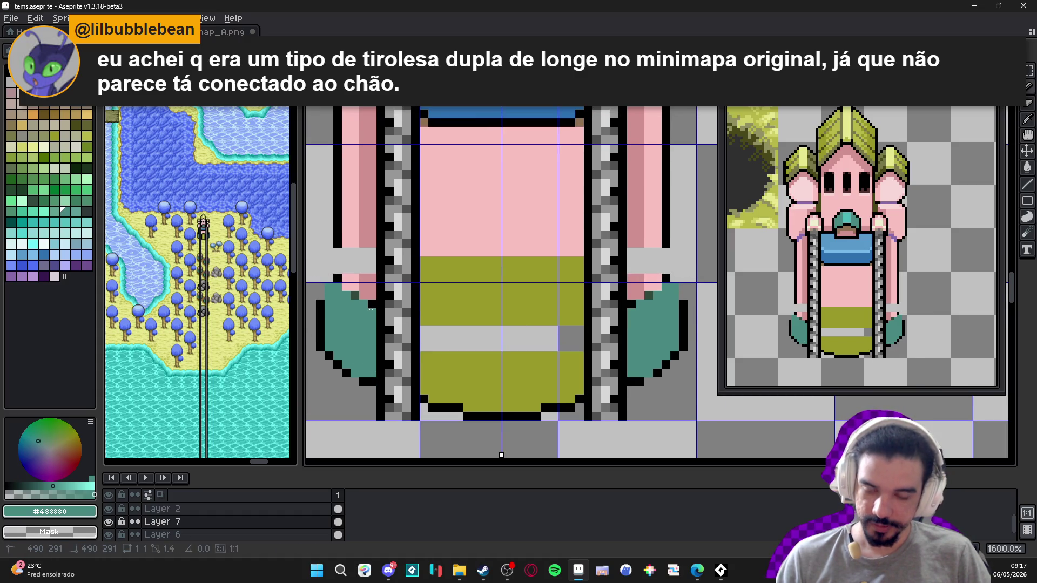
alt+click(340, 275)
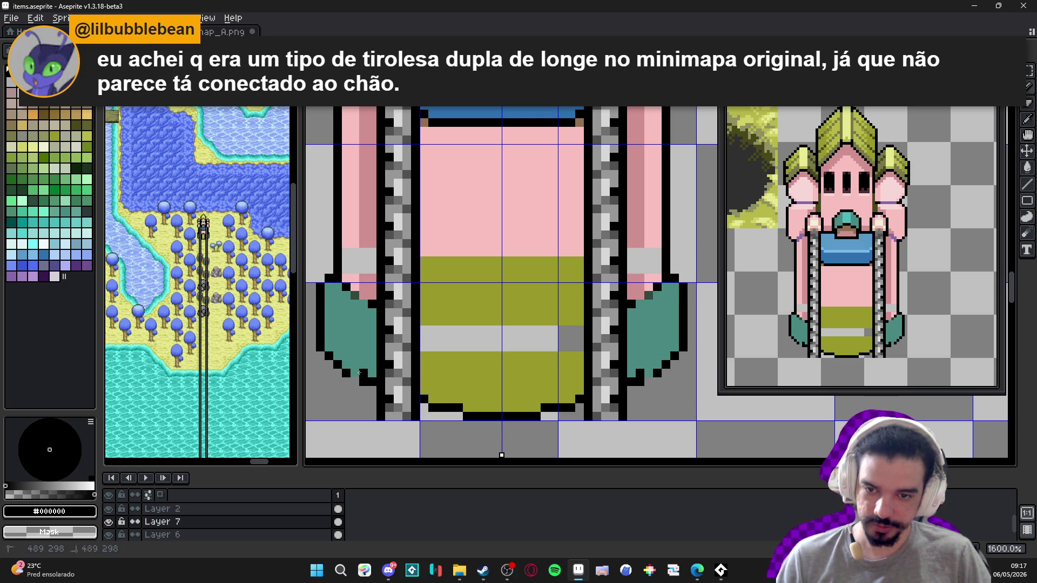
scroll(445, 353, down, 1)
alt+click(456, 262)
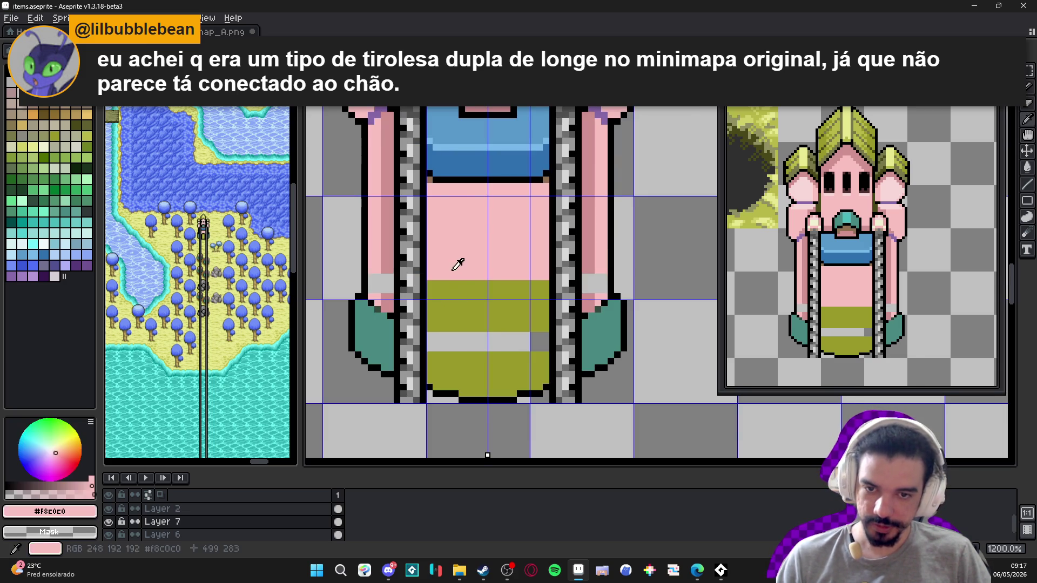
drag(428, 316, 545, 316)
key(g)
click(486, 297)
key(b)
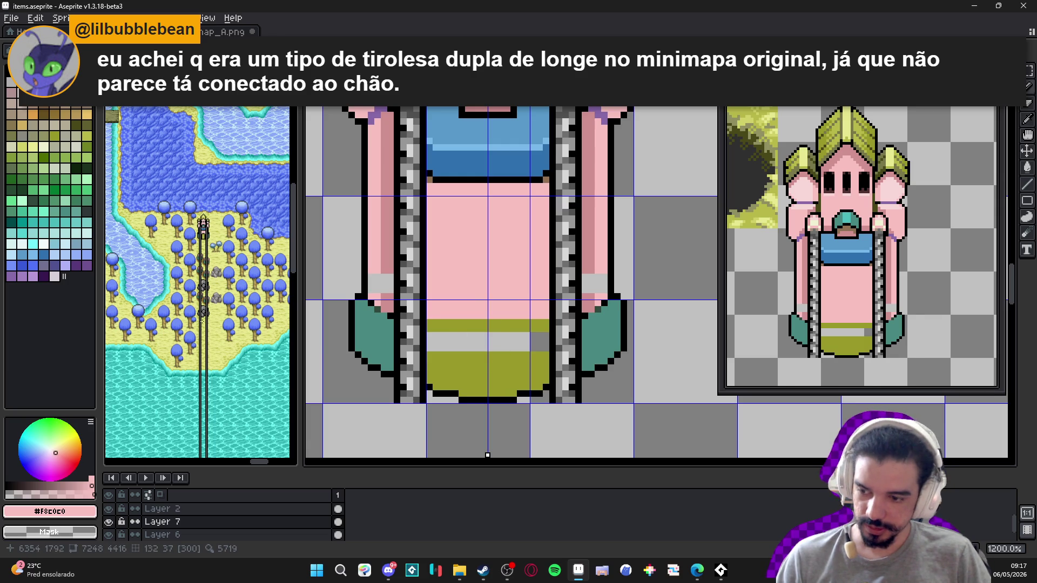
scroll(204, 318, up, 2)
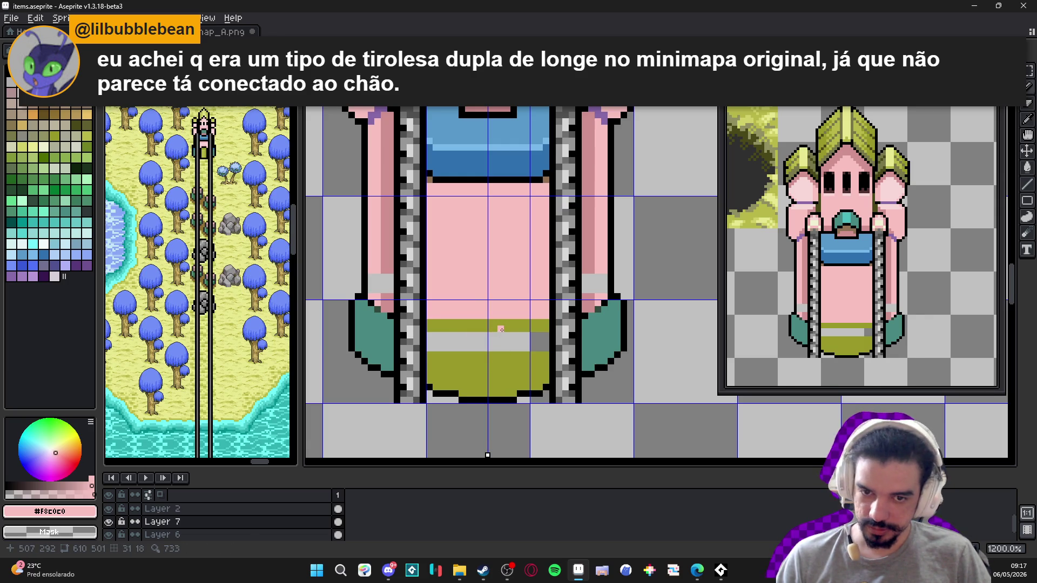
scroll(501, 329, up, 1)
drag(411, 320, 561, 321)
- Fill the grey band in the base with the olive colour
alt+click(548, 362)
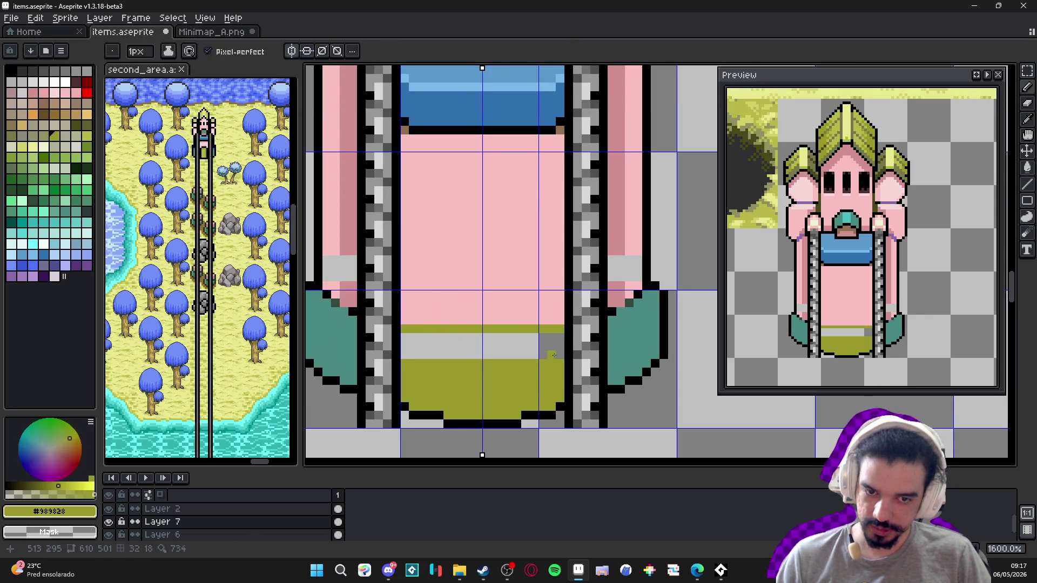
key(g)
click(546, 345)
key(b)
- Draw a light pink row along the top of the olive band
scroll(616, 372, down, 1)
alt+click(471, 324)
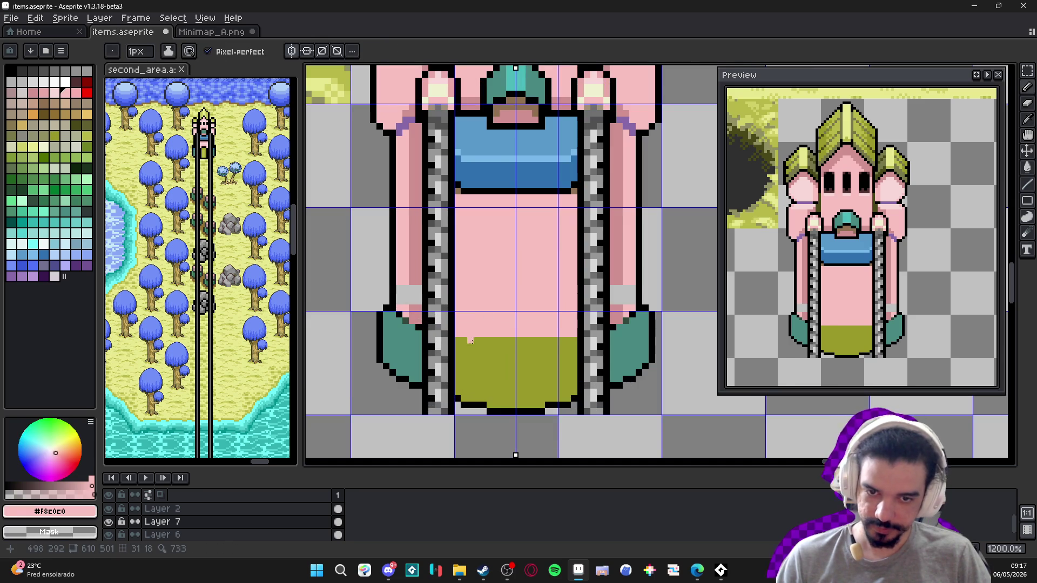
drag(472, 340, 546, 341)
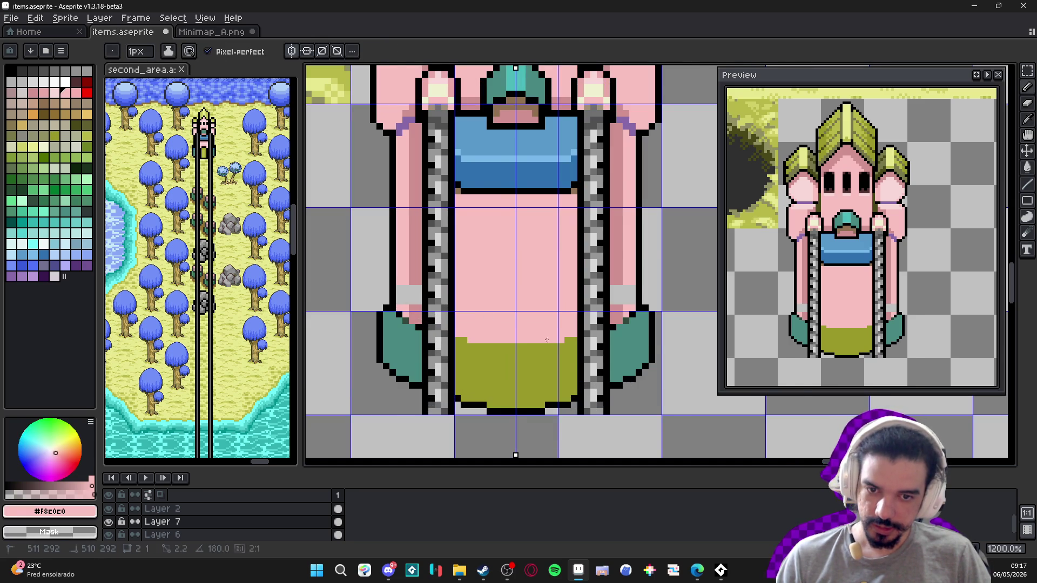
scroll(550, 342, down, 3)
scroll(518, 352, up, 1)
scroll(514, 352, up, 2)
scroll(495, 366, down, 2)
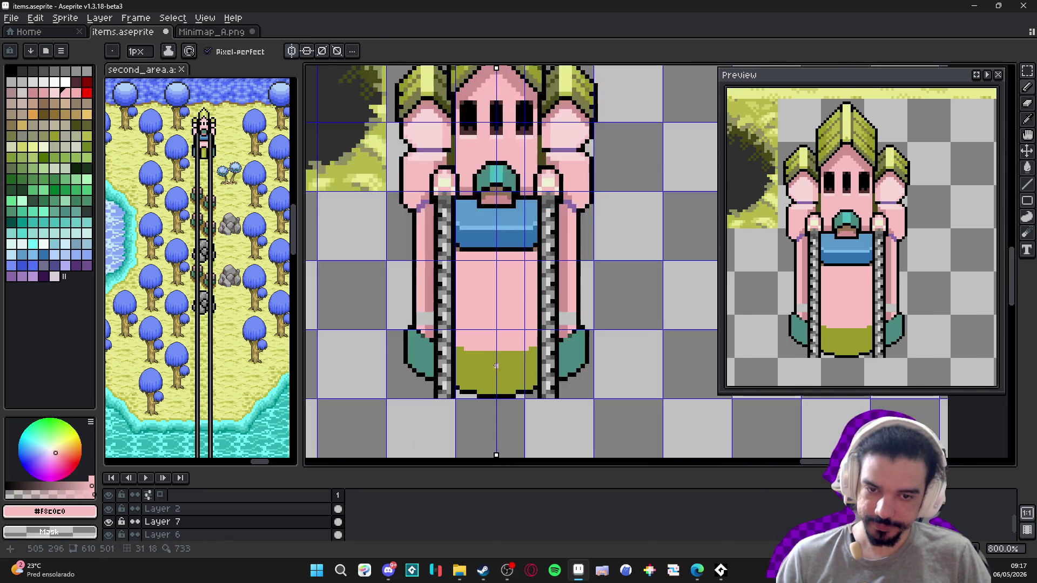
- Extend the olive upward and narrow it into a door with pink side lines
alt+click(495, 366)
scroll(494, 359, up, 2)
key(plus)
key(plus)
key(plus)
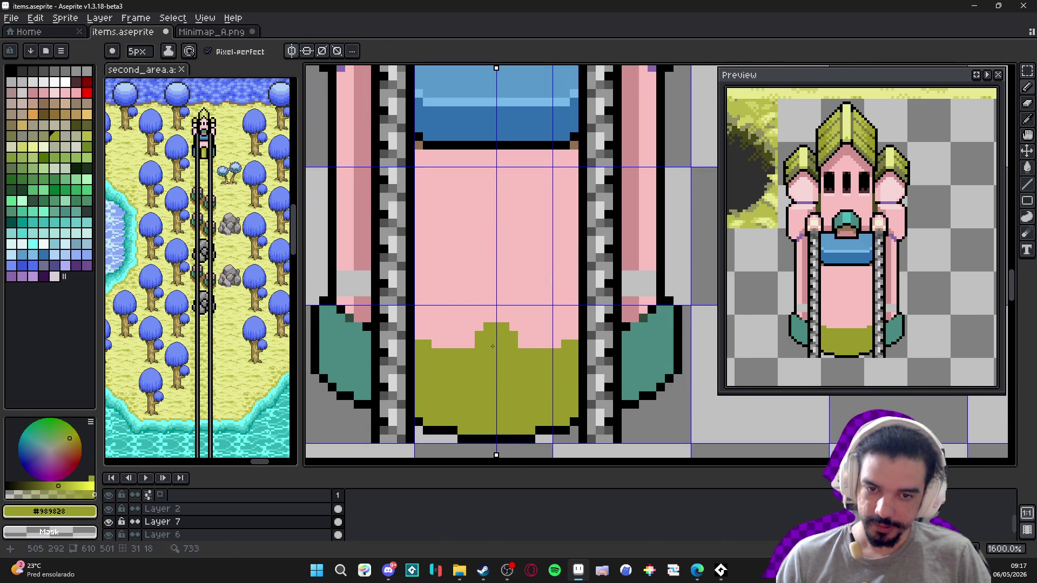
click(492, 346)
key(minus)
key(minus)
key(minus)
alt+click(530, 346)
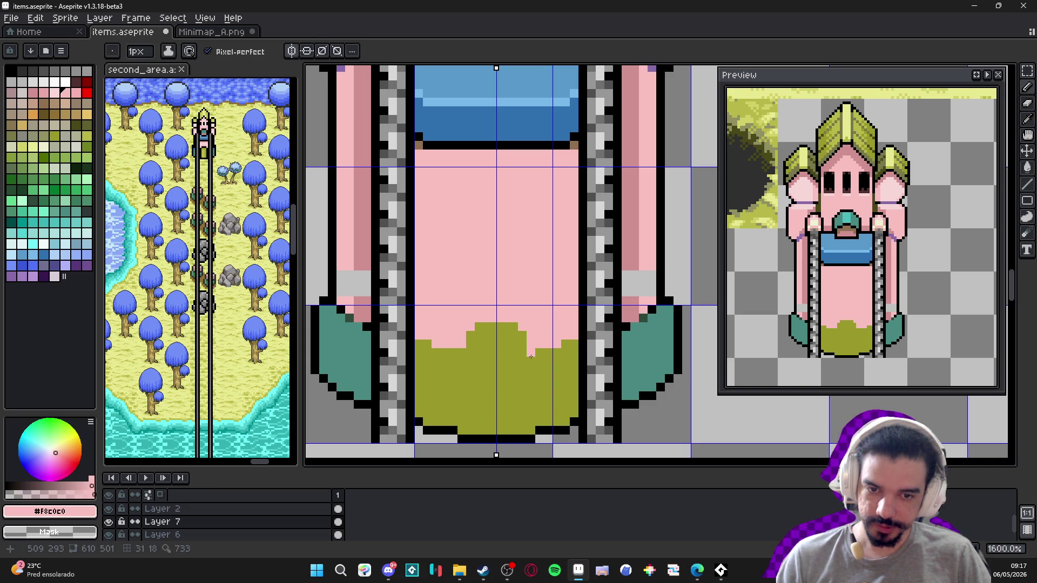
drag(530, 346, 531, 424)
- Fill the olive areas on both sides of the door with teal
key(g)
alt+click(637, 362)
click(551, 358)
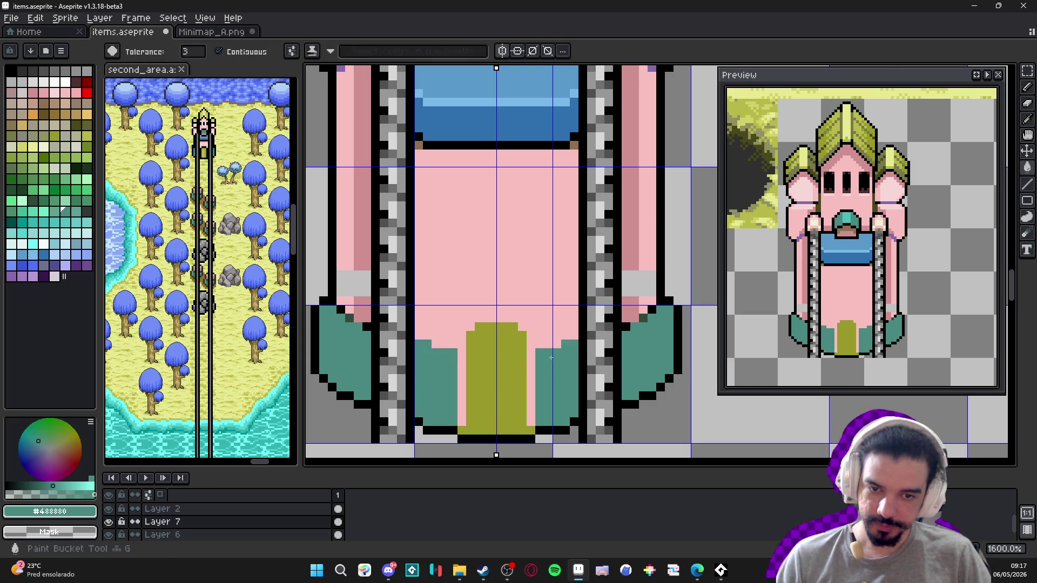
scroll(551, 358, down, 2)
scroll(546, 372, up, 2)
key(b)
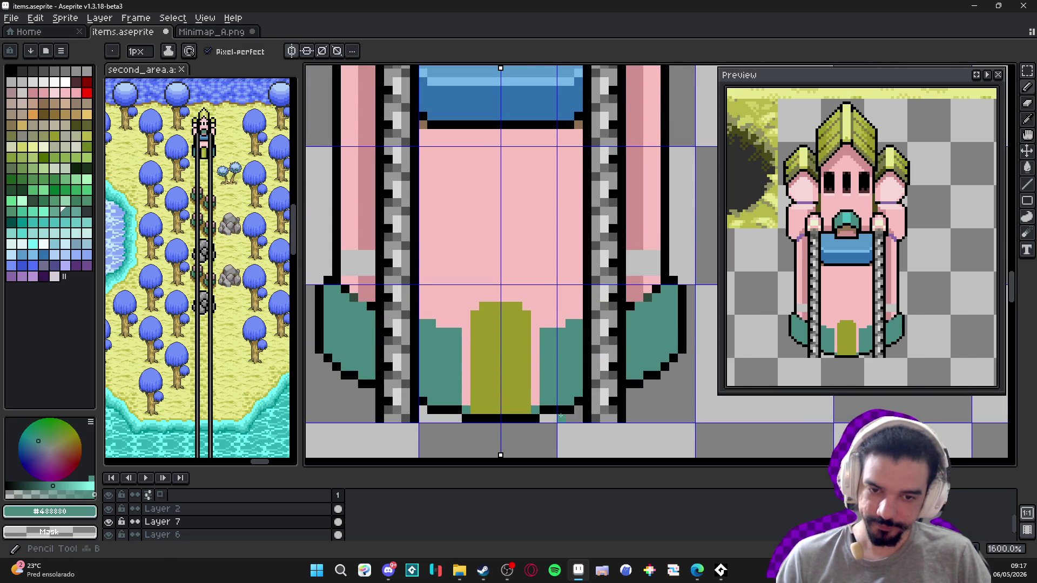
- Outline both sides of the olive door in black, adding step pixels beside its top
alt+click(559, 411)
mouse_move(536, 411)
mouse_down()
mouse_move(530, 306)
mouse_move(506, 298)
mouse_up()
scroll(500, 296, down, 1)
scroll(476, 314, up, 3)
drag(436, 308, 476, 320)
click(456, 321)
scroll(456, 321, down, 3)
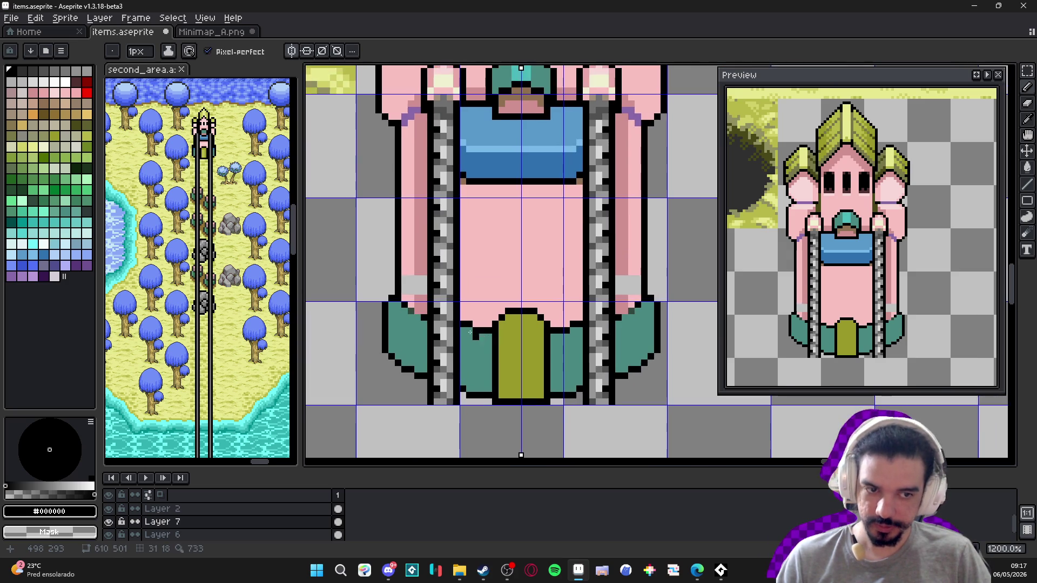
scroll(453, 348, up, 1)
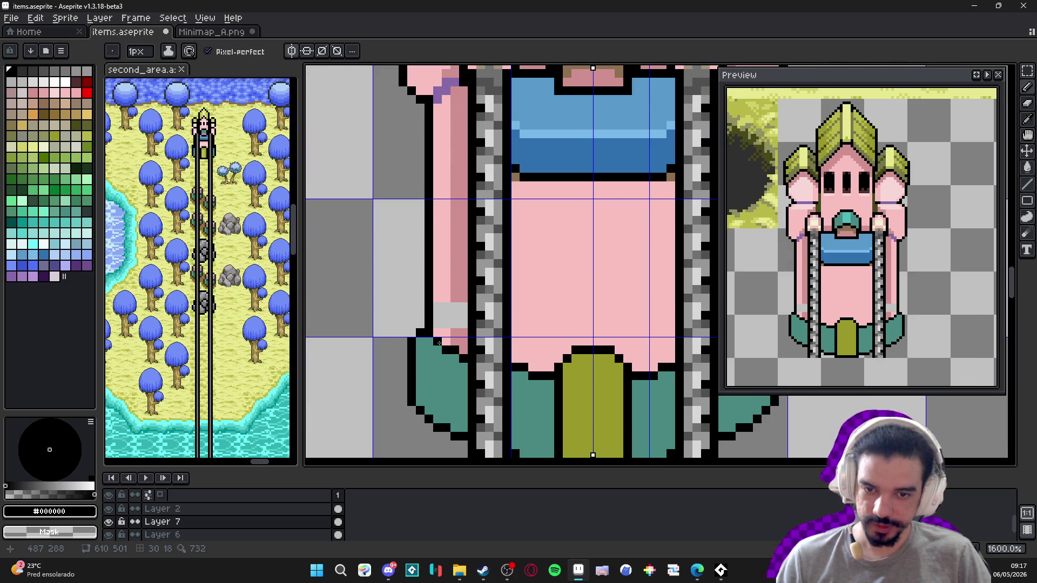
scroll(439, 343, down, 2)
scroll(499, 394, up, 1)
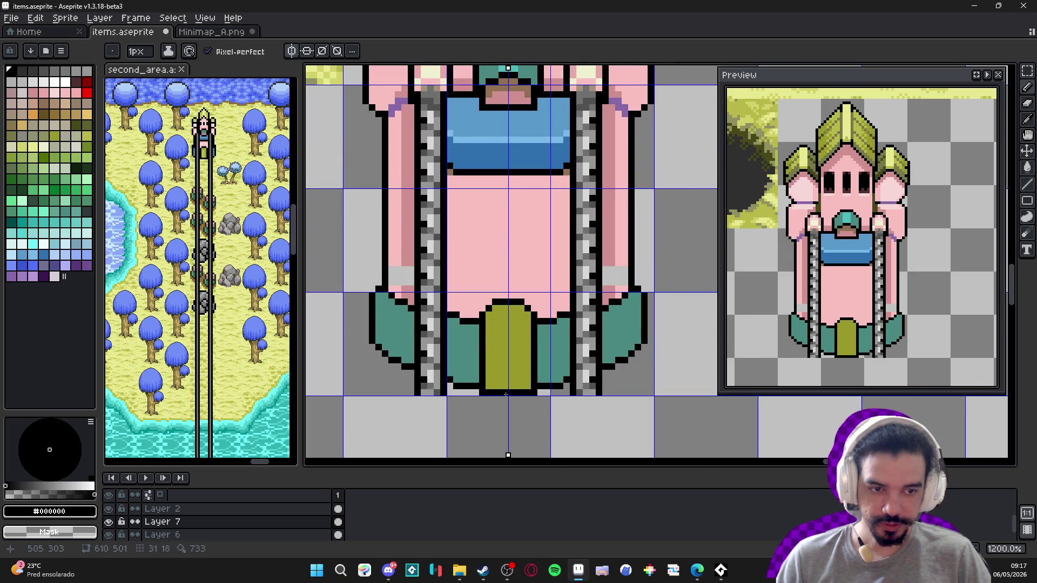
scroll(409, 363, down, 2)
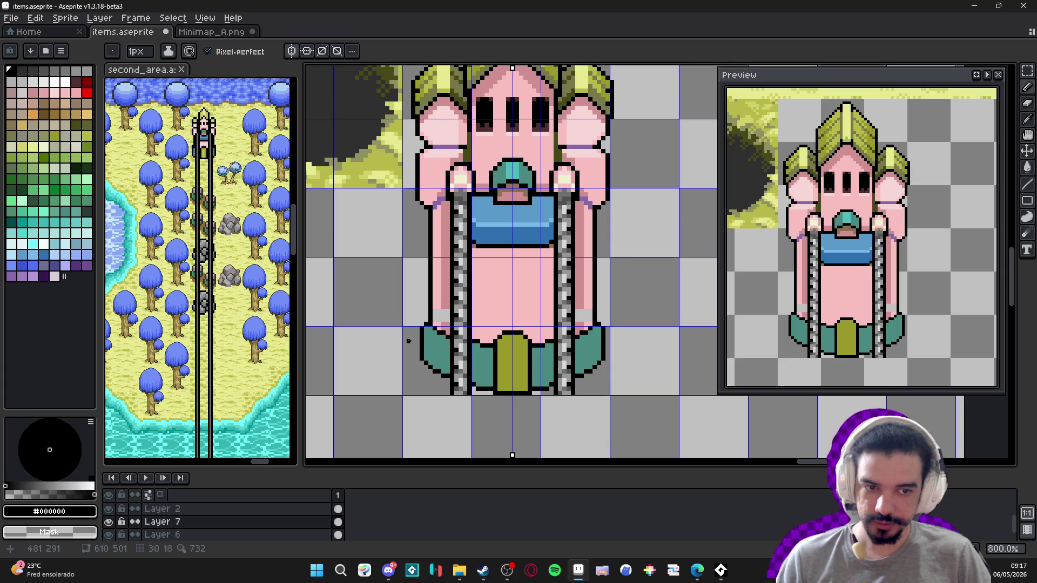
scroll(534, 318, down, 1)
scroll(533, 319, up, 3)
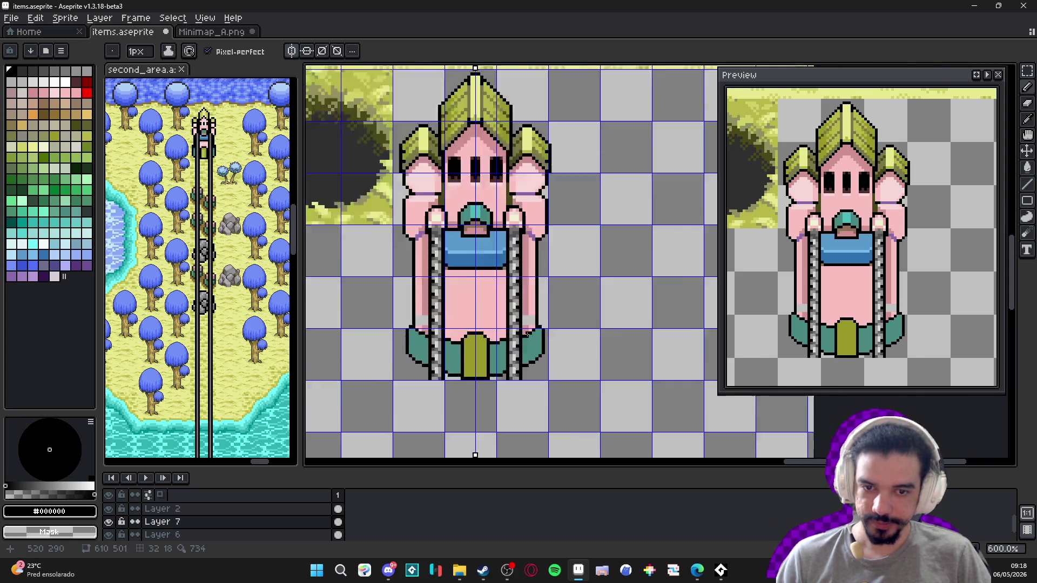
- Fill the grey gap on each tower edge with the pink wall colour
key(alt)
alt+click(534, 319)
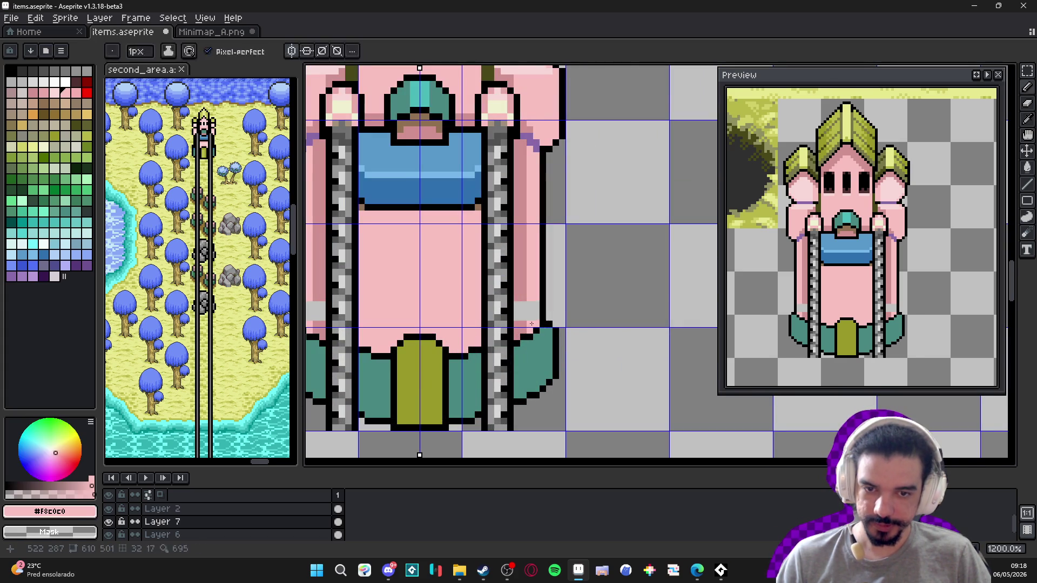
alt+click(519, 294)
click(520, 314)
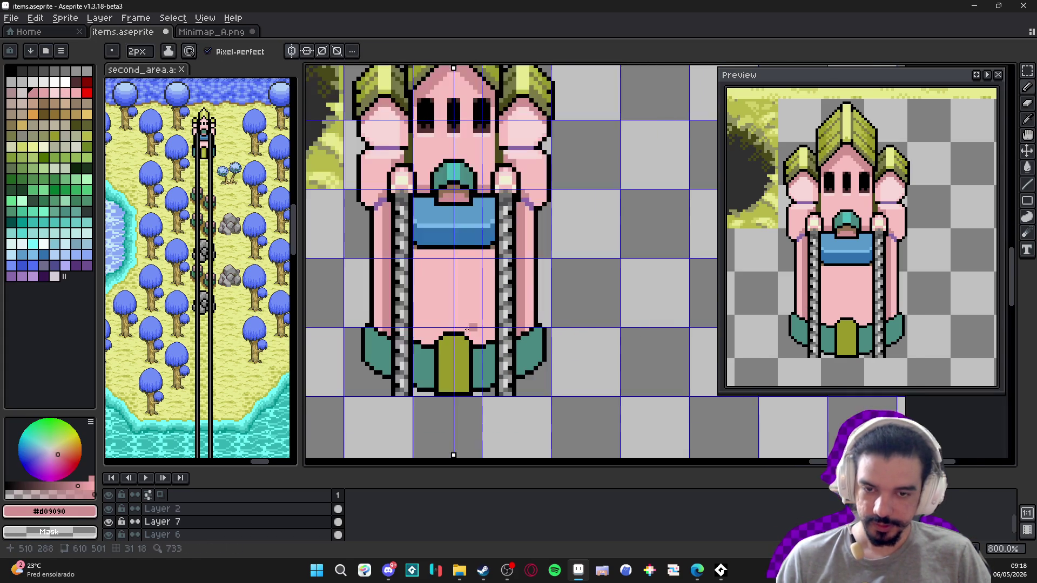
scroll(510, 343, down, 1)
scroll(582, 269, down, 2)
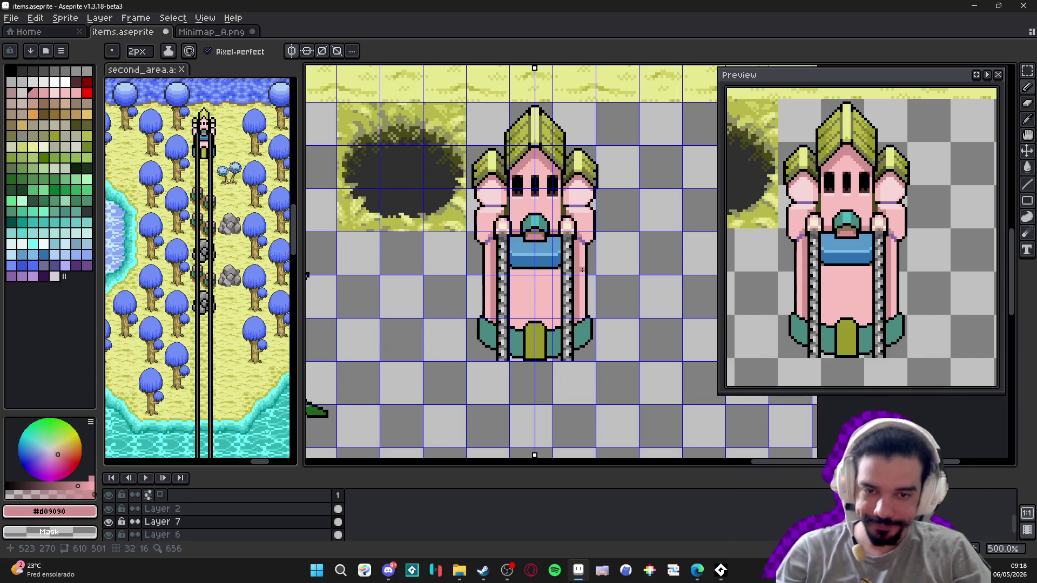
scroll(518, 326, up, 4)
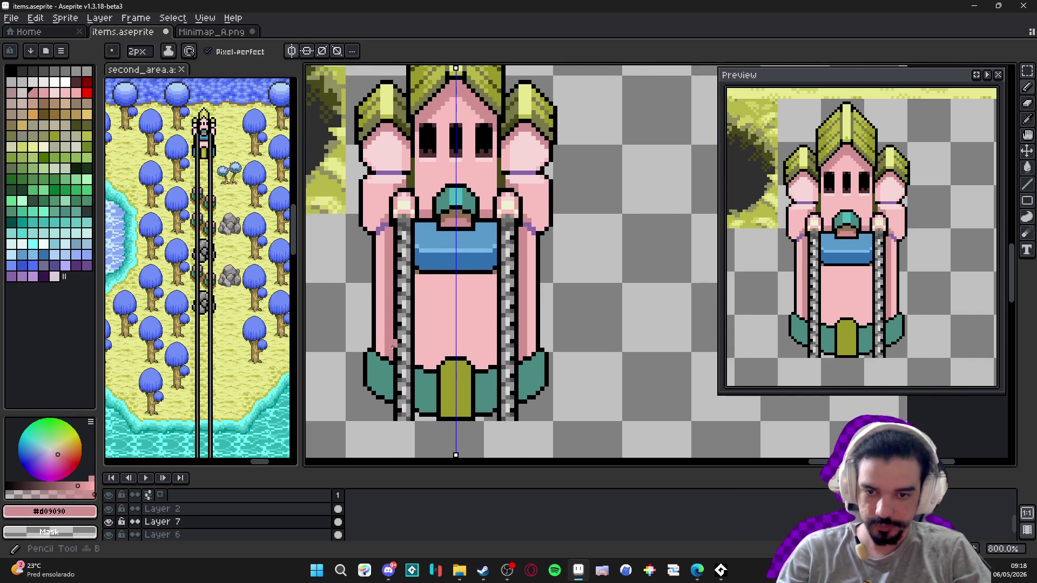
- Touch up the pink-teal base edges with teal and black outline pixels
alt+click(378, 354)
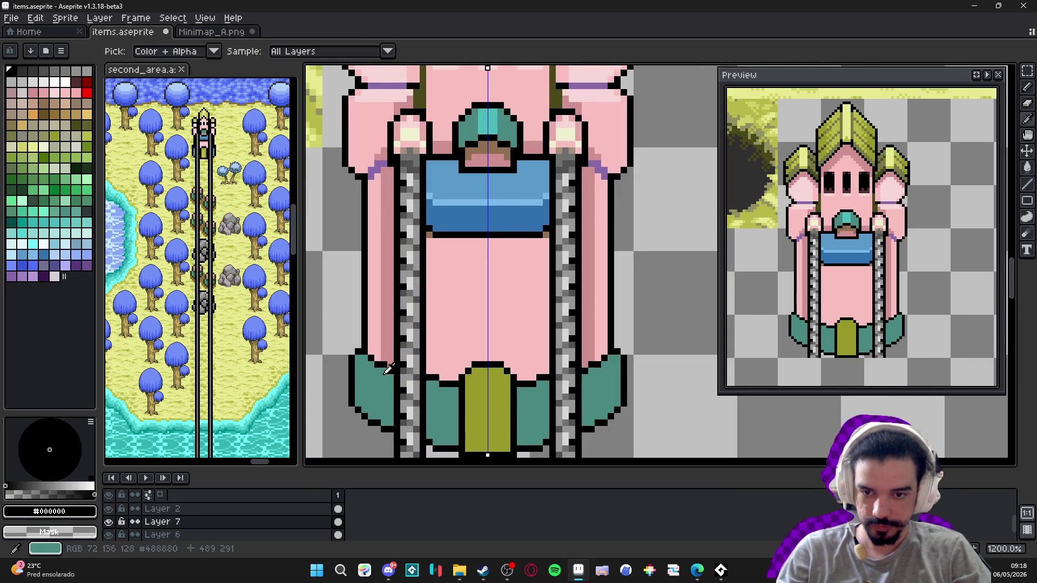
alt+click(386, 372)
click(368, 354)
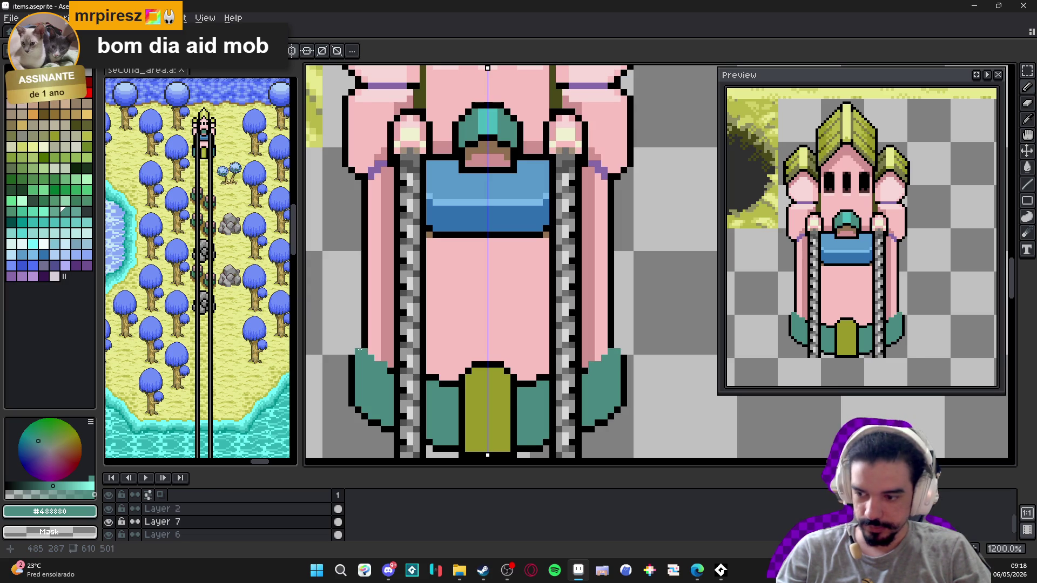
click(363, 340)
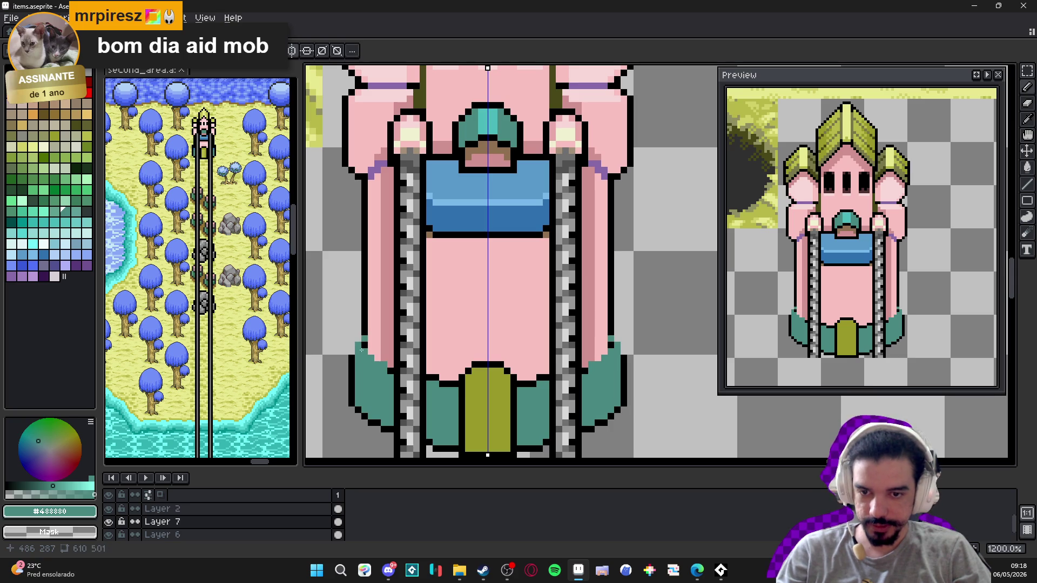
alt+click(353, 361)
click(351, 349)
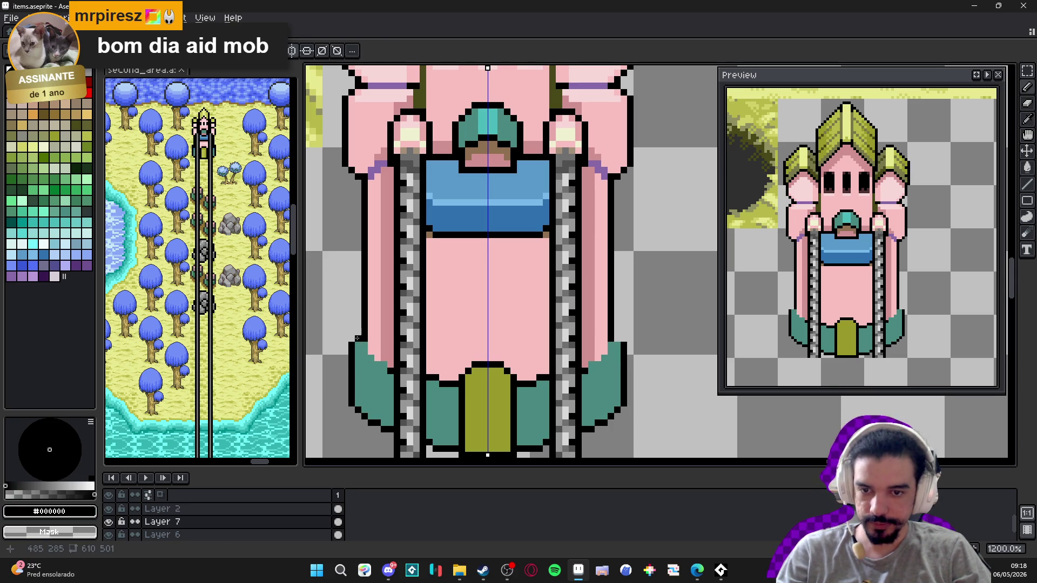
click(373, 352)
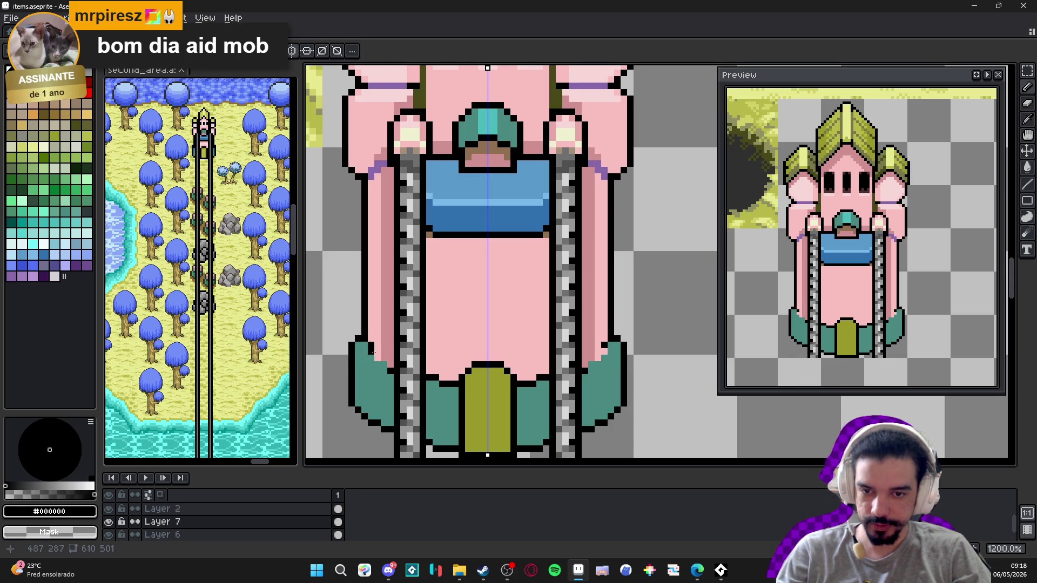
alt+click(374, 363)
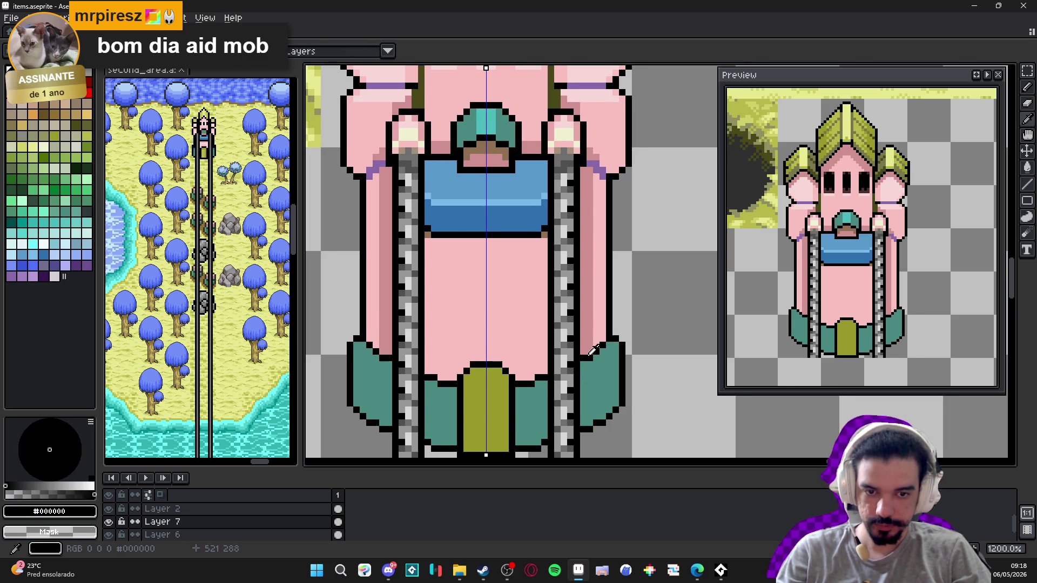
- Compare the darker pink, light pink and black on the tower's right side
alt+click(582, 358)
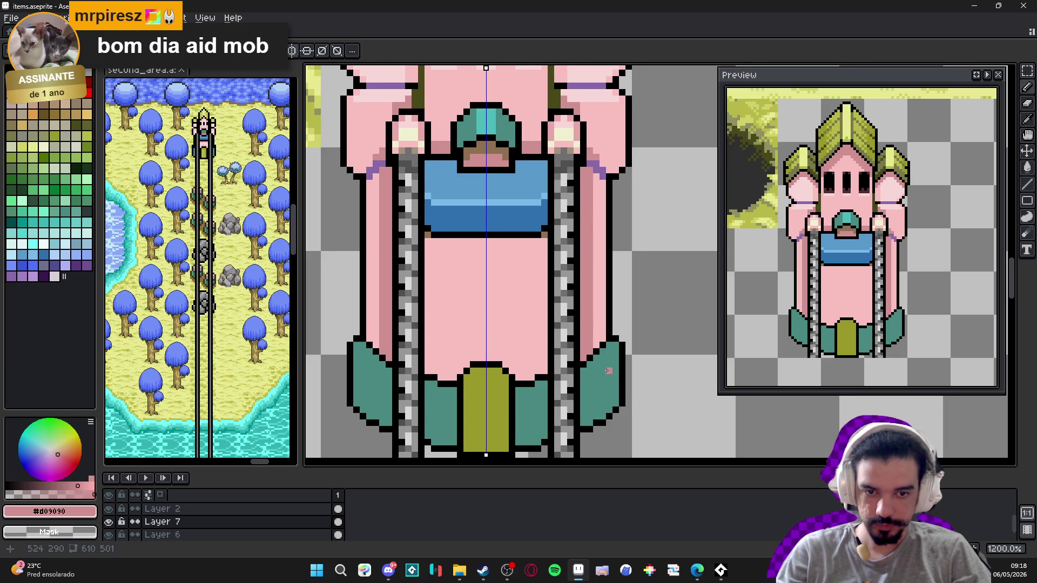
alt+click(597, 356)
alt+click(595, 349)
alt+click(597, 356)
alt+click(595, 349)
alt+click(601, 355)
alt+click(594, 349)
alt+click(602, 355)
- Add a black outline pixel at the door's bottom-left edge
key(m)
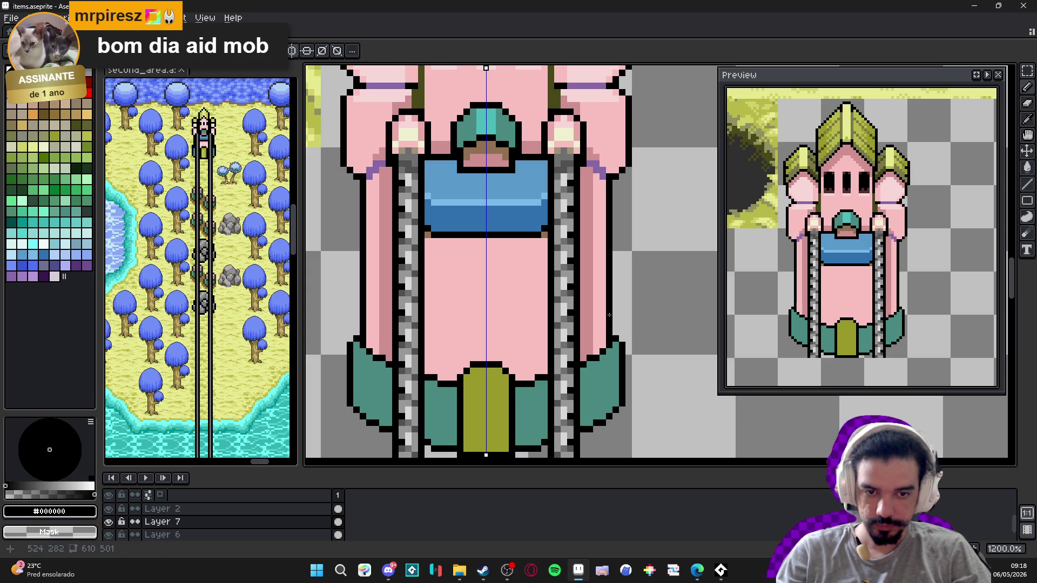
key(b)
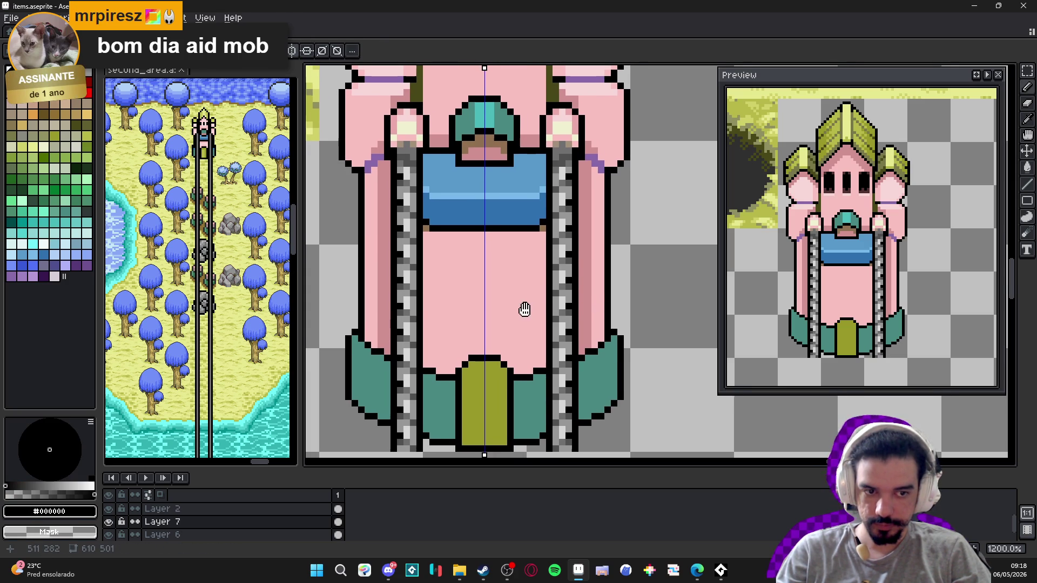
drag(520, 308, 533, 296)
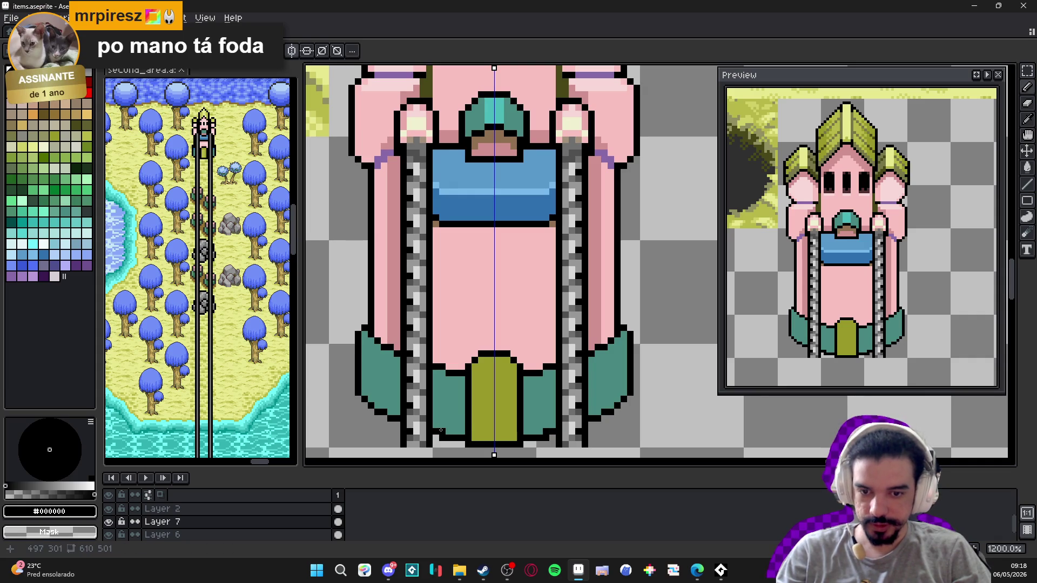
click(436, 431)
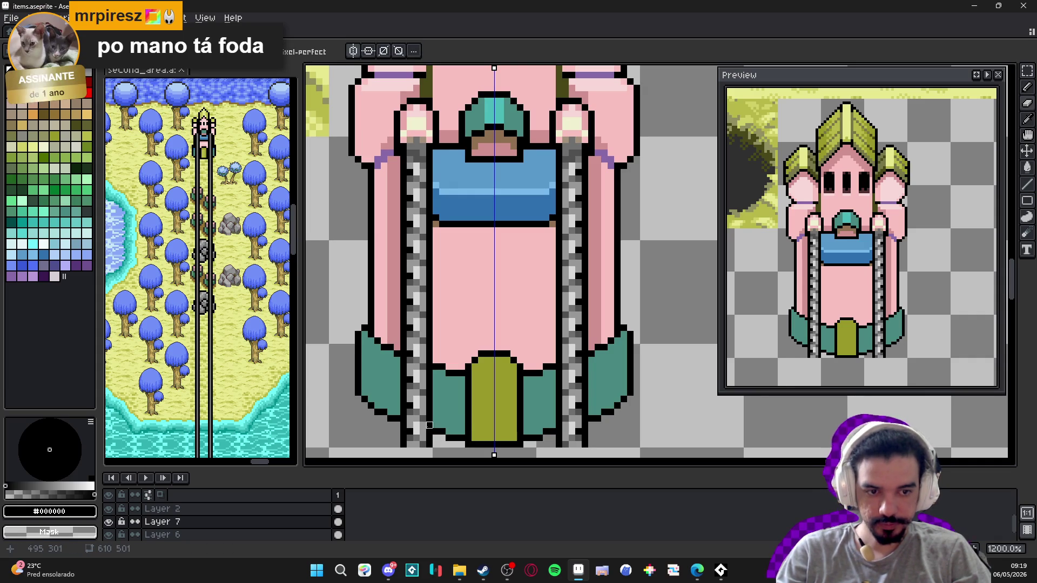
key(alt)
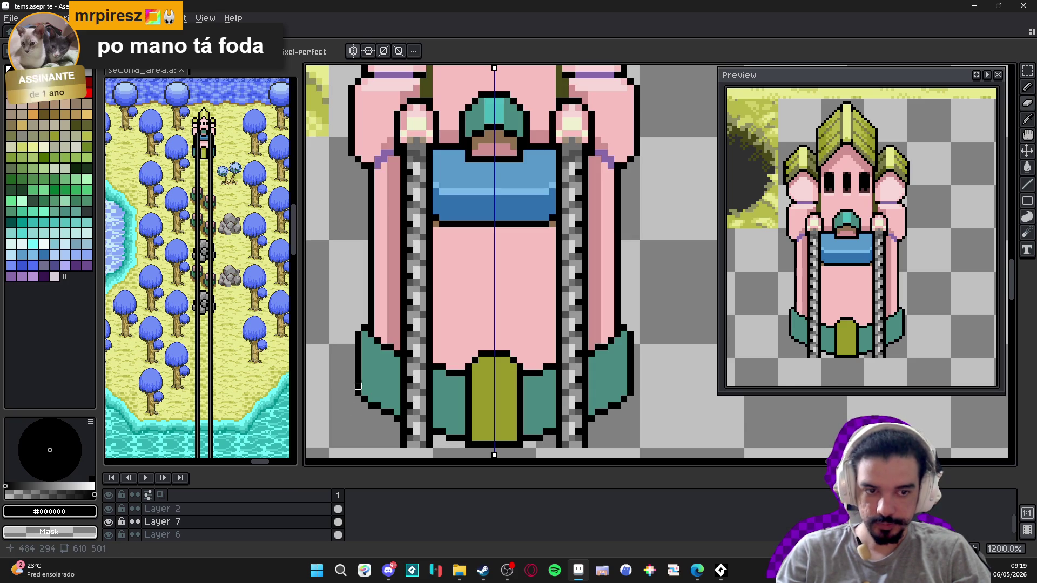
key(b)
key(e)
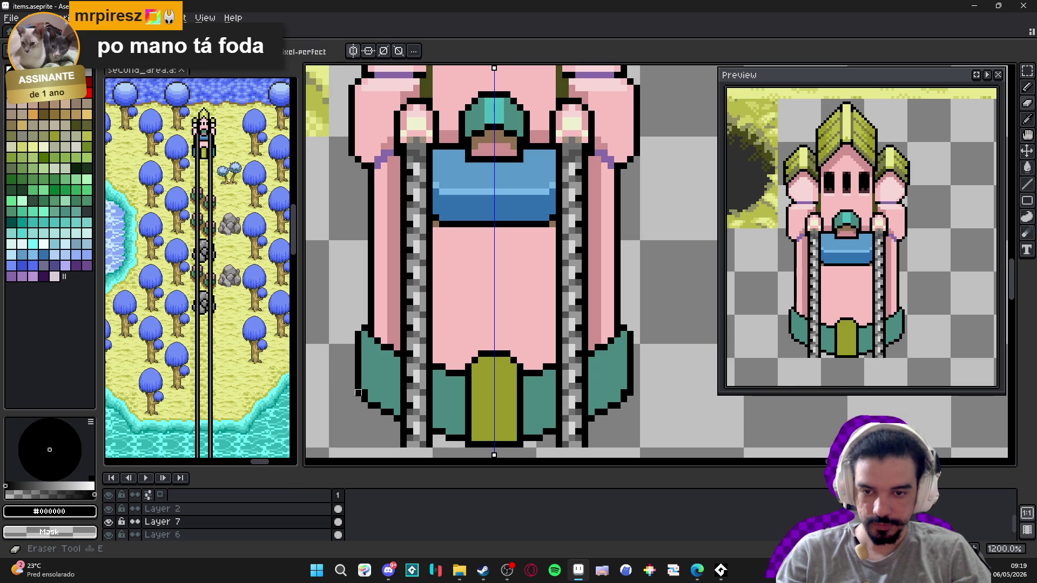
key(b)
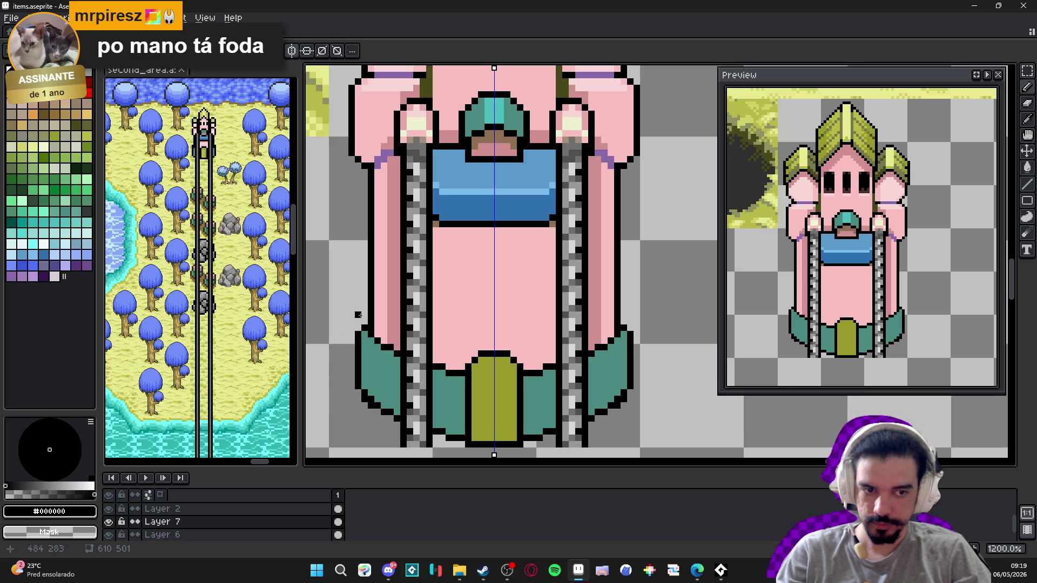
- Retouch the teal and black outline pixels along the tower's base
scroll(358, 315, up, 1)
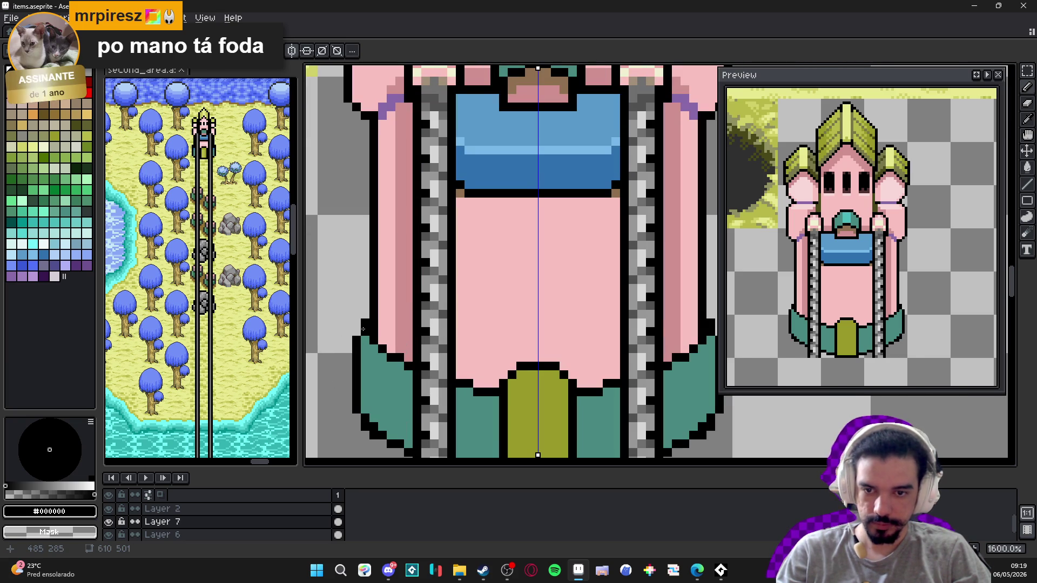
alt+click(381, 343)
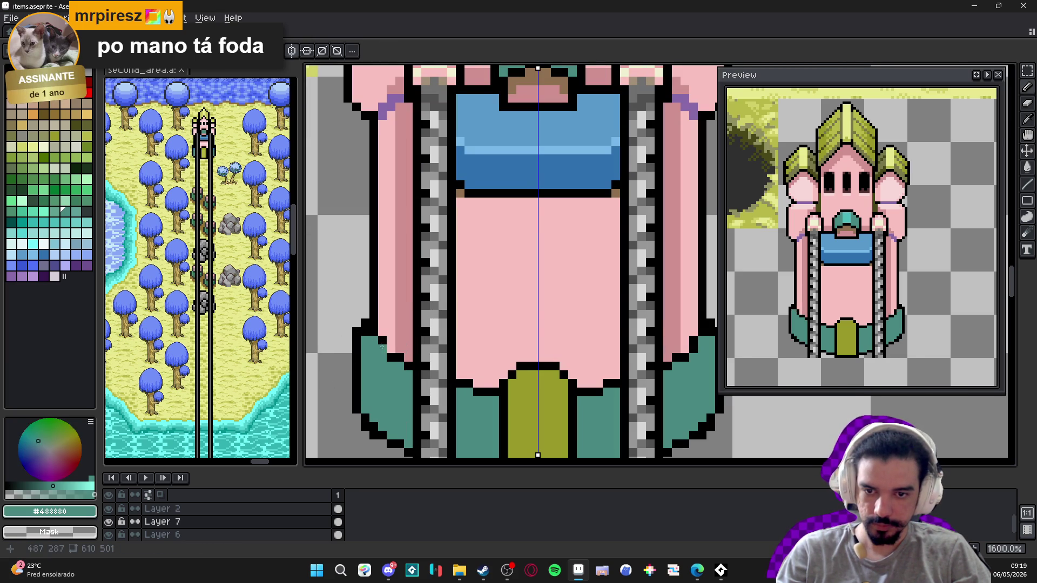
alt+click(388, 346)
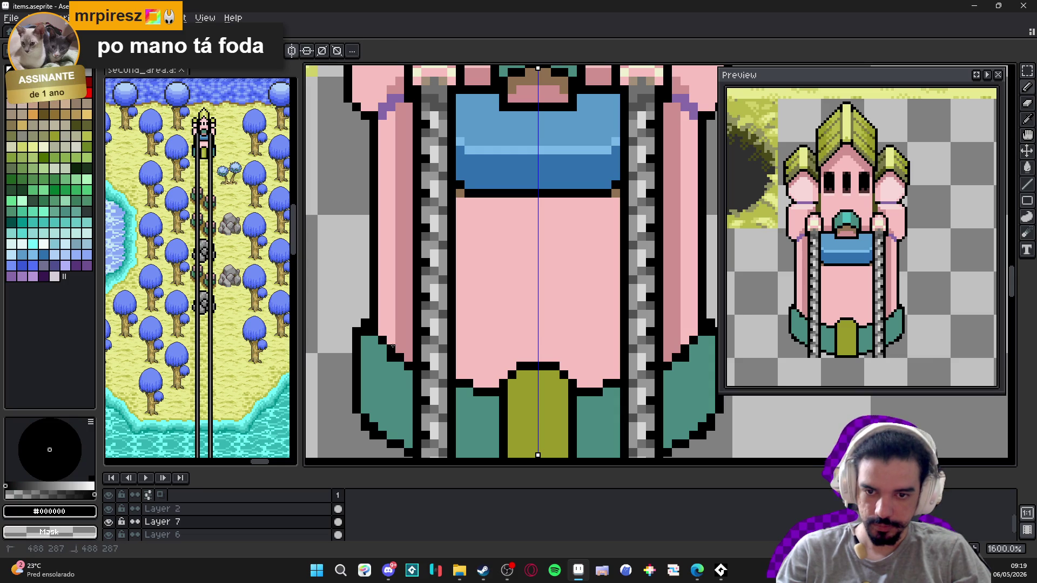
alt+click(391, 366)
drag(400, 357, 392, 357)
alt+click(408, 349)
click(409, 358)
alt+click(395, 365)
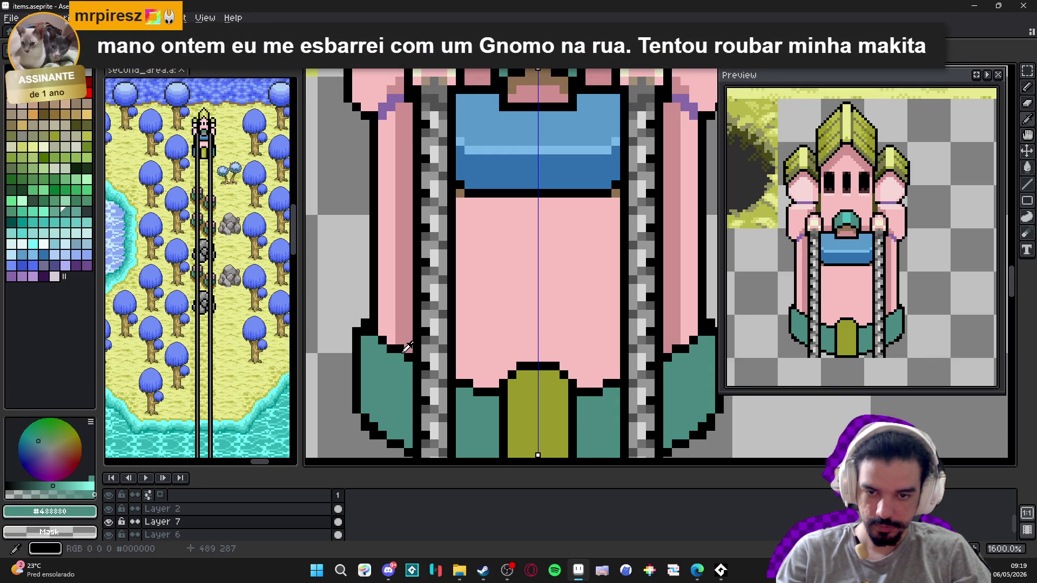
alt+click(398, 351)
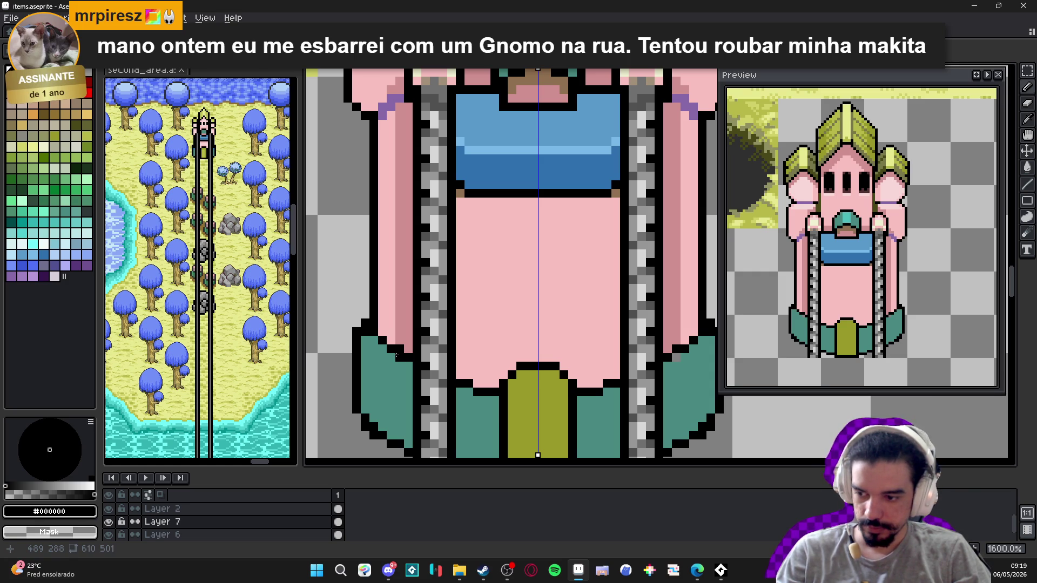
- Undo the last pencil stroke and pick the tower side's dark pink
key(ctrl+z)
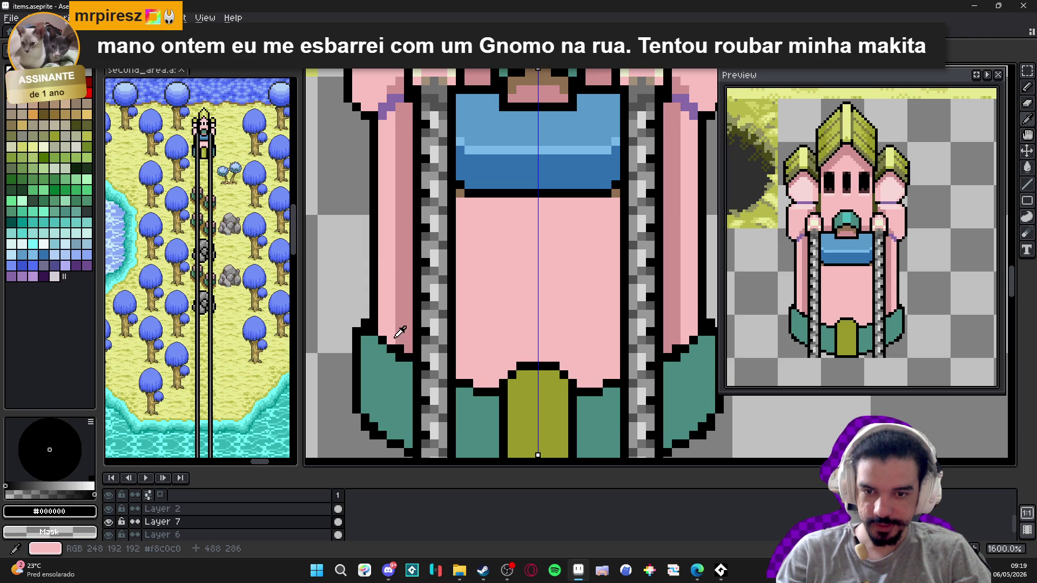
alt+click(400, 337)
scroll(424, 369, down, 2)
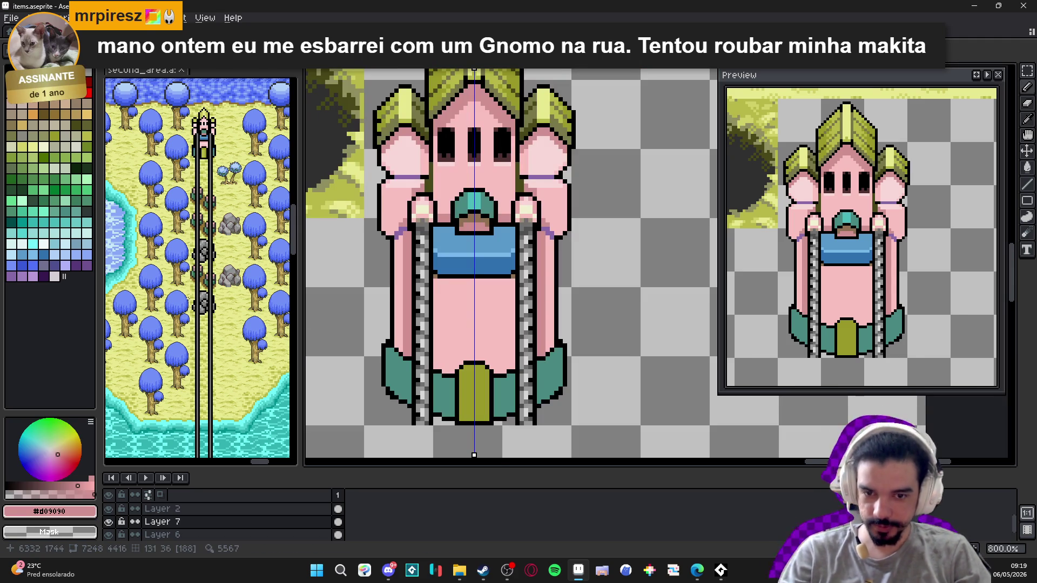
- Draw a stepped teal arch above the olive door, mirrored on both sides
scroll(497, 373, up, 2)
alt+click(497, 378)
click(498, 368)
click(497, 368)
mouse_move(492, 358)
mouse_down()
mouse_move(476, 337)
mouse_move(455, 337)
mouse_up()
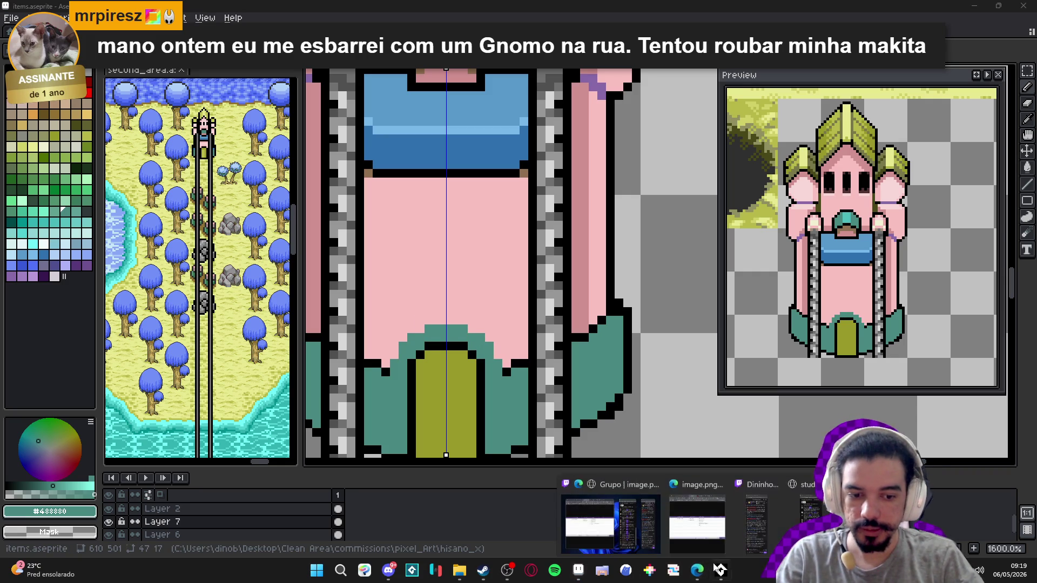
- Briefly switch to another window, then return to the sprite and pick black
key(super+d)
key(super+d)
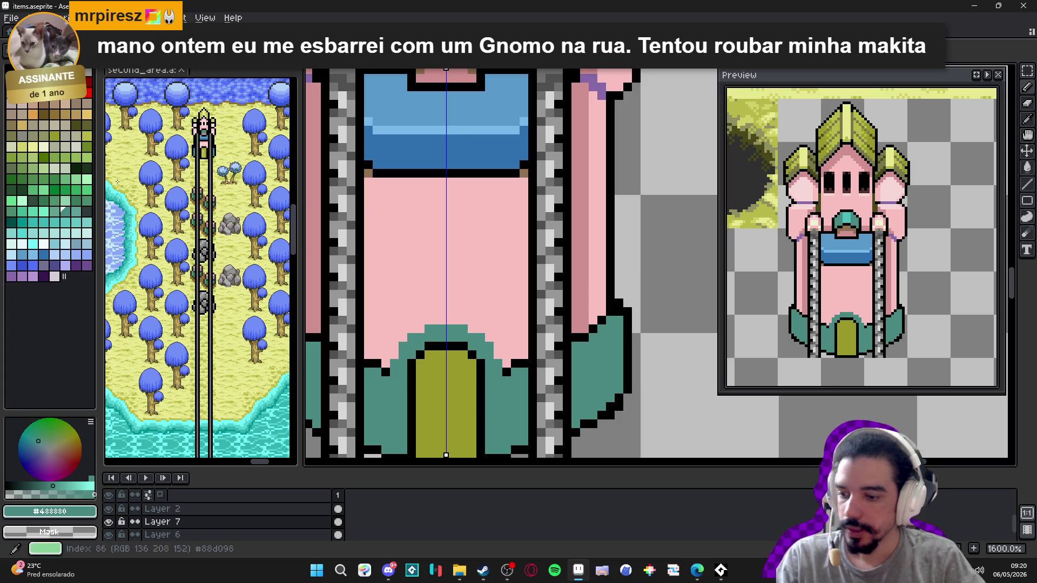
click(697, 571)
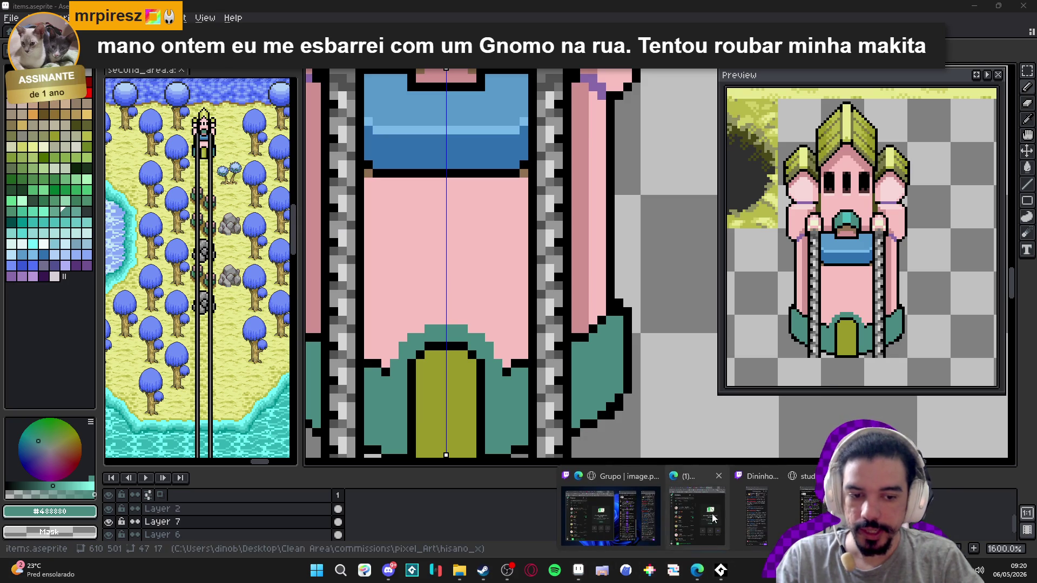
click(713, 521)
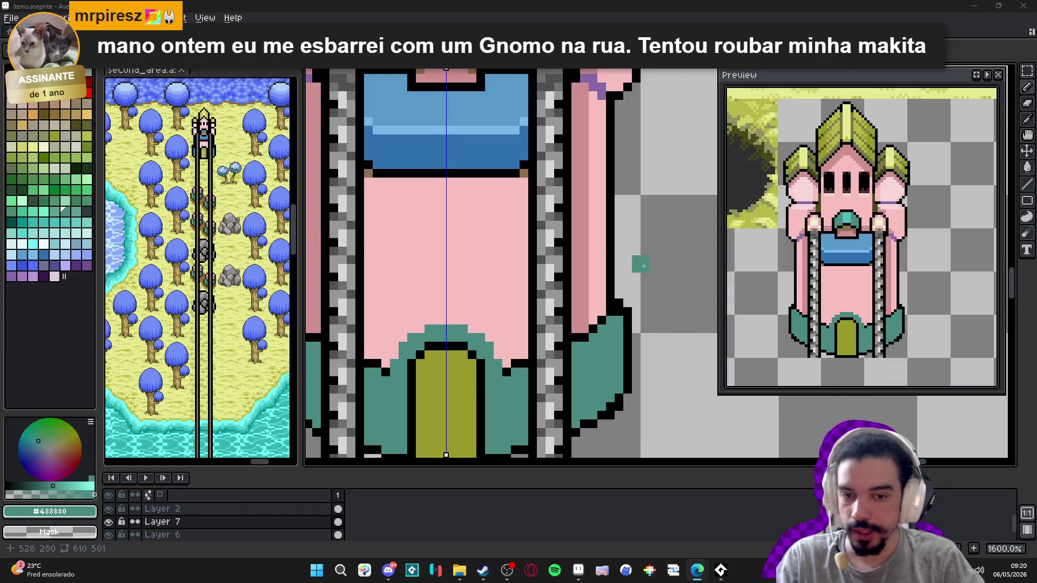
scroll(554, 335, up, 2)
alt+click(483, 378)
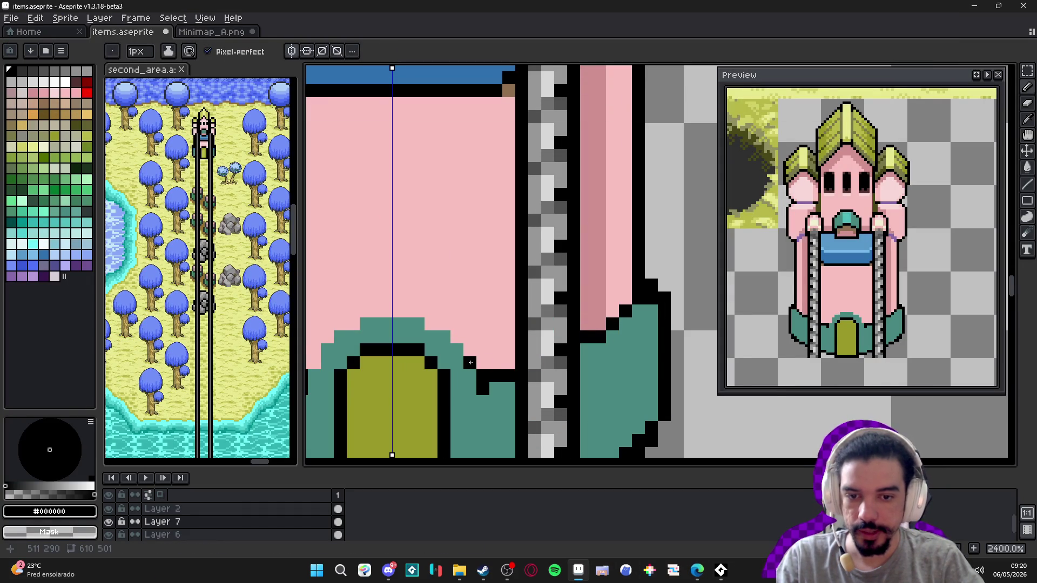
- Draw a stepped black line above the arch, undoing the stray top pixels
drag(453, 333, 398, 306)
key(ctrl+z)
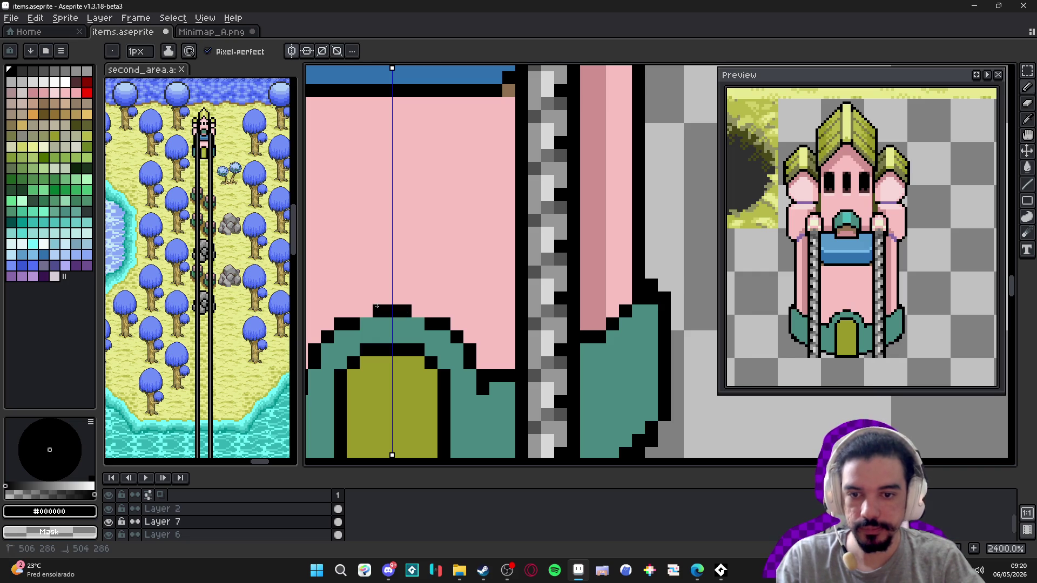
key(ctrl+z)
scroll(399, 319, down, 3)
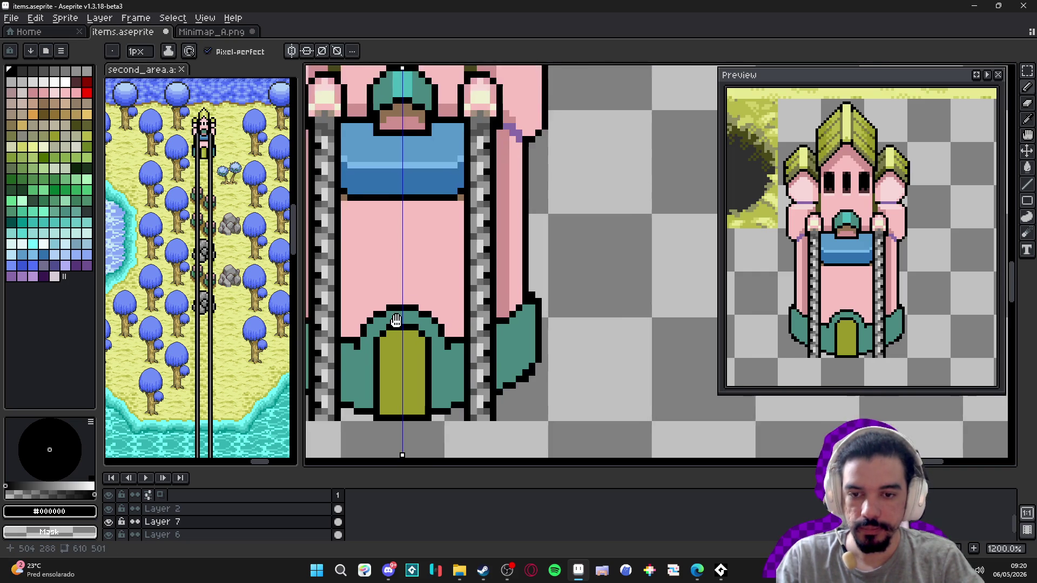
alt+click(398, 319)
scroll(399, 320, down, 1)
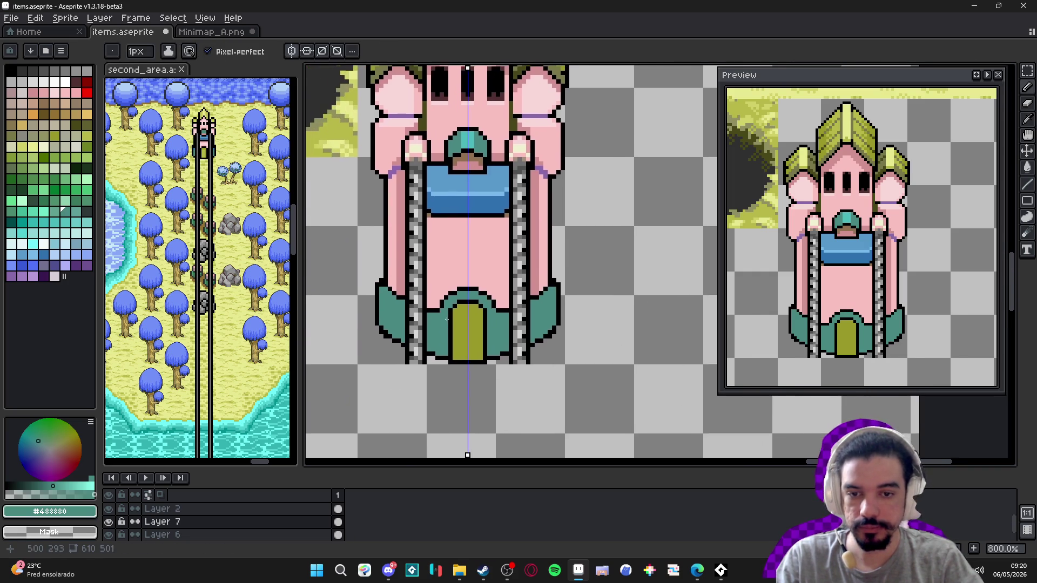
scroll(437, 313, up, 1)
alt+click(437, 313)
- Widen the black roof line and fill teal pixels into it
scroll(436, 307, up, 1)
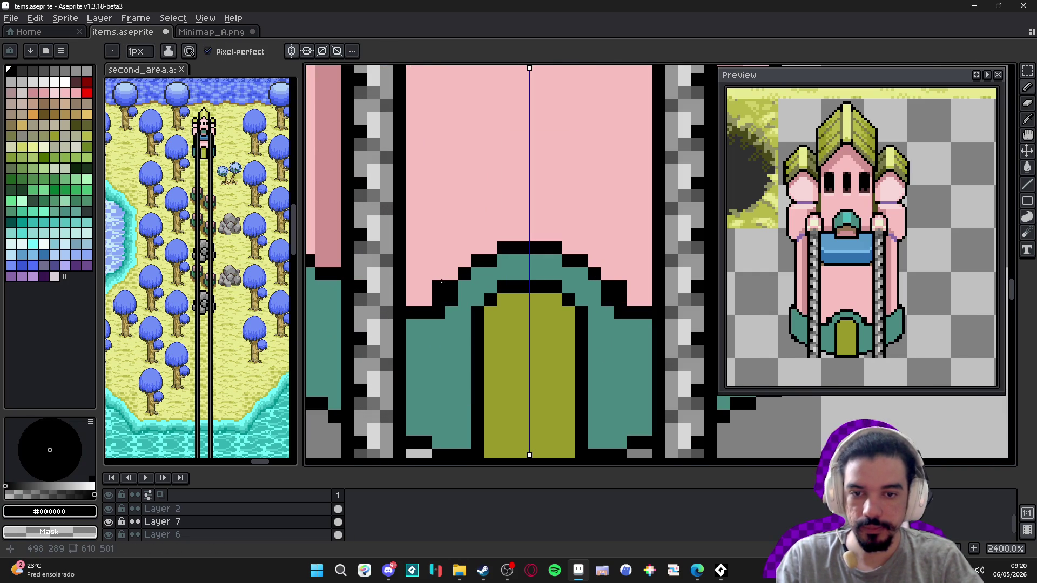
drag(484, 247, 476, 248)
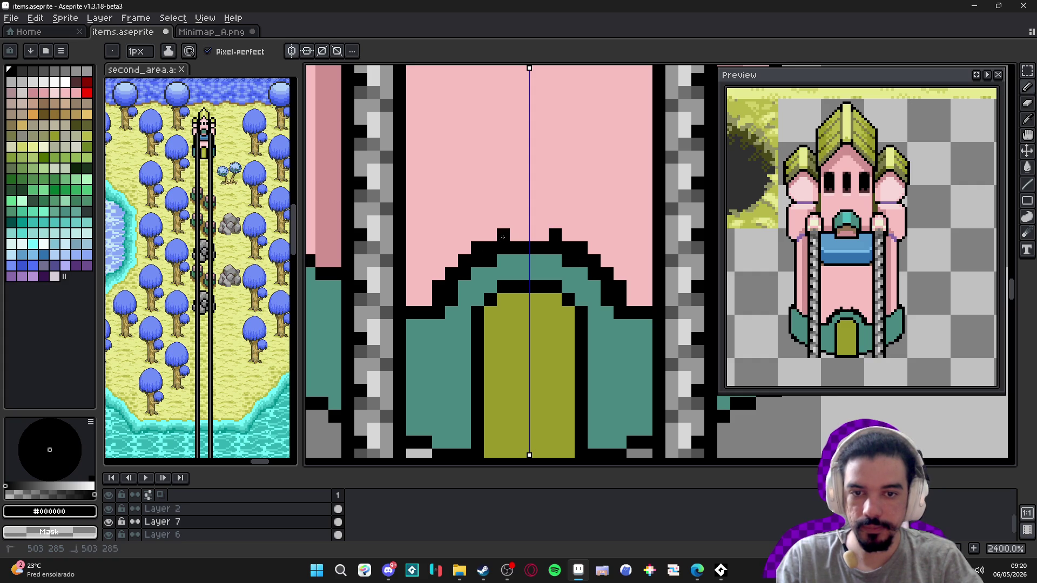
alt+click(540, 261)
drag(543, 248, 524, 248)
click(581, 259)
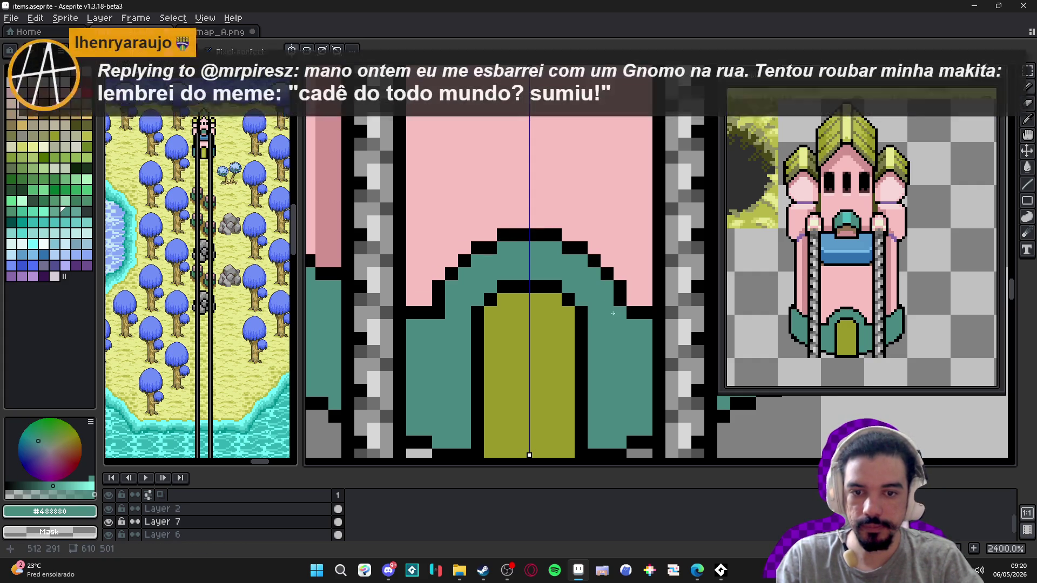
scroll(440, 309, down, 5)
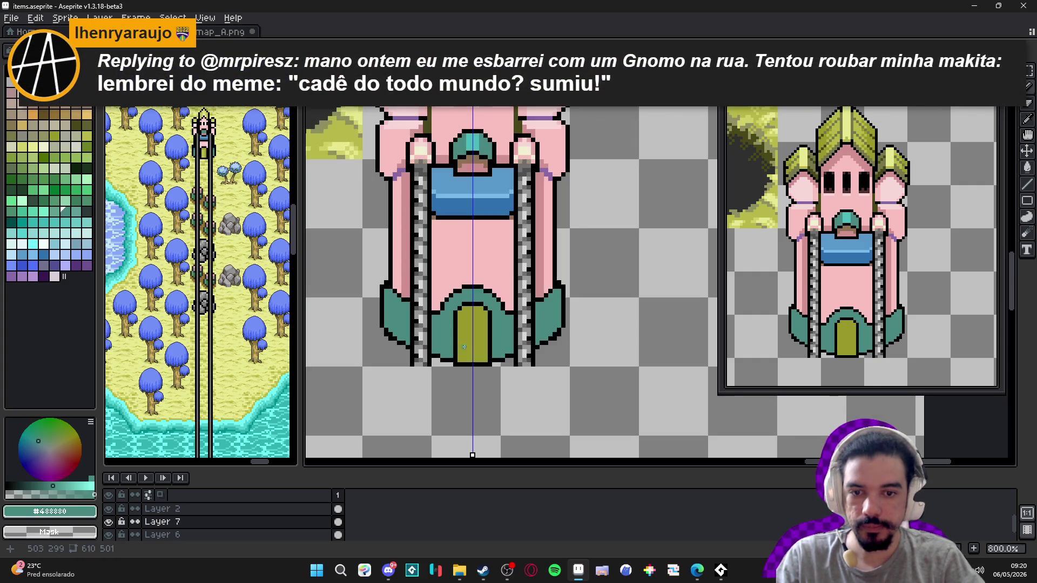
scroll(455, 339, up, 2)
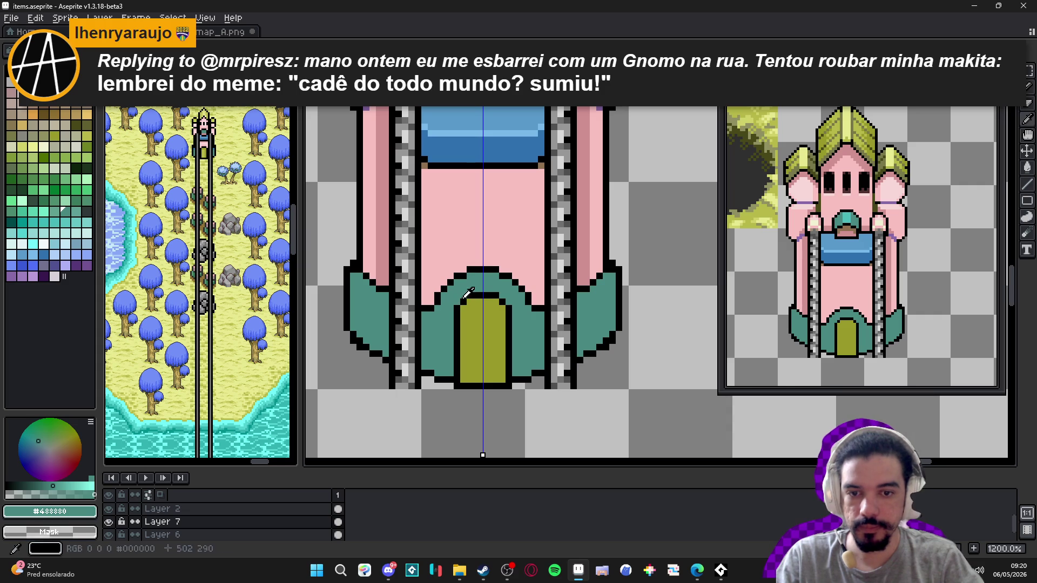
scroll(463, 294, down, 1)
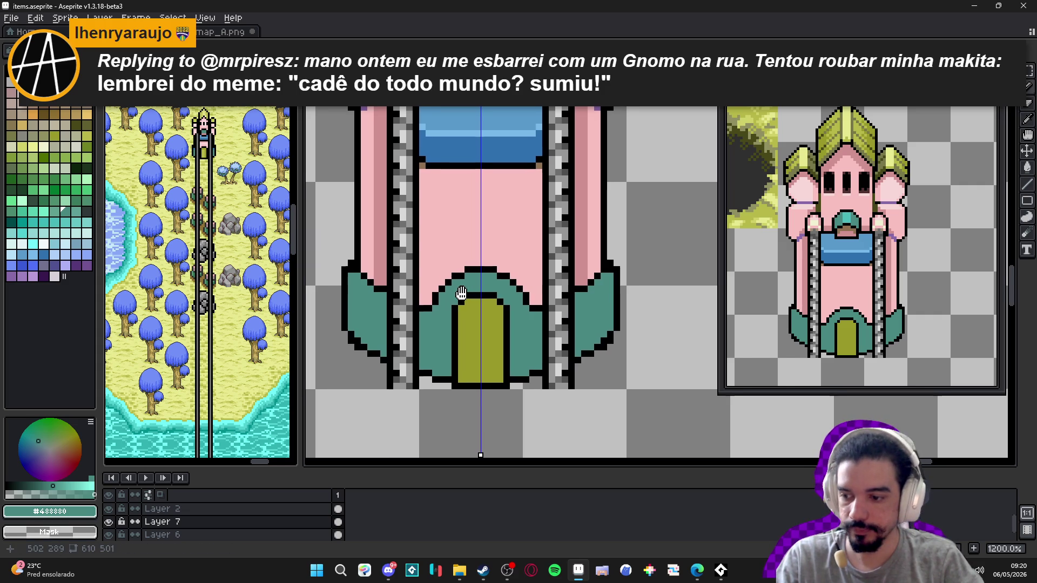
scroll(463, 292, up, 1)
- Save items.aseprite and try lighter teal shades from the palette
key(ctrl+s)
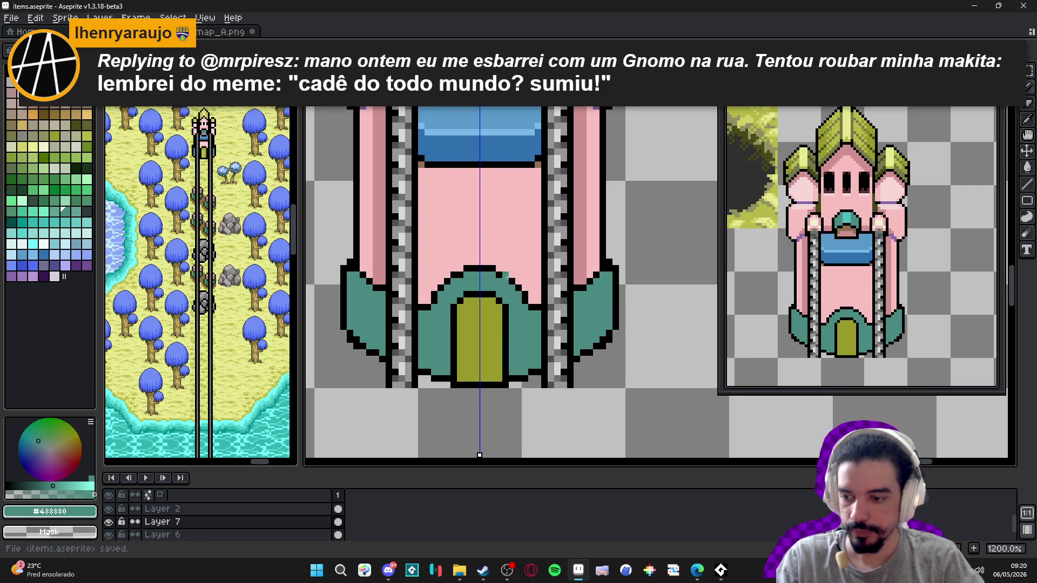
scroll(537, 274, up, 1)
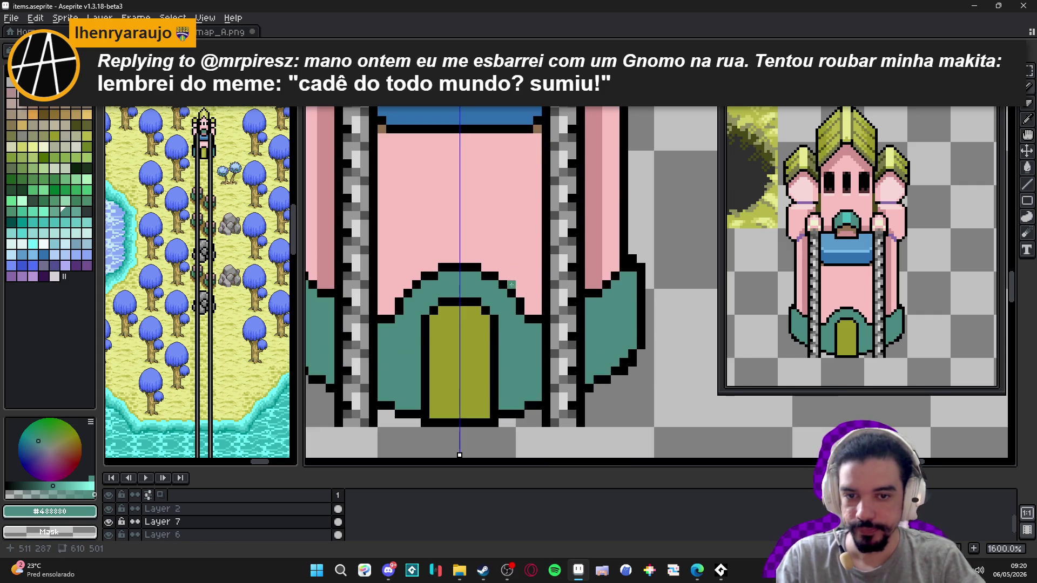
click(76, 214)
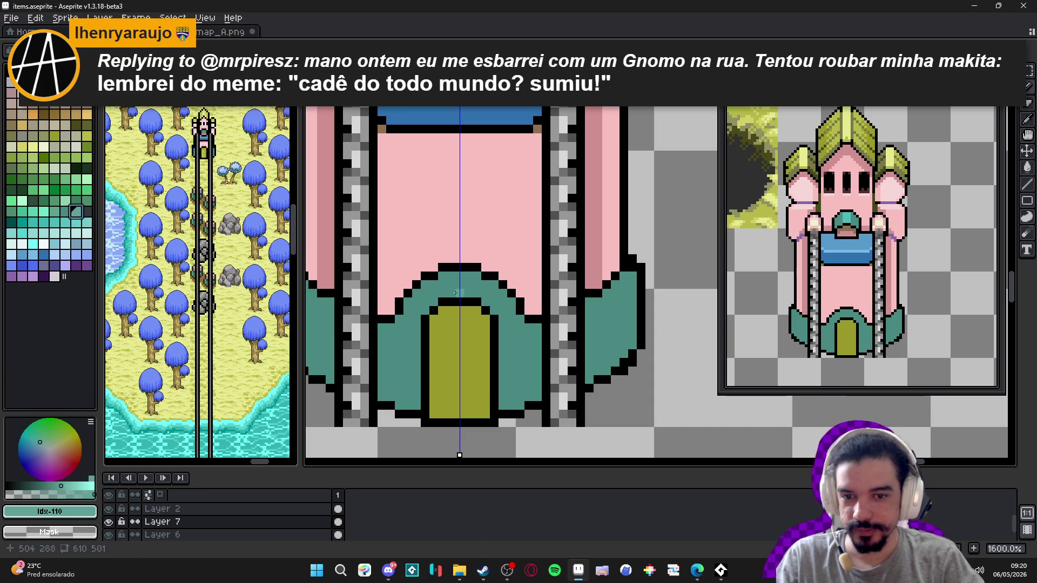
click(22, 222)
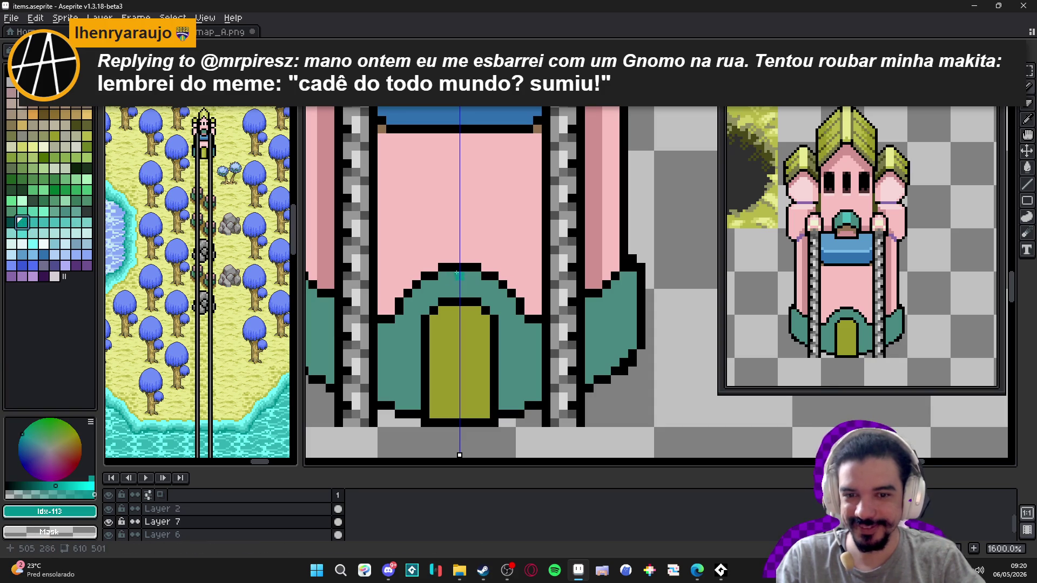
- Pencil light teal highlight pixels along the arch's edge down to its lower corner
click(44, 222)
scroll(443, 281, up, 1)
mouse_move(493, 276)
mouse_down()
mouse_move(480, 276)
mouse_move(507, 287)
mouse_up()
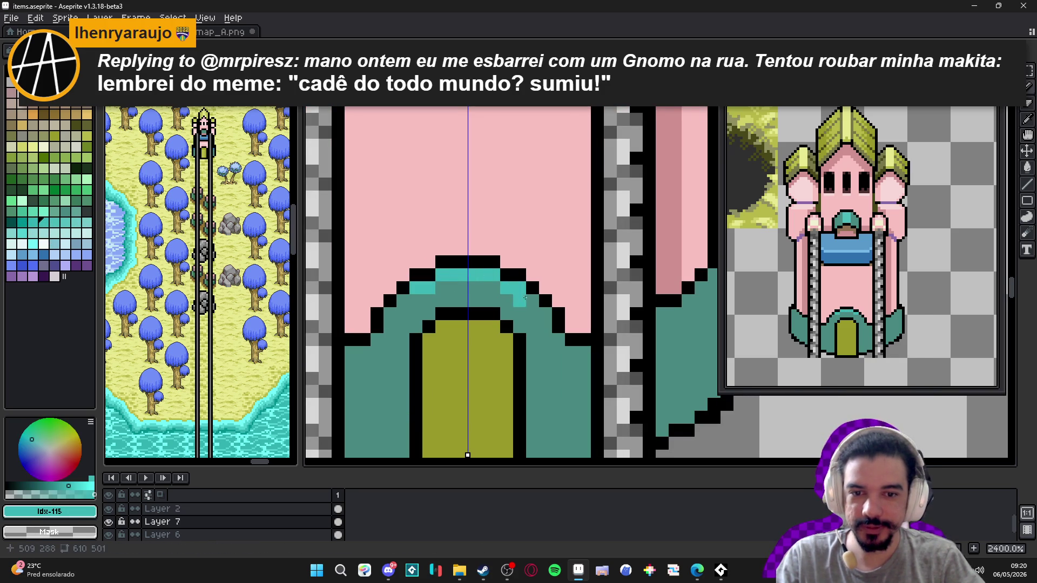
click(546, 315)
click(546, 328)
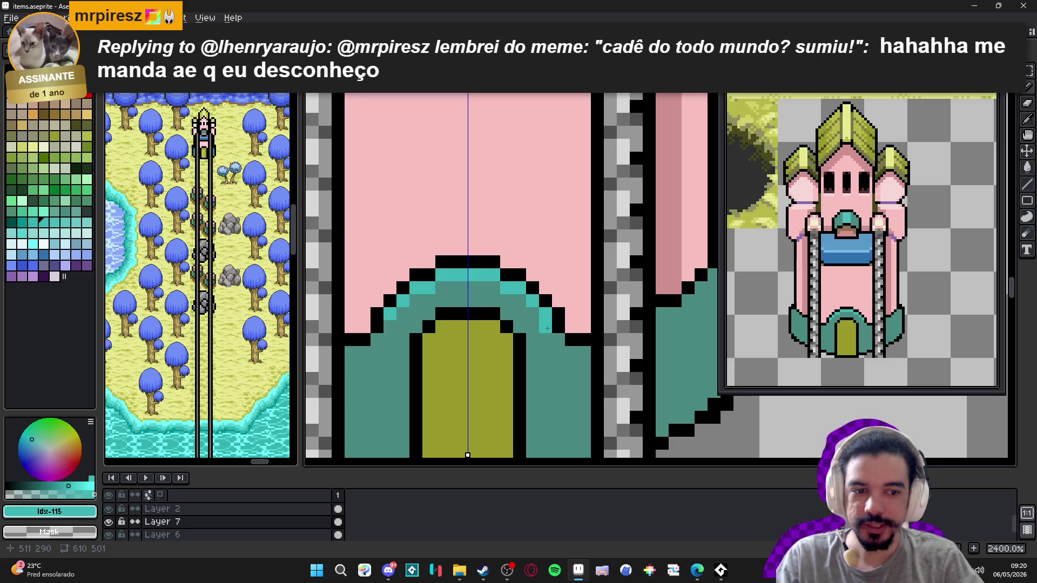
click(562, 341)
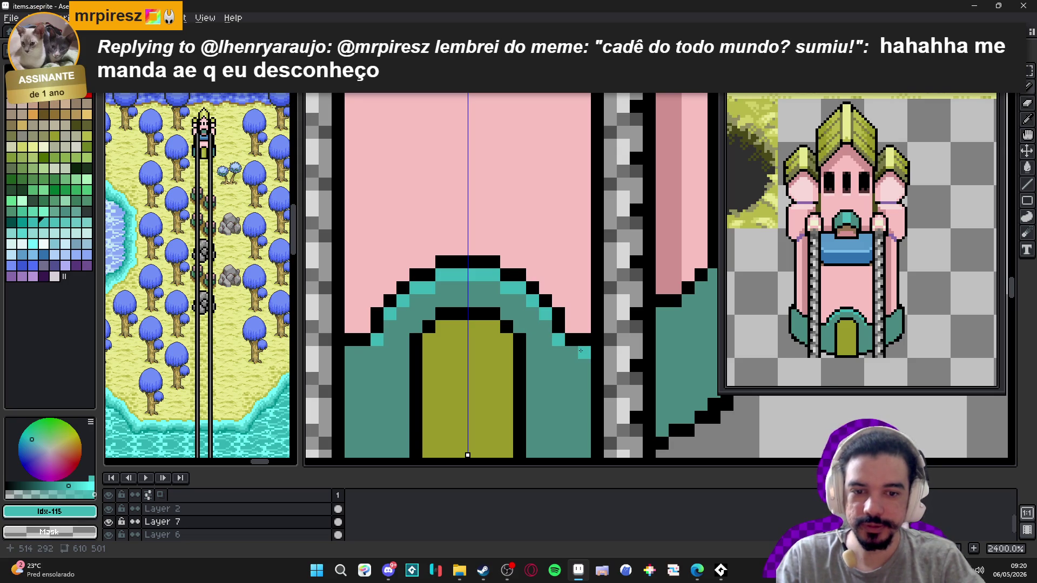
drag(580, 350, 572, 351)
scroll(558, 288, down, 4)
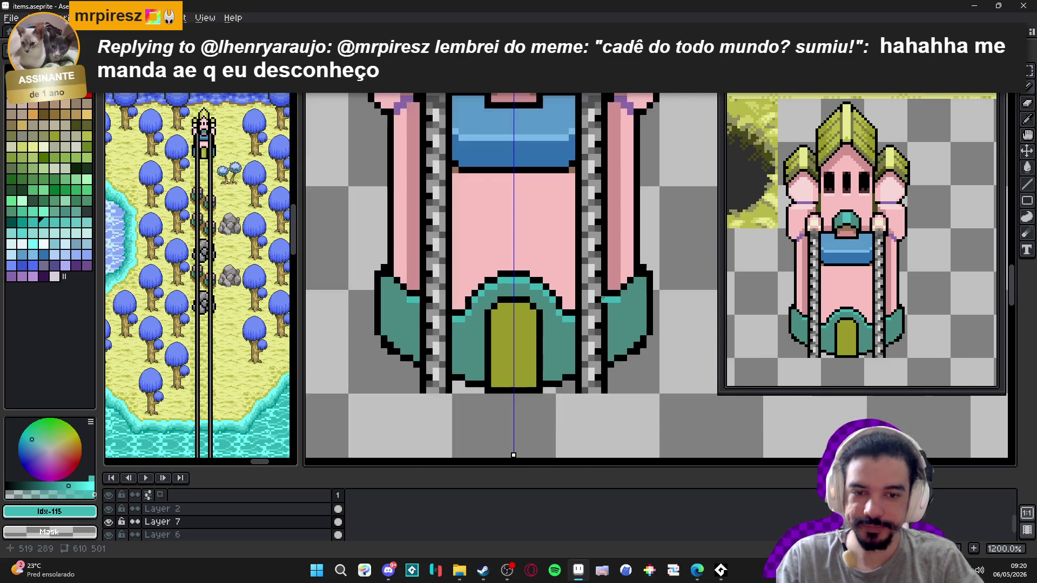
- Undo the last highlight, then recolour the arch's black top outline in darker green Idx-89
key(ctrl+z)
scroll(513, 295, down, 2)
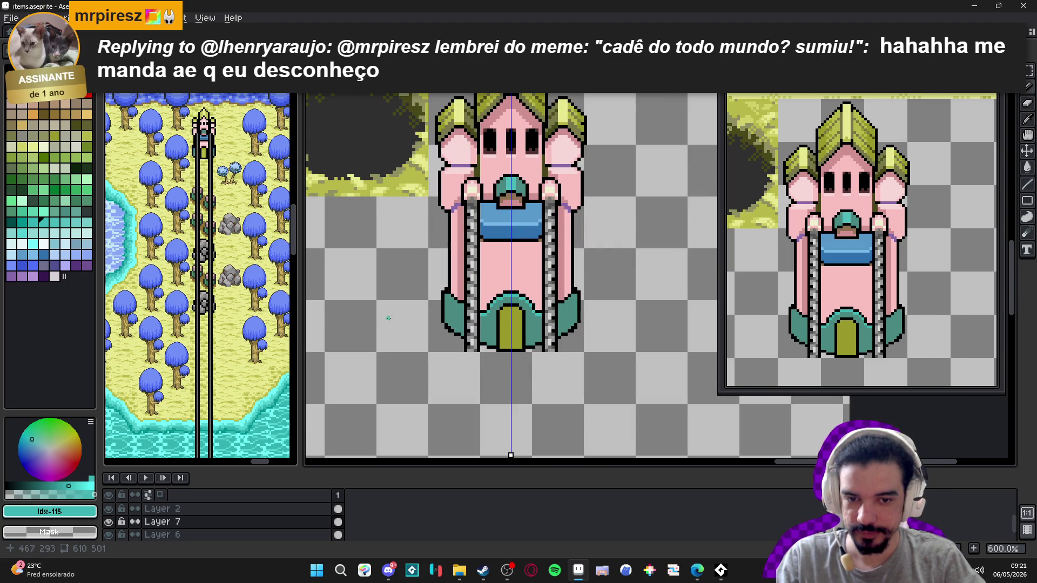
scroll(497, 309, up, 4)
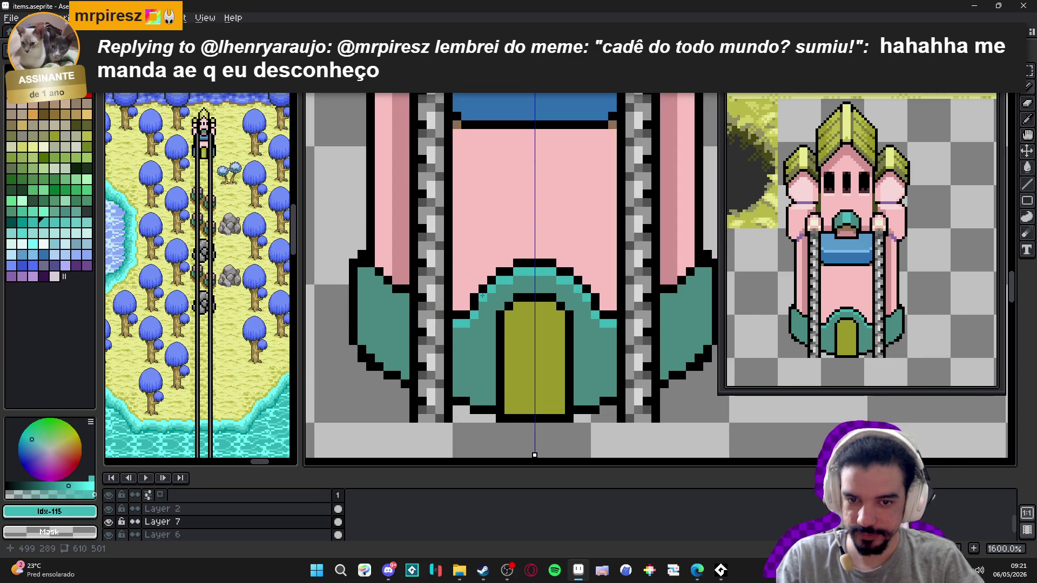
click(32, 189)
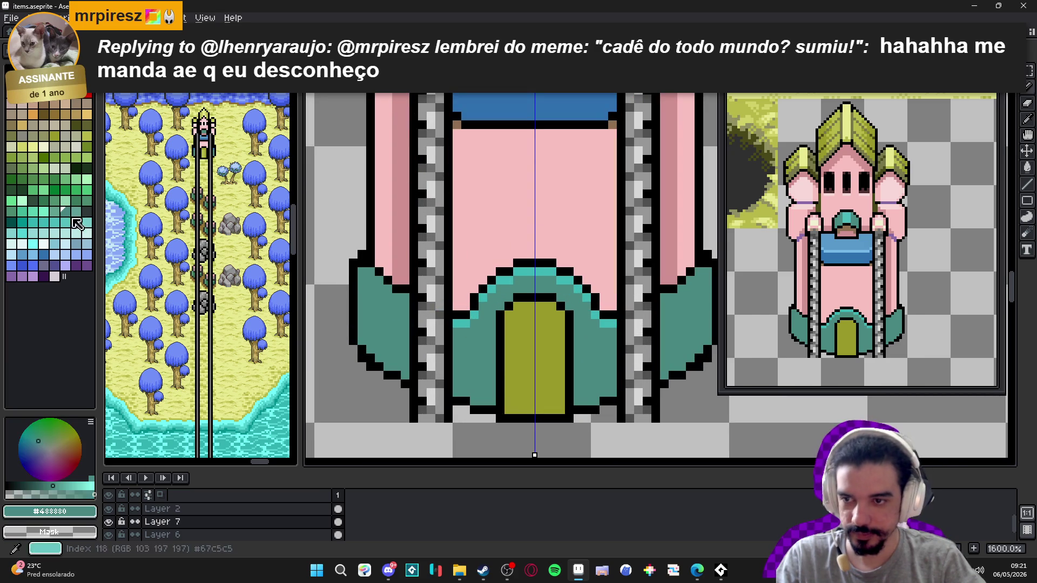
click(22, 189)
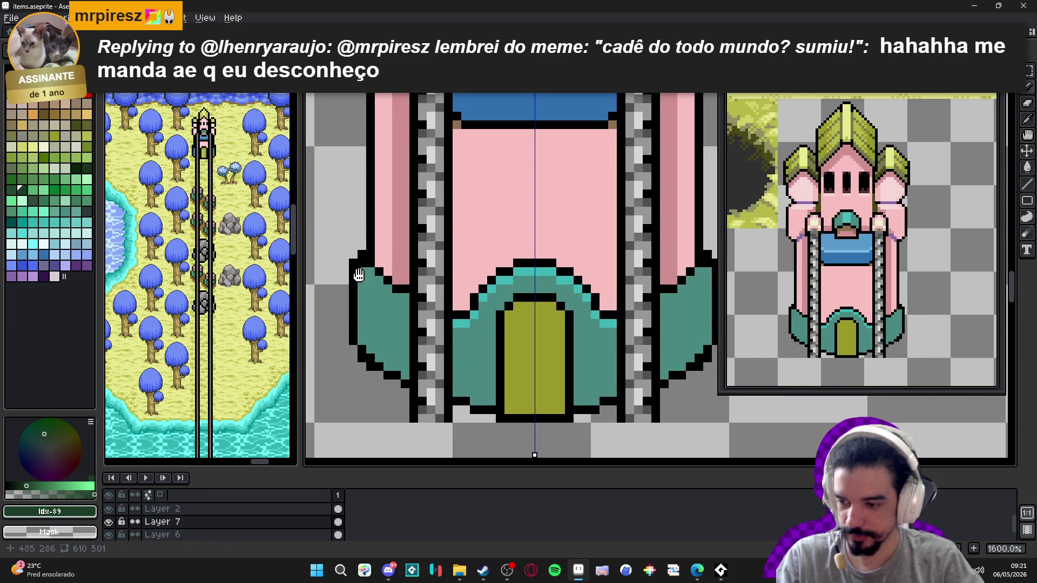
click(396, 292)
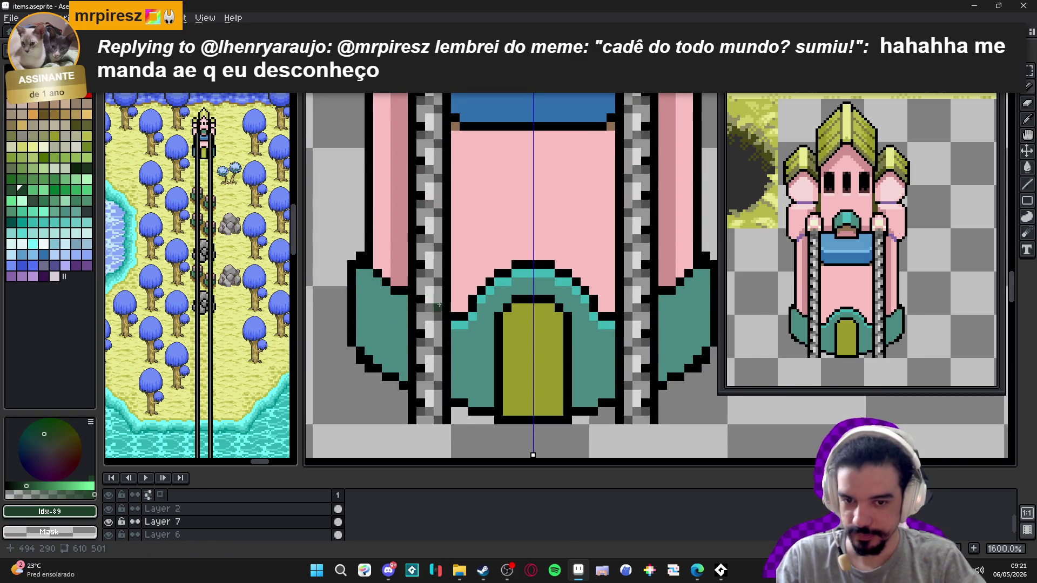
click(472, 309)
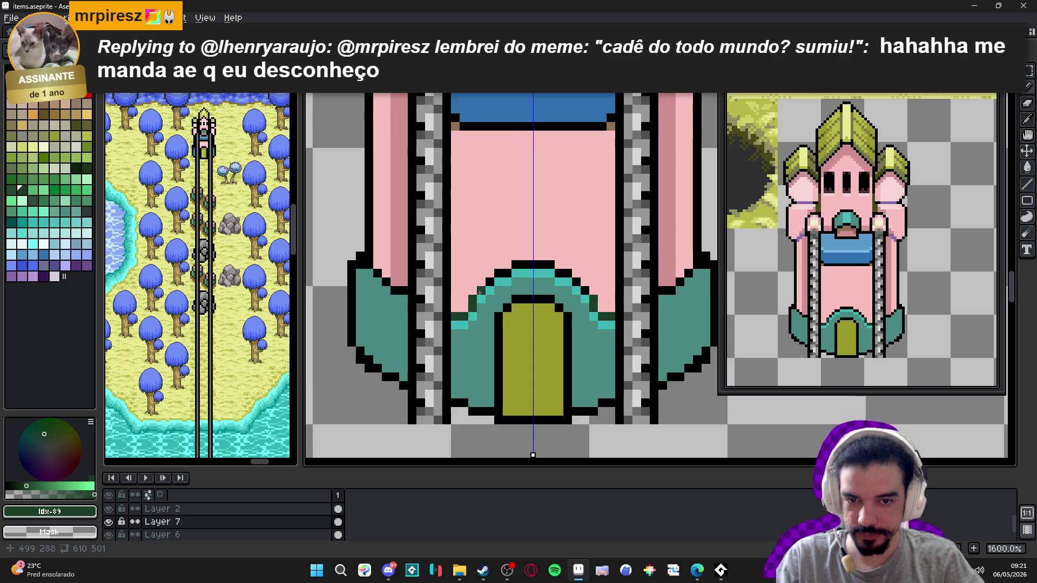
click(492, 279)
drag(516, 265, 533, 265)
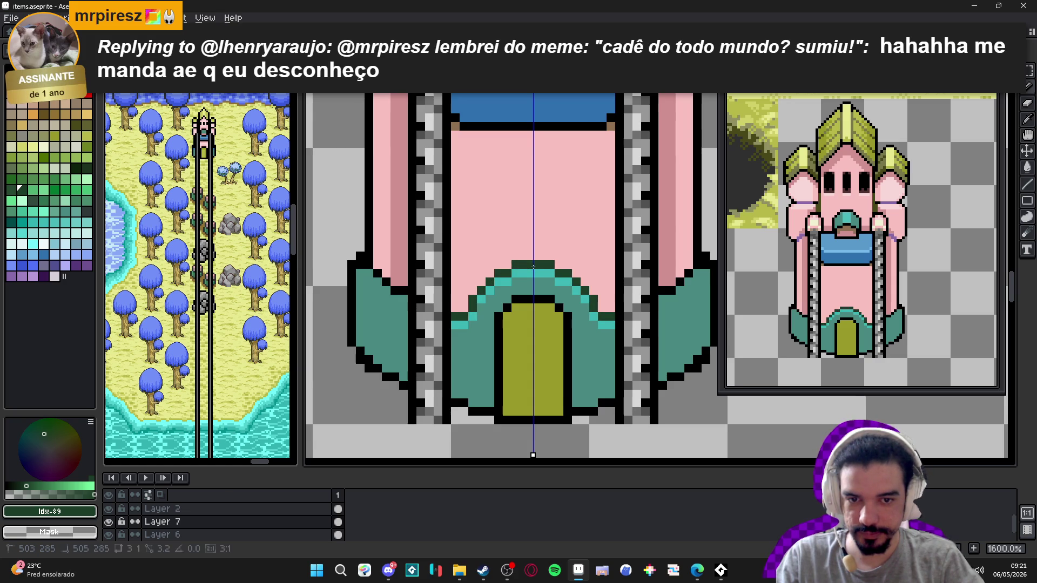
- Eyedrop darker pink #d09090 and add pixels beside both sides of the arch
alt+click(483, 281)
click(459, 304)
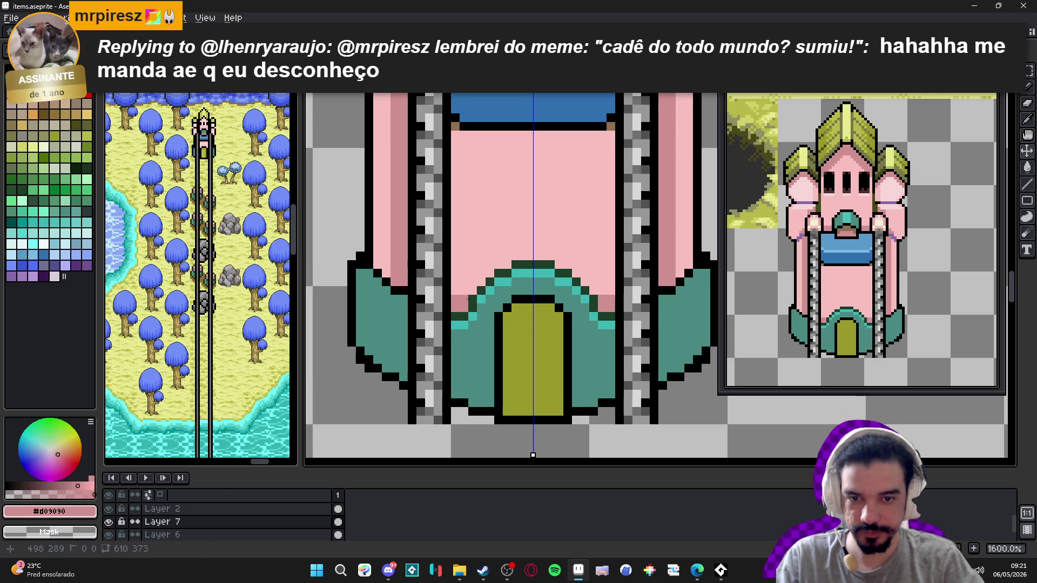
scroll(508, 267, down, 2)
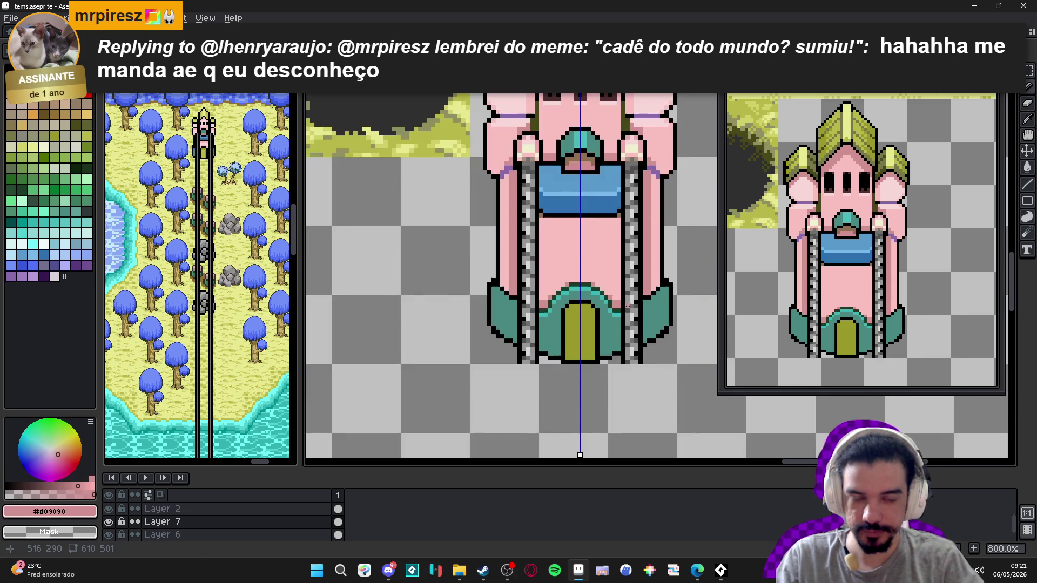
- Draw a darker pink horizontal line across the tower body under the blue balcony
scroll(530, 228, up, 1)
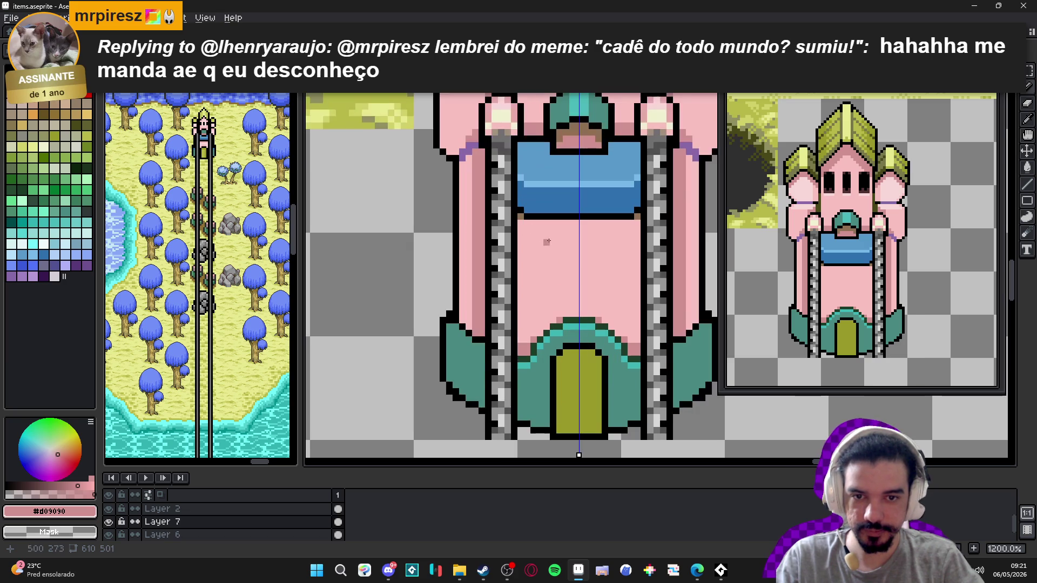
drag(540, 243, 628, 239)
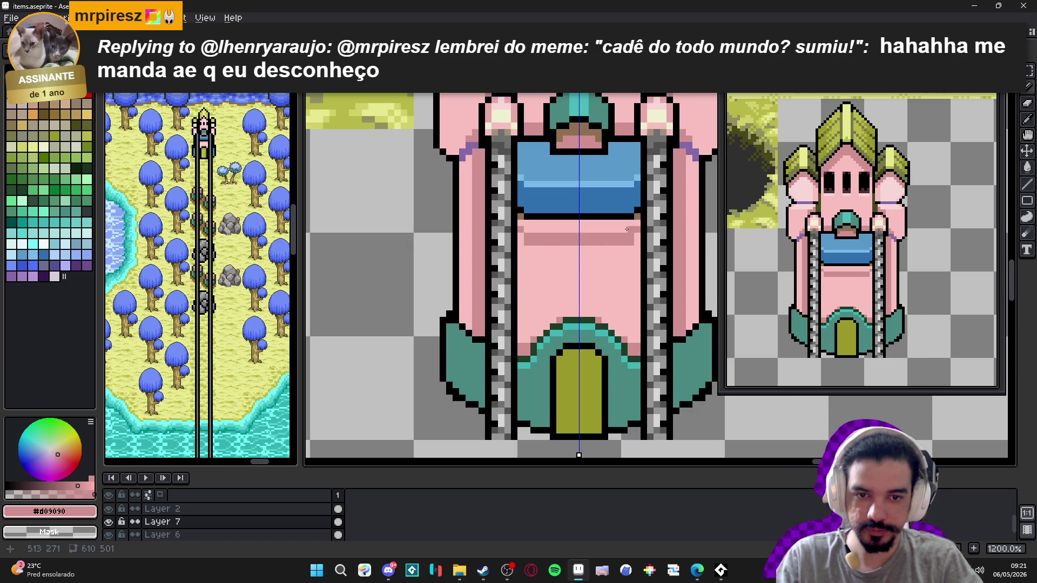
scroll(630, 233, down, 3)
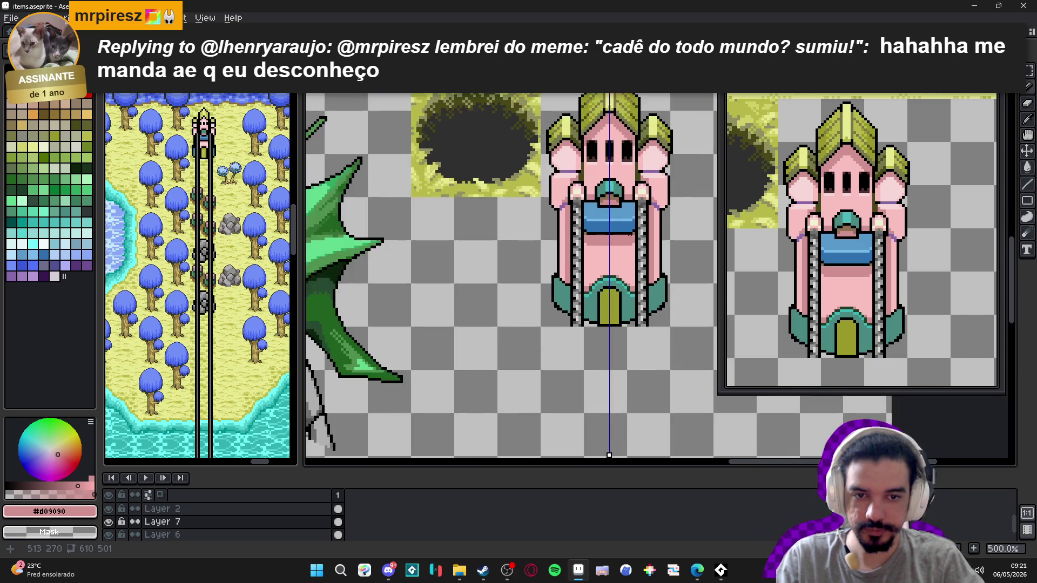
scroll(630, 237, up, 2)
scroll(602, 240, down, 2)
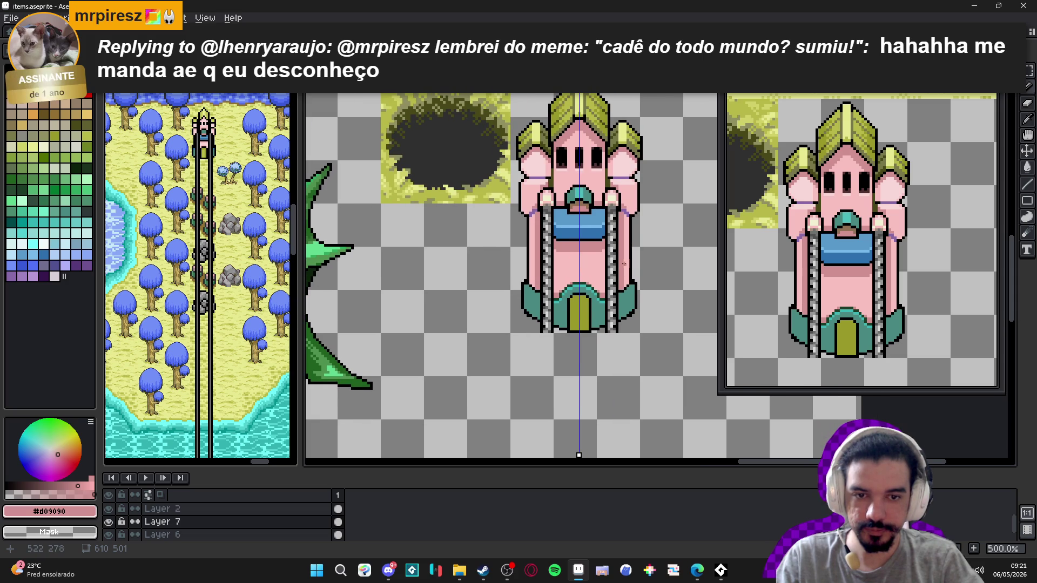
scroll(620, 262, up, 1)
- Add mirrored darker pink vertical shading down the centre of the tower body
key(g)
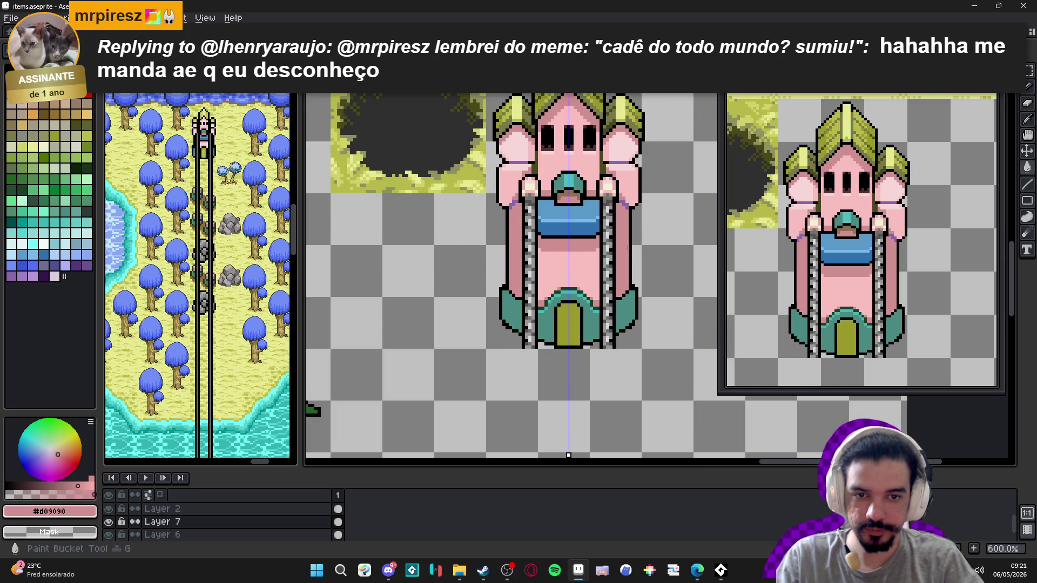
scroll(540, 245, up, 2)
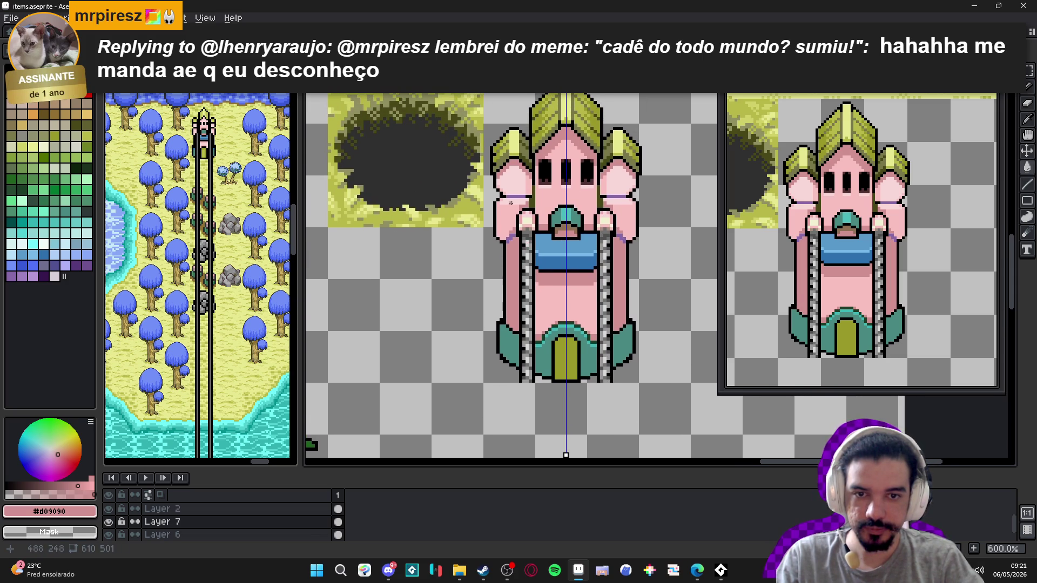
scroll(511, 205, up, 3)
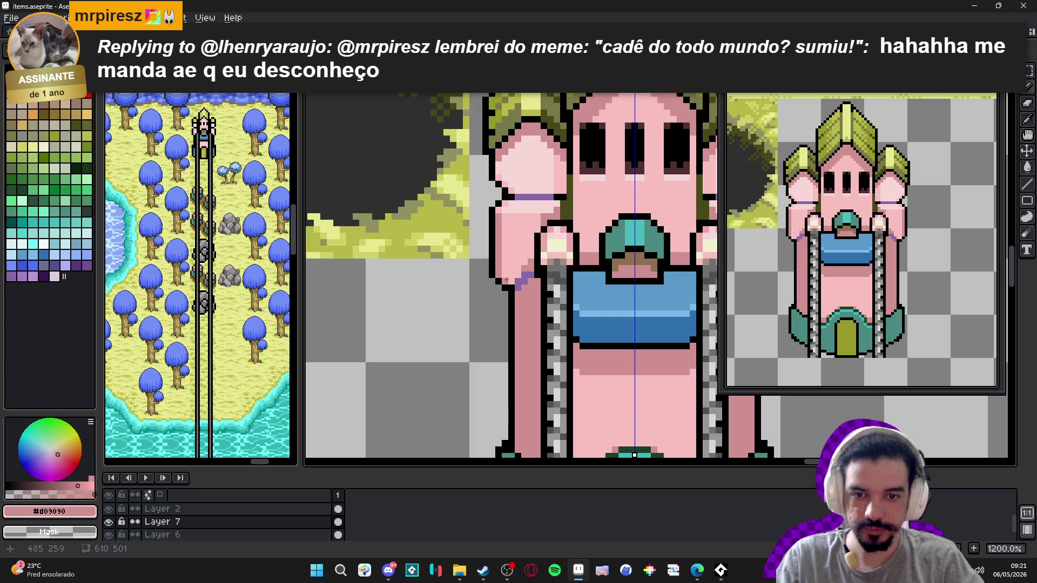
scroll(502, 221, down, 3)
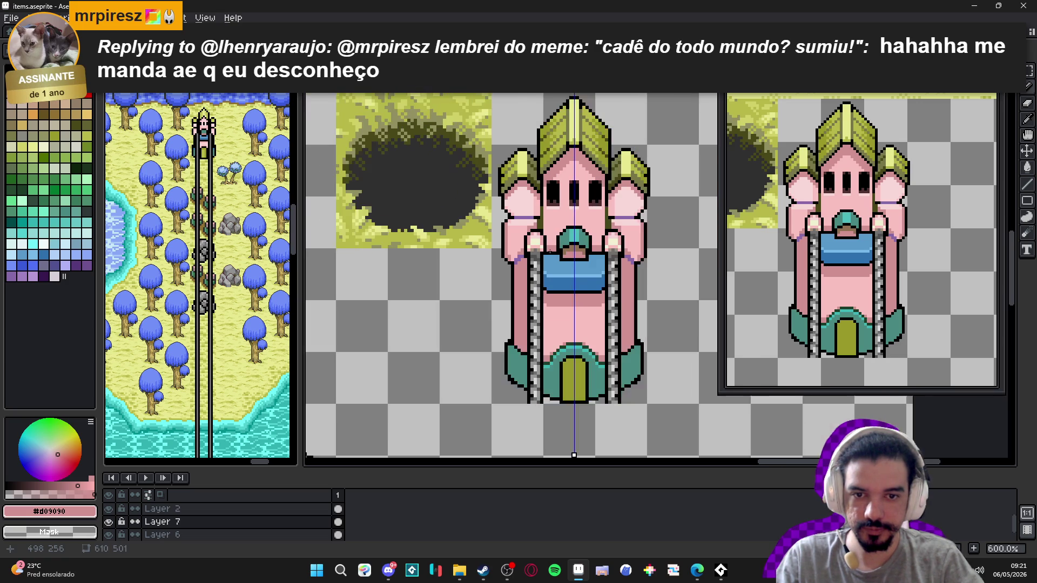
scroll(499, 304, up, 1)
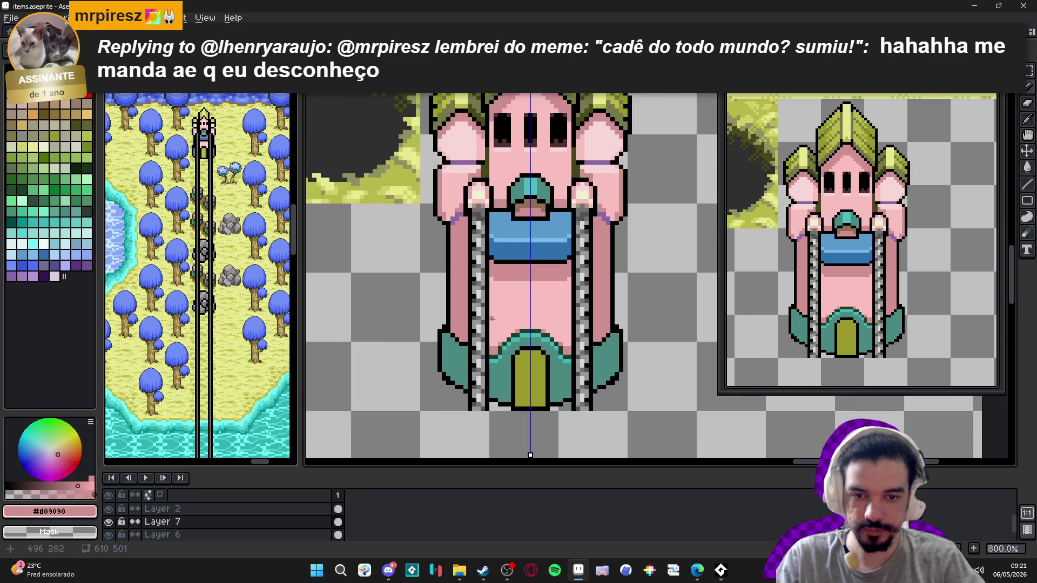
key(ctrl+z)
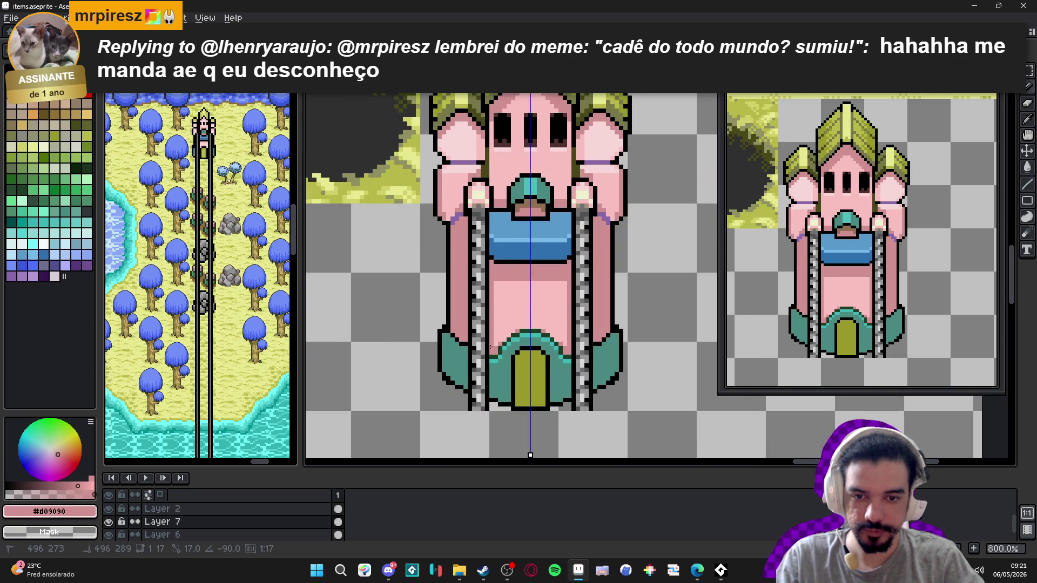
drag(495, 287, 494, 349)
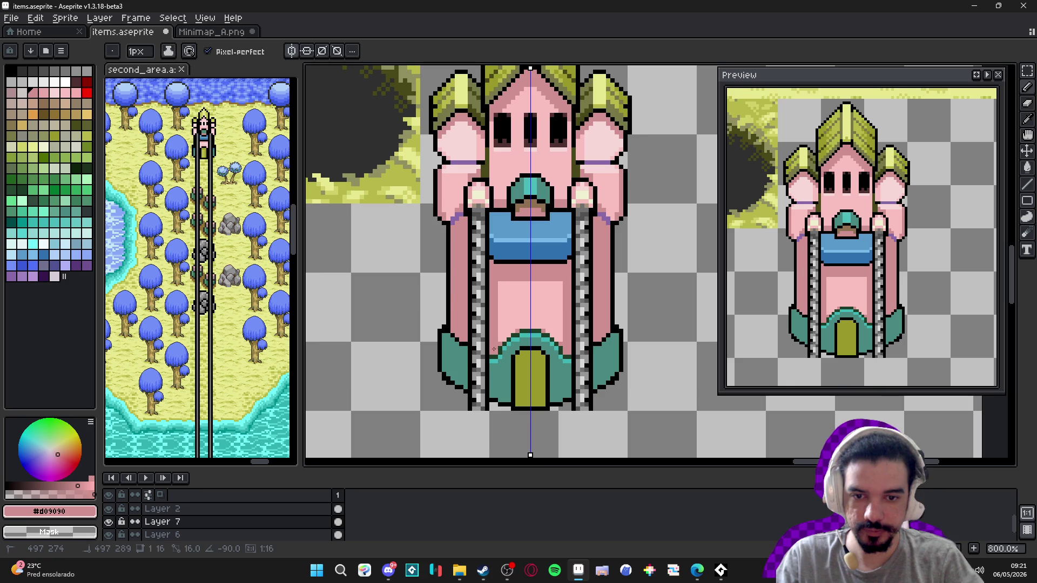
scroll(500, 330, up, 3)
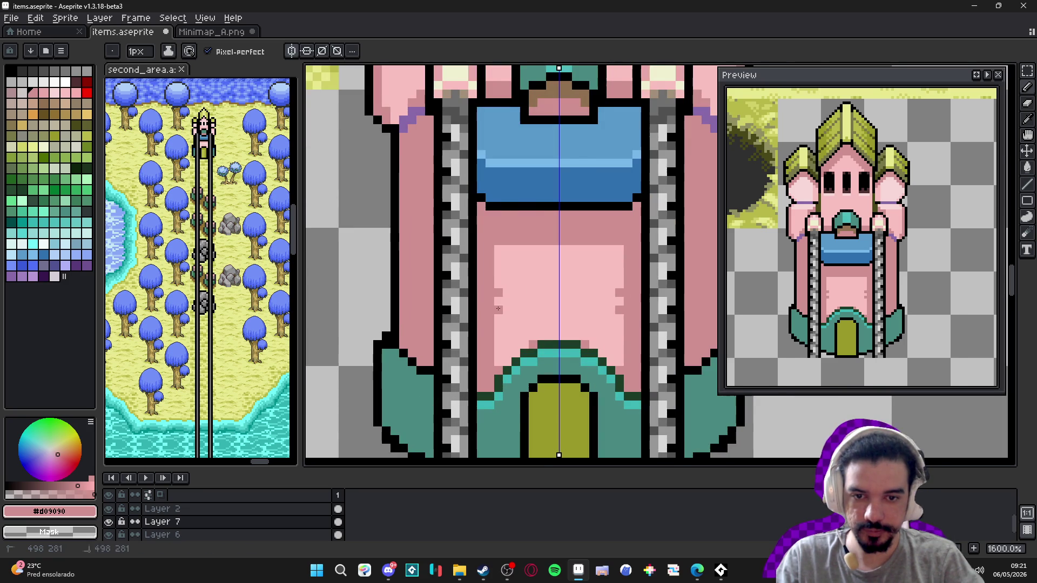
scroll(498, 309, down, 4)
drag(486, 308, 484, 299)
scroll(499, 265, down, 1)
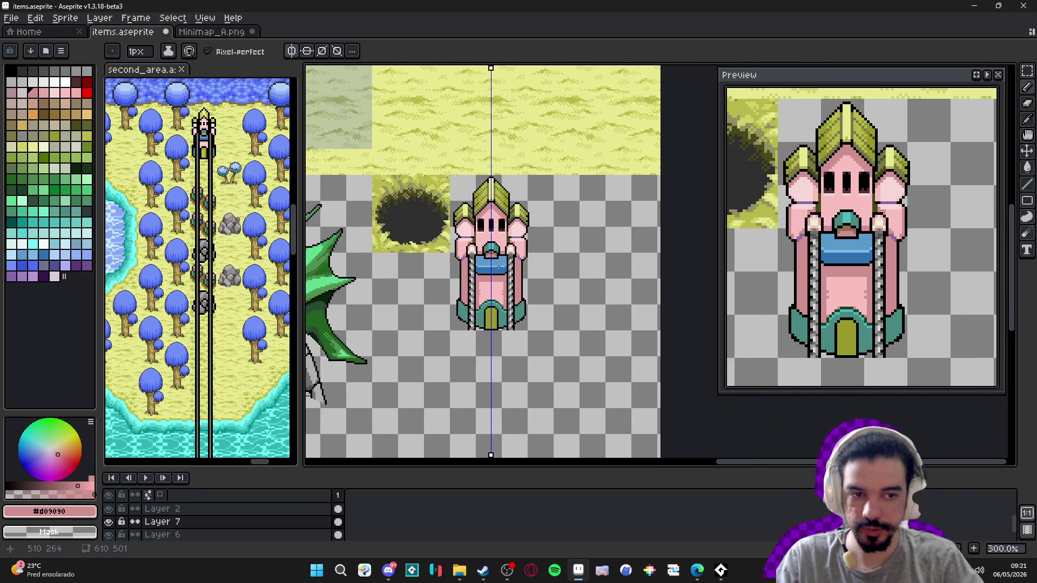
scroll(448, 253, up, 3)
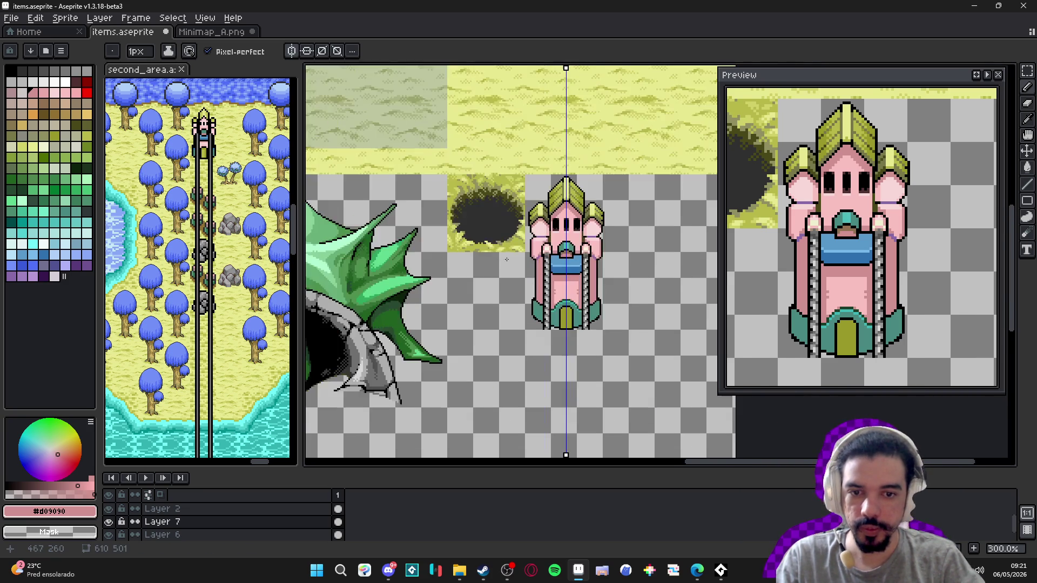
scroll(508, 295, up, 1)
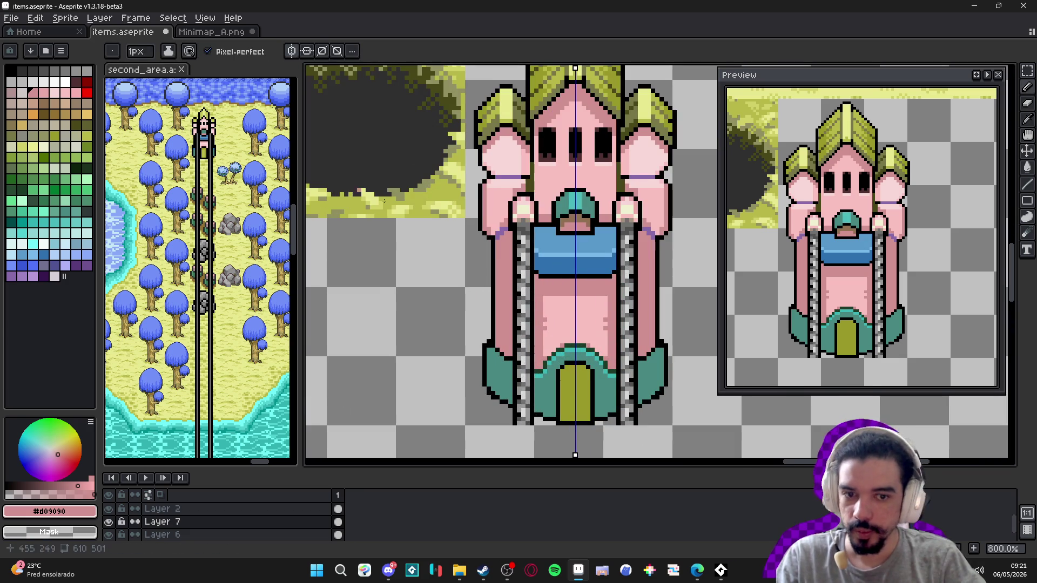
scroll(592, 208, up, 2)
alt+click(471, 260)
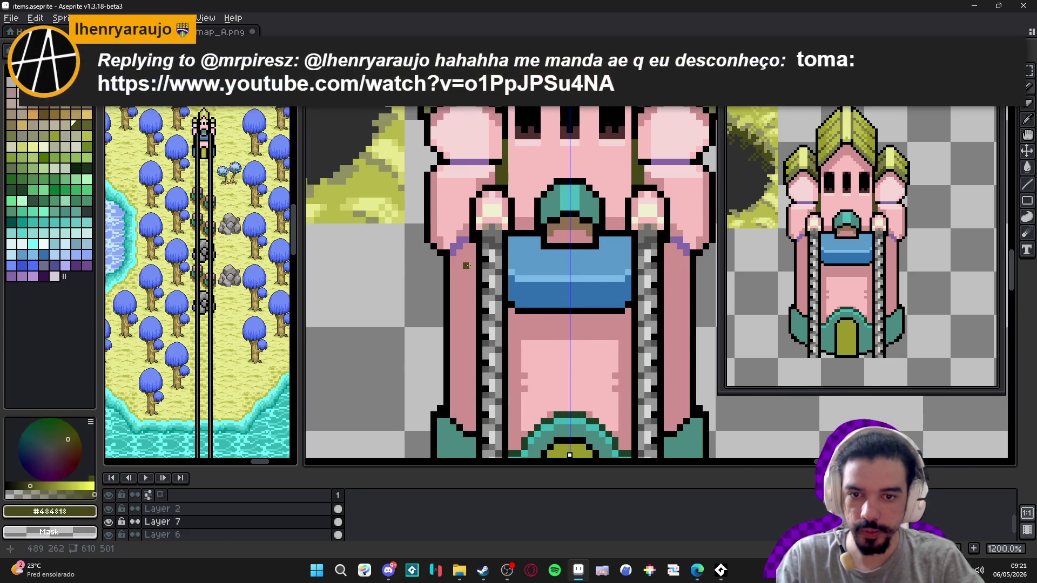
- Draw brown Idx-27 vertical shading down the left pillar, mirrored to the right side
alt+click(435, 274)
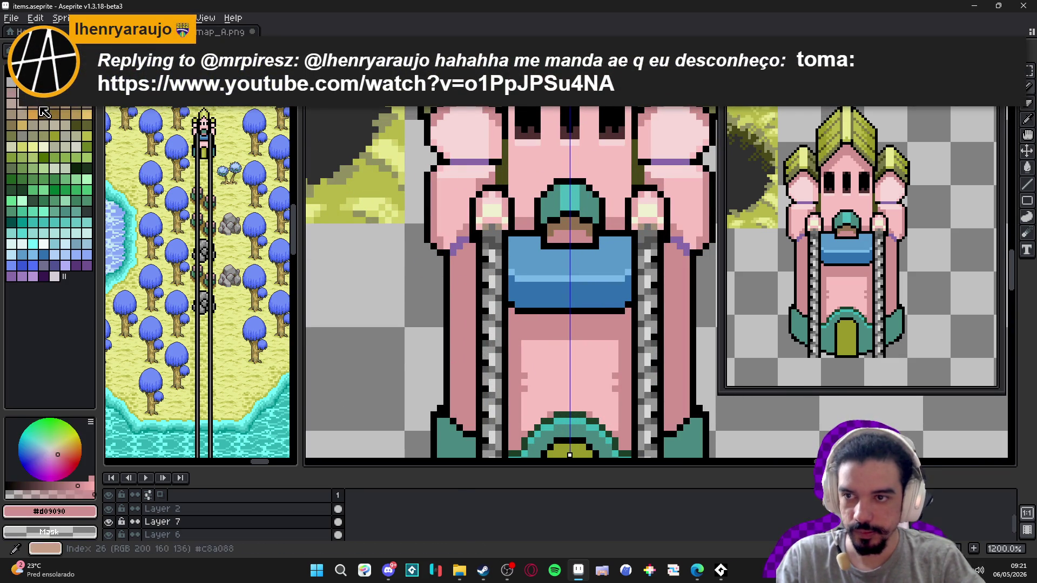
drag(458, 269, 458, 414)
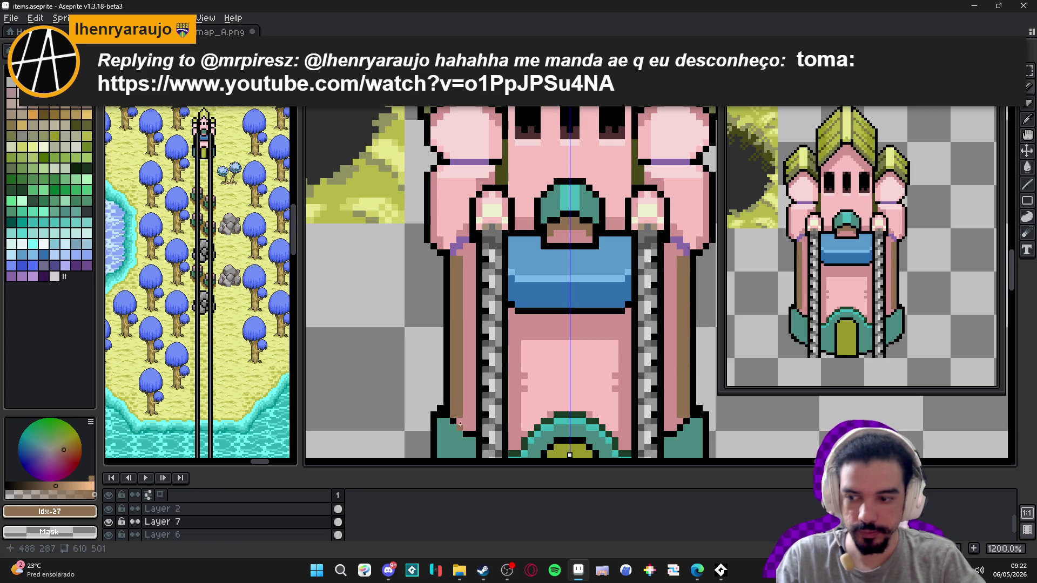
alt+click(460, 284)
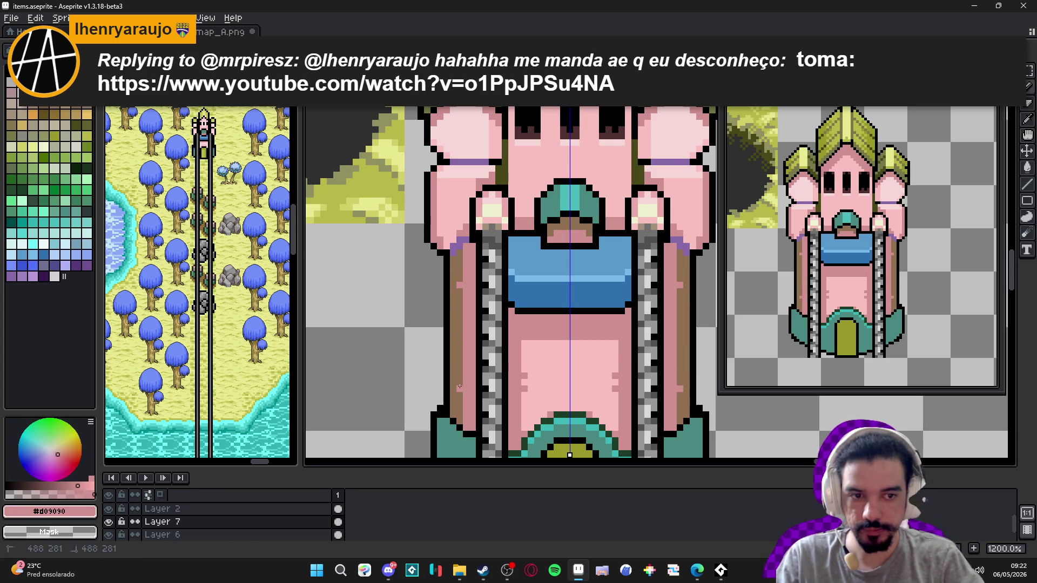
scroll(460, 384, down, 3)
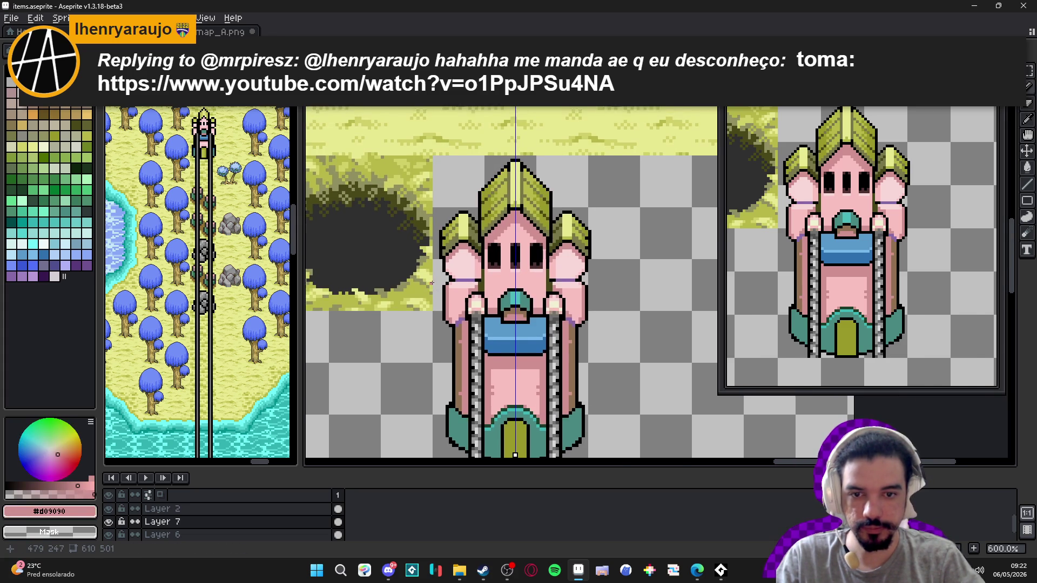
scroll(431, 275, up, 4)
alt+click(482, 375)
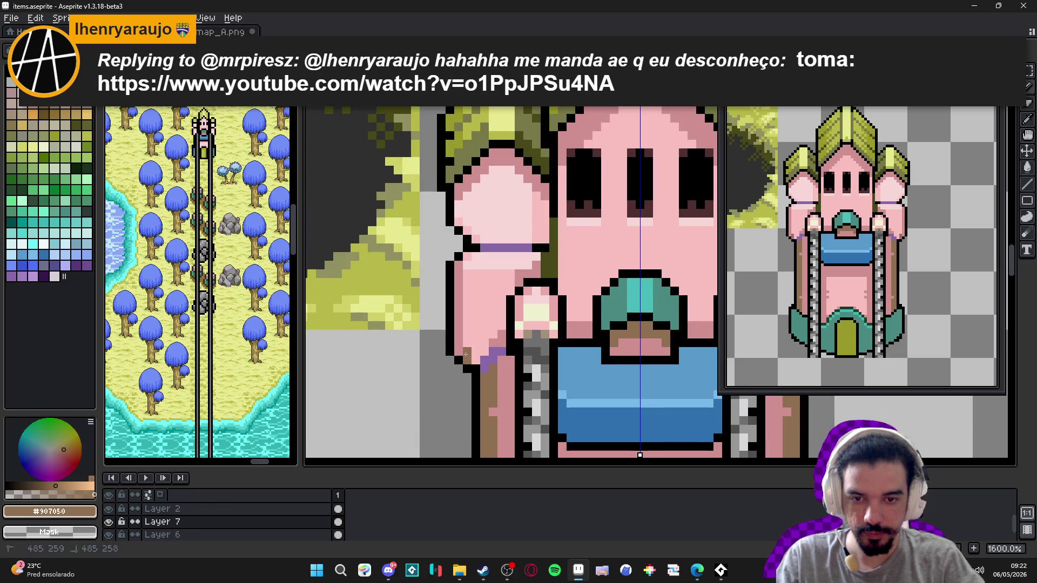
scroll(457, 346, down, 4)
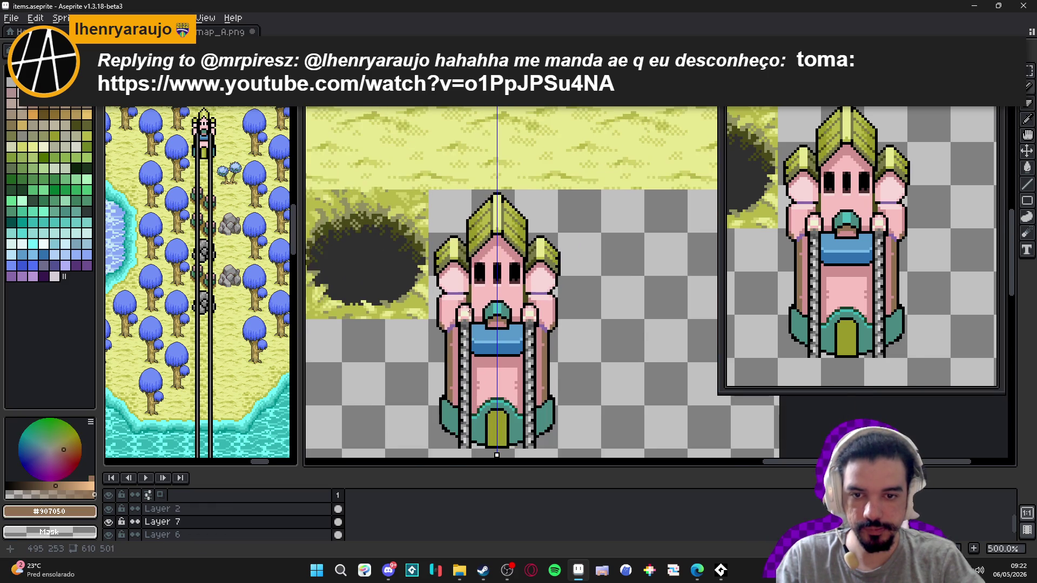
drag(482, 315, 490, 274)
scroll(490, 274, up, 1)
- Choose a dark grey-teal shade and draw a vertical shading stroke down the left base wall
alt+click(425, 341)
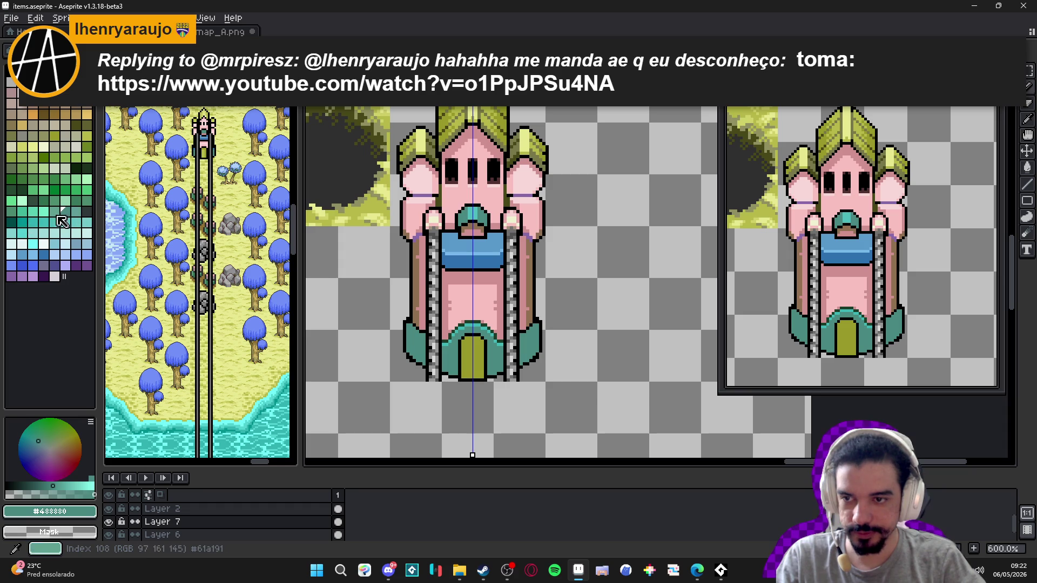
click(43, 200)
scroll(413, 334, up, 1)
scroll(413, 334, up, 3)
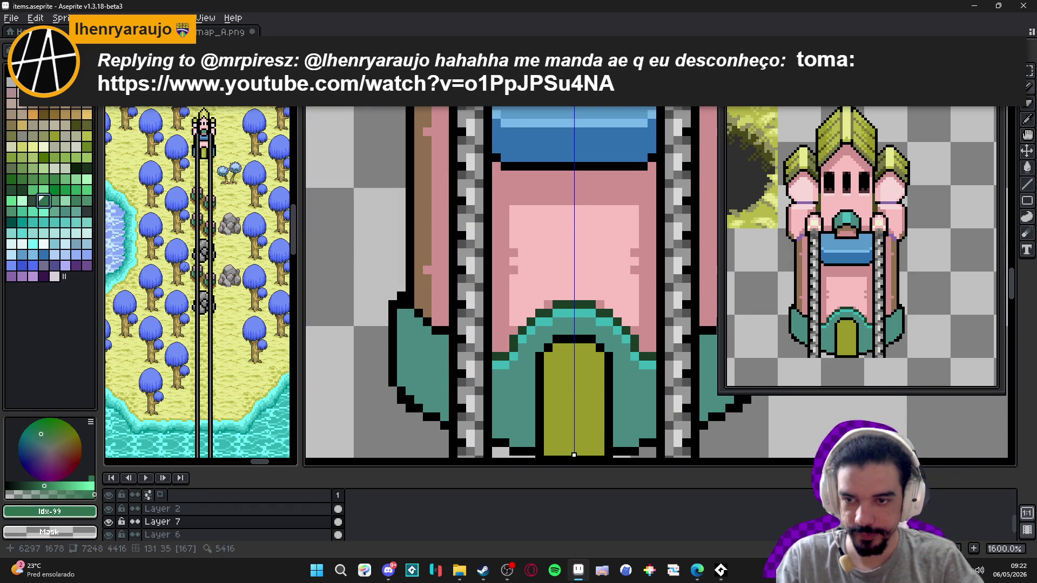
alt+click(420, 324)
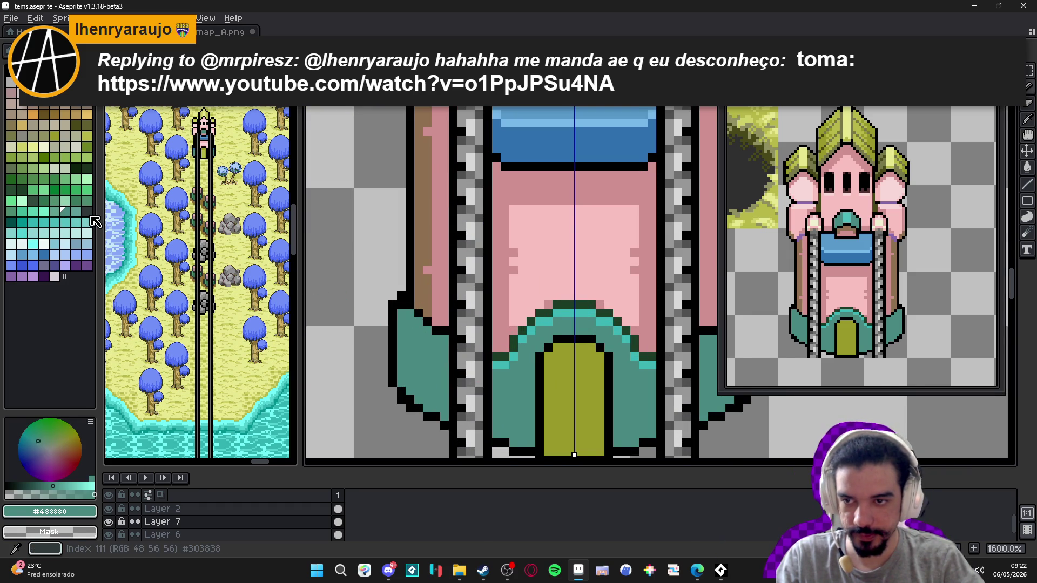
click(90, 220)
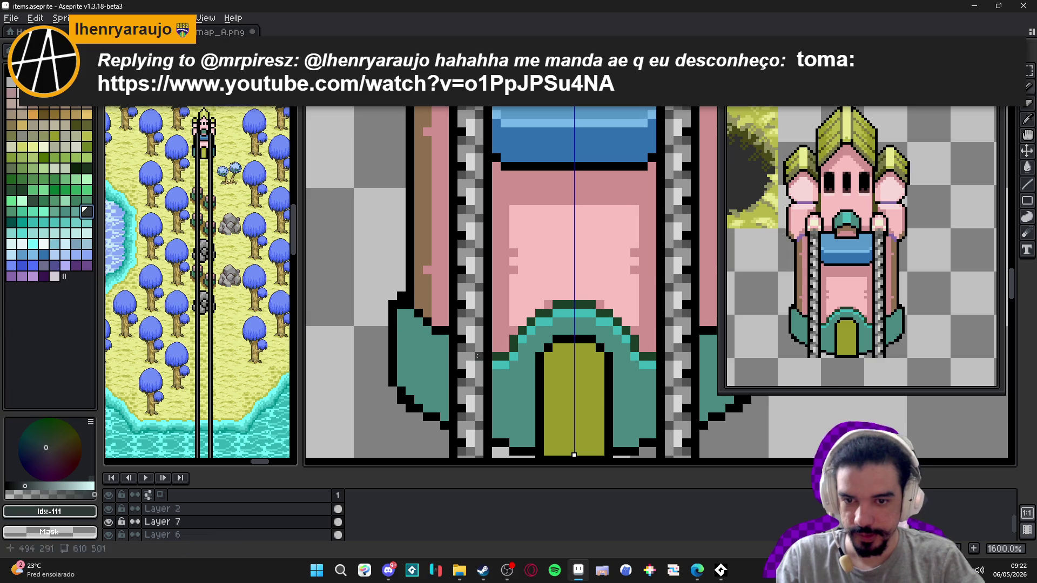
alt+click(423, 351)
drag(410, 341, 419, 389)
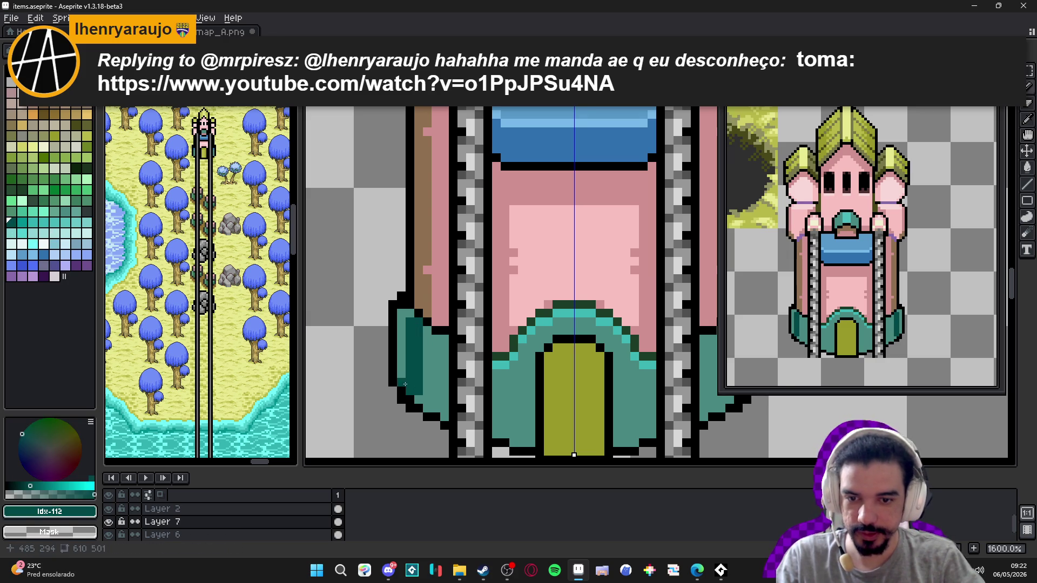
shift+click(399, 312)
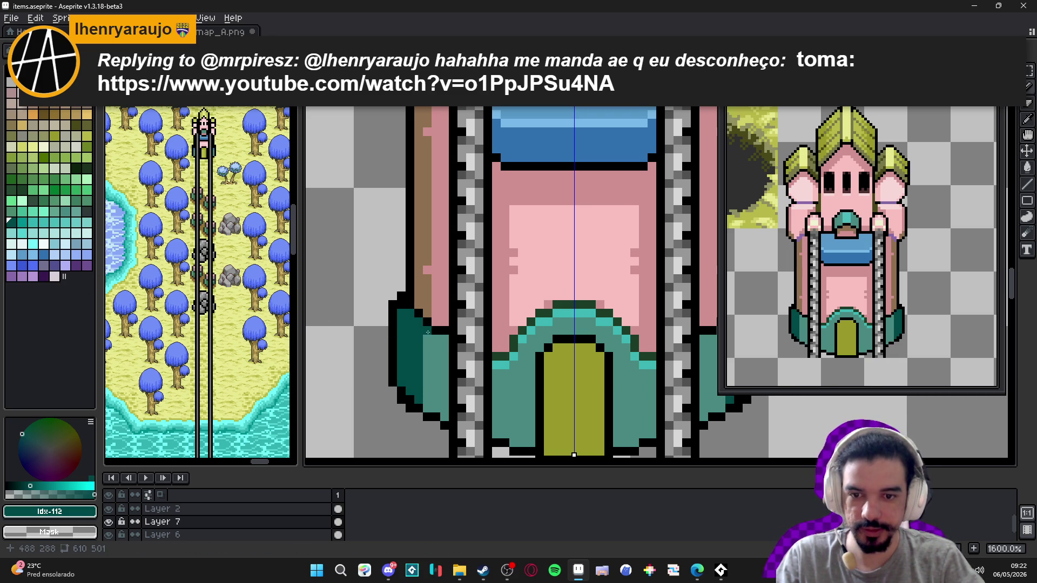
- Add a shading line on the right base wall, then eyedrop teals #004848 and #488880
scroll(427, 400, down, 2)
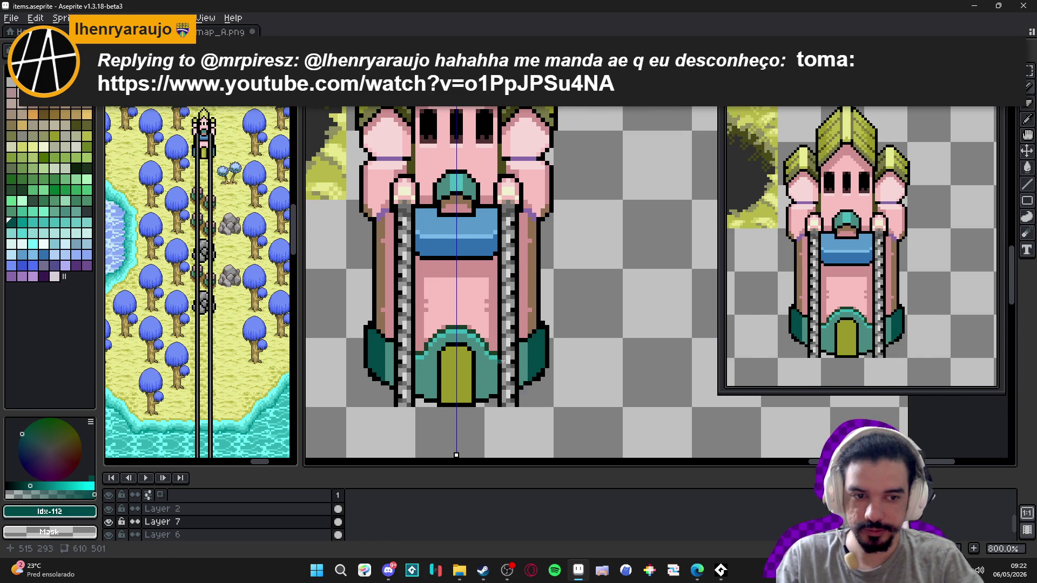
scroll(492, 362, up, 3)
alt+click(554, 366)
shift+click(554, 366)
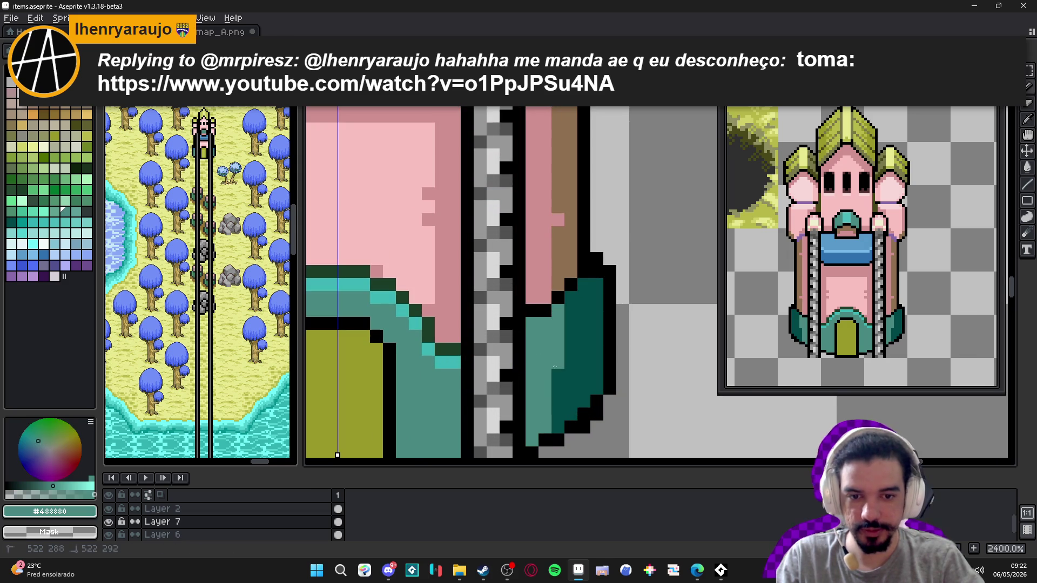
alt+click(573, 351)
scroll(573, 351, down, 3)
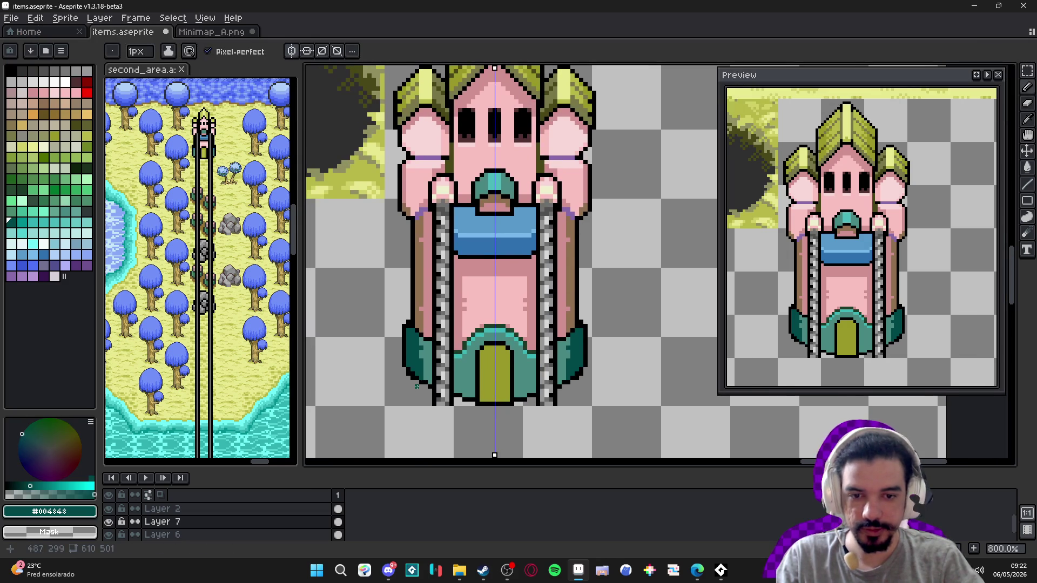
scroll(413, 386, down, 1)
scroll(462, 390, up, 3)
alt+click(410, 369)
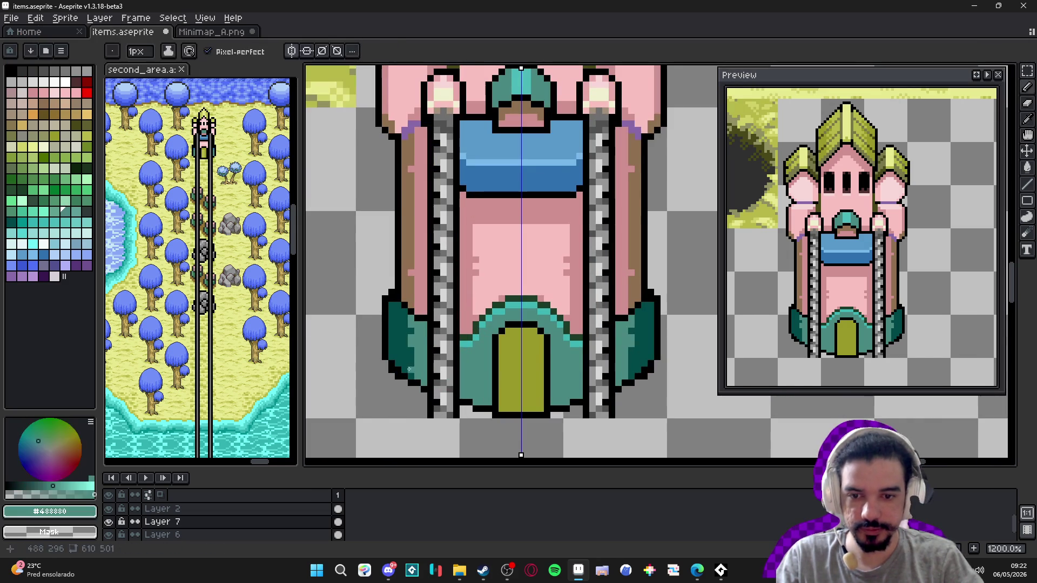
- Eyedrop the door's olive #989828 and choose a dark olive shade for the door
scroll(415, 368, down, 2)
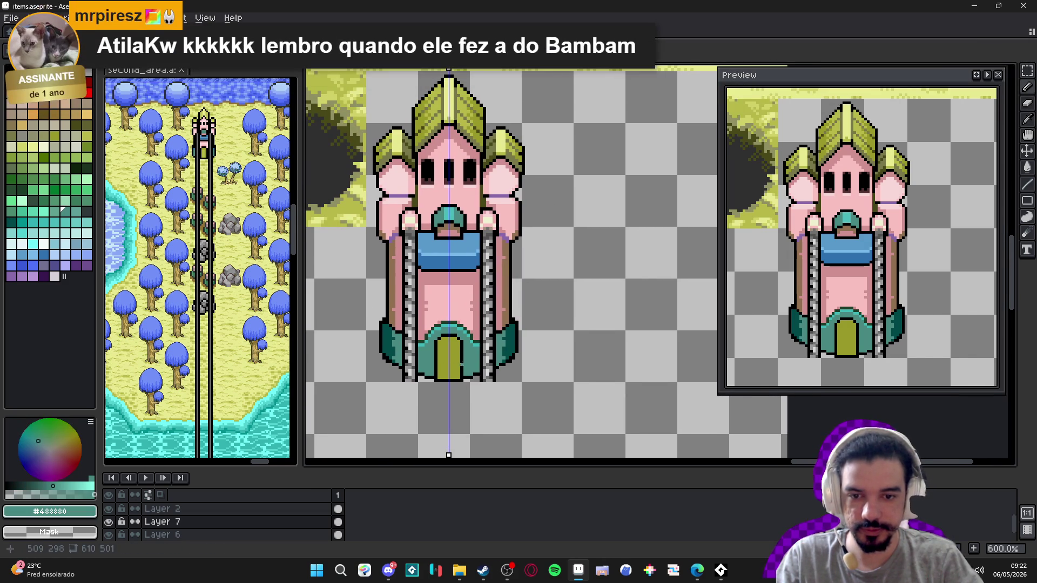
scroll(473, 347, down, 1)
drag(475, 349, 468, 340)
scroll(465, 339, up, 4)
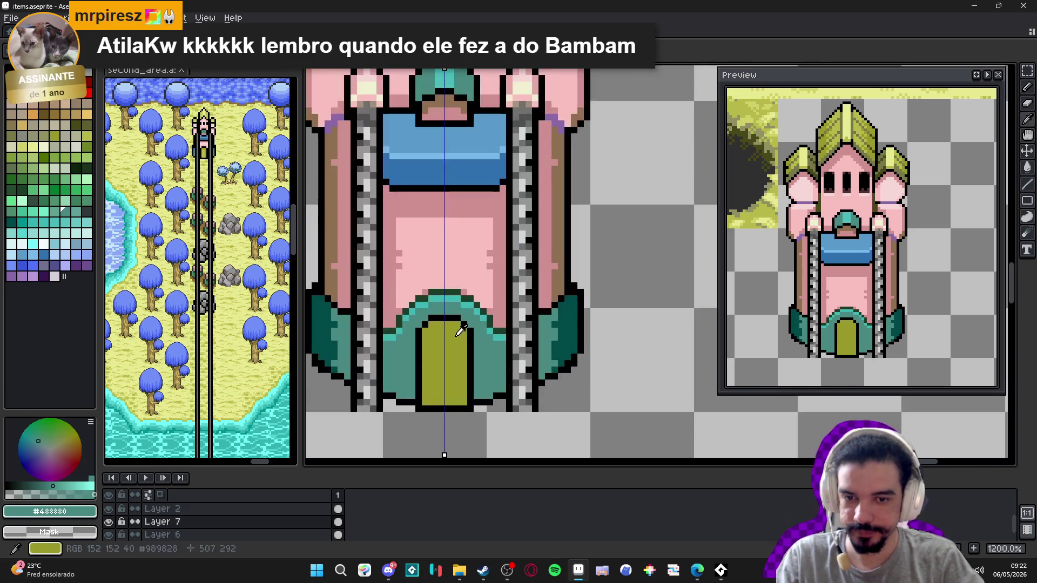
alt+click(465, 340)
click(93, 130)
- Darken the door's top pixels and draw mirrored dark olive stripes down the door
scroll(470, 335, up, 3)
mouse_move(417, 325)
mouse_down()
mouse_move(482, 347)
mouse_move(488, 315)
mouse_up()
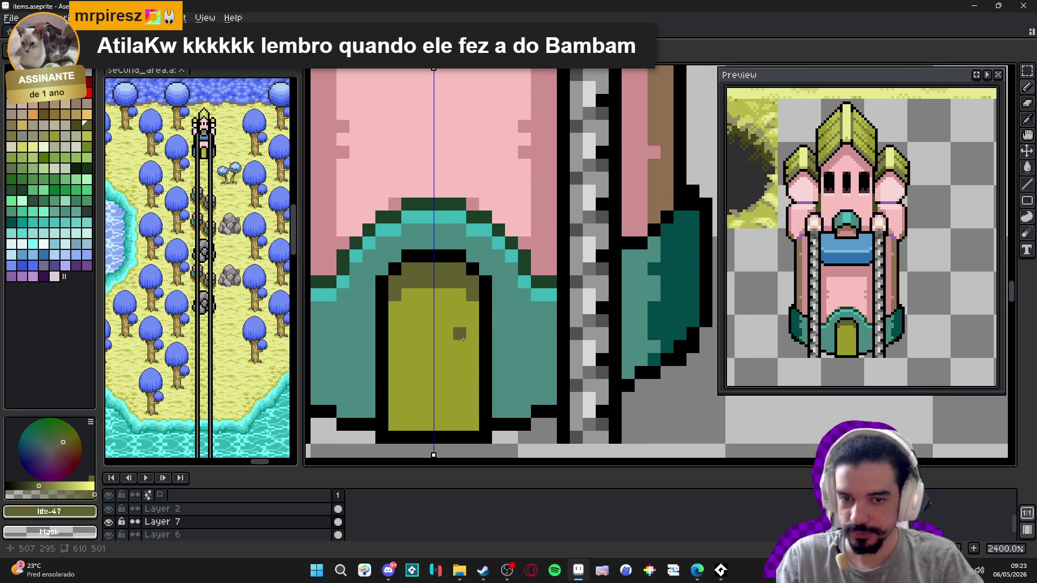
scroll(459, 338, down, 3)
scroll(454, 317, up, 1)
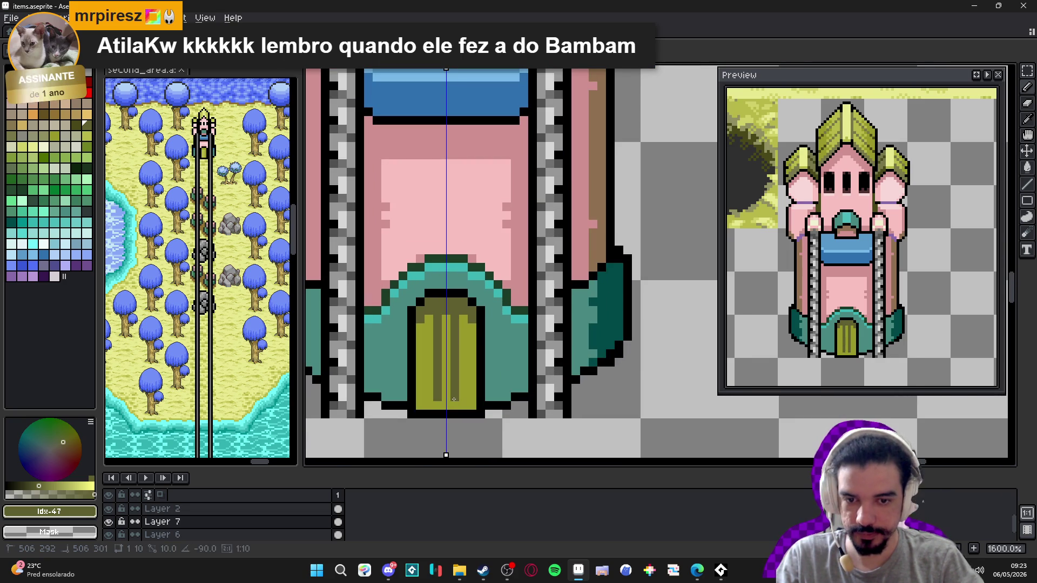
drag(464, 318, 466, 399)
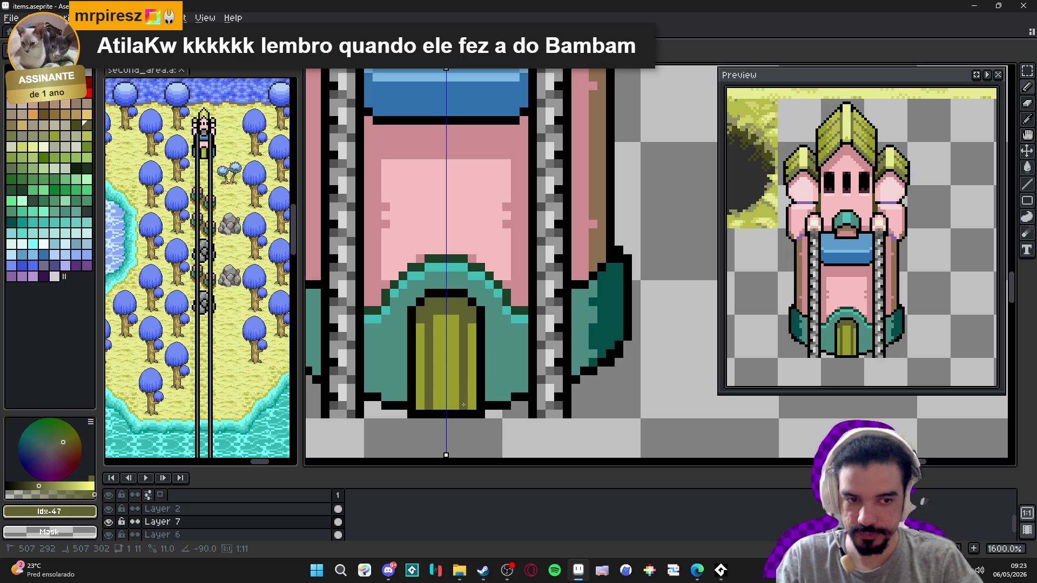
scroll(471, 370, down, 2)
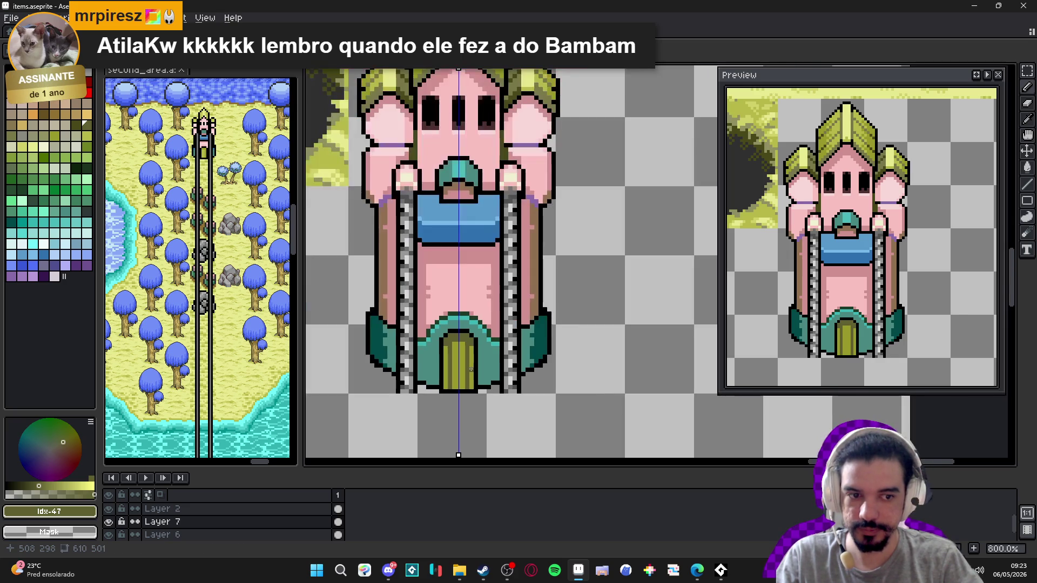
scroll(470, 358, up, 2)
- With a tan-brown shade, add mirrored pixels near the door's top and darken its side columns
alt+click(356, 303)
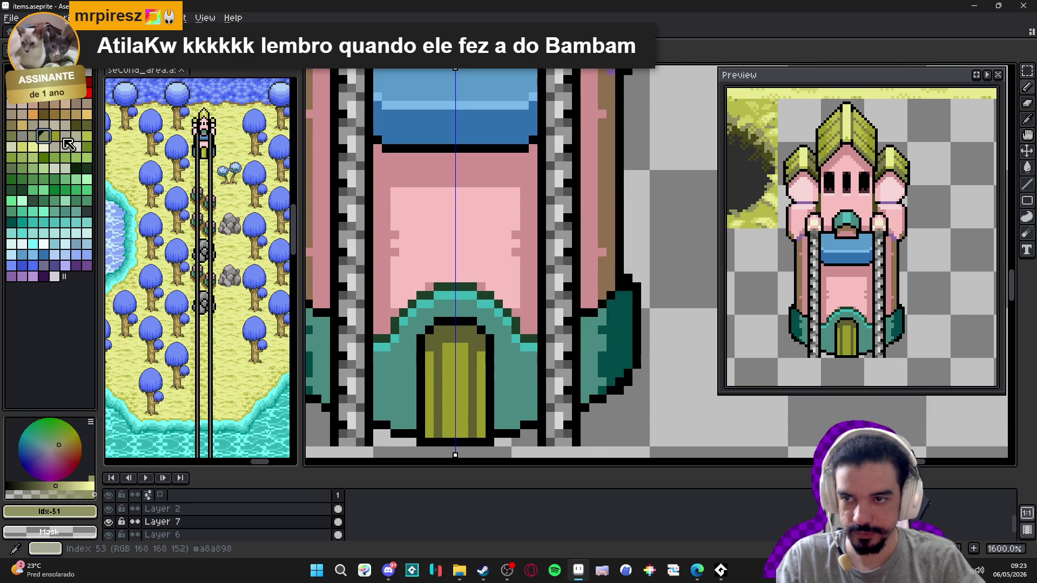
click(87, 125)
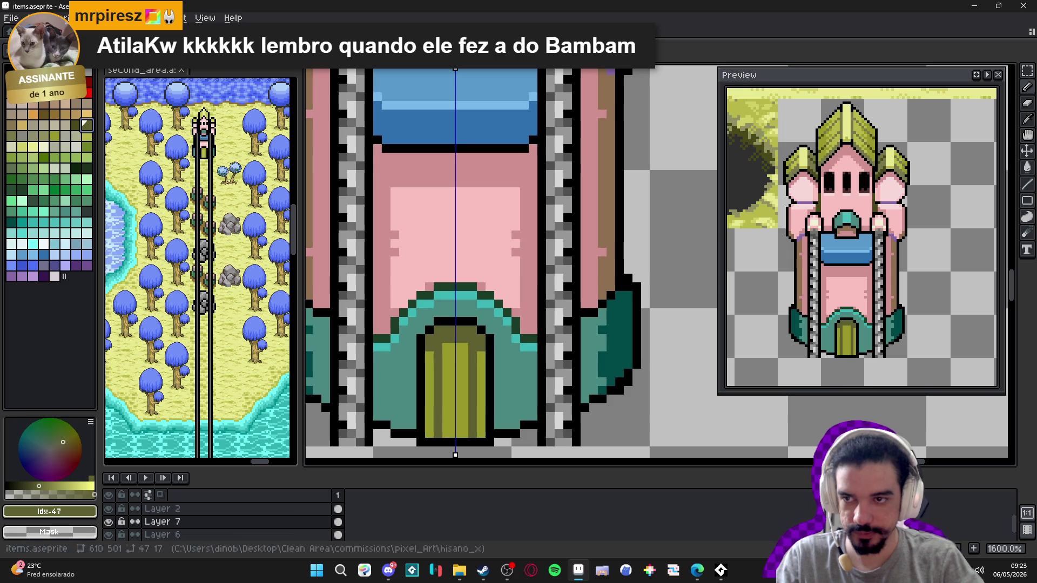
click(11, 125)
click(464, 347)
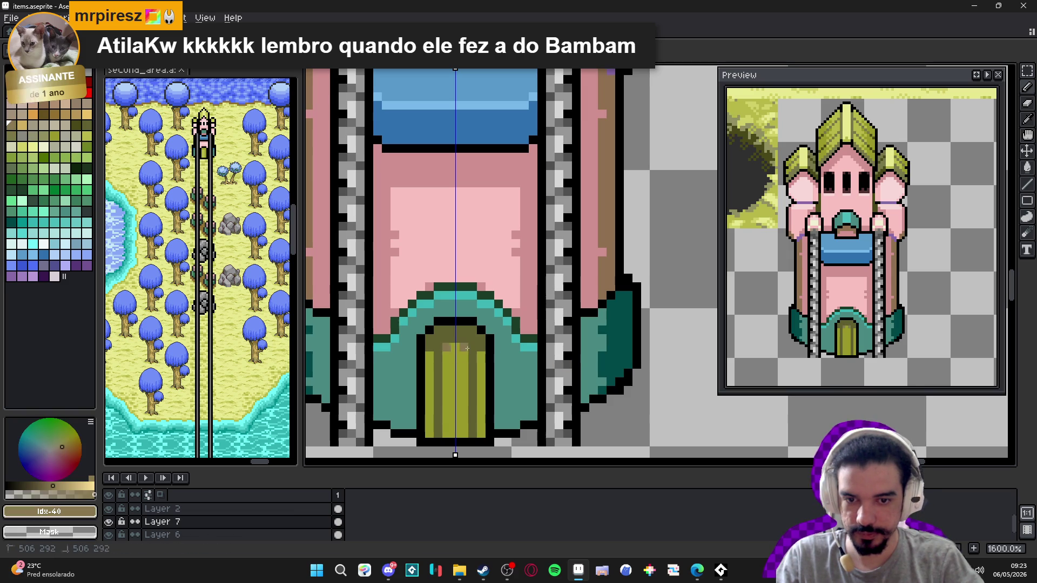
drag(481, 363, 481, 434)
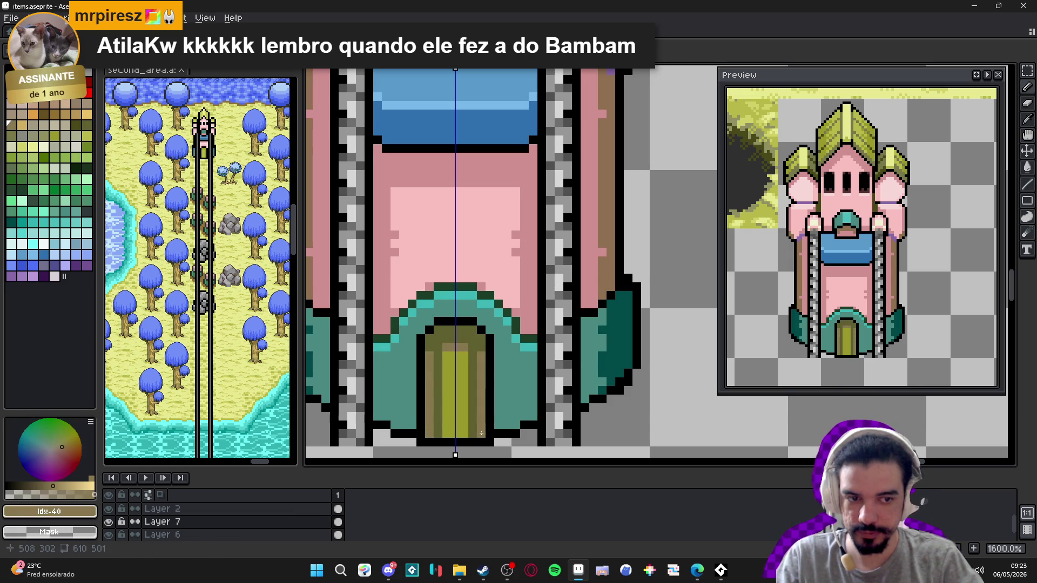
click(462, 353)
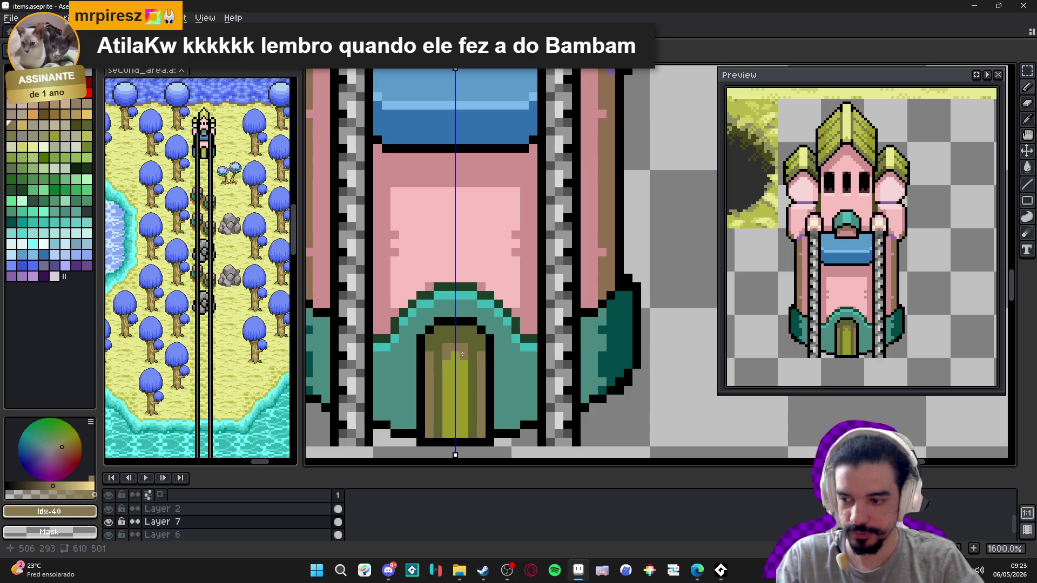
scroll(462, 354, down, 1)
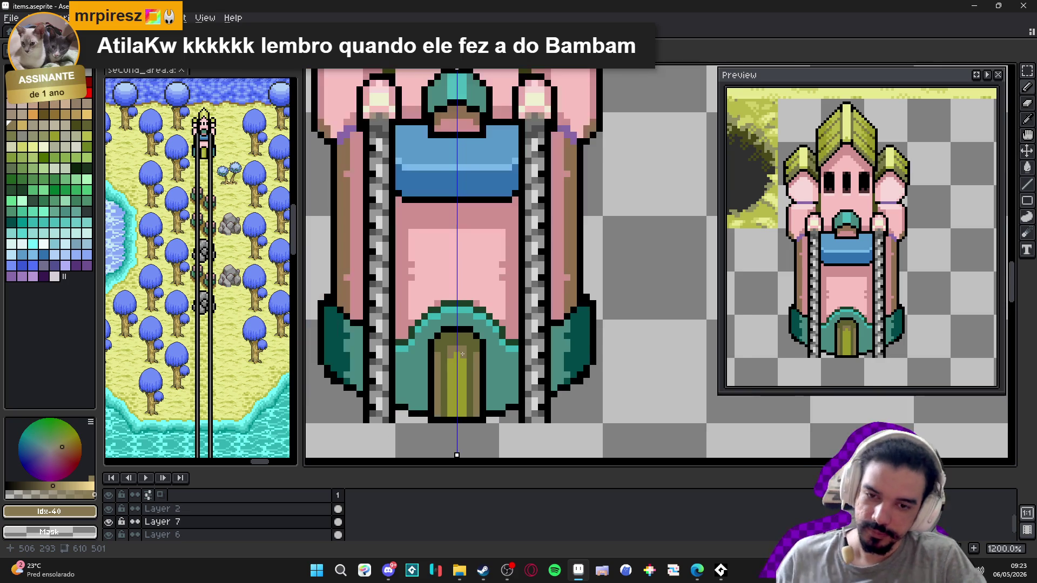
scroll(462, 353, down, 4)
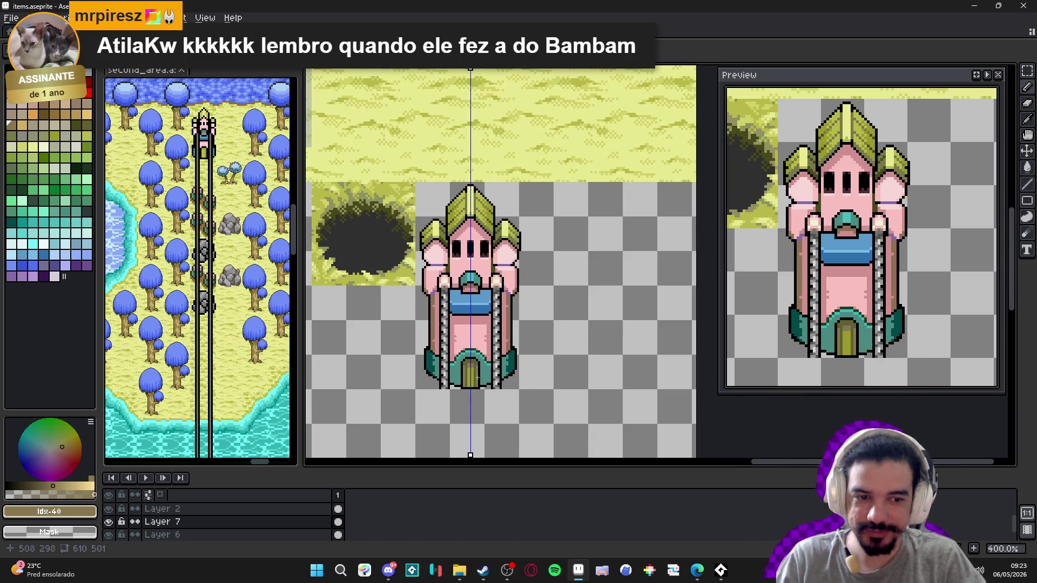
- Eyedrop dark green #1c3d27 and draw it over the door's black side outlines, mirrored
scroll(471, 378, up, 5)
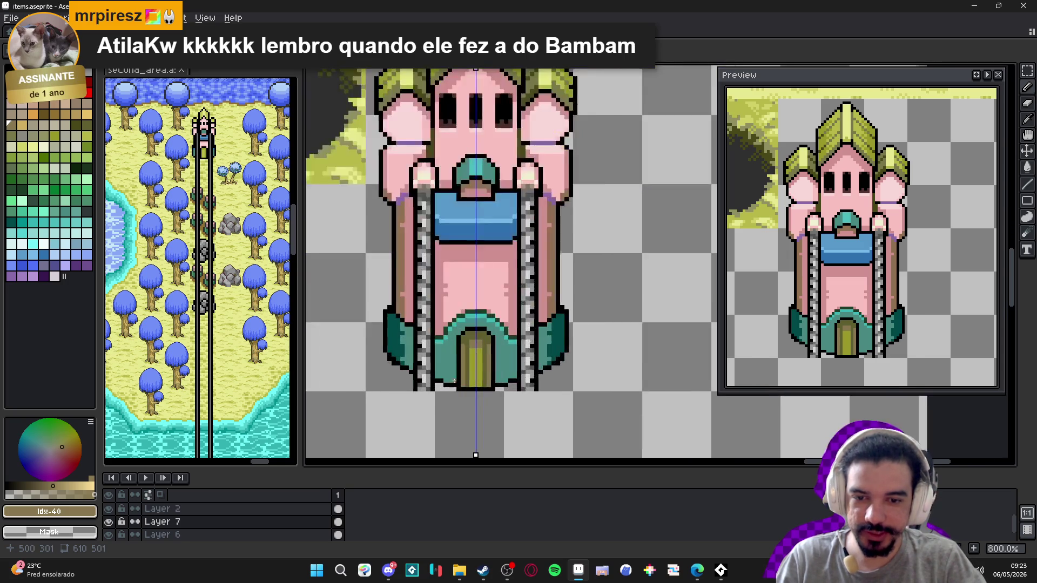
alt+click(460, 379)
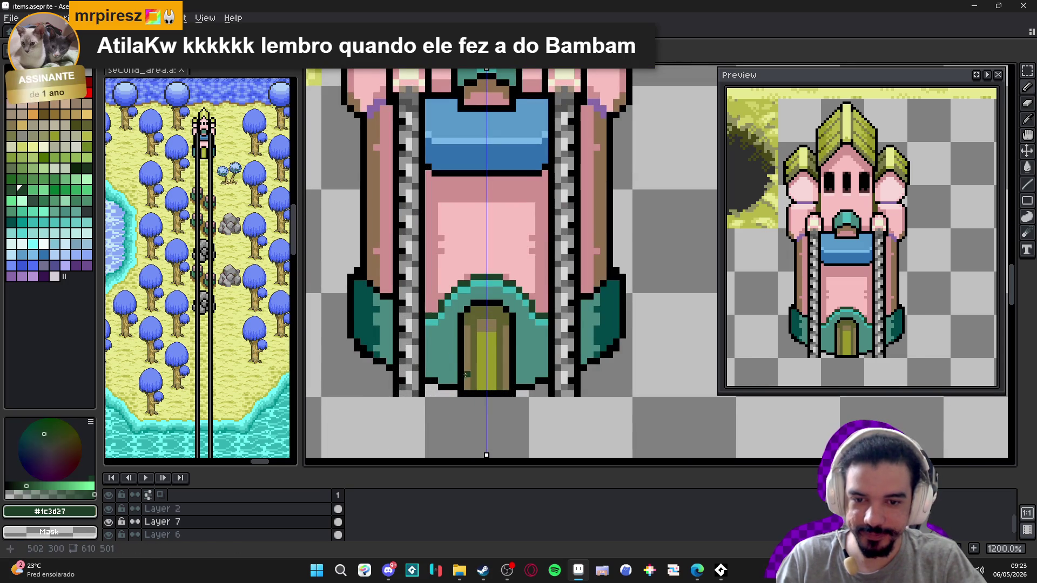
drag(460, 379, 465, 312)
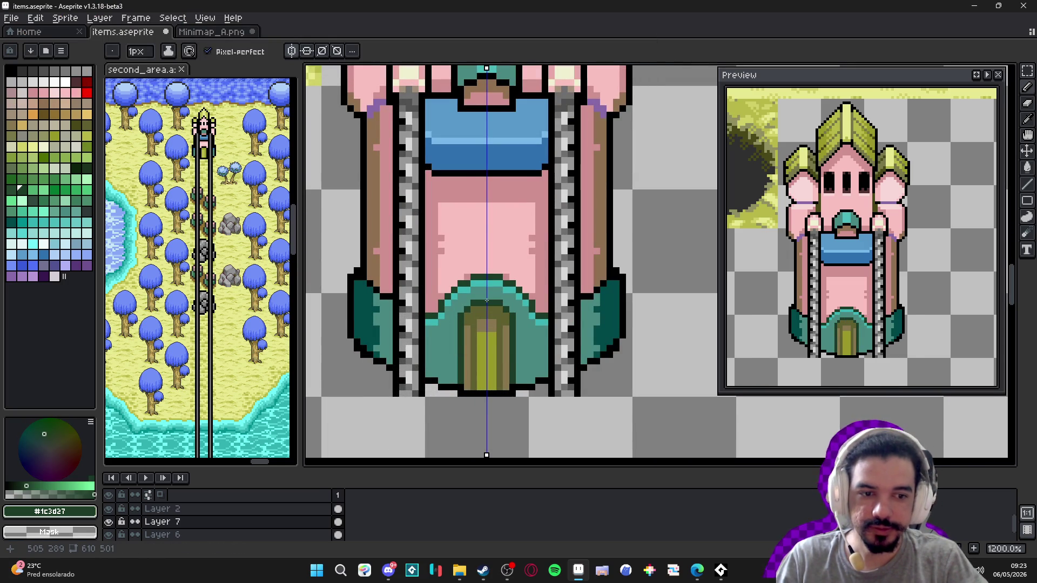
scroll(486, 301, down, 3)
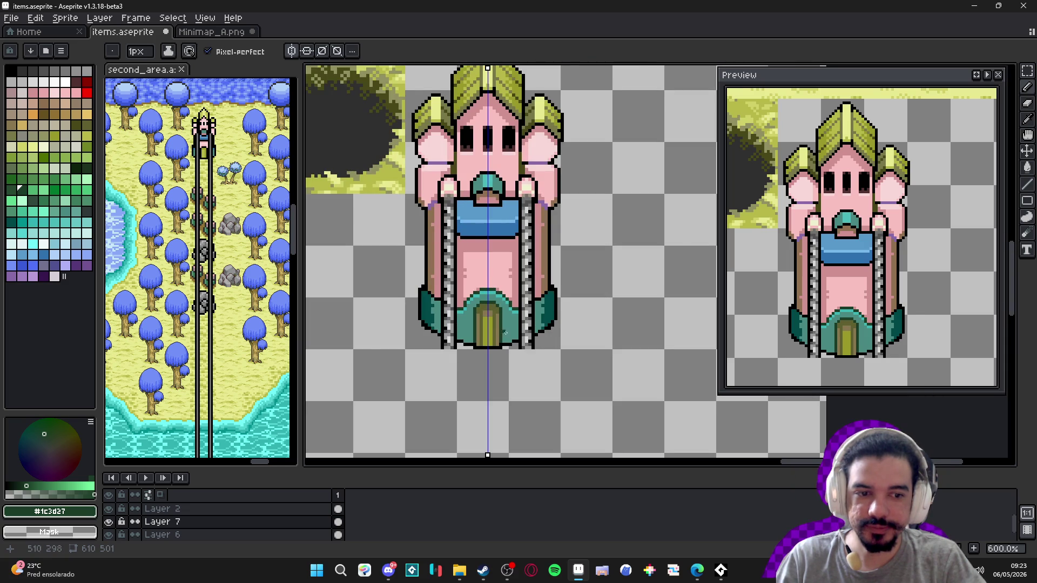
scroll(512, 341, down, 2)
scroll(472, 349, up, 2)
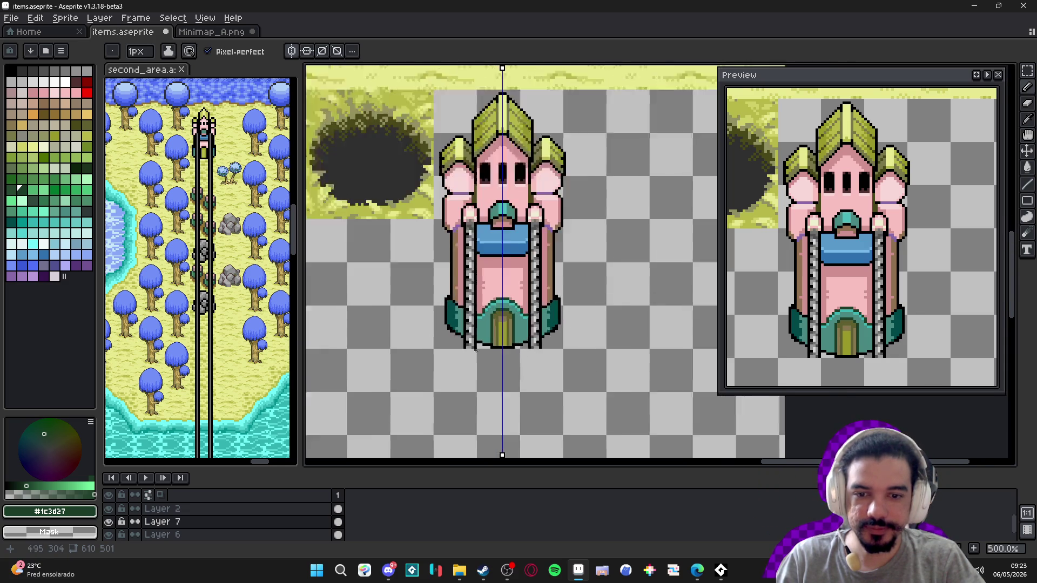
scroll(472, 349, down, 2)
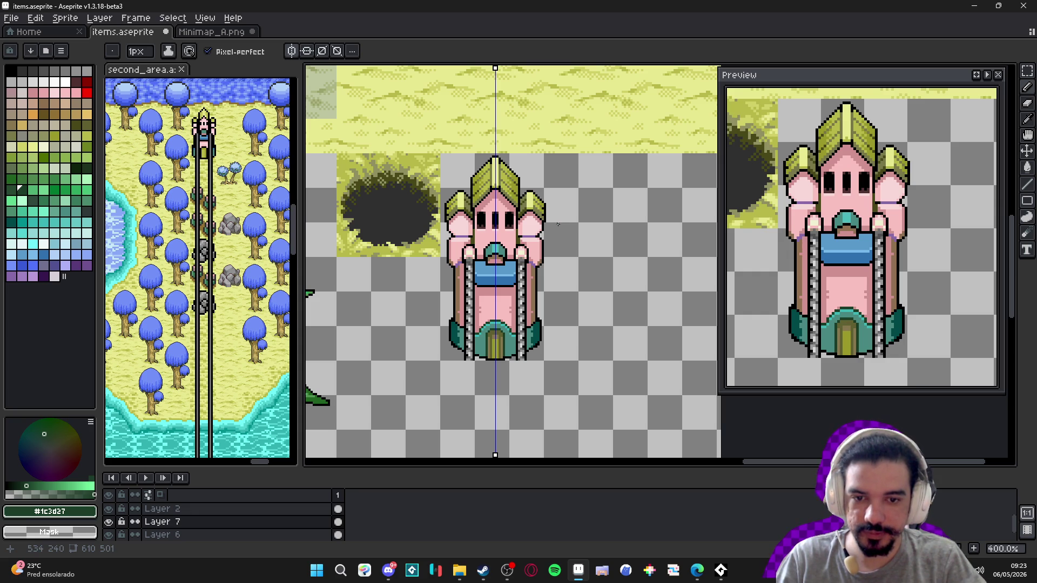
scroll(512, 334, down, 2)
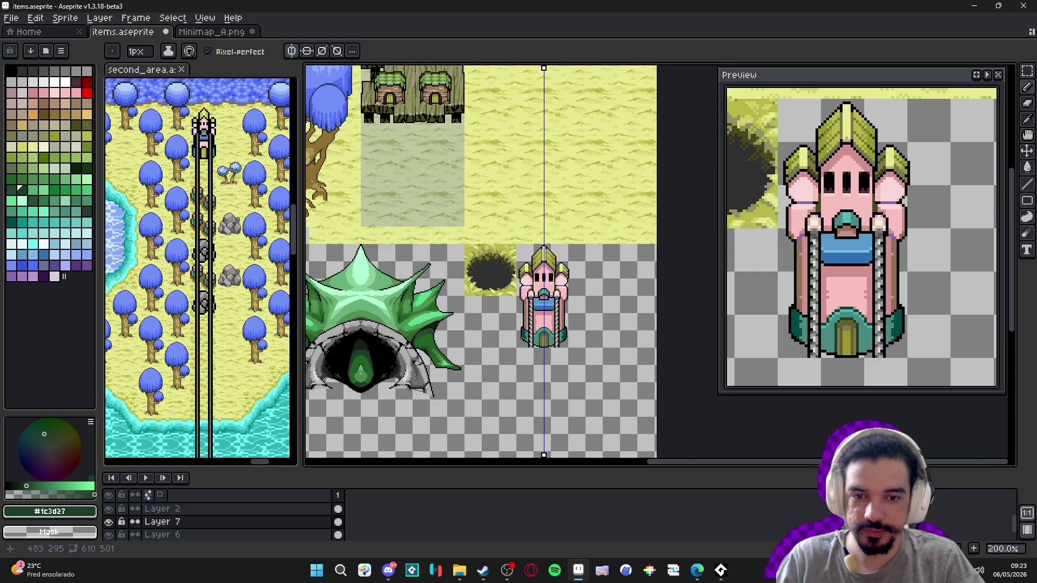
scroll(558, 321, up, 2)
scroll(494, 326, up, 6)
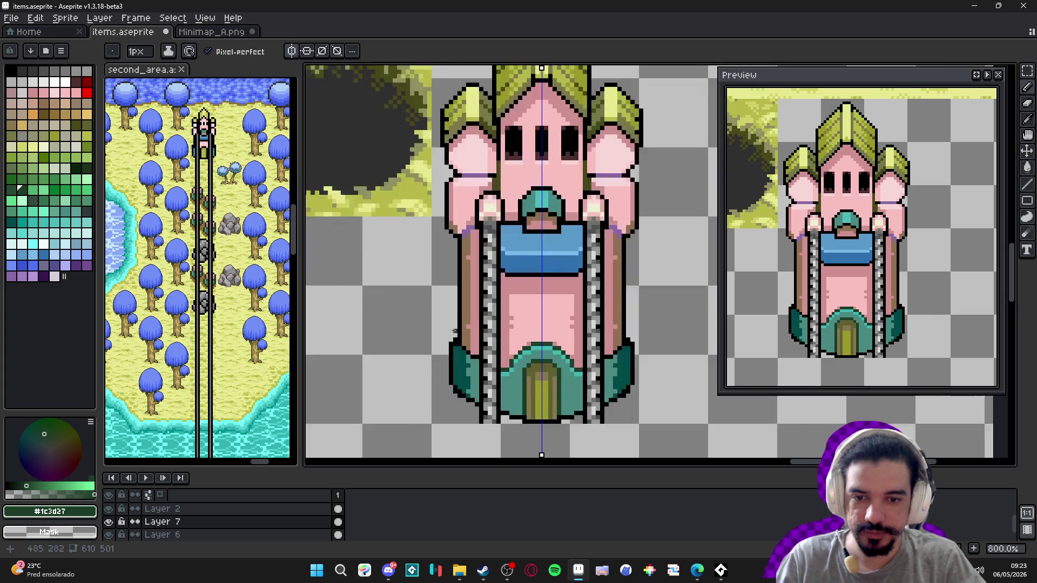
alt+click(468, 343)
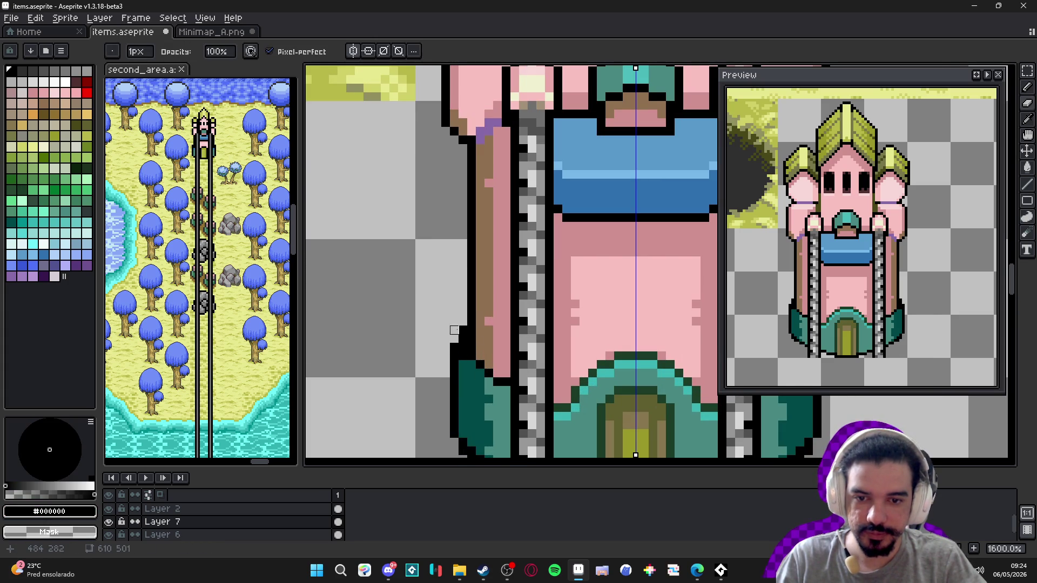
- Sample the tower's teal shades and black, then undo the last pencil stroke and go back to the Pencil
alt+click(461, 352)
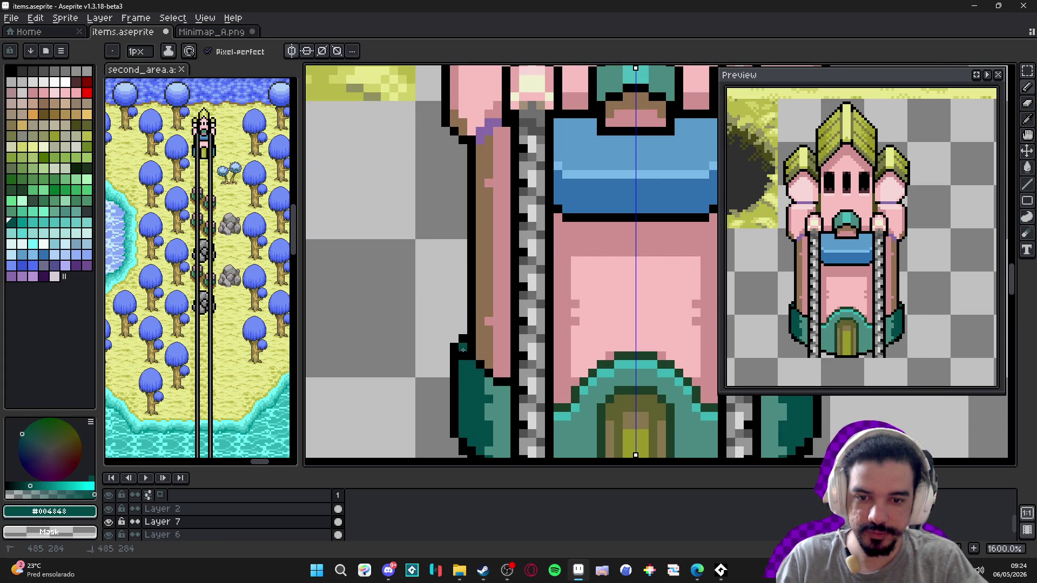
alt+click(453, 342)
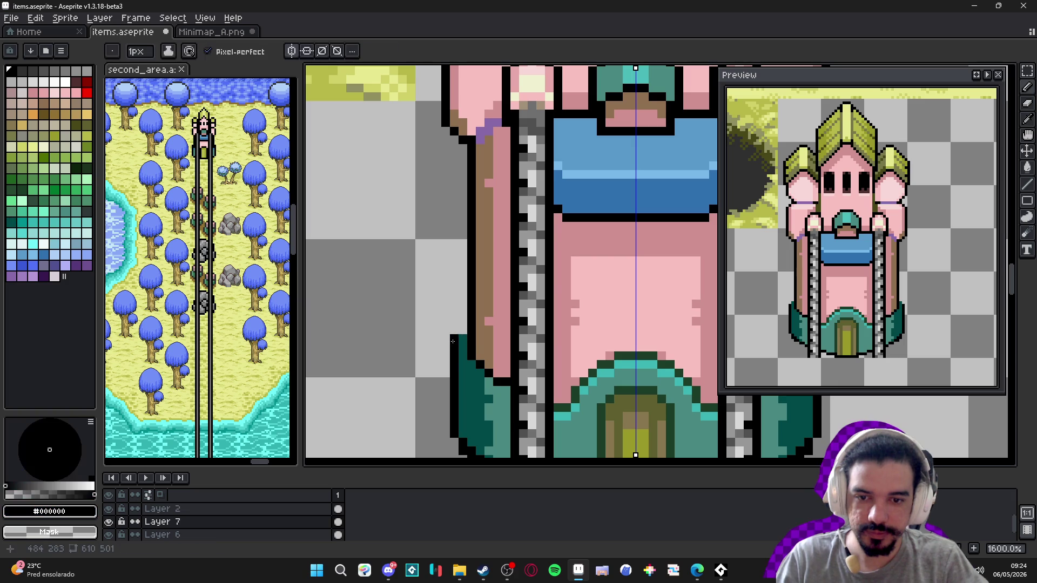
scroll(461, 329, down, 4)
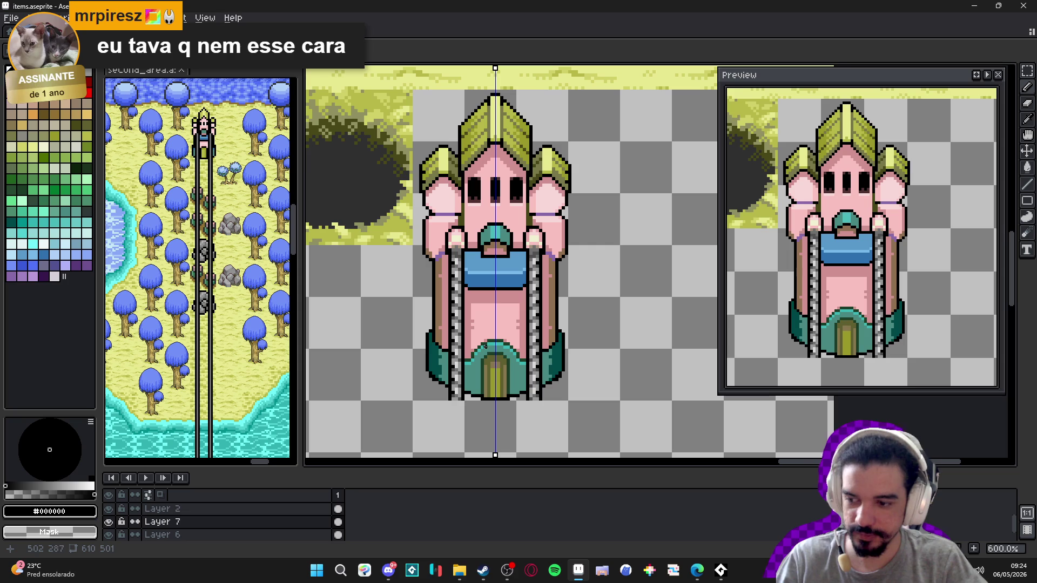
scroll(456, 351, up, 4)
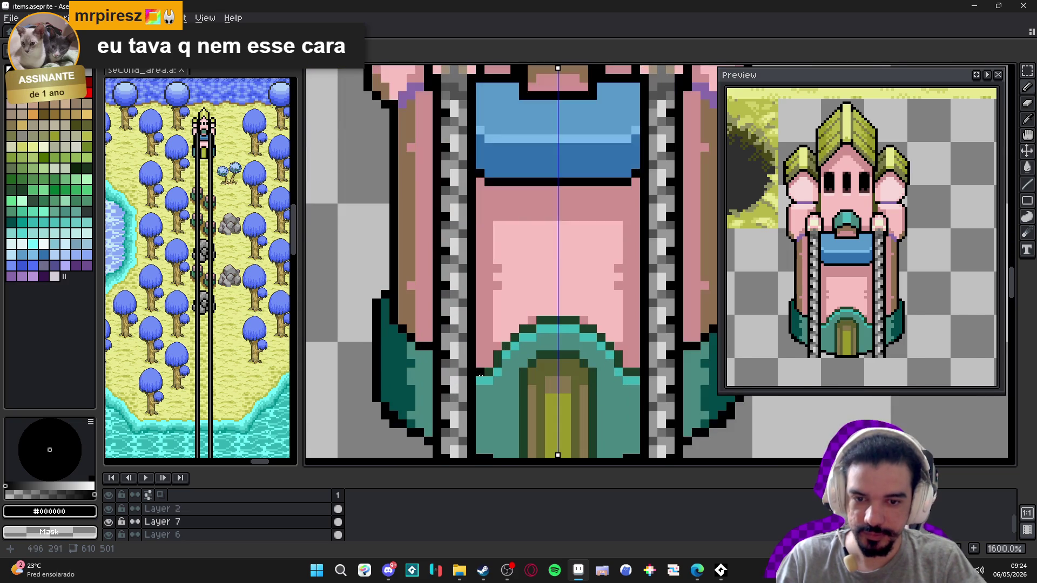
alt+click(477, 372)
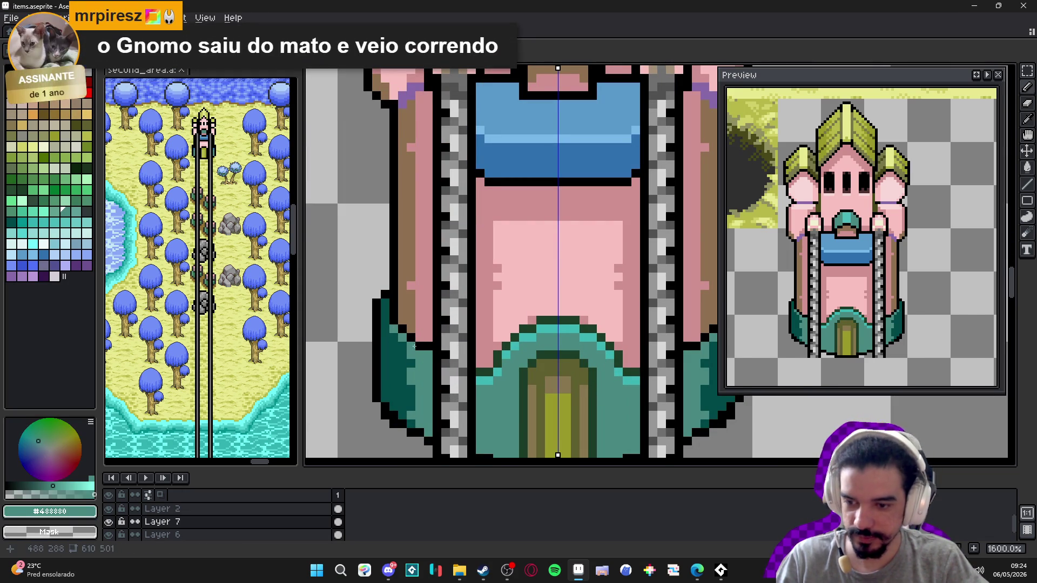
alt+click(484, 377)
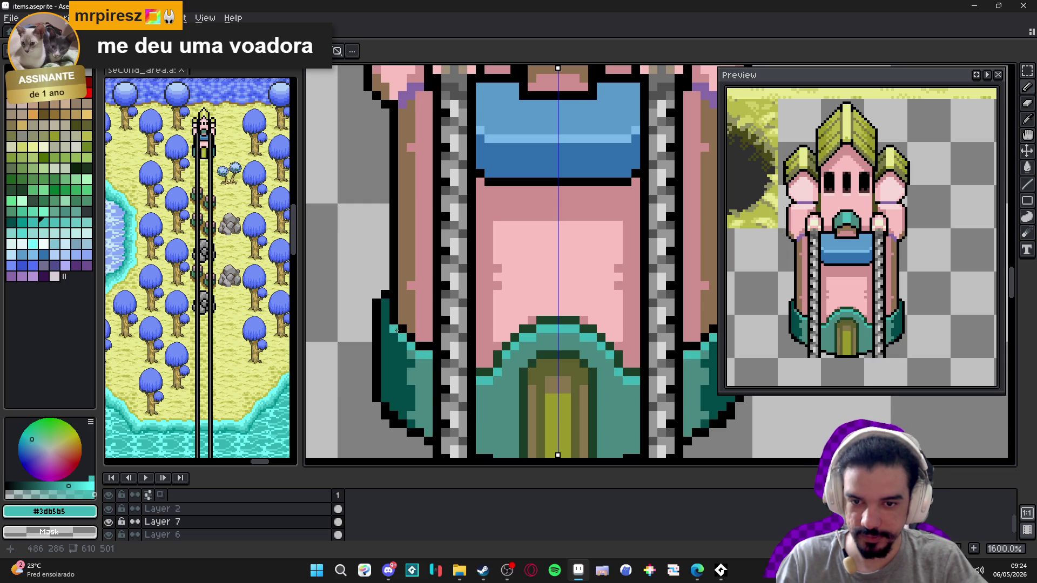
scroll(399, 329, down, 3)
key(ctrl+z)
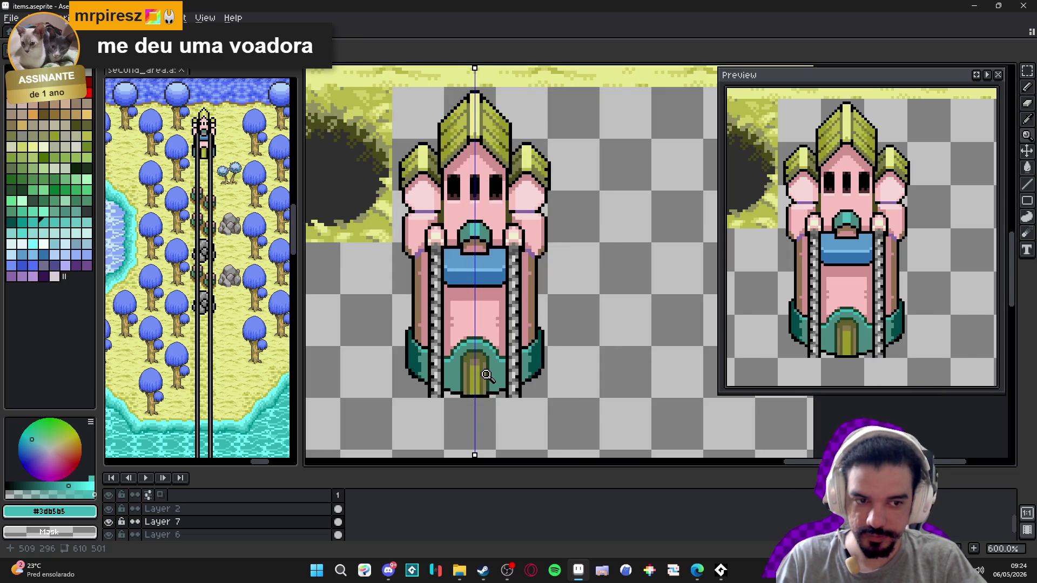
key(b)
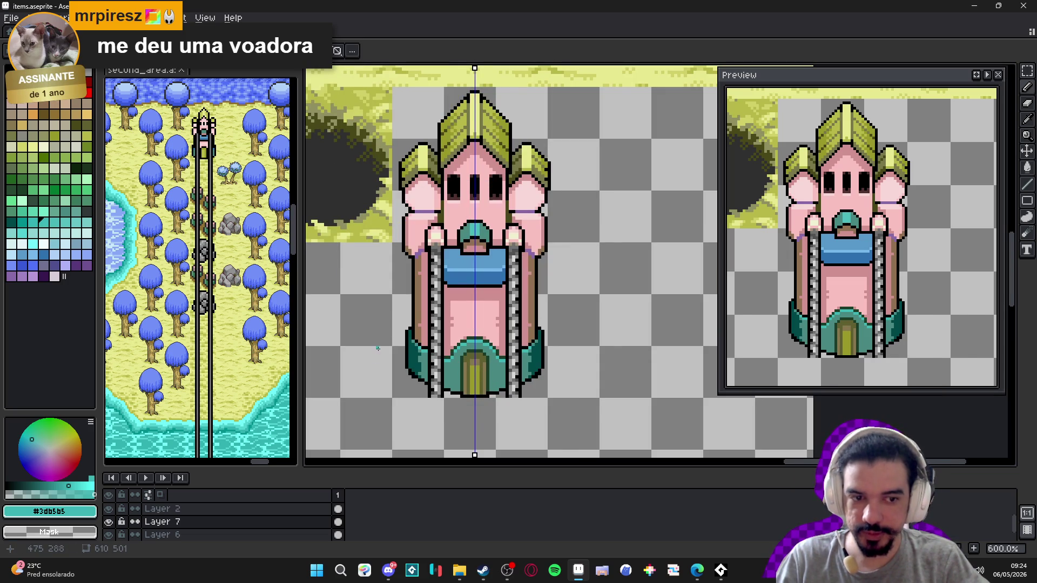
- Select the tower's lower wall section with the rectangular marquee
scroll(378, 348, down, 2)
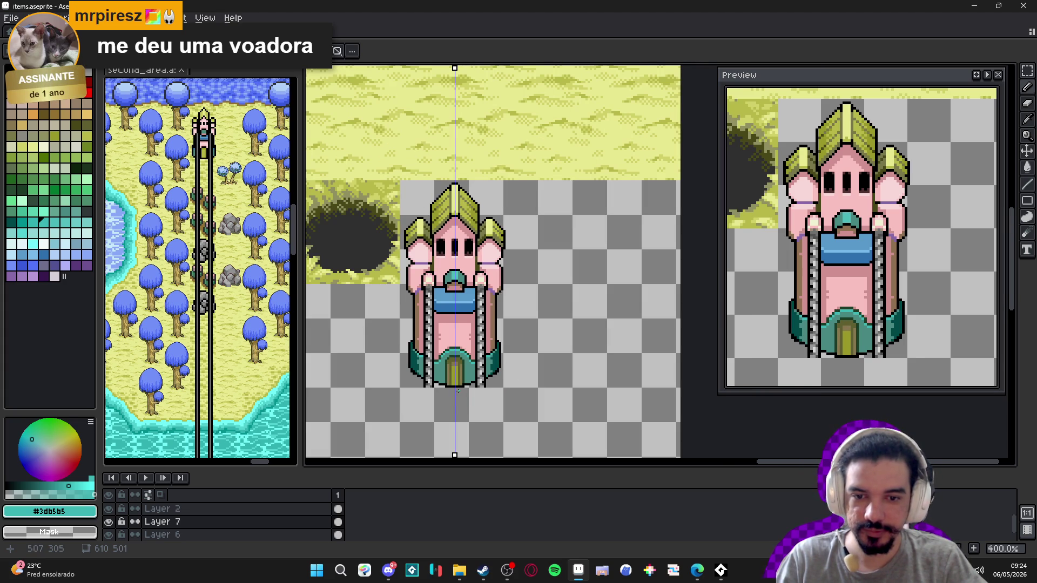
scroll(423, 355, up, 5)
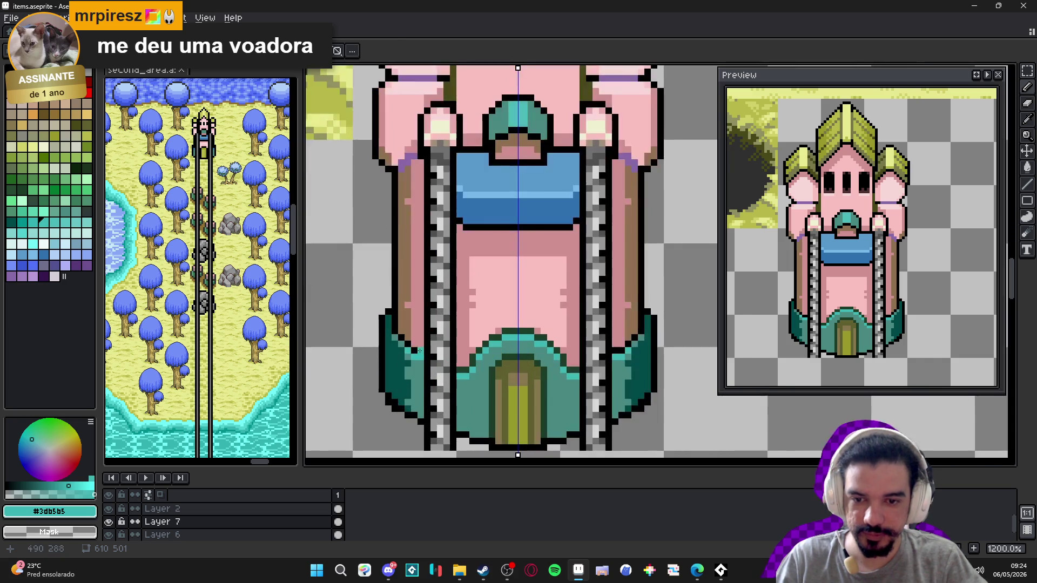
key(m)
mouse_move(424, 350)
mouse_down()
mouse_move(381, 441)
mouse_move(398, 352)
mouse_up()
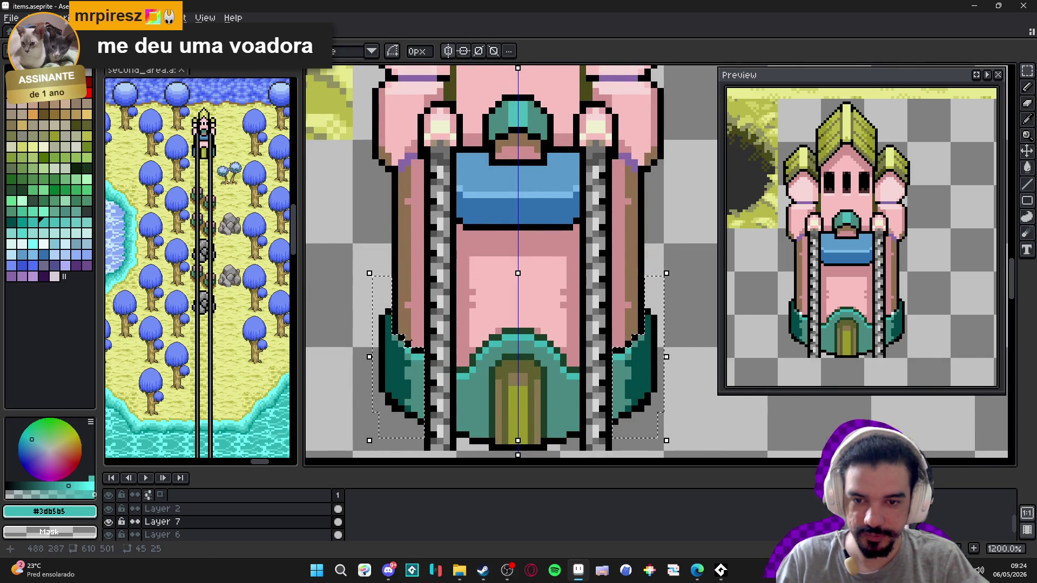
- Drop the moved lower wall section and sample the tower's brown and pink wall colours
scroll(425, 363, down, 3)
click(544, 373)
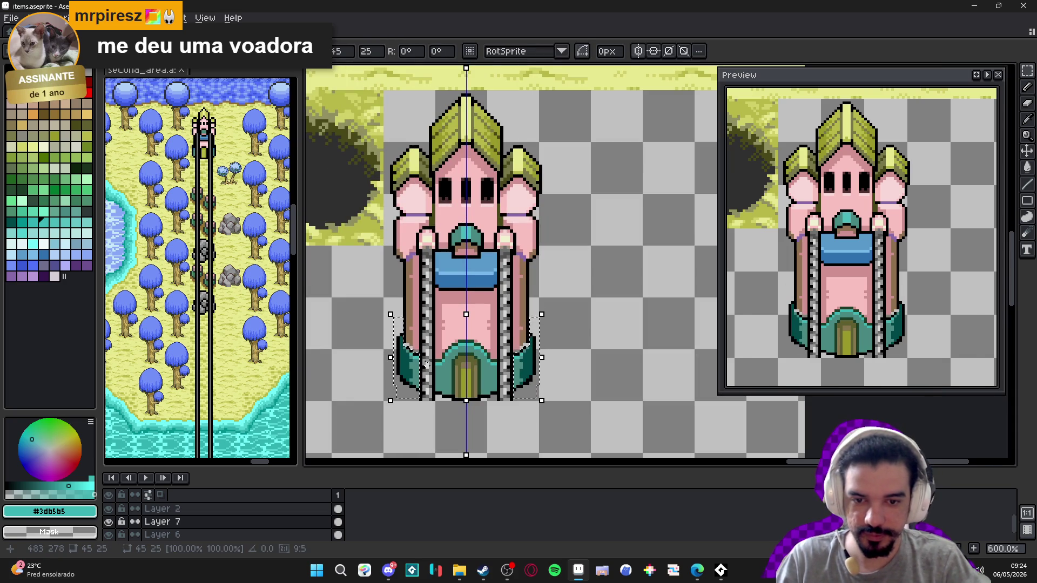
scroll(544, 373, up, 5)
alt+click(479, 335)
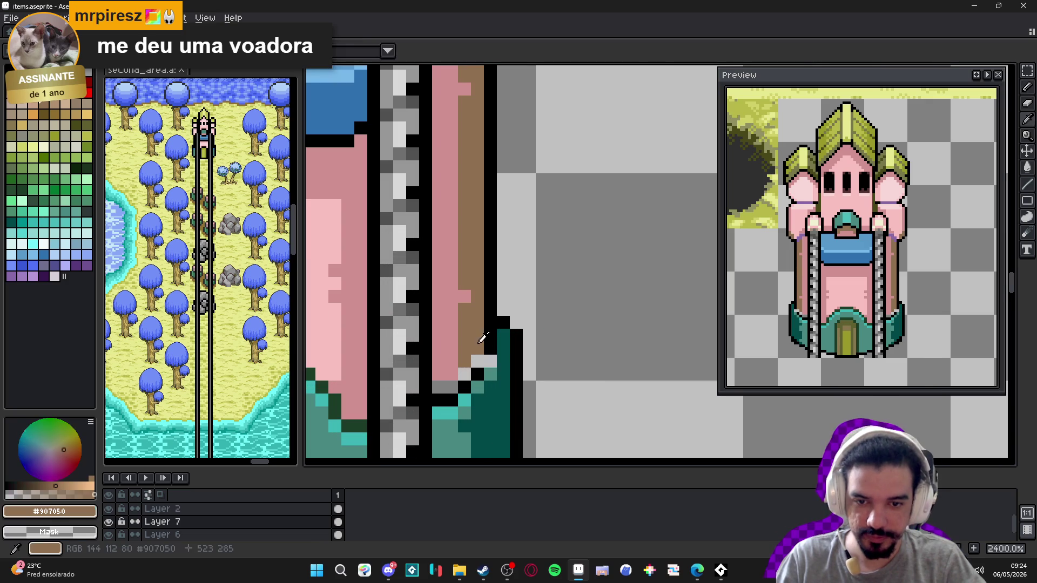
alt+click(491, 342)
alt+click(443, 372)
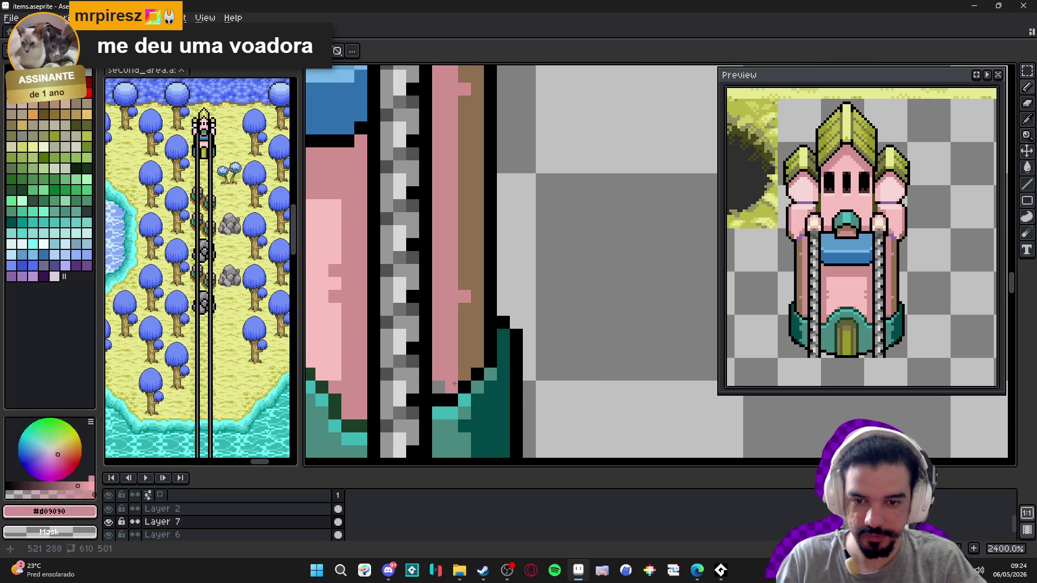
scroll(449, 385, down, 2)
scroll(449, 385, down, 1)
scroll(453, 378, up, 1)
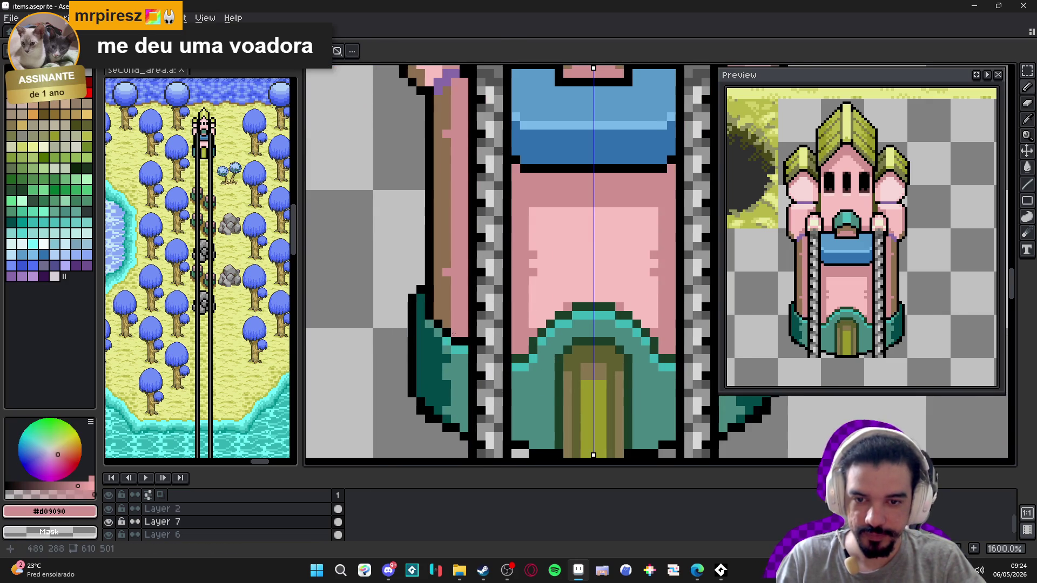
scroll(462, 368, down, 2)
scroll(467, 357, up, 1)
scroll(471, 357, right, 2)
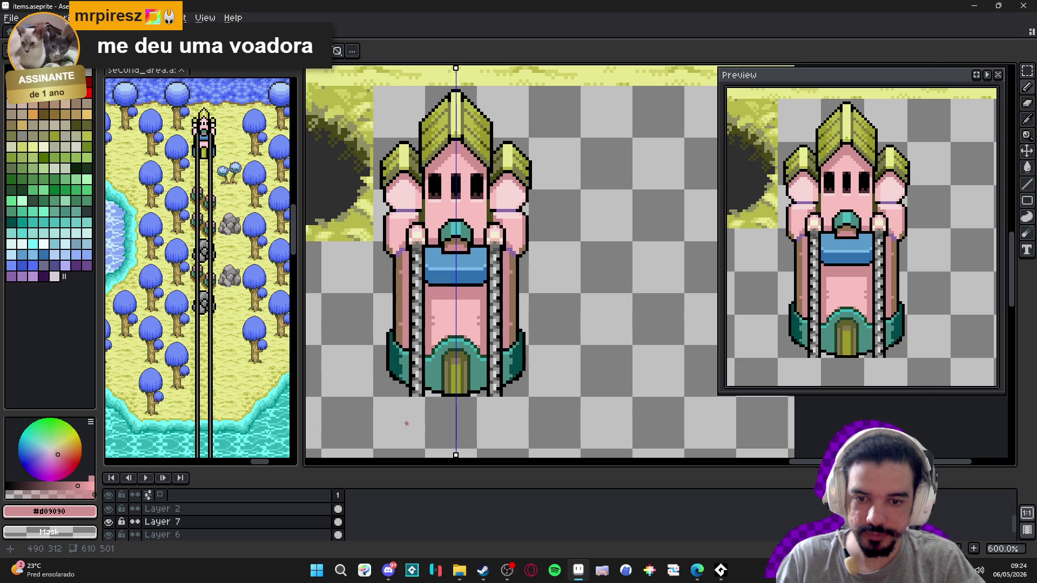
scroll(419, 392, up, 2)
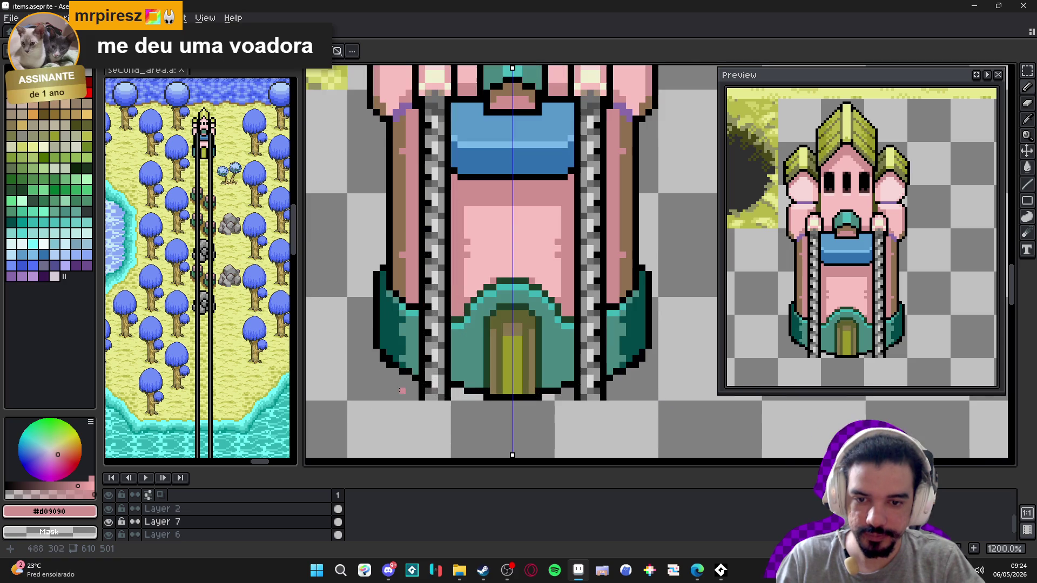
- Sample the base's teal, the black outline and the base's dark teal edge
alt+click(459, 382)
scroll(506, 376, down, 2)
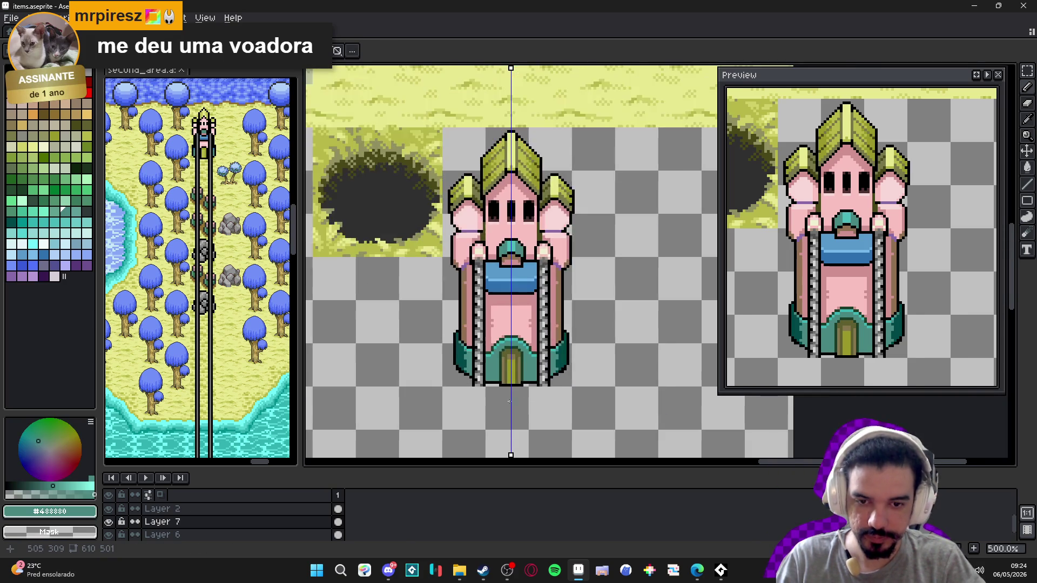
scroll(491, 371, up, 2)
alt+click(489, 372)
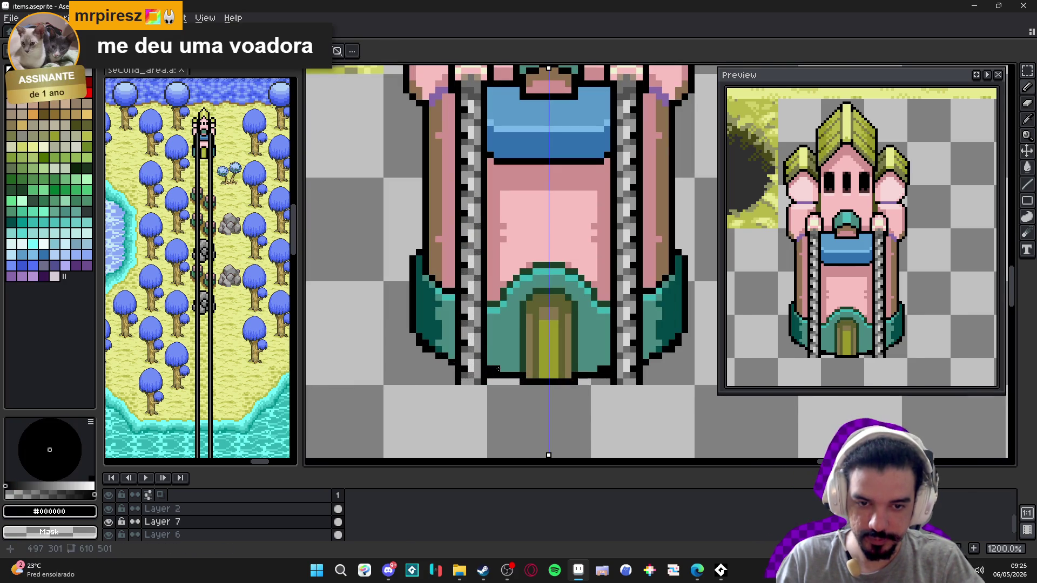
scroll(492, 369, down, 4)
mouse_move(537, 390)
mouse_down()
mouse_move(518, 400)
mouse_move(527, 410)
mouse_up()
scroll(539, 385, up, 1)
scroll(539, 385, up, 4)
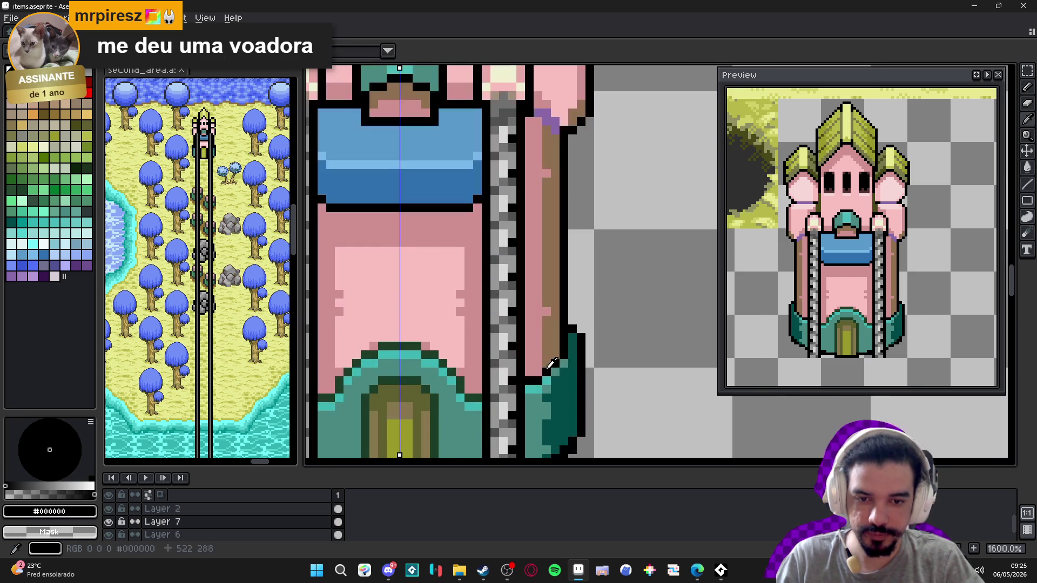
scroll(544, 413, down, 4)
scroll(544, 413, up, 4)
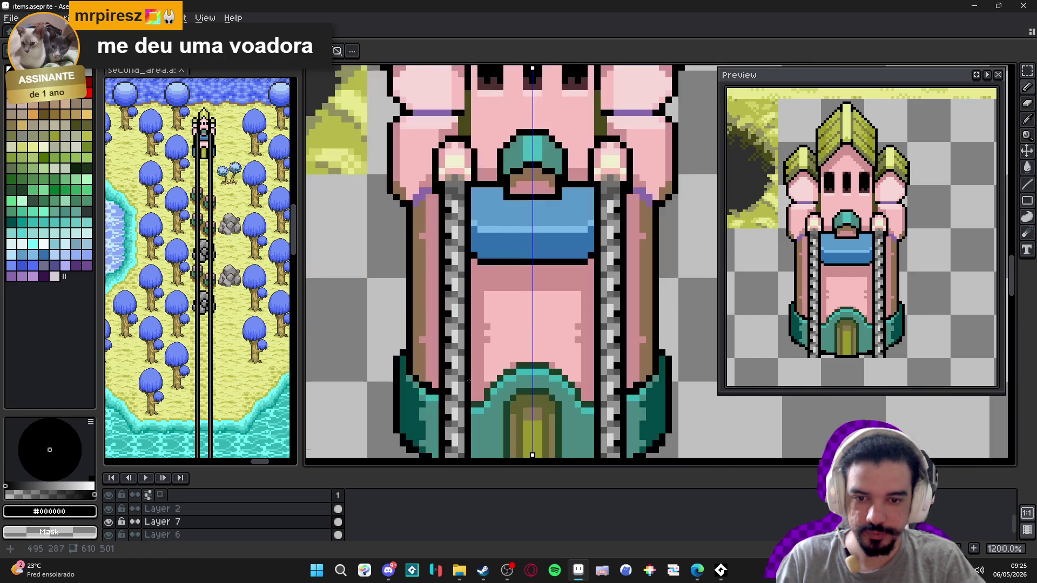
alt+click(426, 397)
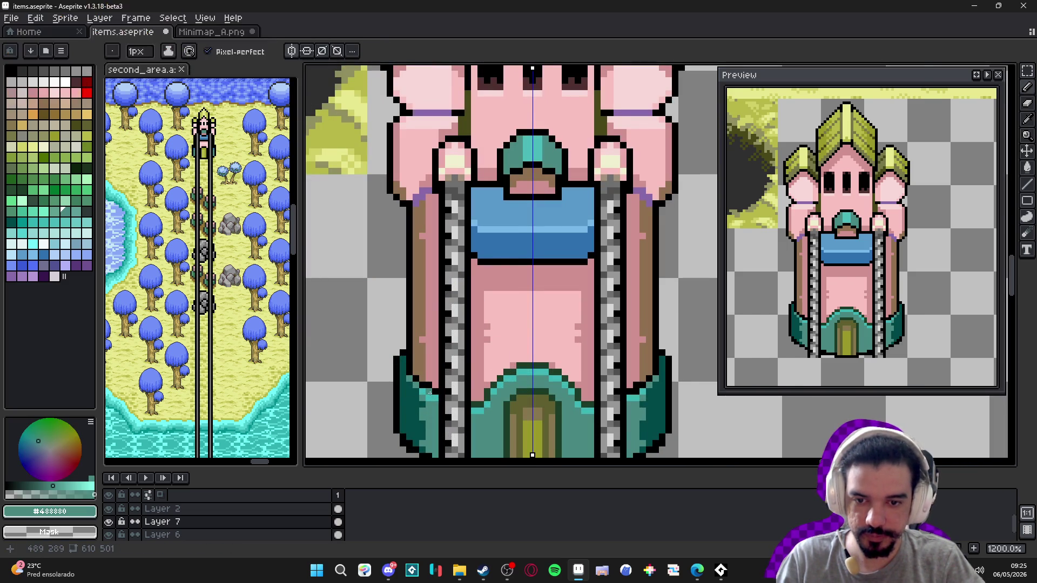
alt+click(425, 391)
scroll(431, 391, down, 4)
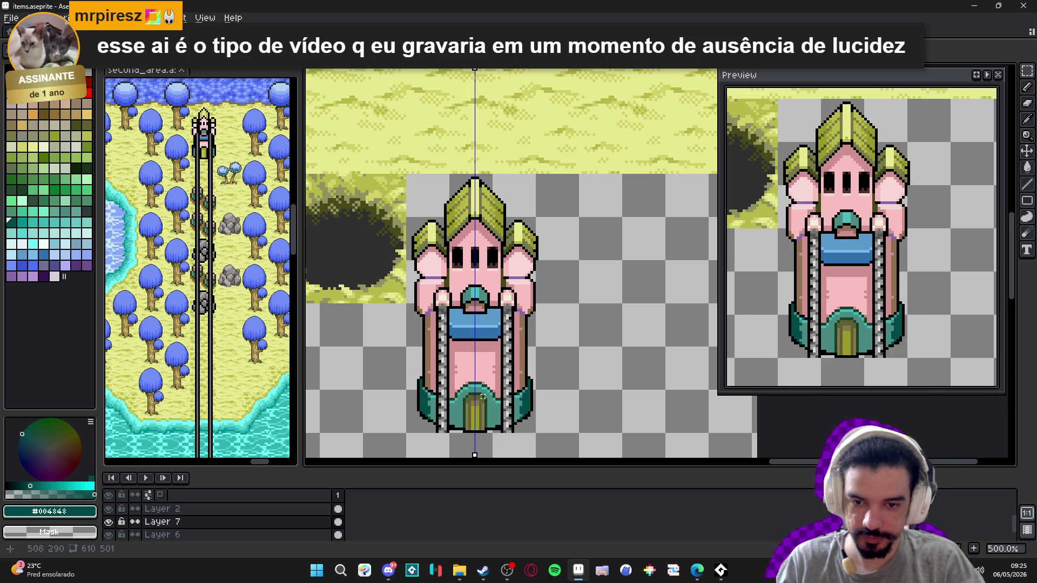
- Select the door arch's lower corners and extend the mirrored selection upward
scroll(437, 400, up, 4)
scroll(438, 399, up, 1)
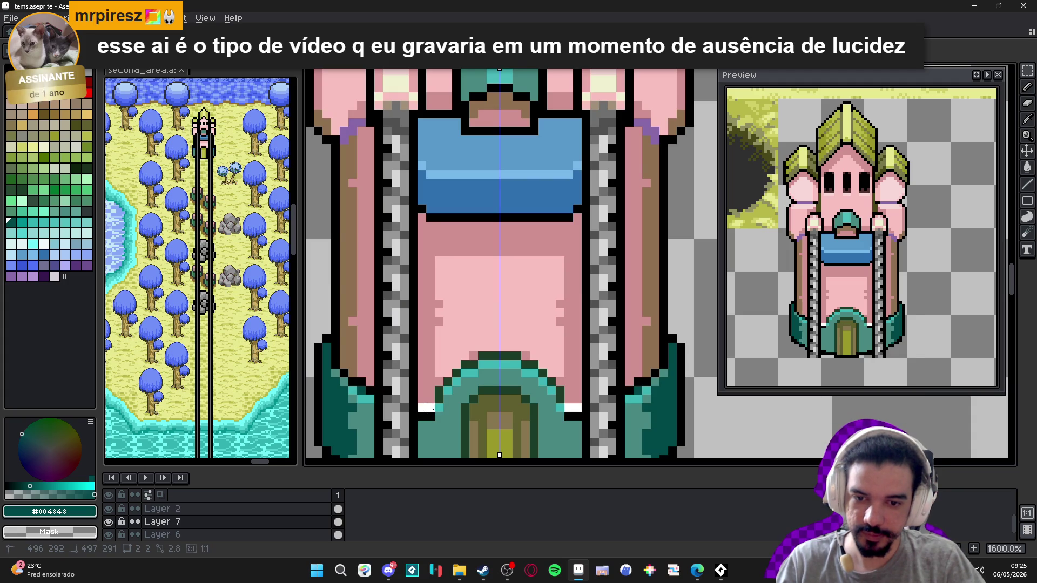
drag(419, 404, 444, 421)
scroll(440, 397, up, 1)
mouse_move(430, 382)
mouse_down()
mouse_move(457, 381)
mouse_move(455, 356)
mouse_move(508, 329)
mouse_move(527, 346)
mouse_up()
scroll(529, 360, down, 2)
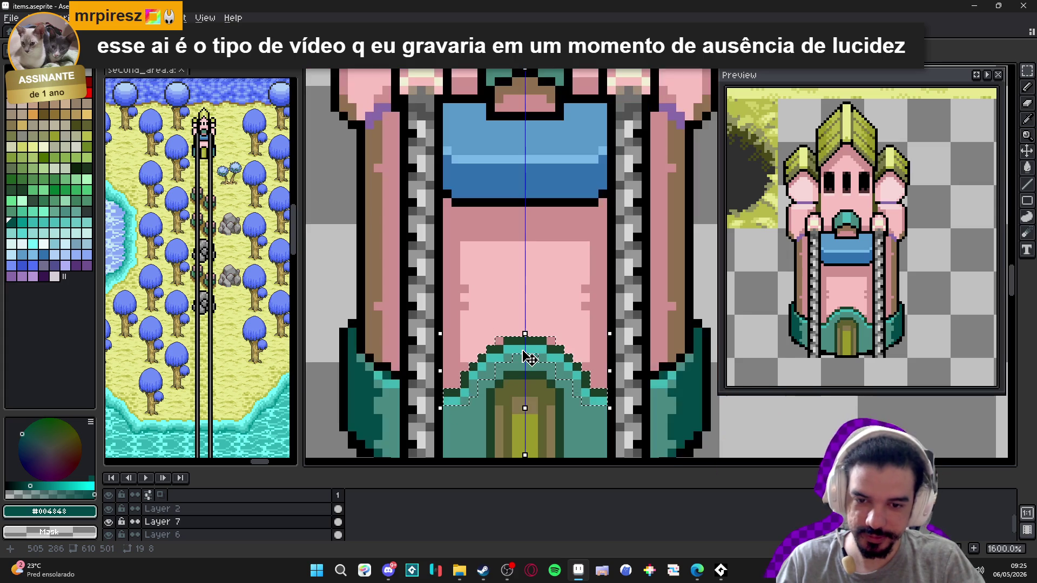
- Clear the selection, pick the tower's teal and paint the grey arch pixels teal on both sides
key(ctrl+d)
alt+click(603, 400)
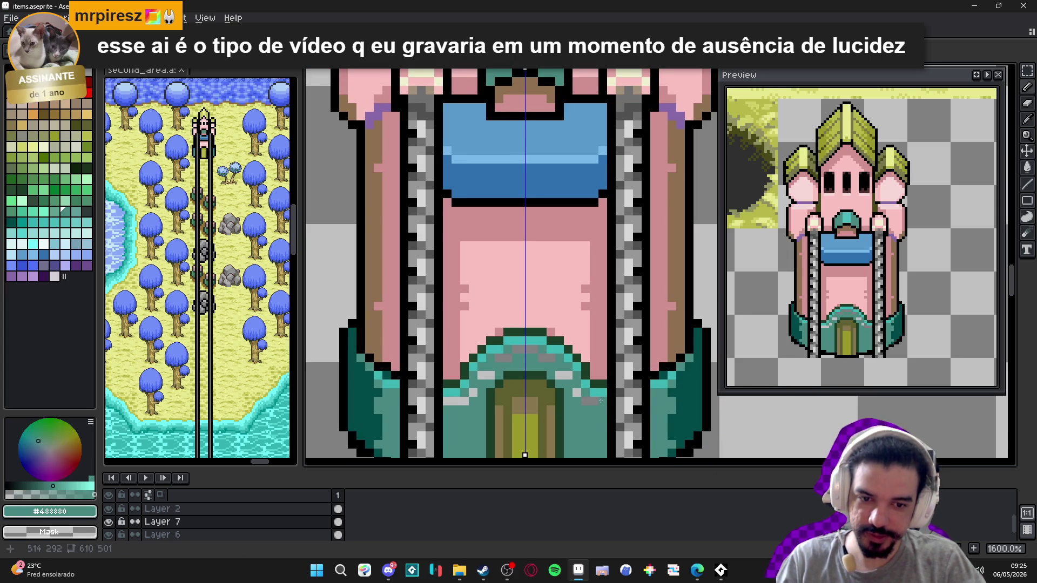
click(570, 374)
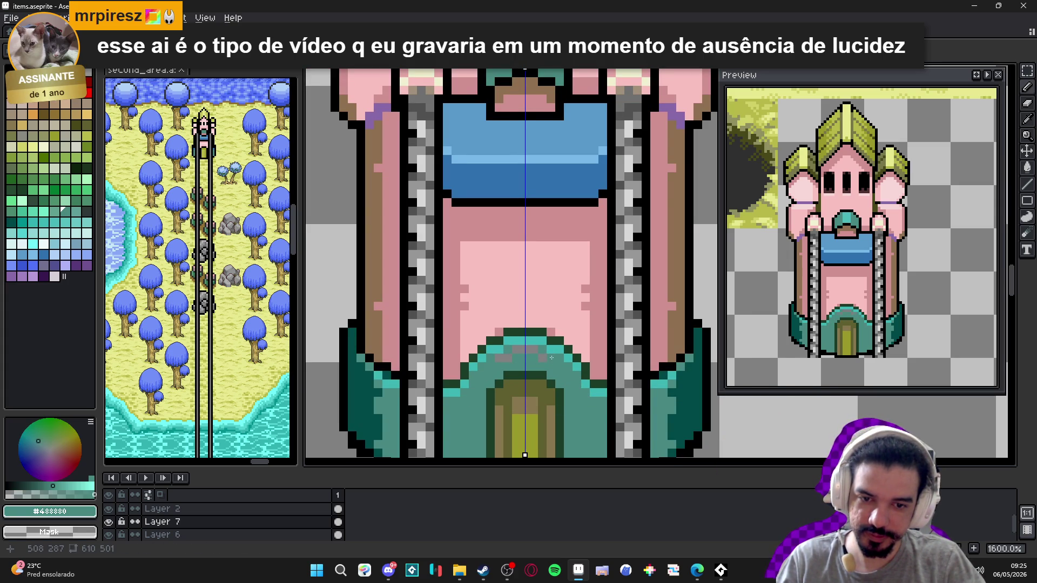
scroll(534, 359, down, 4)
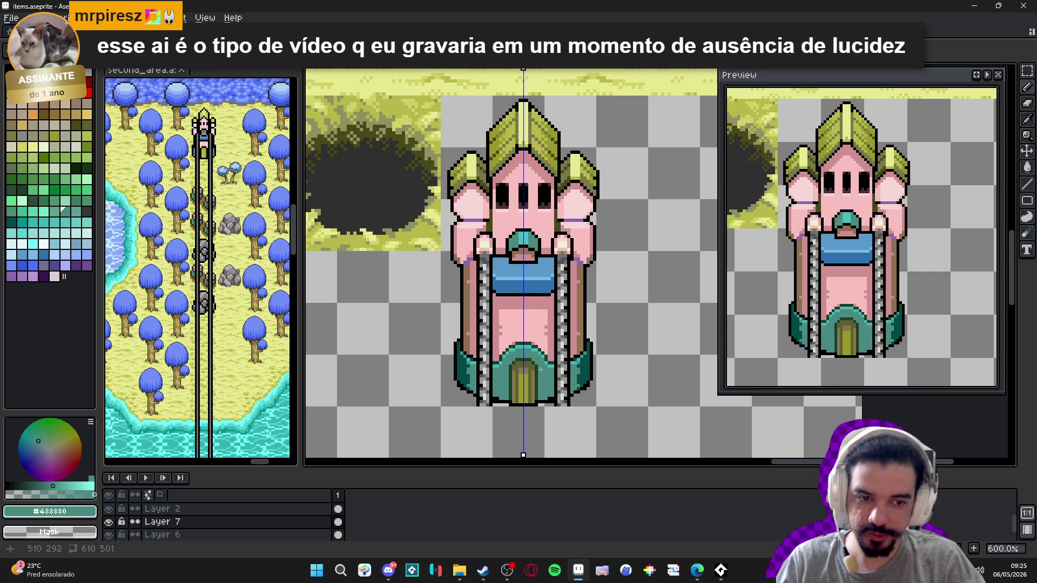
scroll(540, 369, down, 2)
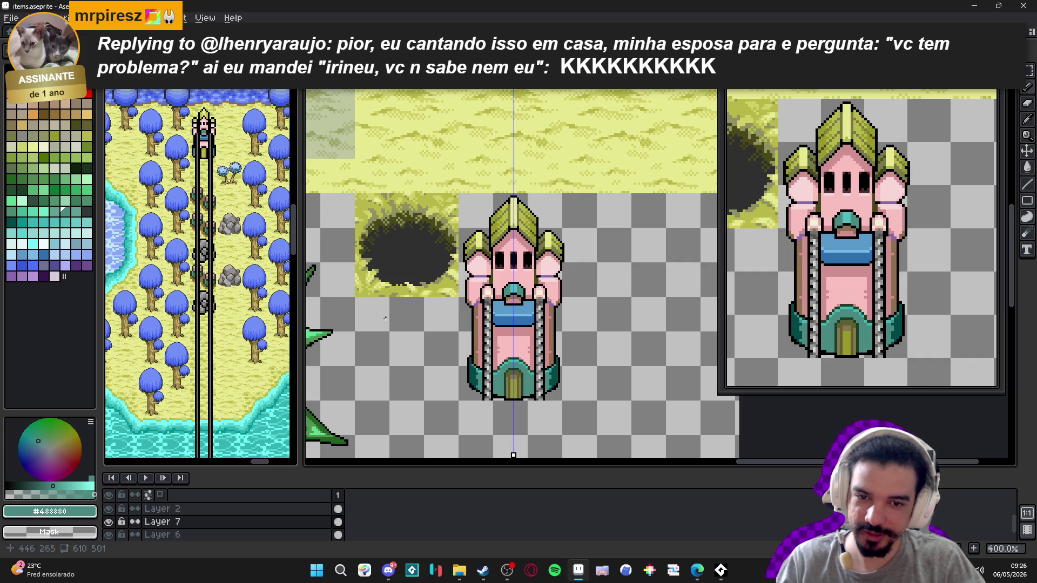
- Save items.aseprite and marquee the finished pink tower sprite
scroll(398, 326, down, 1)
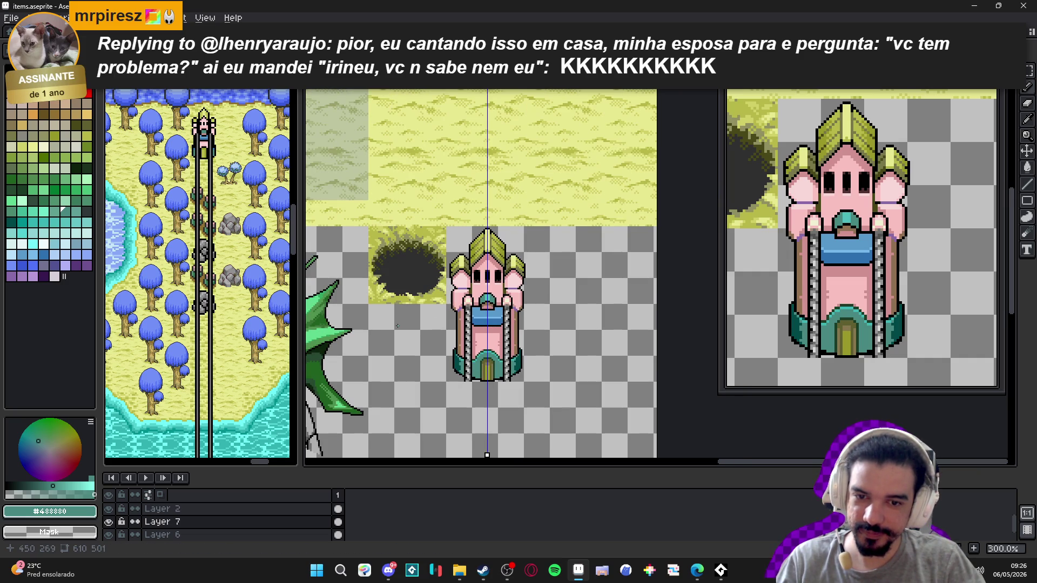
scroll(390, 326, down, 1)
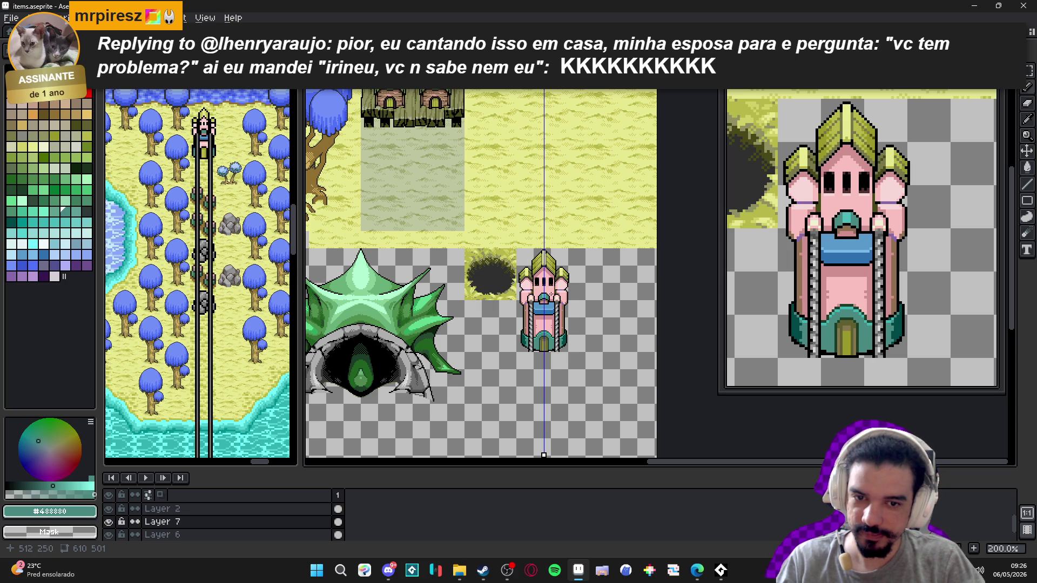
scroll(550, 297, up, 1)
key(ctrl+s)
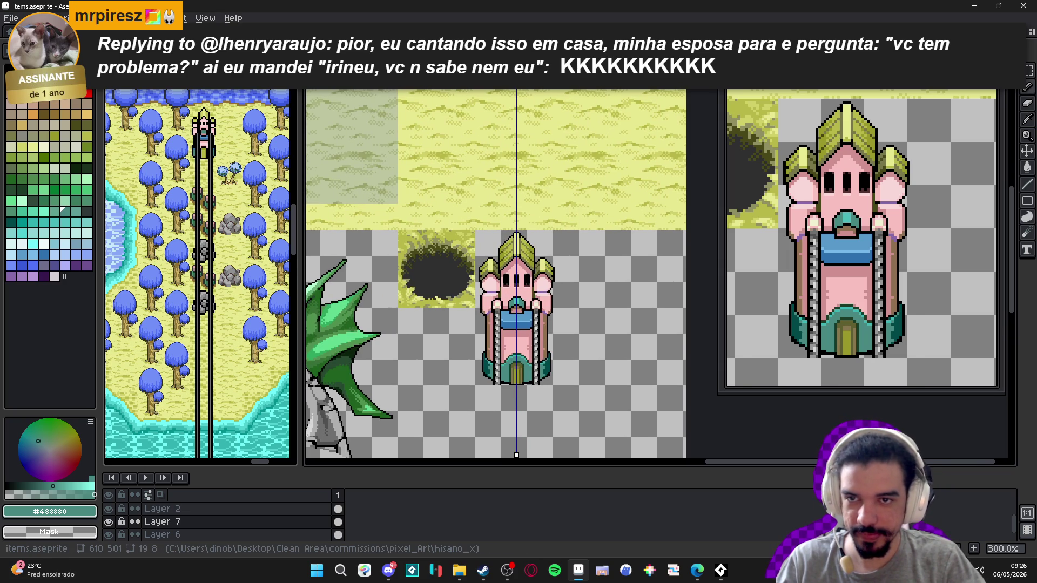
scroll(510, 302, up, 1)
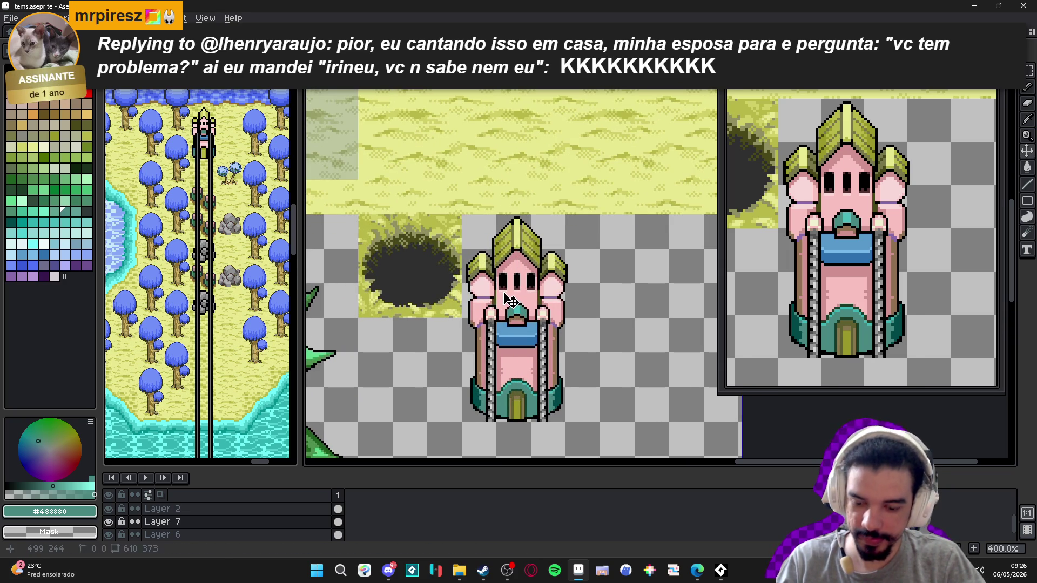
drag(459, 212, 568, 425)
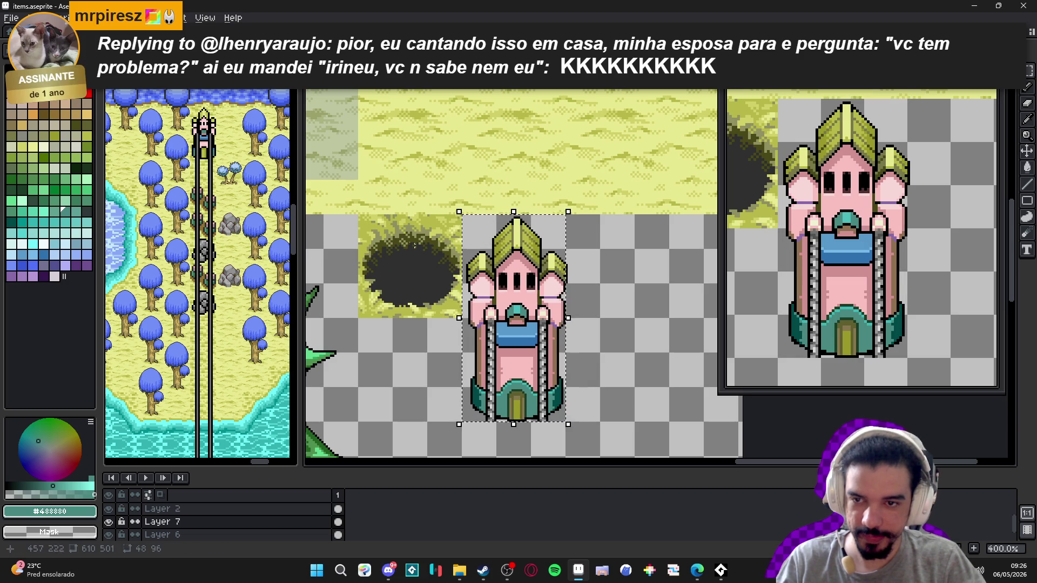
- On the second_area map, clear the old tower tiles and paste the pink tower into the gap
click(135, 31)
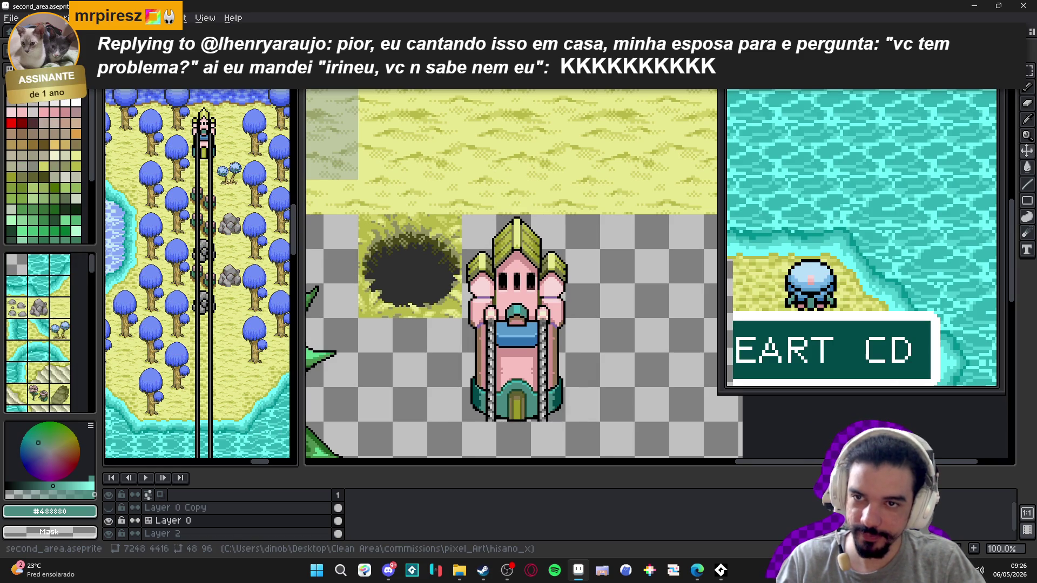
scroll(522, 187, up, 4)
scroll(523, 186, up, 1)
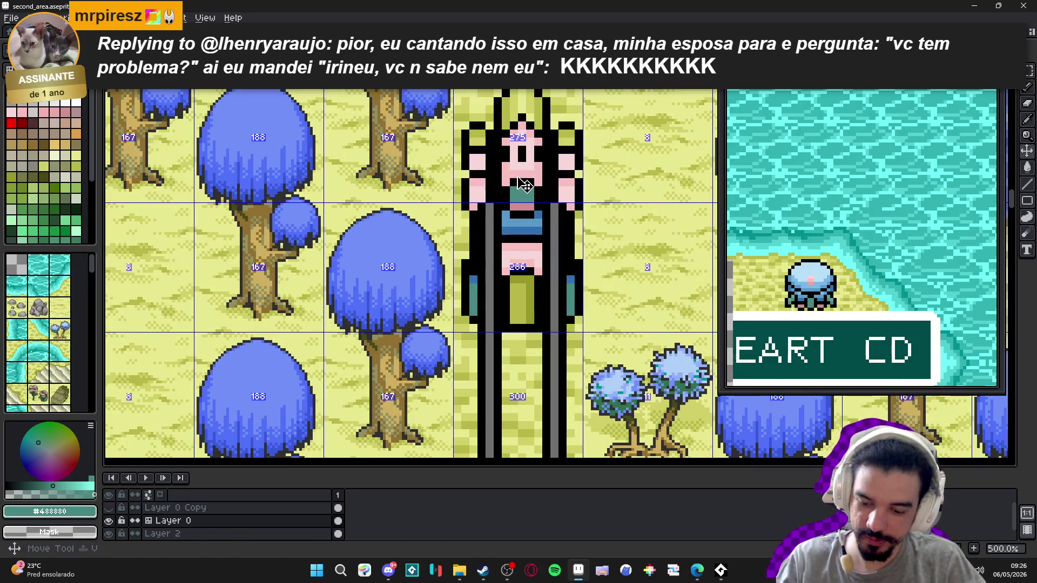
mouse_move(516, 179)
mouse_down()
mouse_move(514, 275)
mouse_move(433, 329)
mouse_up()
key(ctrl+v)
drag(551, 316, 424, 319)
- Select the 48x96 area around the placed tower, then bring up the Minimap_A.png tileset
scroll(424, 318, down, 4)
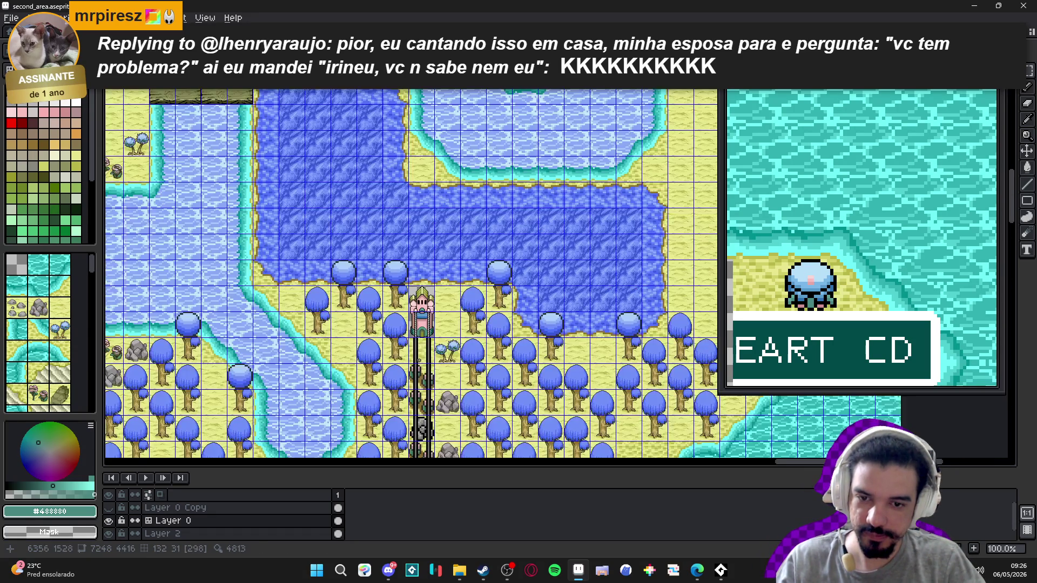
scroll(426, 236, down, 1)
scroll(408, 312, up, 2)
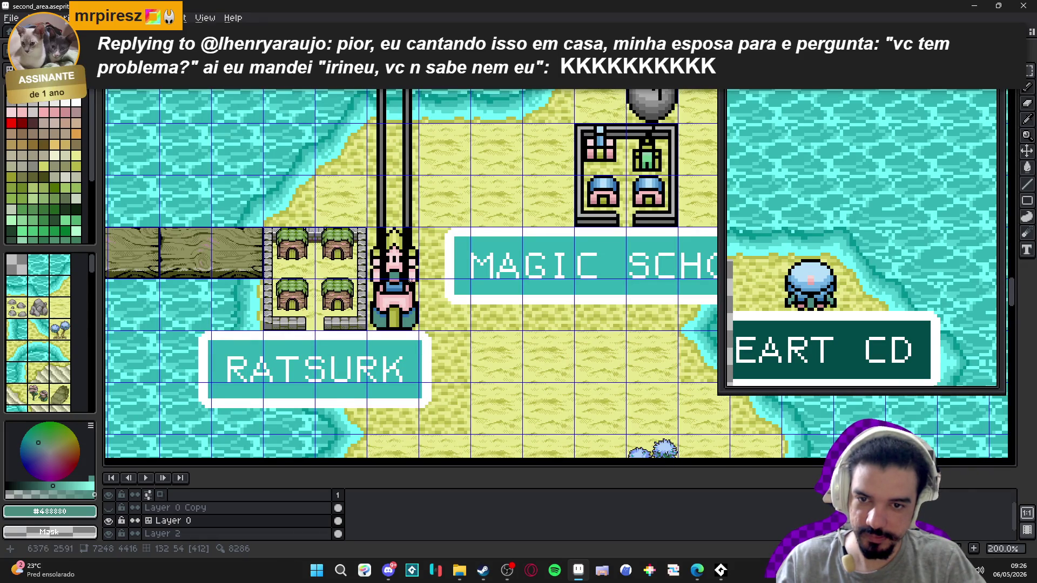
scroll(402, 259, up, 1)
drag(347, 210, 428, 367)
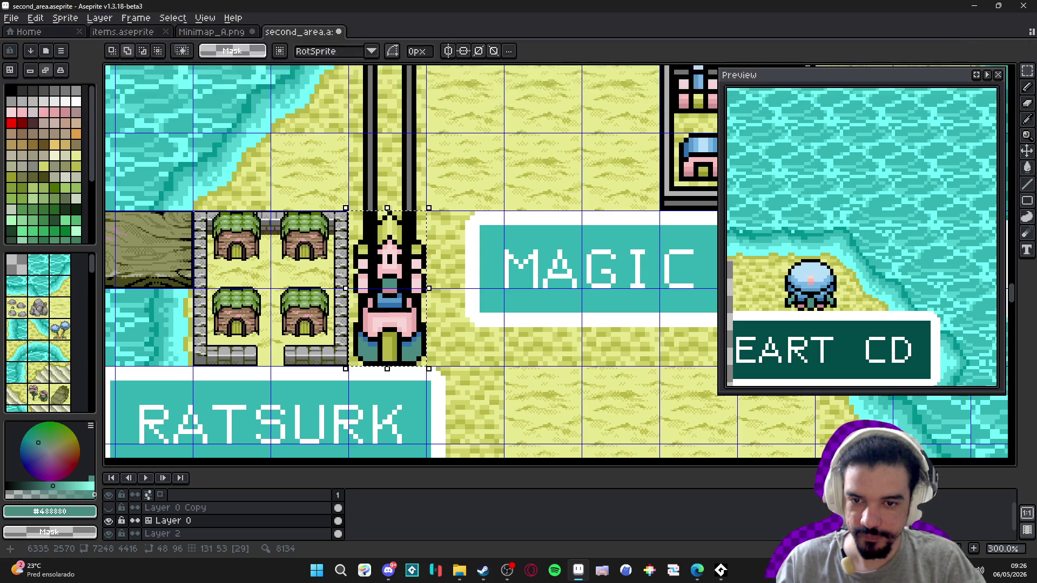
scroll(396, 270, down, 1)
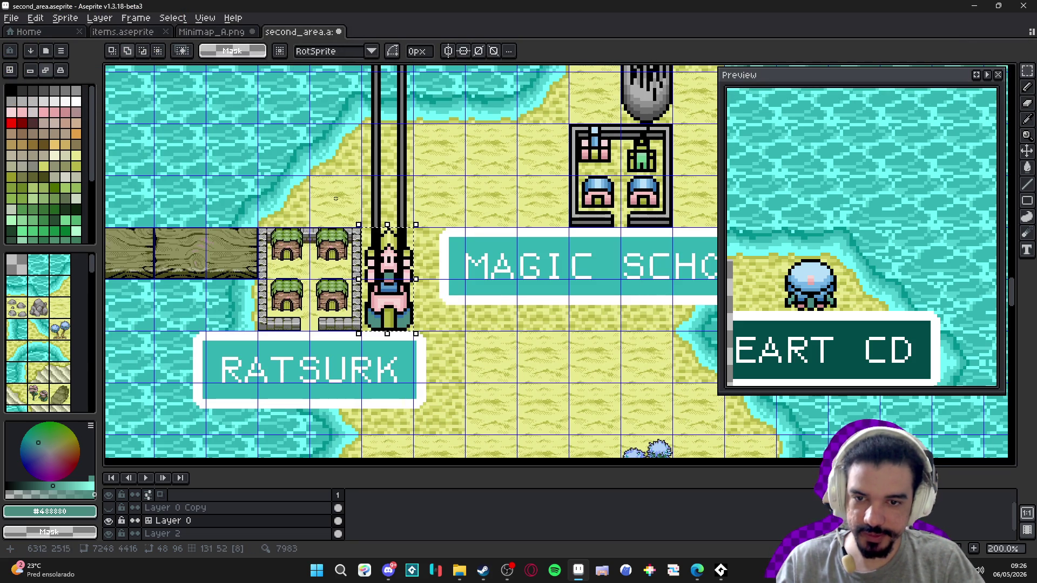
click(211, 31)
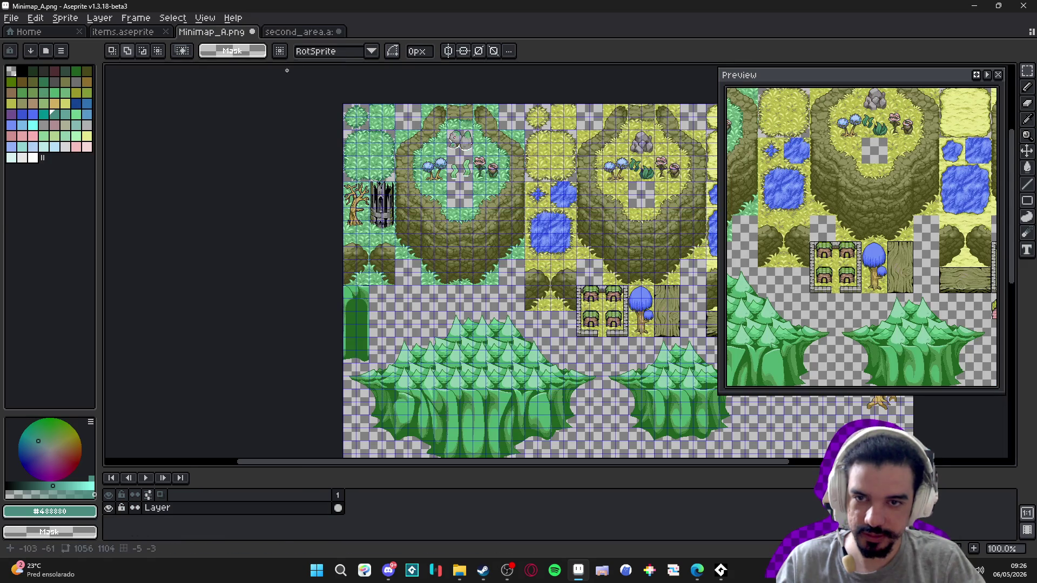
- Return to the items.aseprite sheet and marquee both of the tower's chain pillars
click(303, 32)
click(124, 32)
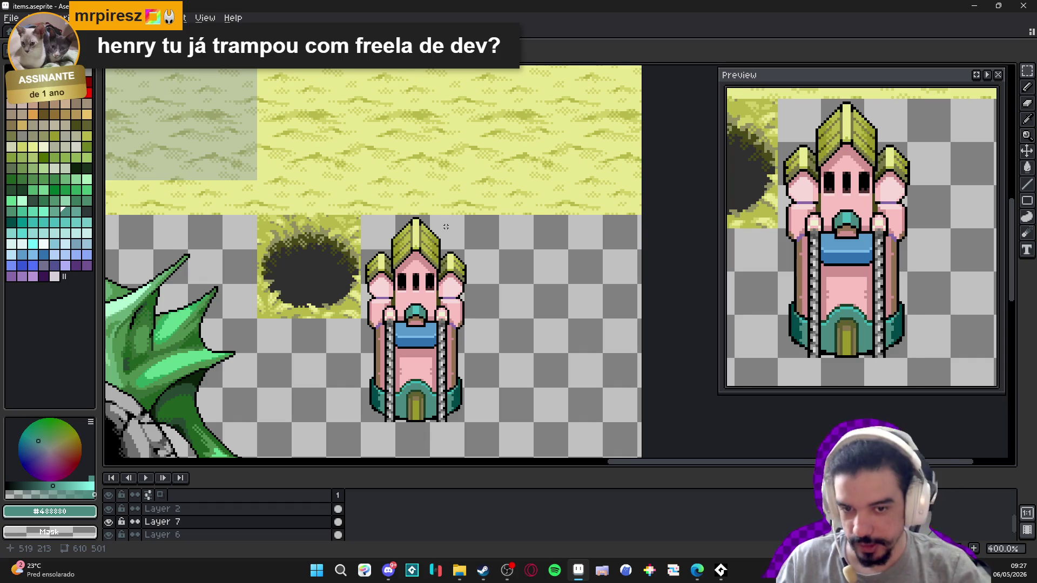
scroll(411, 357, up, 2)
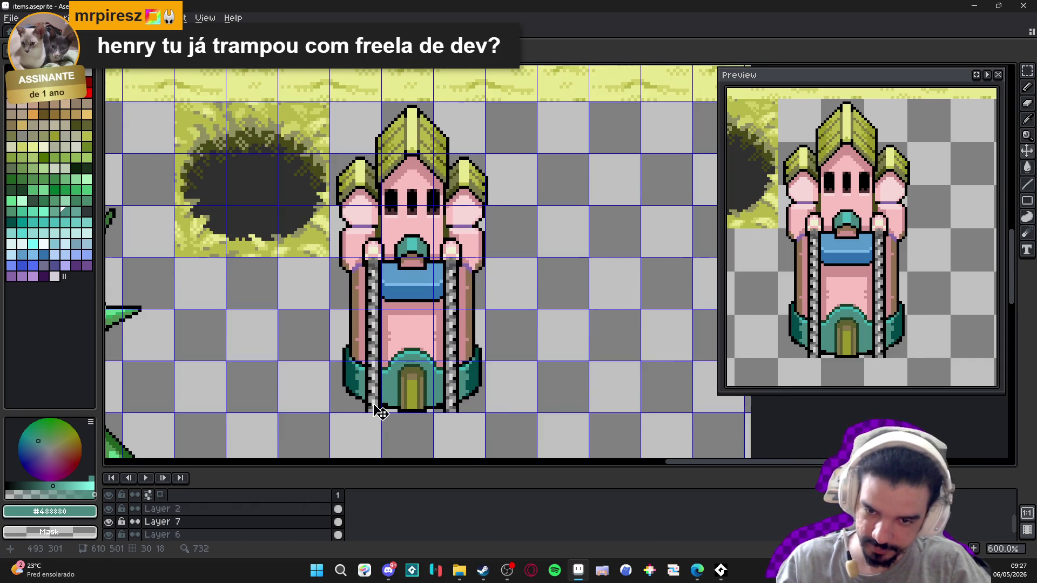
scroll(373, 412, up, 1)
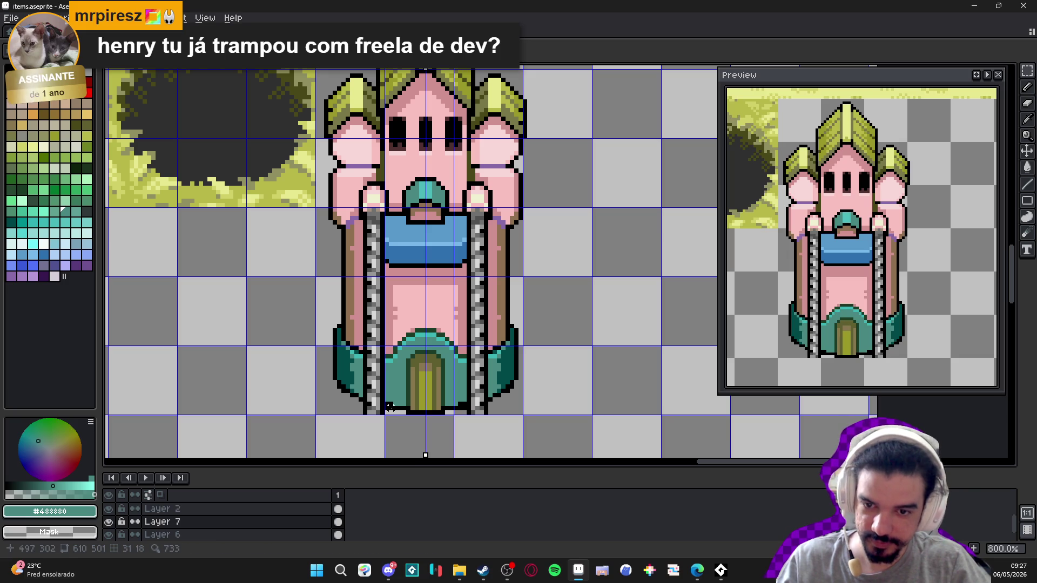
mouse_move(365, 412)
mouse_down()
mouse_move(384, 300)
mouse_move(382, 221)
mouse_up()
scroll(406, 329, down, 3)
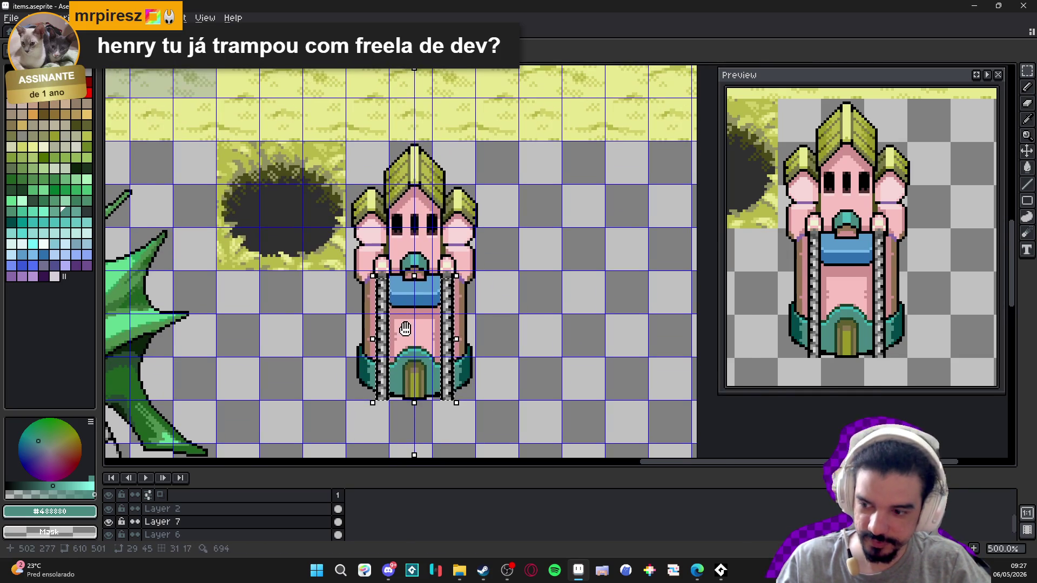
- Copy the chain pillars and paste them onto the tower roof on a visible Layer 6
key(ctrl+d)
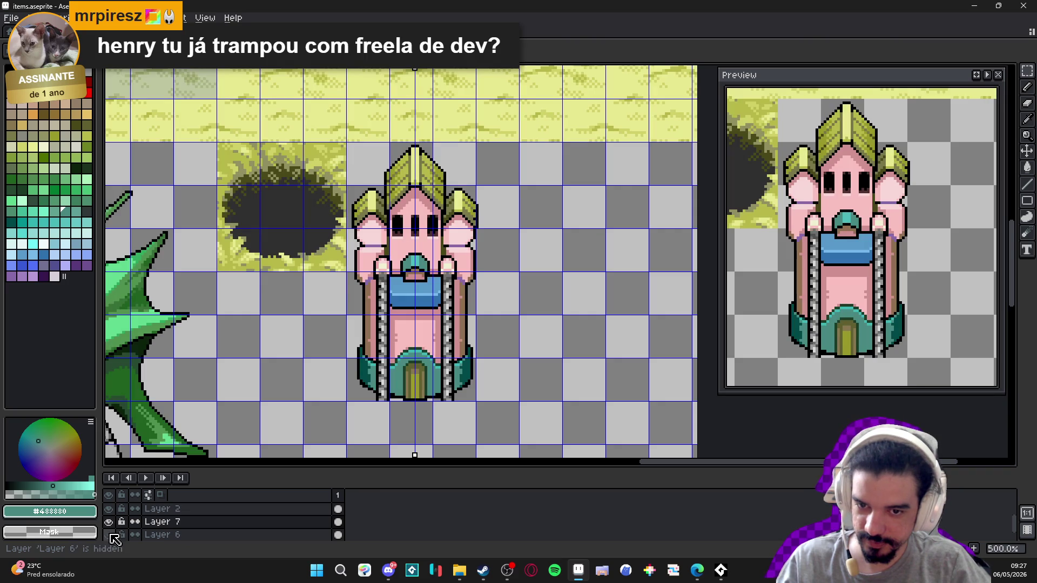
click(115, 534)
click(338, 534)
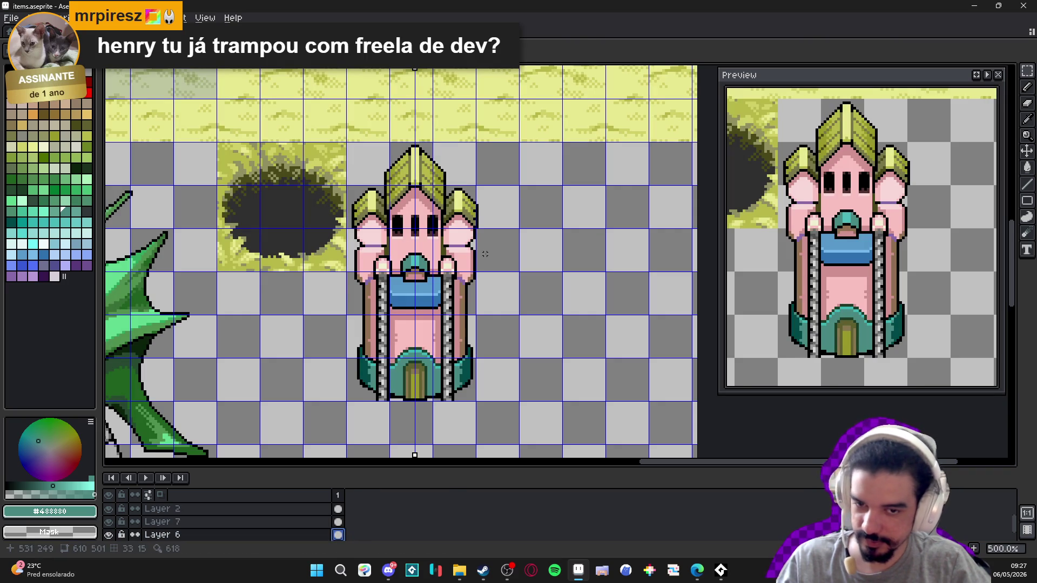
key(ctrl+shift+d)
drag(456, 319, 462, 179)
key(ctrl+d)
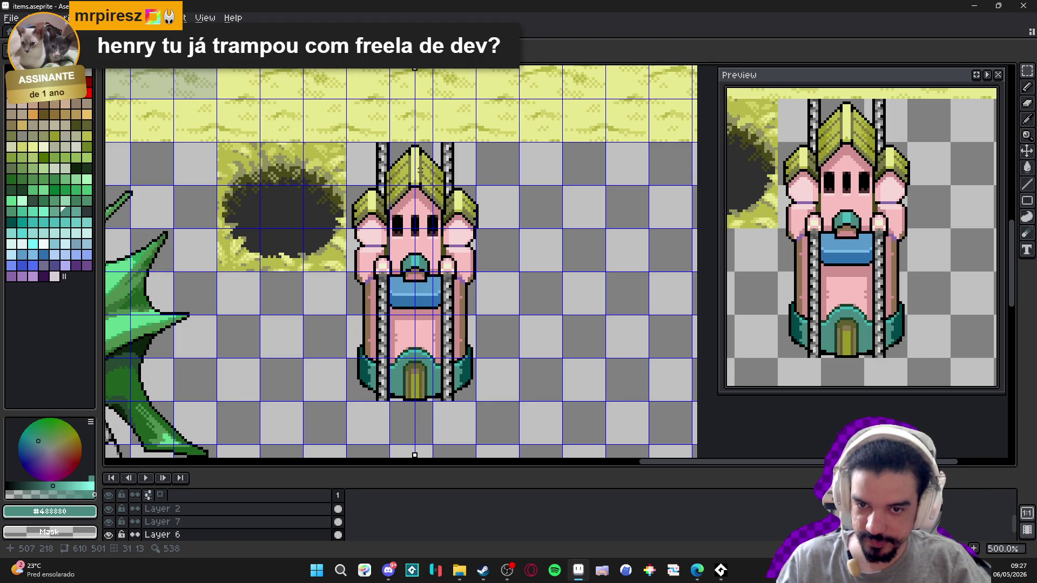
- Undo the roof chains and paste a fresh copy of the tower on Layer 7
scroll(387, 210, down, 2)
key(ctrl+z)
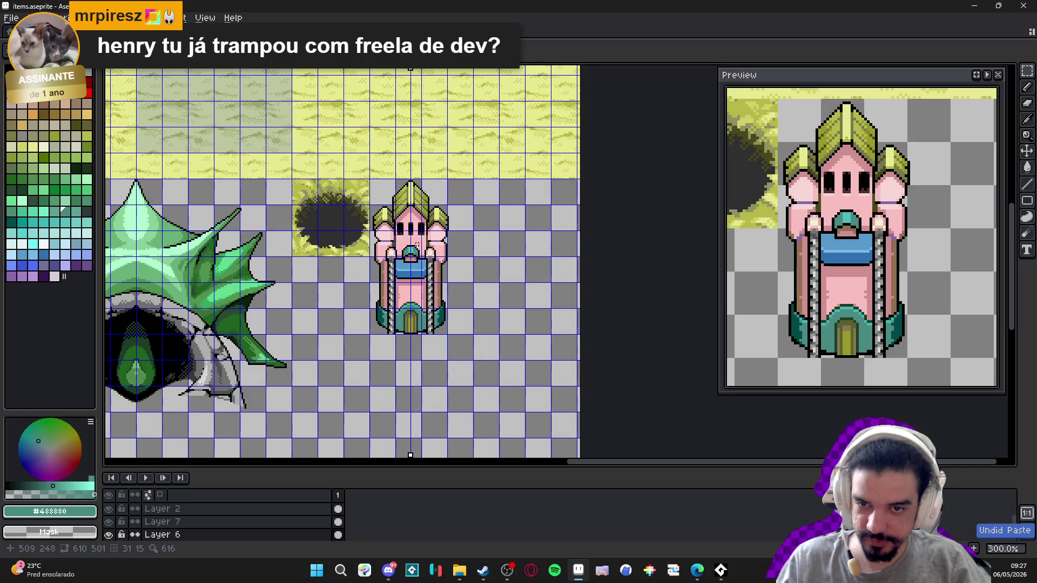
key(Up)
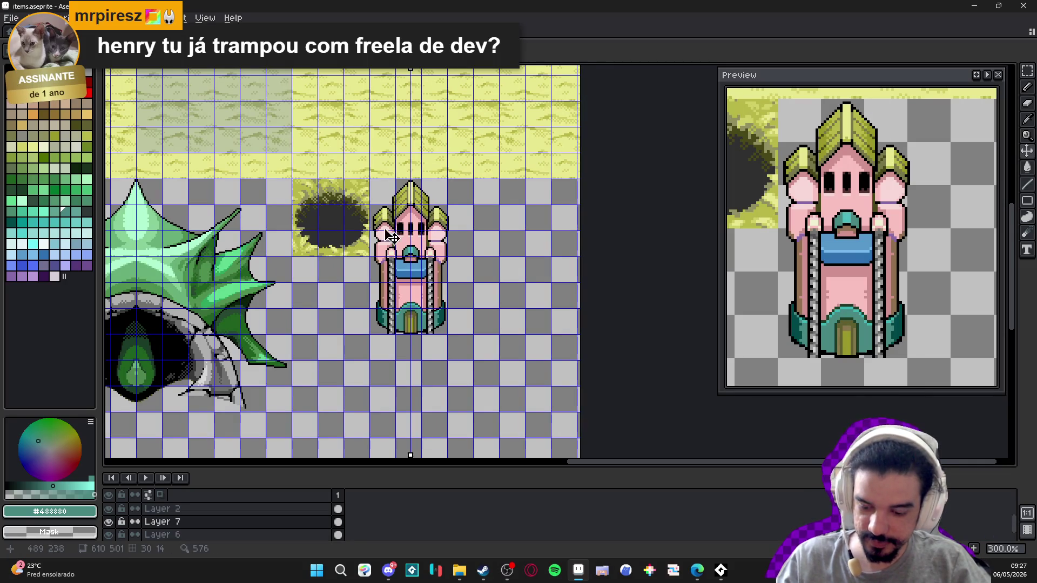
key(ctrl+v)
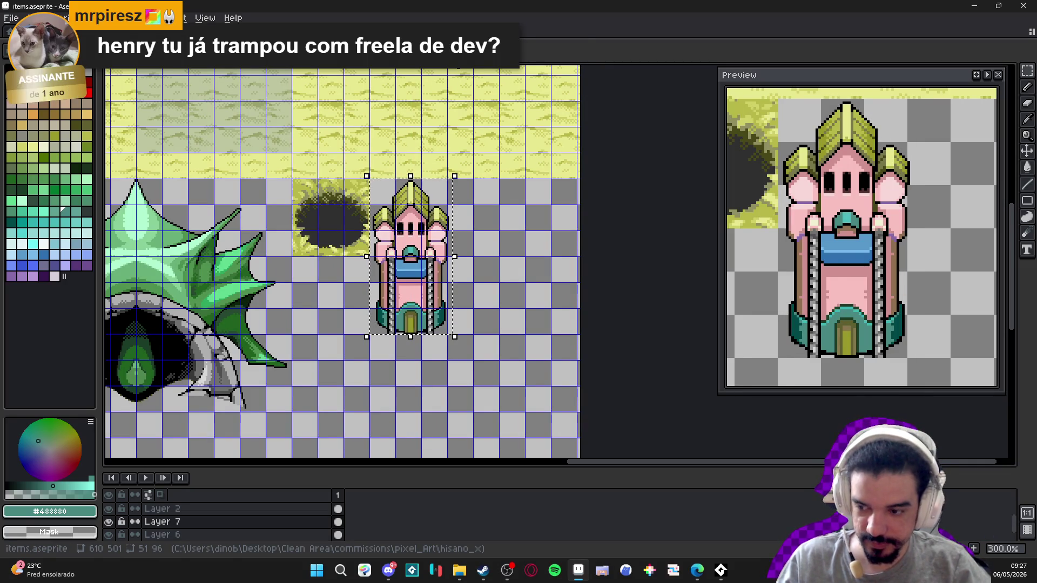
- Place the tower copy three cells right of the original and undo a stray cel move on Layer 6
key(Right)
key(Right)
key(Right)
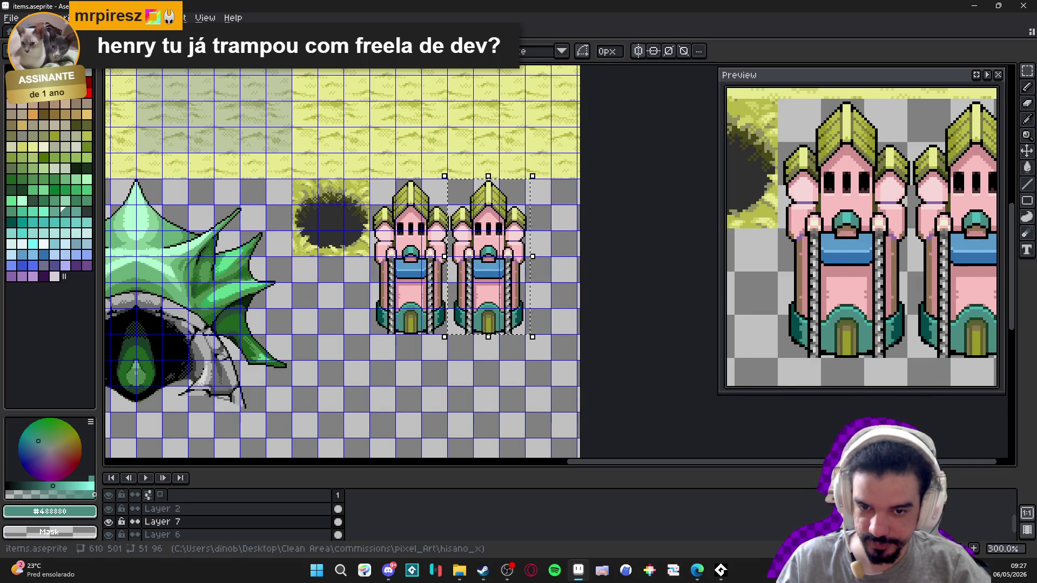
key(Return)
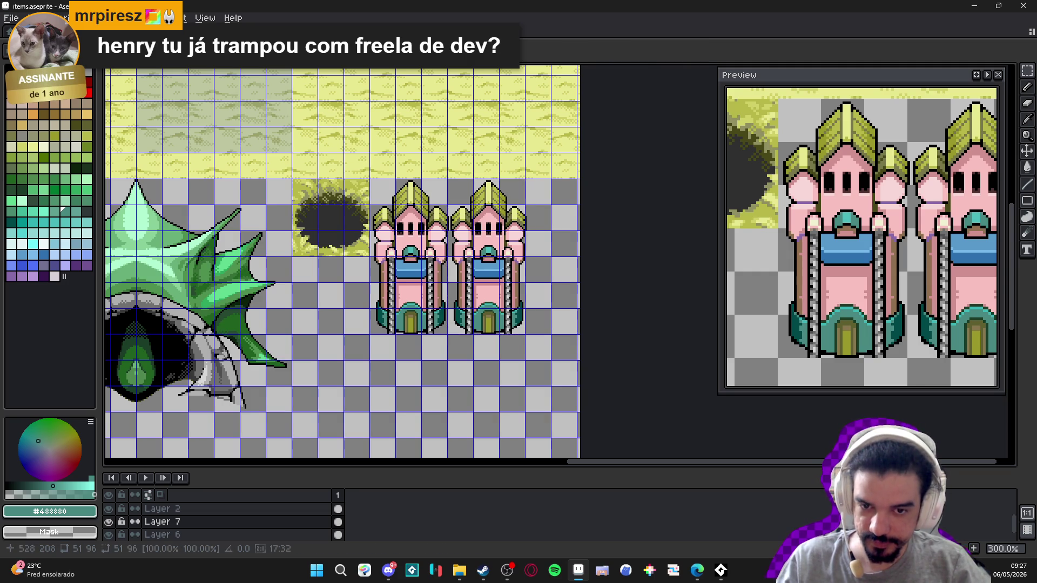
click(338, 535)
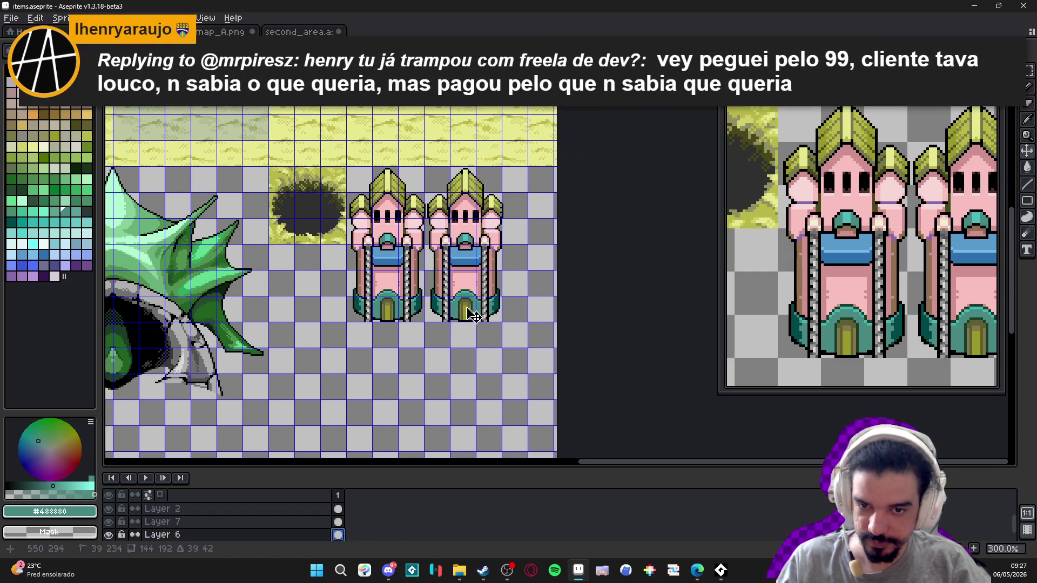
key(ctrl+z)
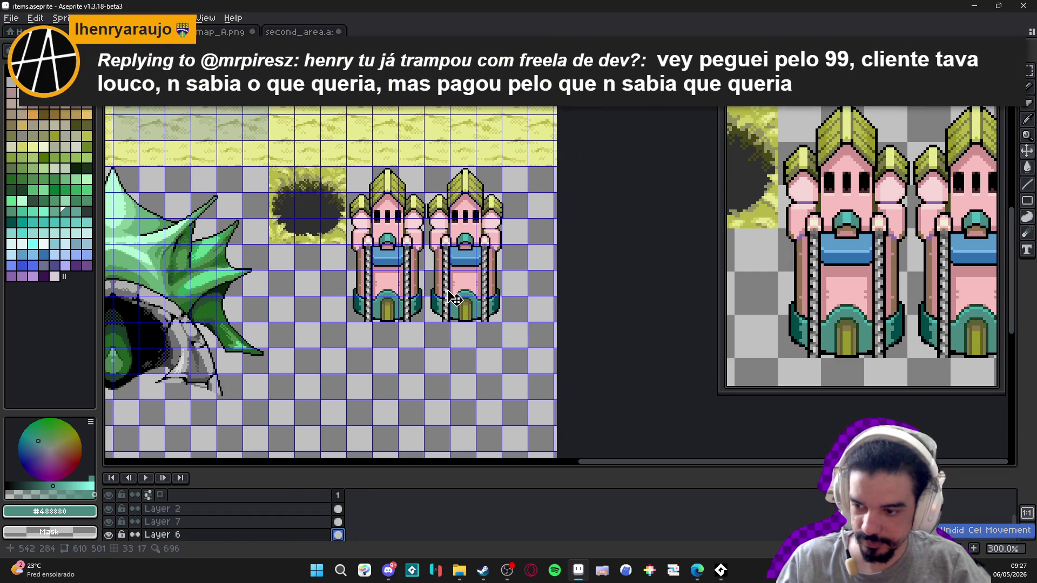
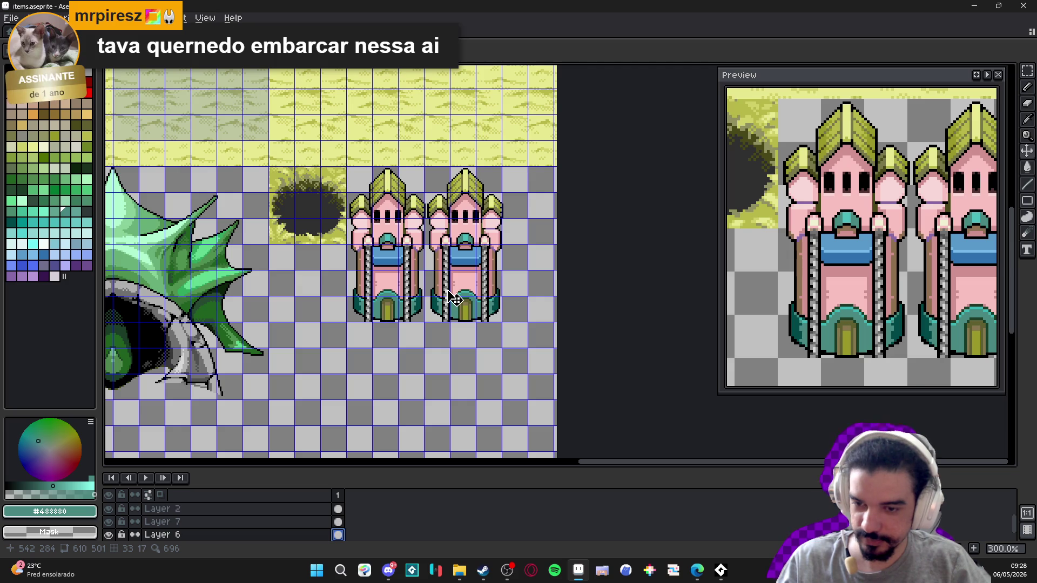
- On Layer 7, trace a trial white outline along the left castle's chains, then undo it
scroll(412, 268, up, 2)
ctrl+click(412, 268)
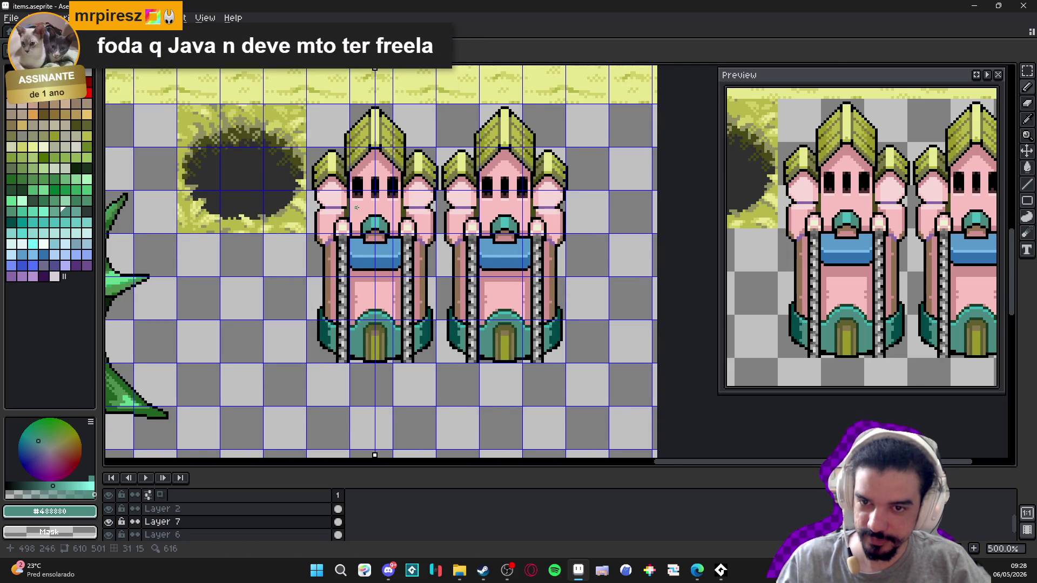
scroll(342, 276, up, 2)
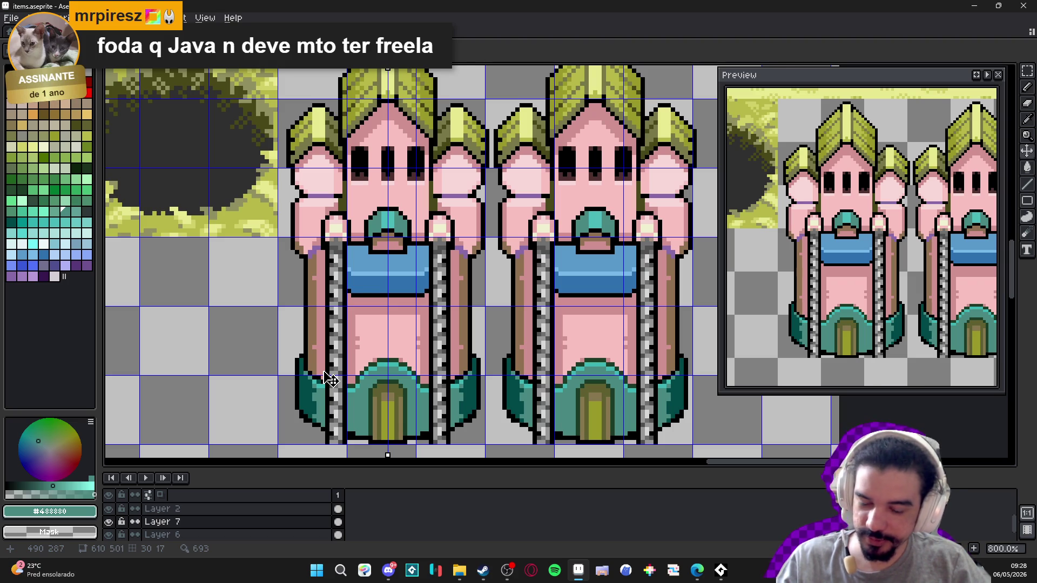
scroll(330, 449, up, 1)
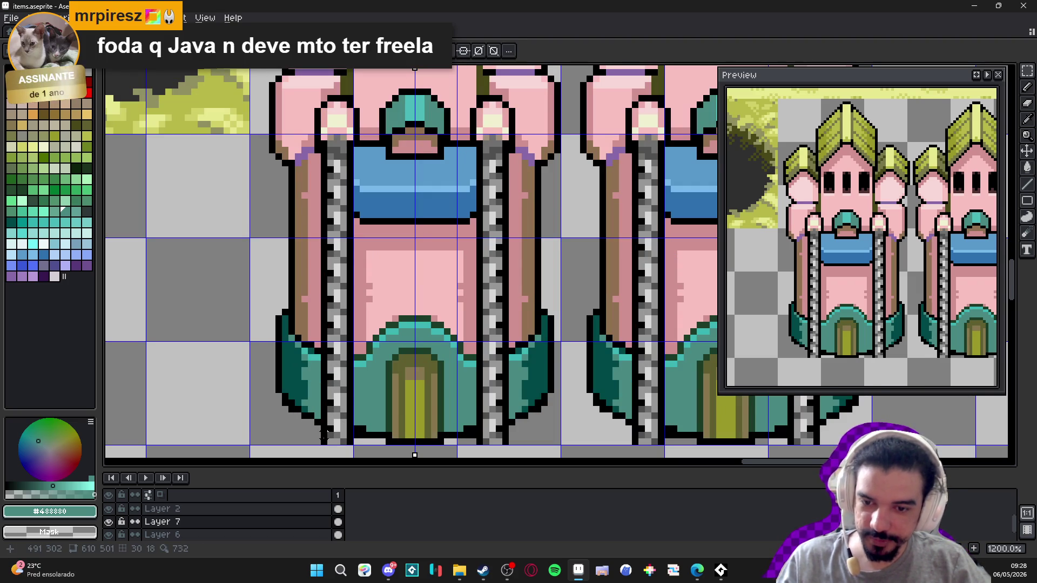
drag(323, 440, 352, 154)
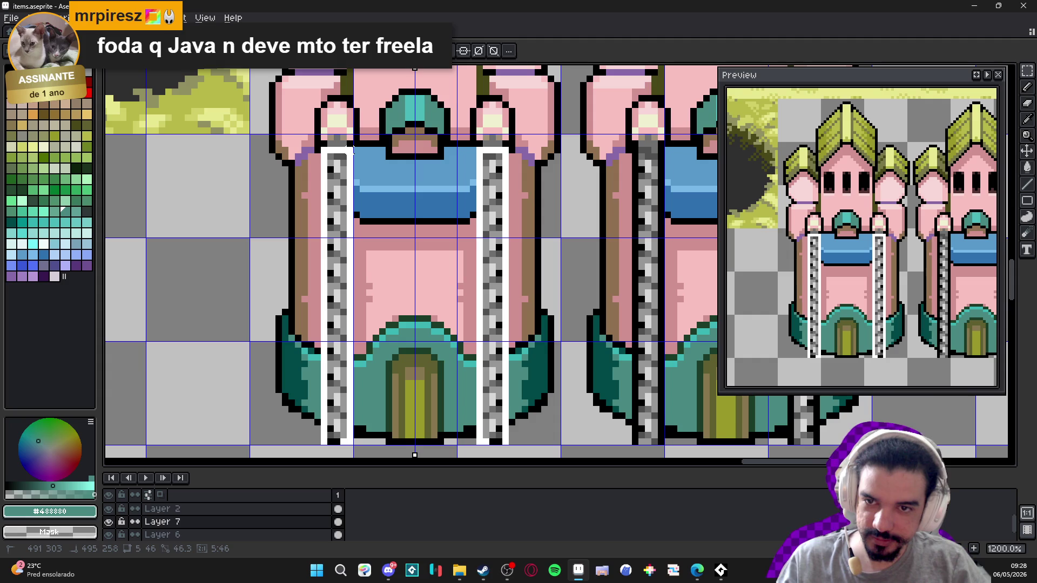
key(ctrl+z)
- Drop the selection, switch to Layer 6 and reselect the left castle's chains
scroll(376, 204, down, 3)
drag(486, 249, 446, 270)
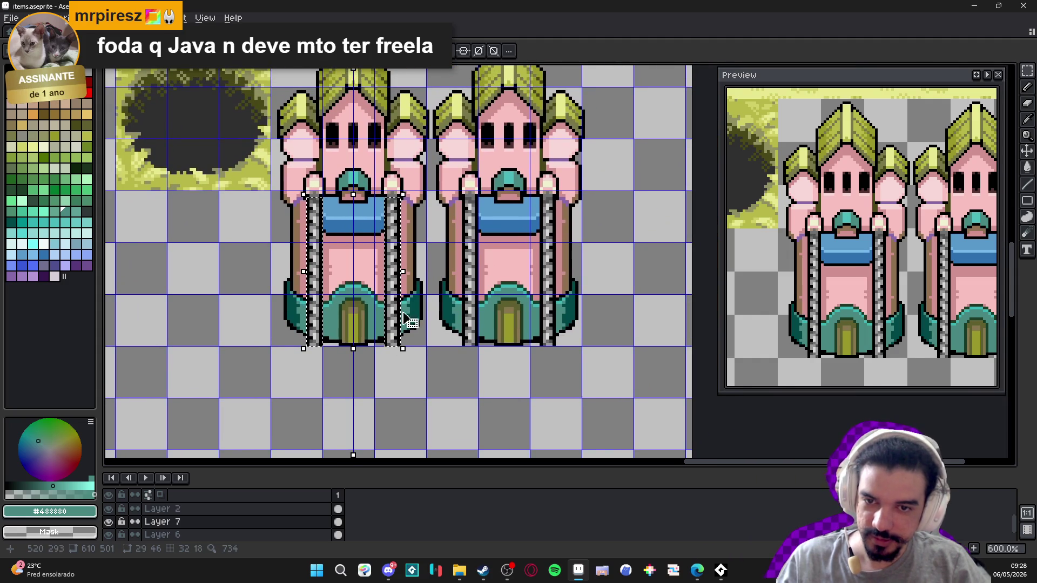
key(ctrl+d)
scroll(472, 331, down, 1)
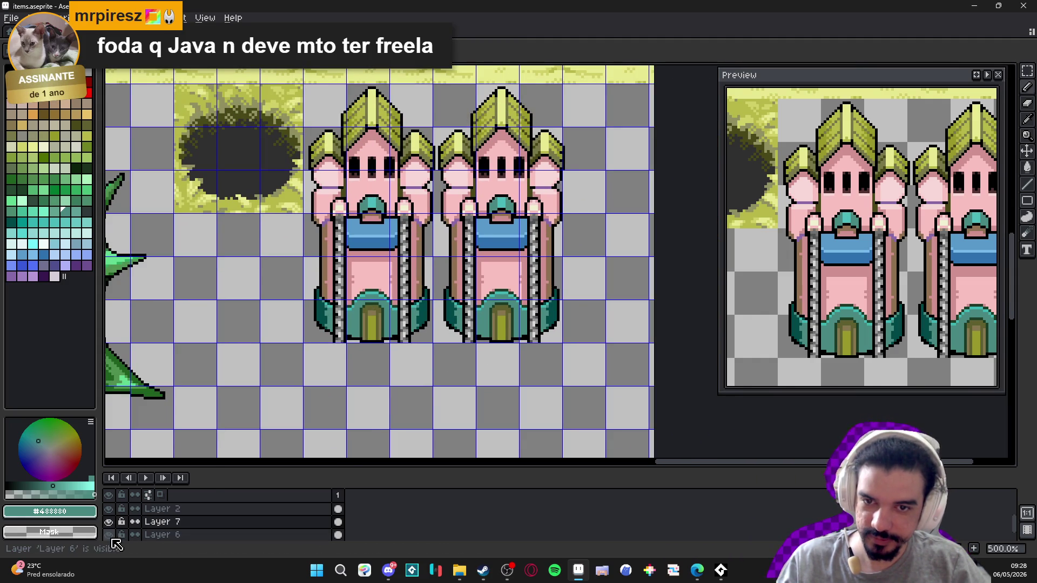
click(336, 535)
key(ctrl+shift+d)
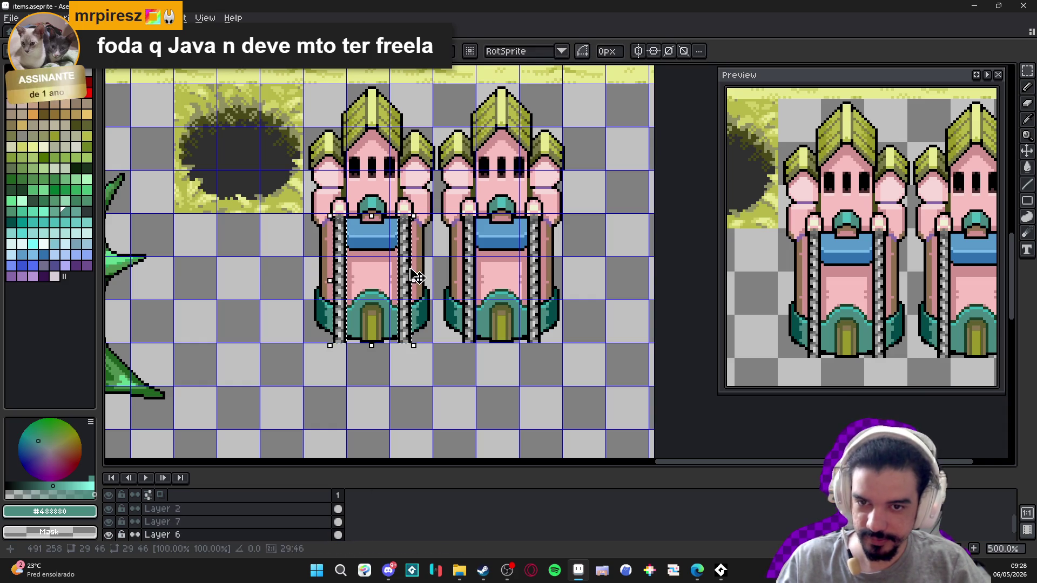
- Move the chains onto the right castle, then enable vertical symmetry centred on that castle
mouse_move(416, 275)
mouse_down()
mouse_move(555, 280)
mouse_move(545, 265)
mouse_move(554, 144)
mouse_up()
key(ctrl+d)
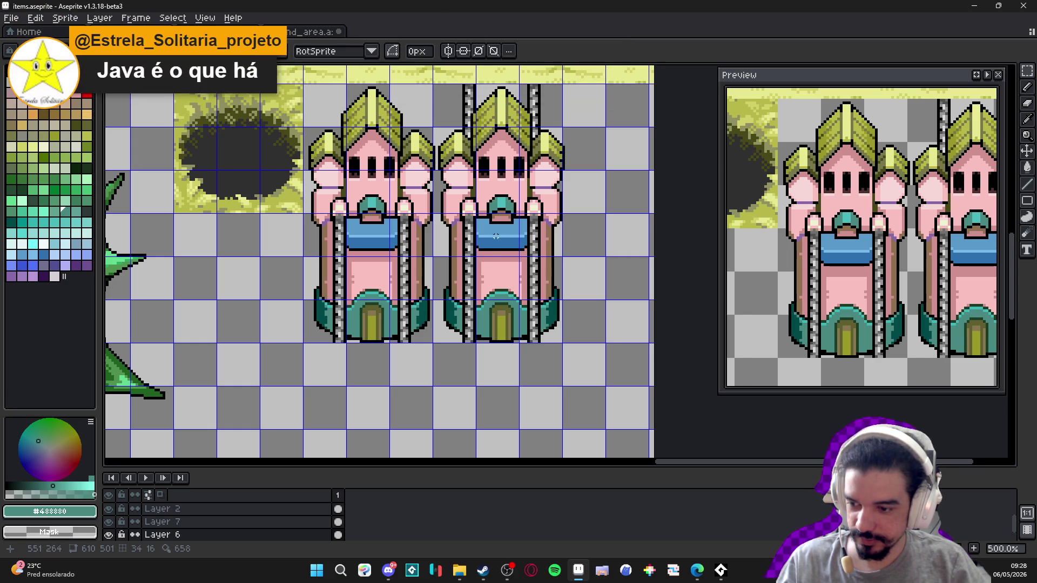
click(448, 51)
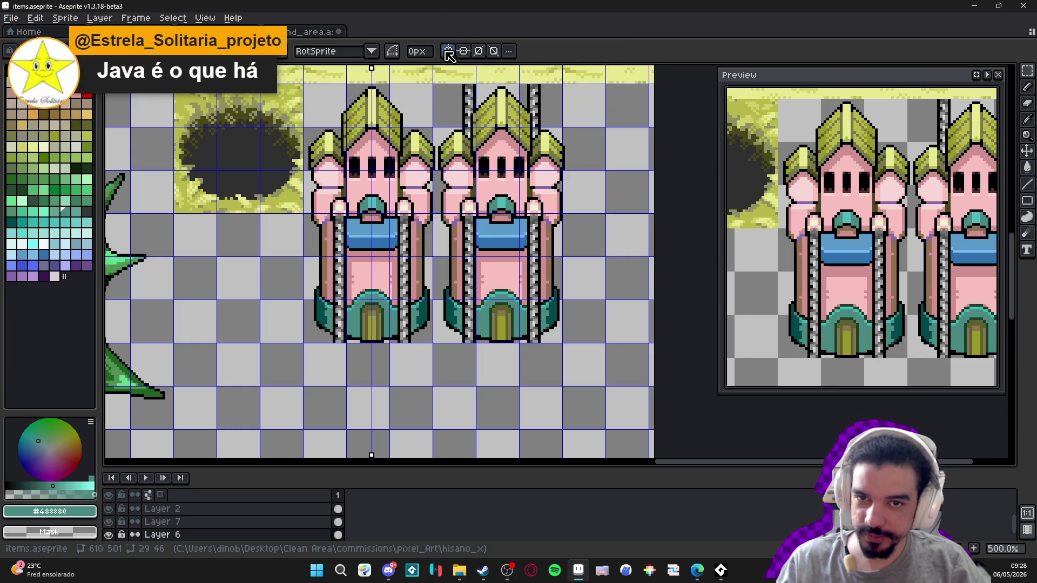
drag(371, 66, 502, 67)
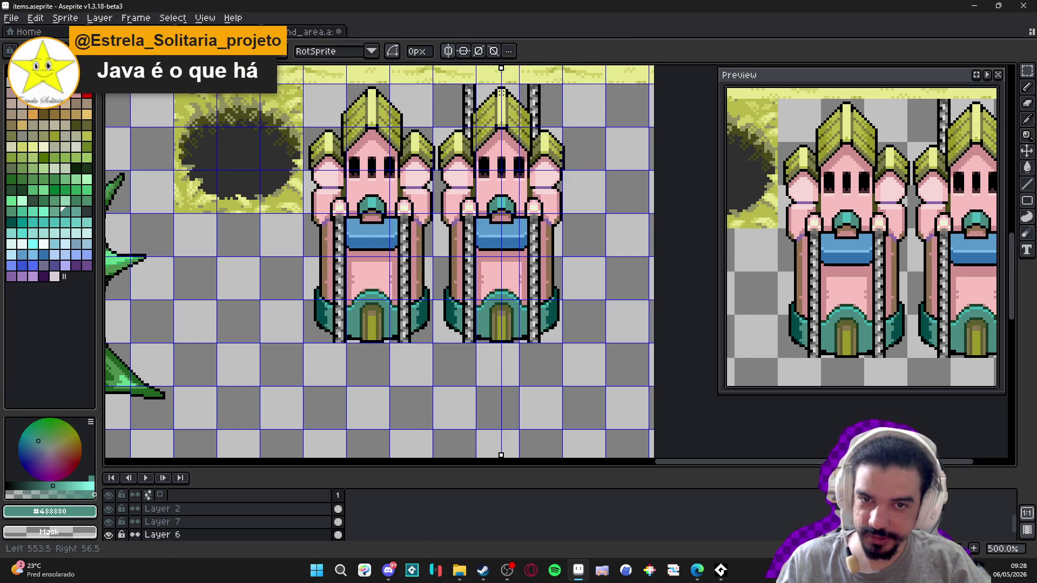
scroll(472, 138, up, 6)
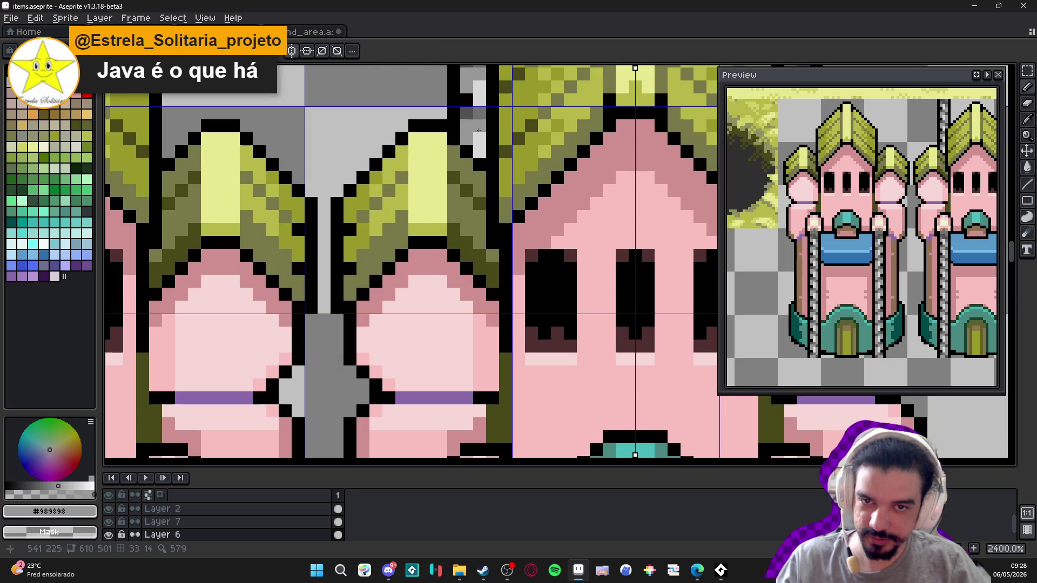
- Eyedrop #505050 and darken the lighter grey chain pixels beside the right roof, mirrored
scroll(480, 150, down, 3)
mouse_move(457, 262)
mouse_down()
mouse_move(456, 301)
mouse_move(355, 377)
mouse_up()
scroll(359, 321, up, 3)
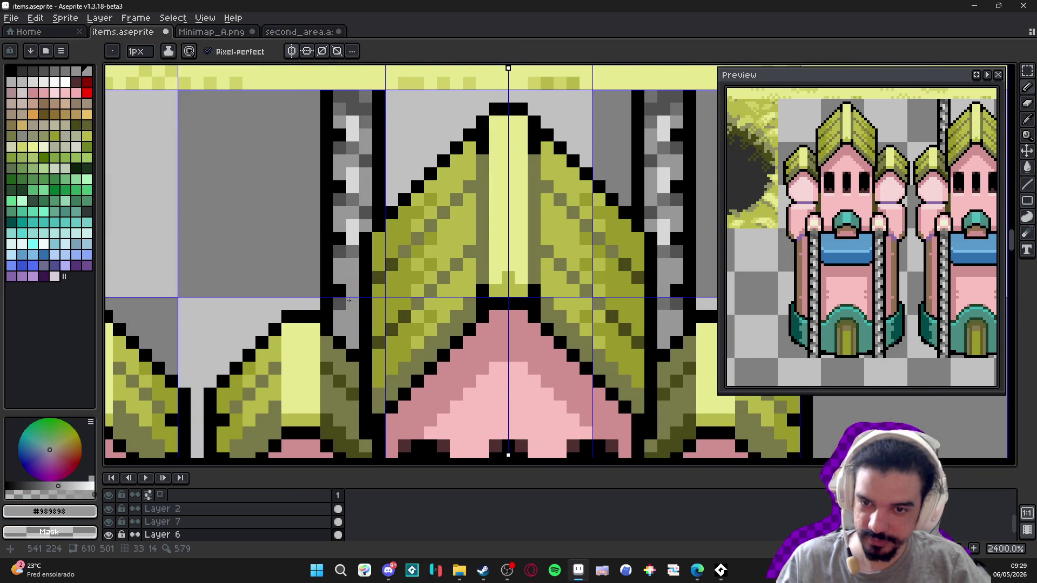
key(v)
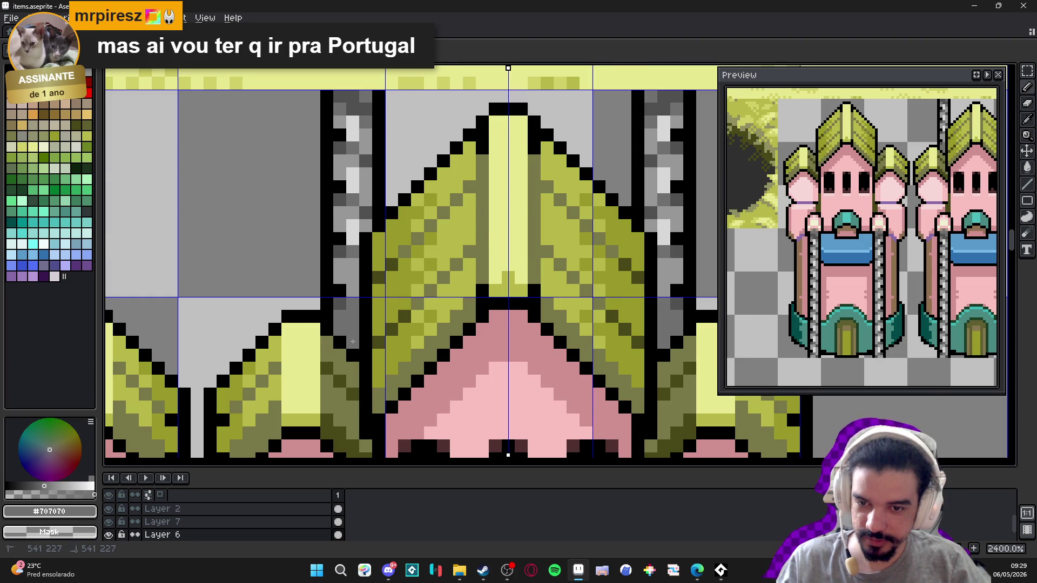
scroll(355, 342, down, 5)
scroll(351, 329, up, 5)
alt+click(344, 317)
alt+click(345, 317)
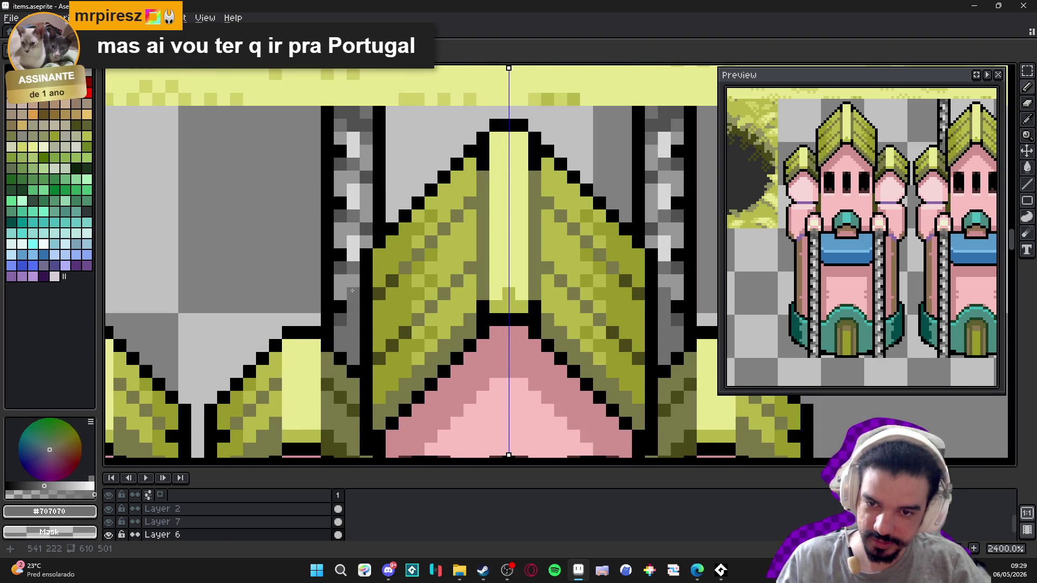
alt+click(340, 268)
drag(354, 332, 340, 319)
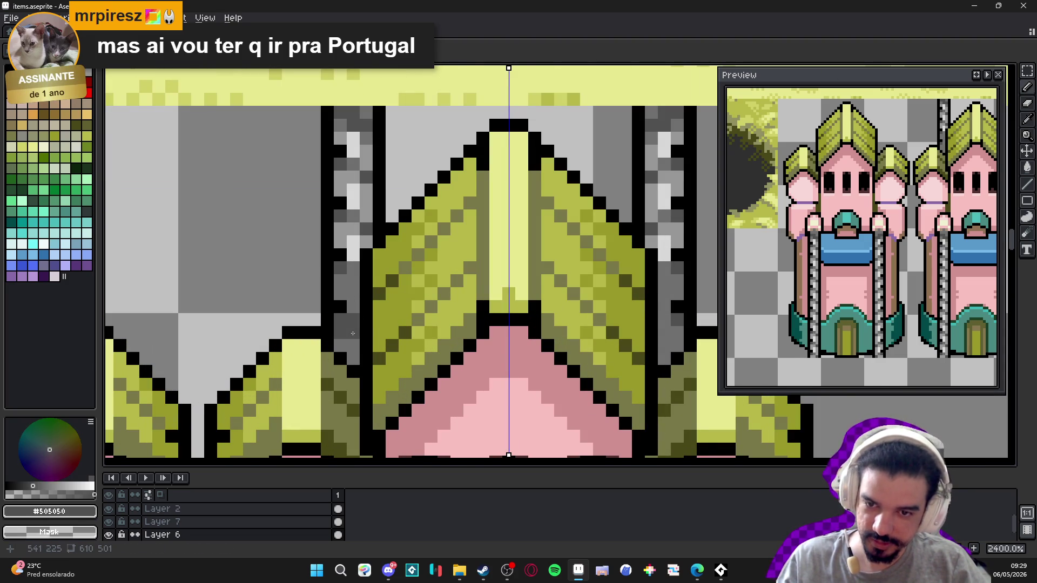
click(346, 346)
click(354, 359)
- Pick the light grey #999999 from the chain
scroll(357, 360, down, 5)
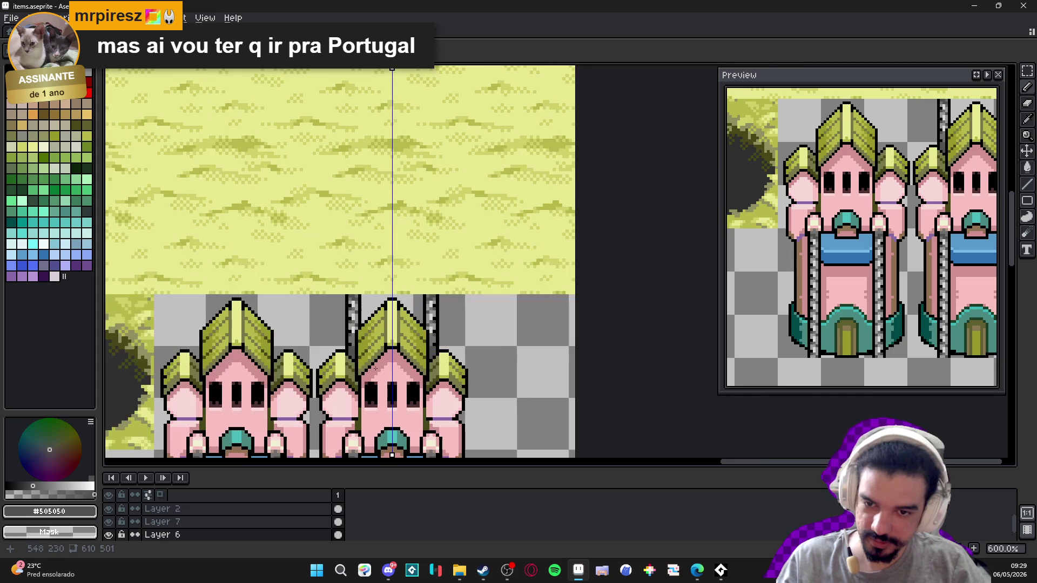
scroll(375, 369, down, 2)
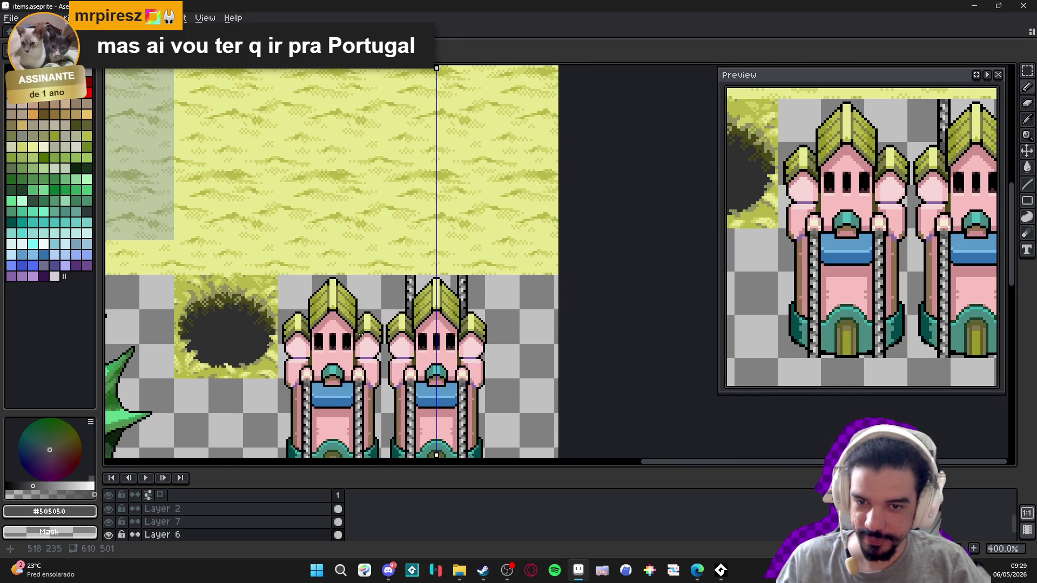
scroll(408, 305, up, 1)
scroll(408, 306, up, 4)
alt+click(409, 286)
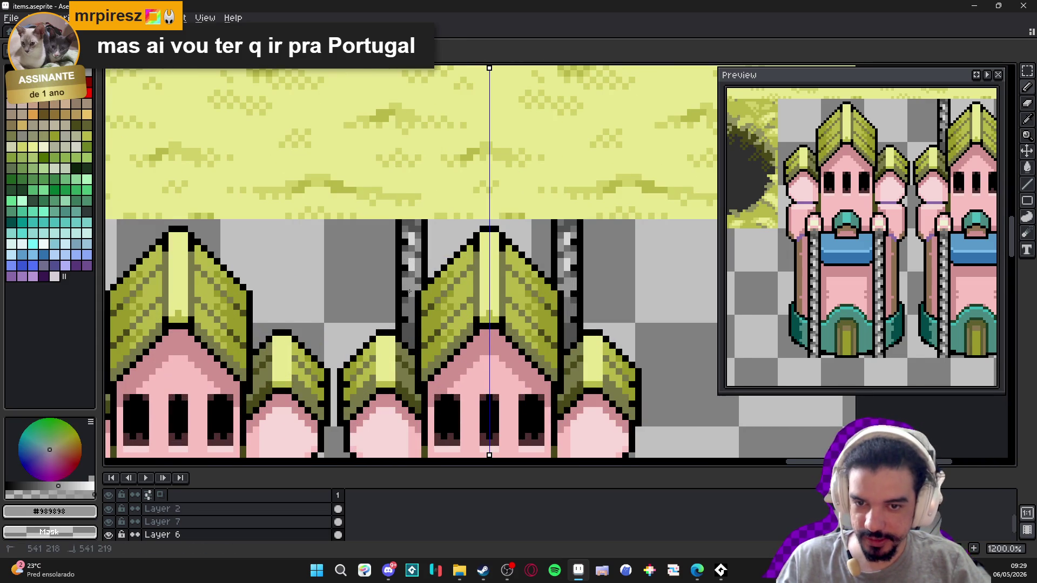
scroll(408, 292, down, 5)
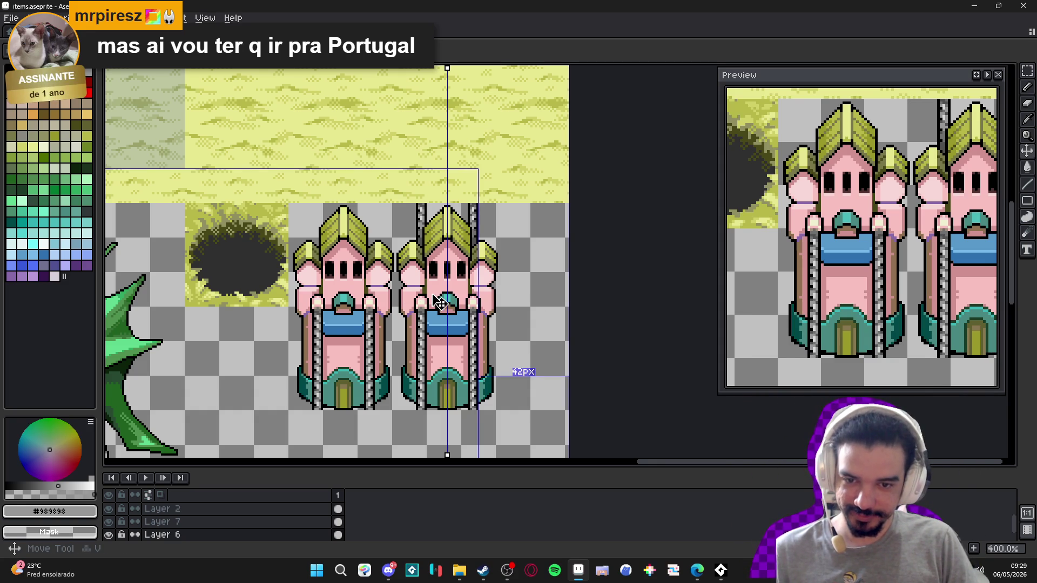
- Check the chains with Layer 6 hidden, then paint a mirrored dark olive #484818 strip between turret and tower
click(108, 534)
click(109, 523)
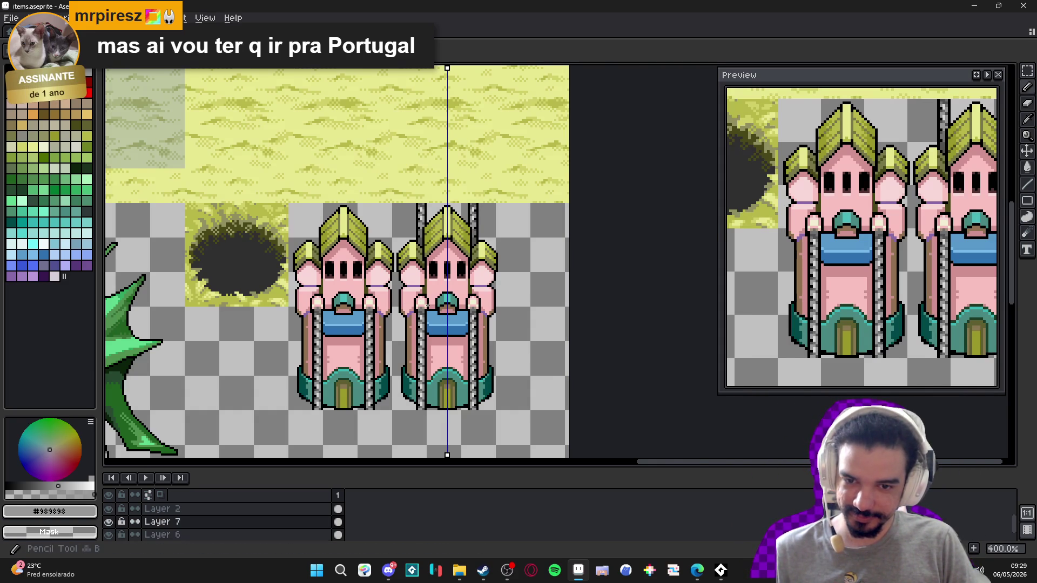
scroll(424, 282, up, 5)
alt+click(424, 282)
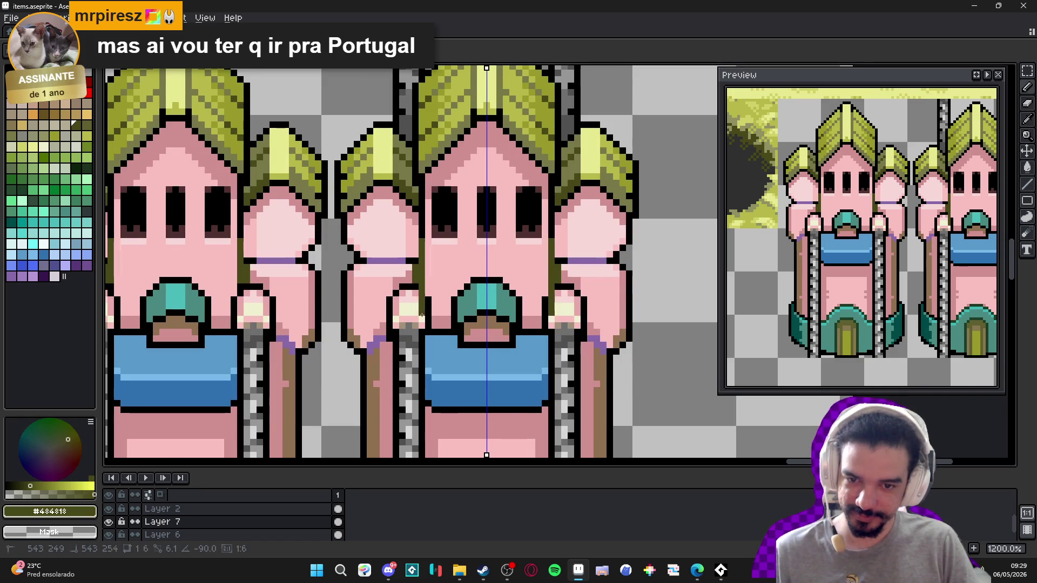
alt+click(436, 325)
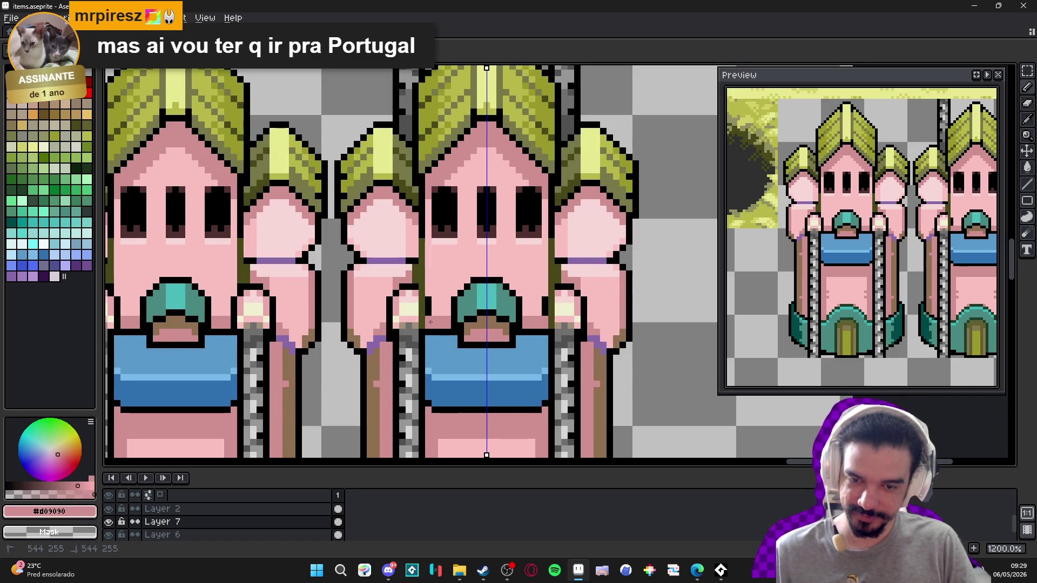
alt+click(430, 316)
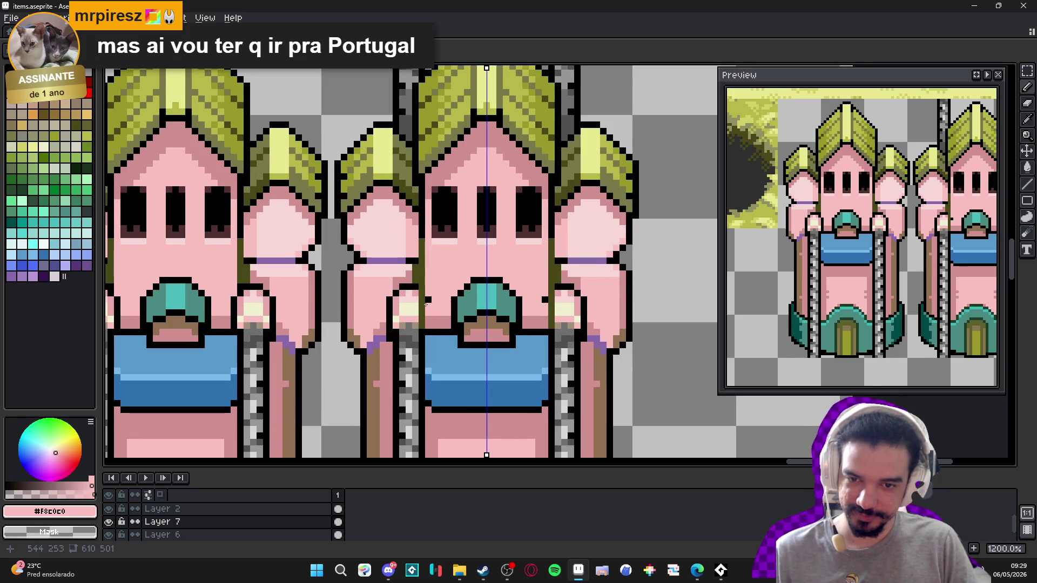
alt+click(415, 283)
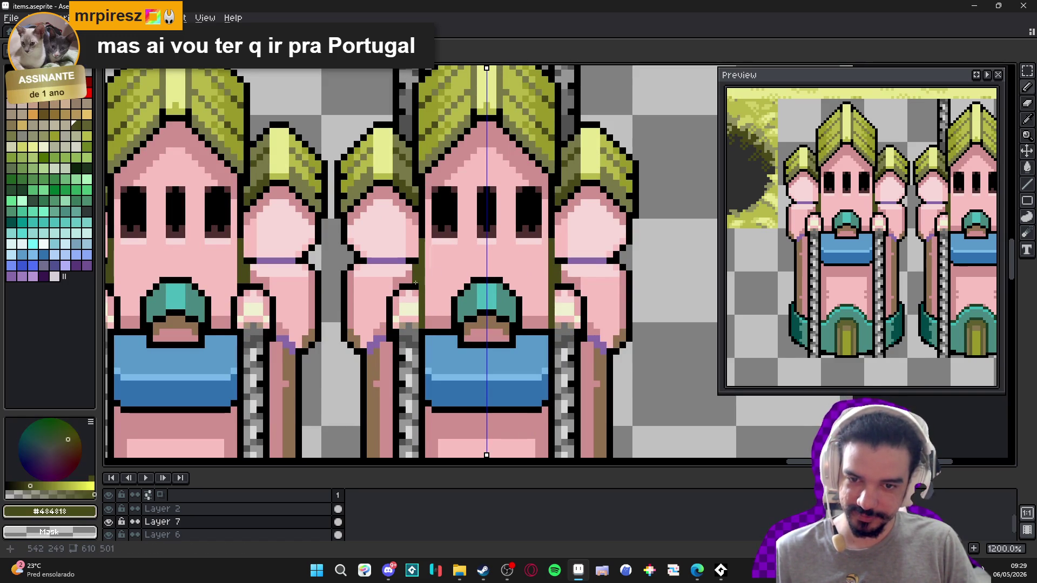
drag(416, 287, 419, 325)
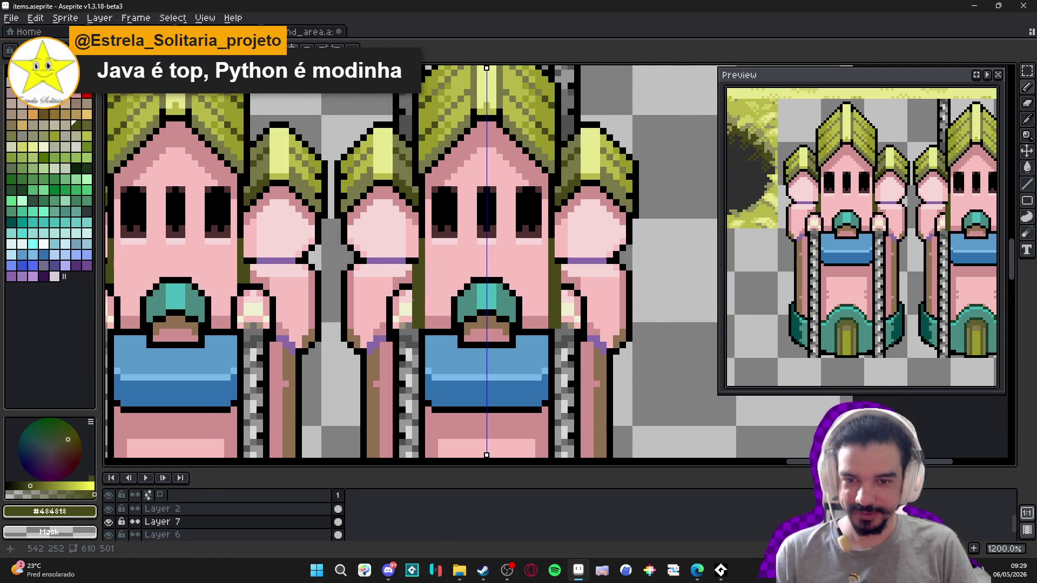
- Repaint a turret edge column in #D09090 and fill a black column with light pink #F8C0C0
scroll(416, 303, up, 1)
alt+click(408, 302)
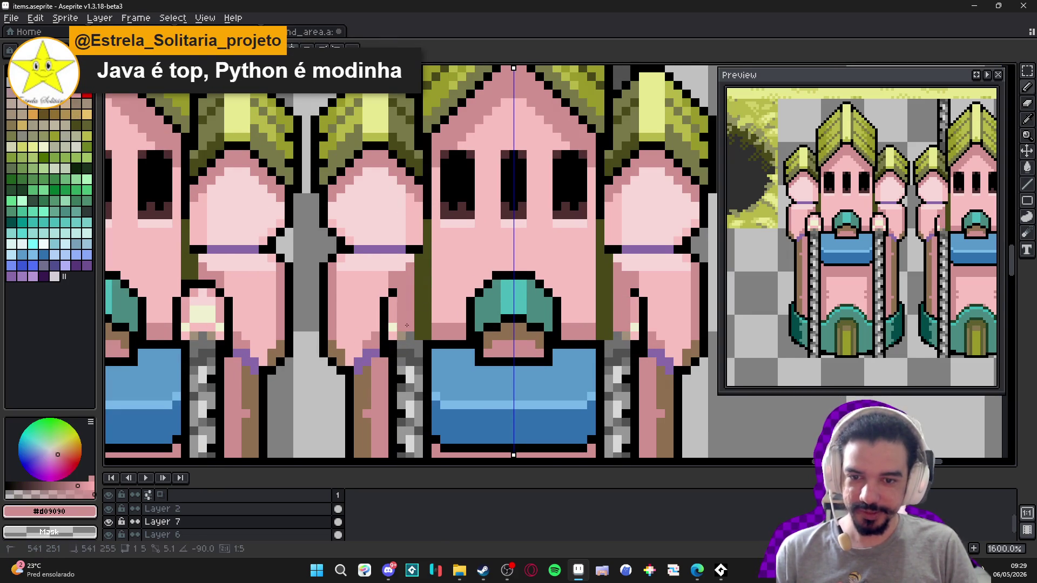
drag(393, 295, 398, 334)
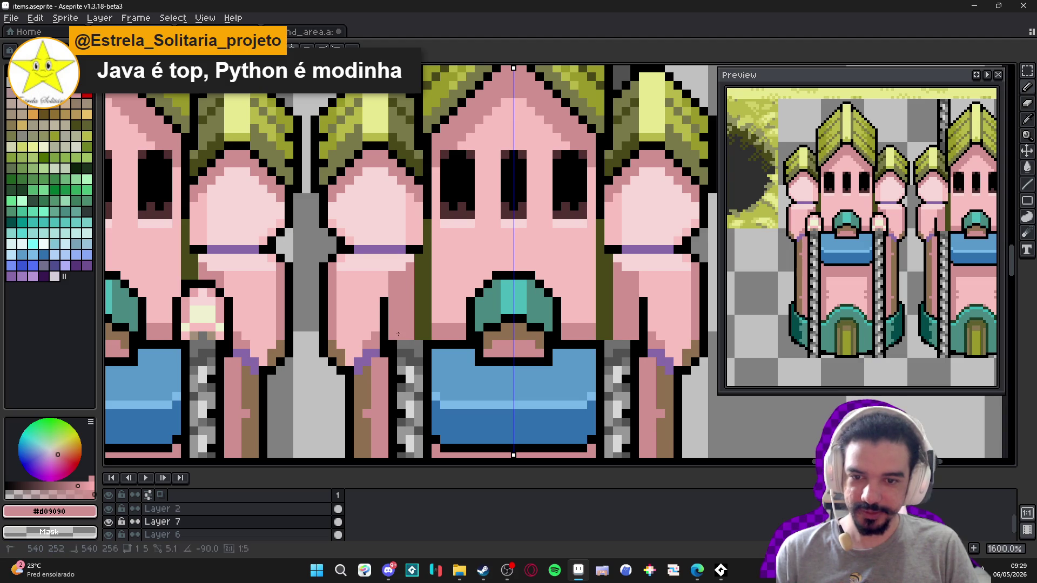
alt+click(375, 298)
drag(384, 298, 384, 330)
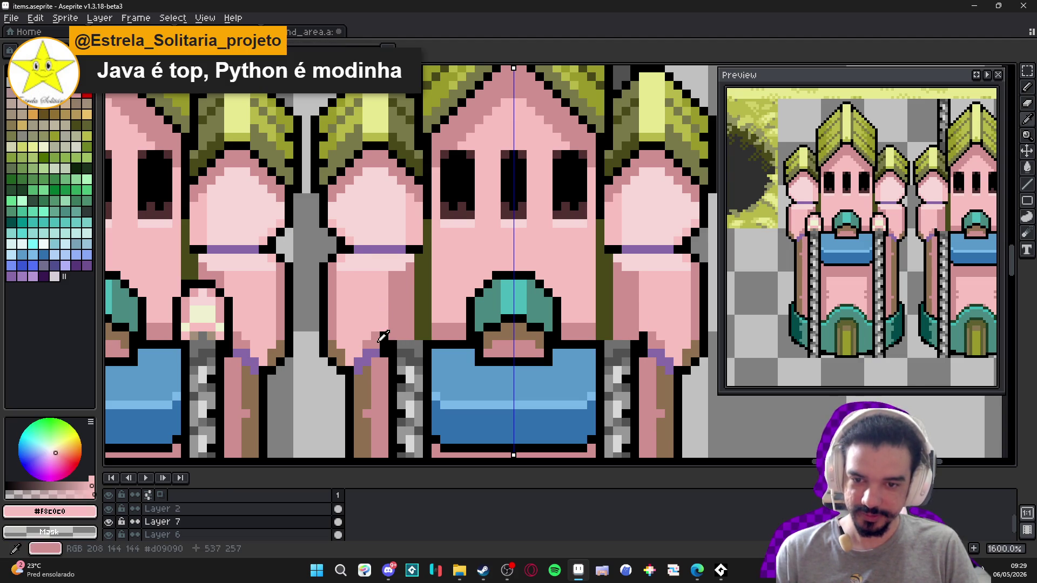
- Draw a mirrored #D09090 pink line down the right tower's body beside the window
alt+click(381, 342)
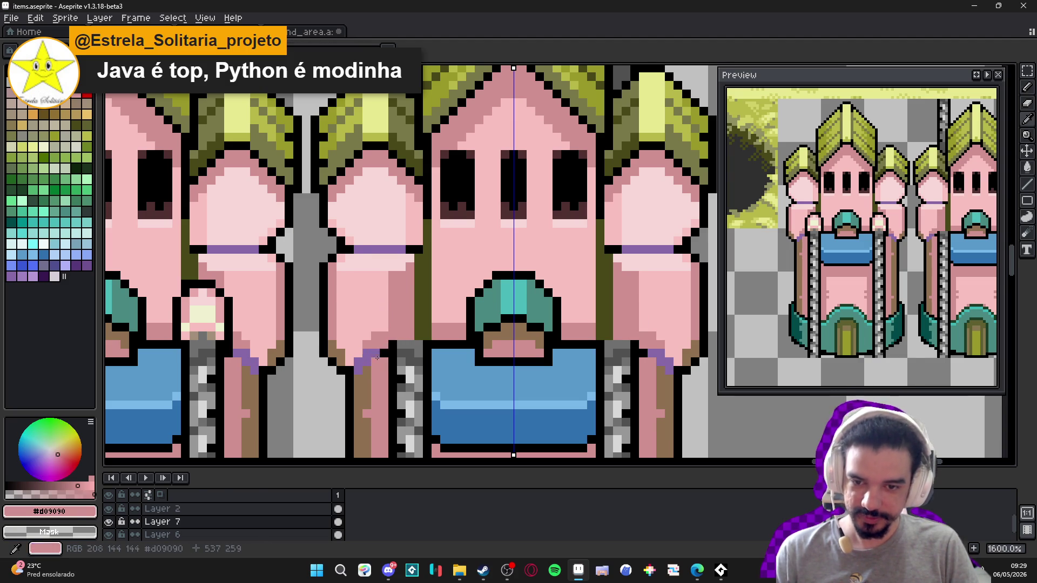
scroll(372, 354, down, 3)
scroll(400, 373, up, 2)
scroll(410, 386, down, 3)
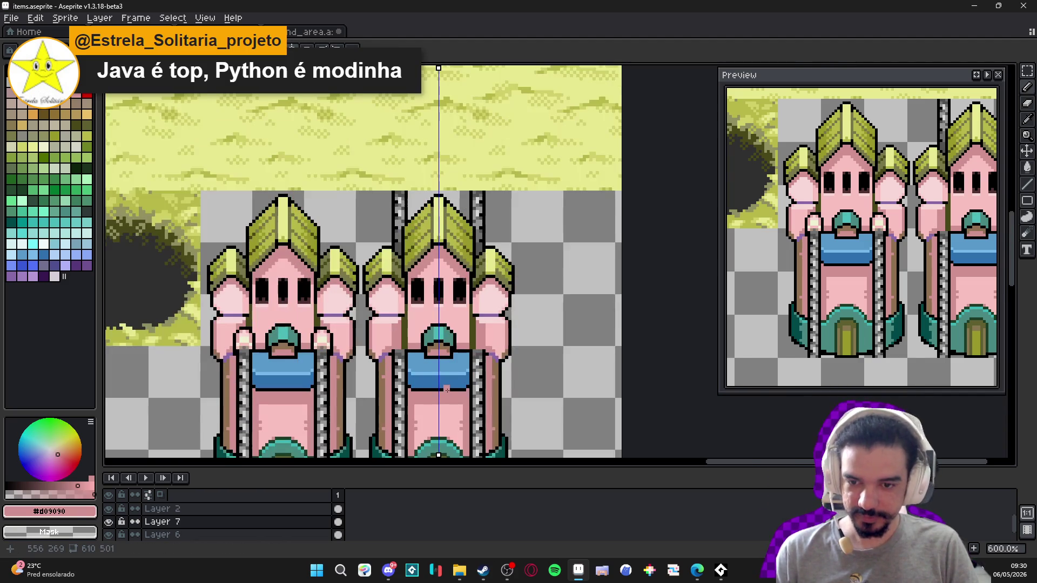
scroll(397, 303, up, 1)
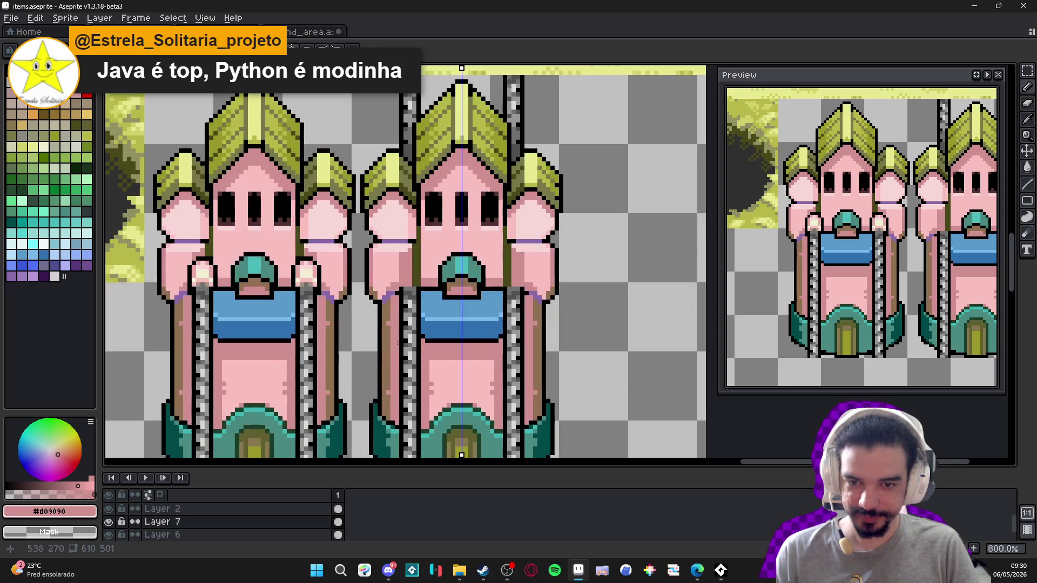
scroll(406, 306, up, 3)
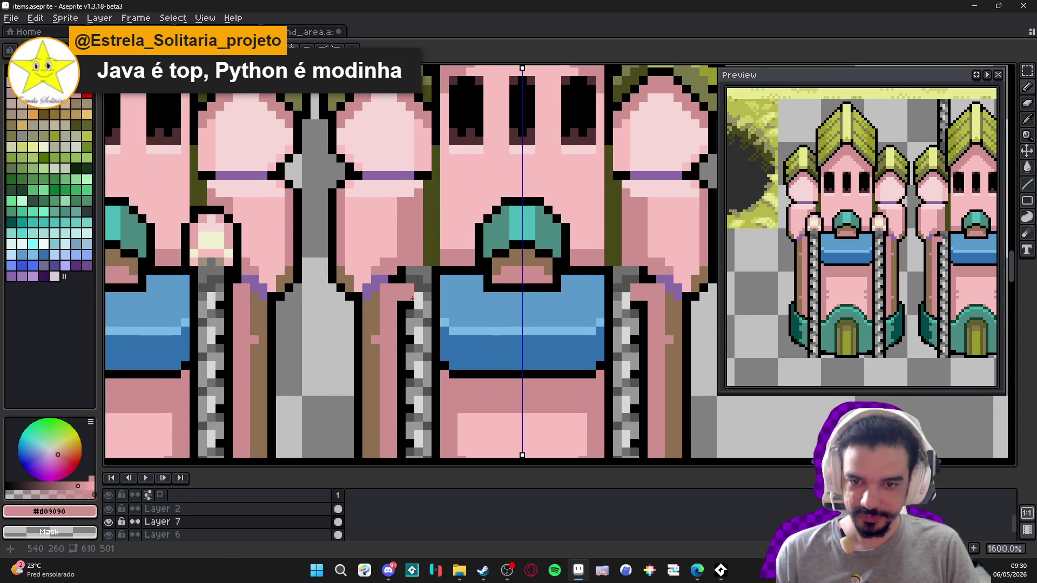
scroll(402, 319, down, 2)
shift+click(402, 350)
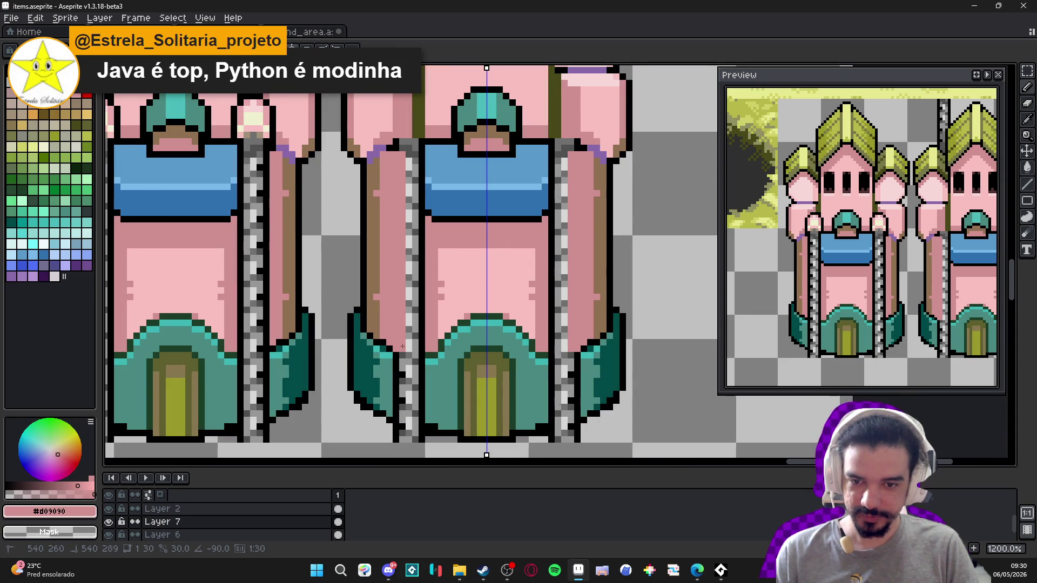
click(408, 344)
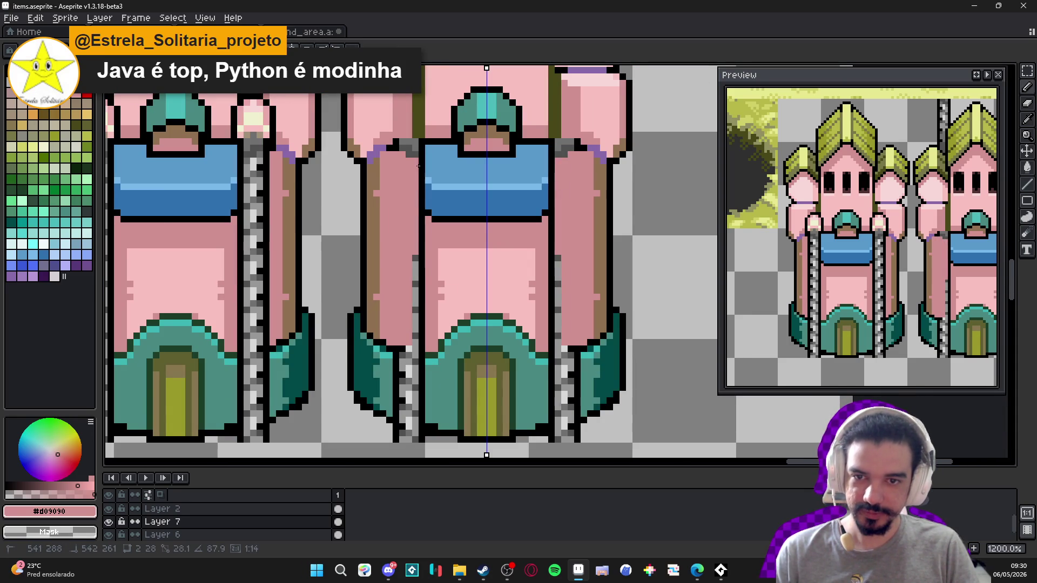
shift+click(409, 162)
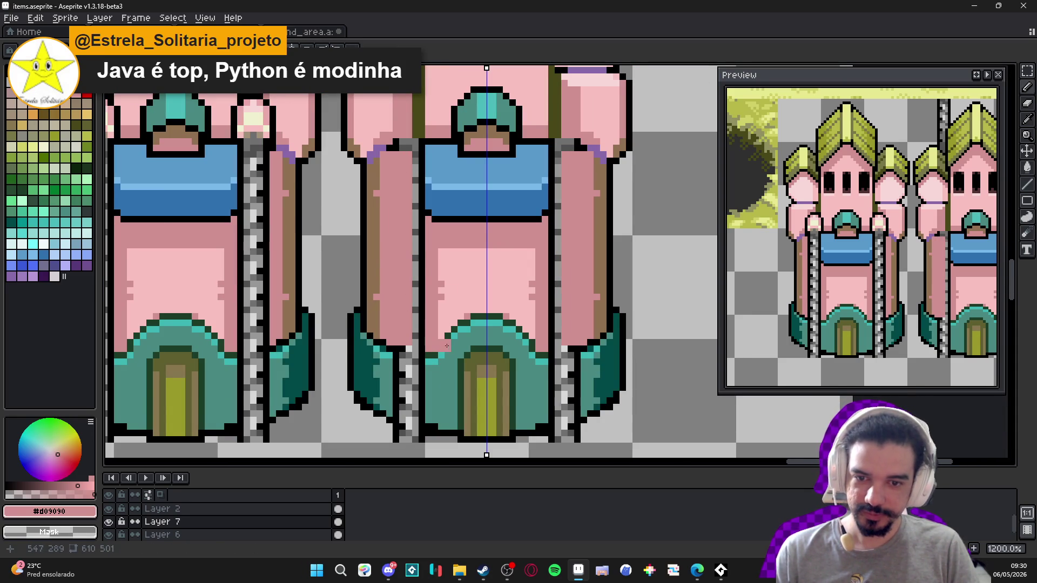
- Paint the dark outline column over in pink and add dark green pixels along the base rim
drag(423, 348, 416, 149)
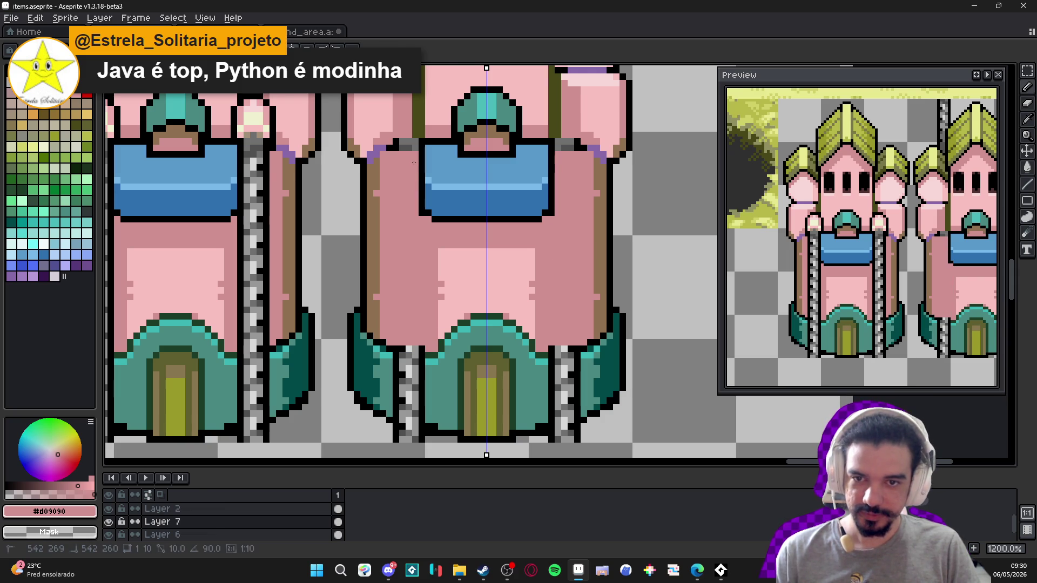
scroll(430, 227, down, 1)
scroll(434, 284, up, 2)
alt+click(427, 319)
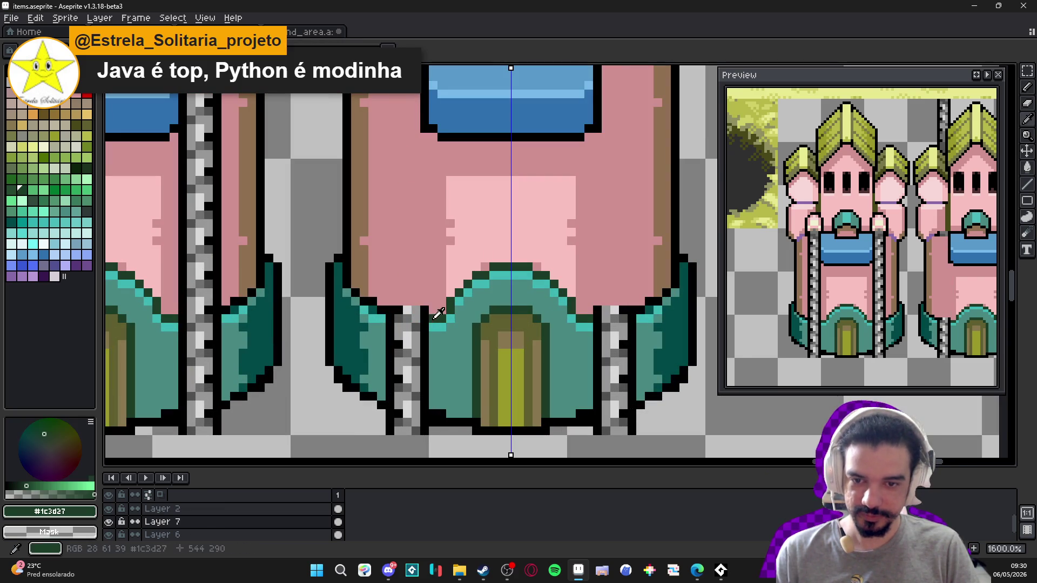
click(416, 319)
click(408, 319)
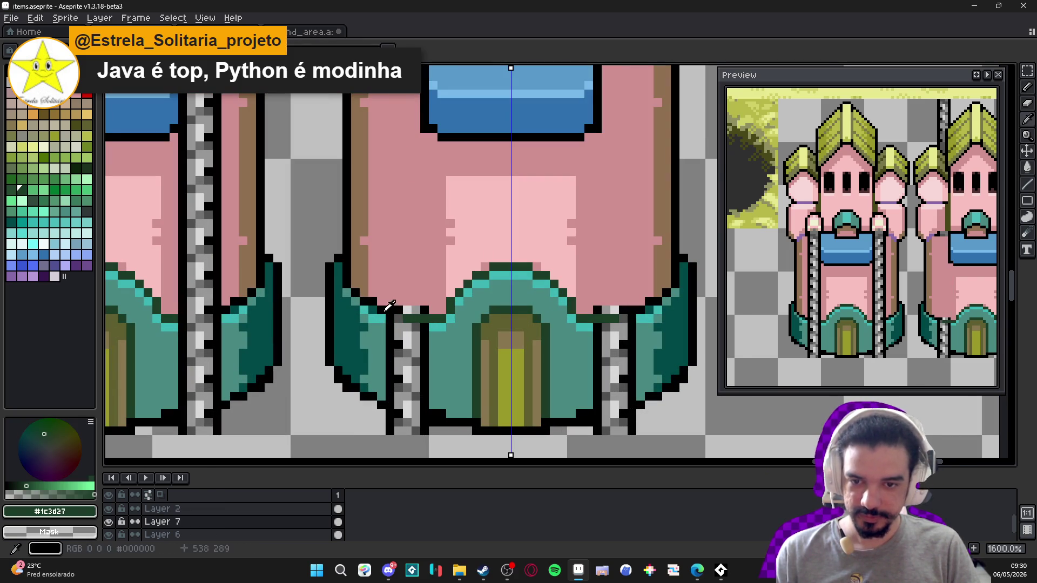
alt+click(400, 312)
alt+click(431, 299)
click(407, 310)
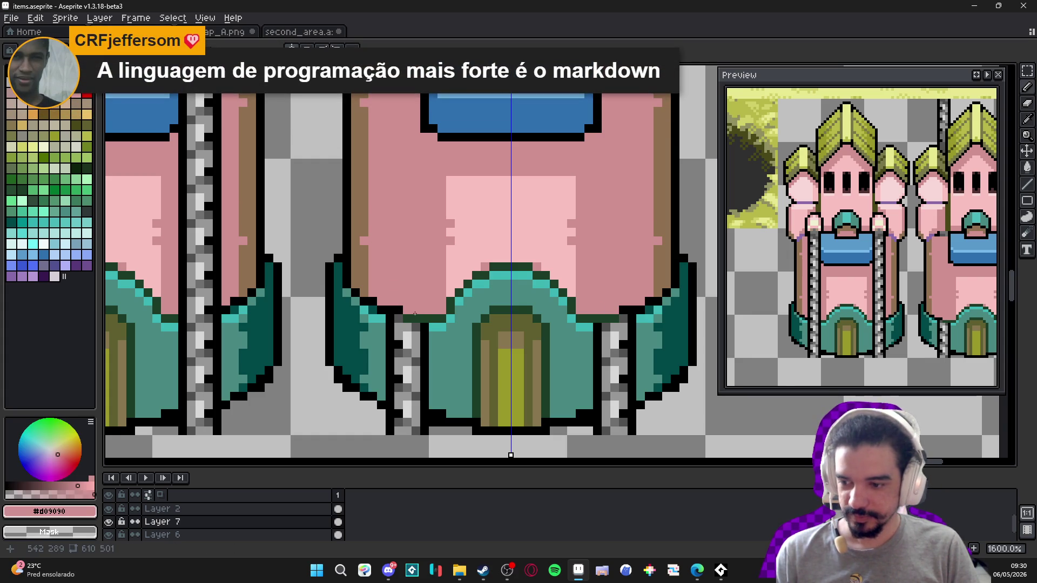
- Reshape the base rim with bright teal along its top and two rows of darker teal
scroll(441, 338, up, 2)
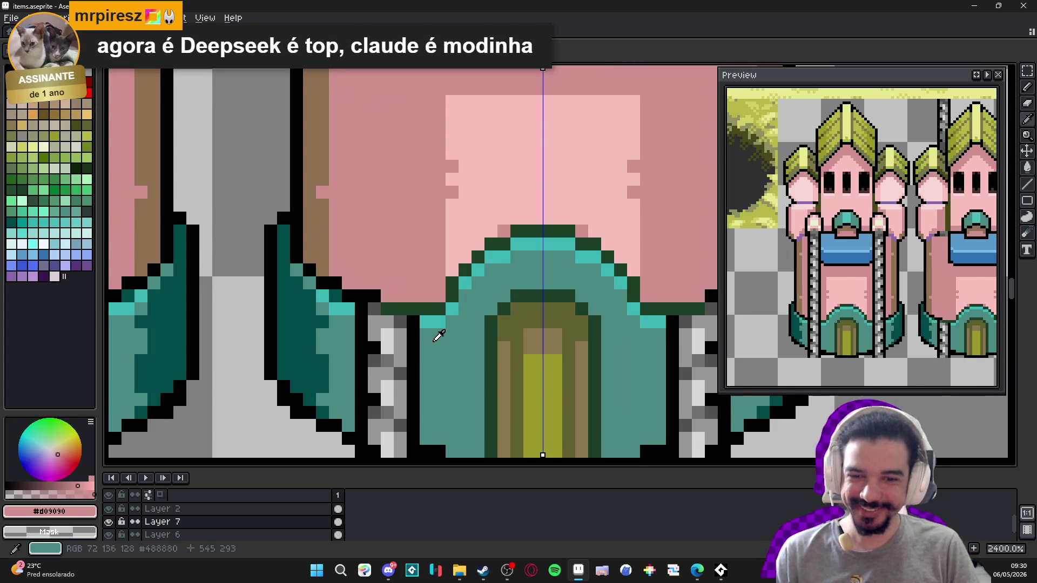
alt+click(432, 323)
drag(413, 323, 363, 310)
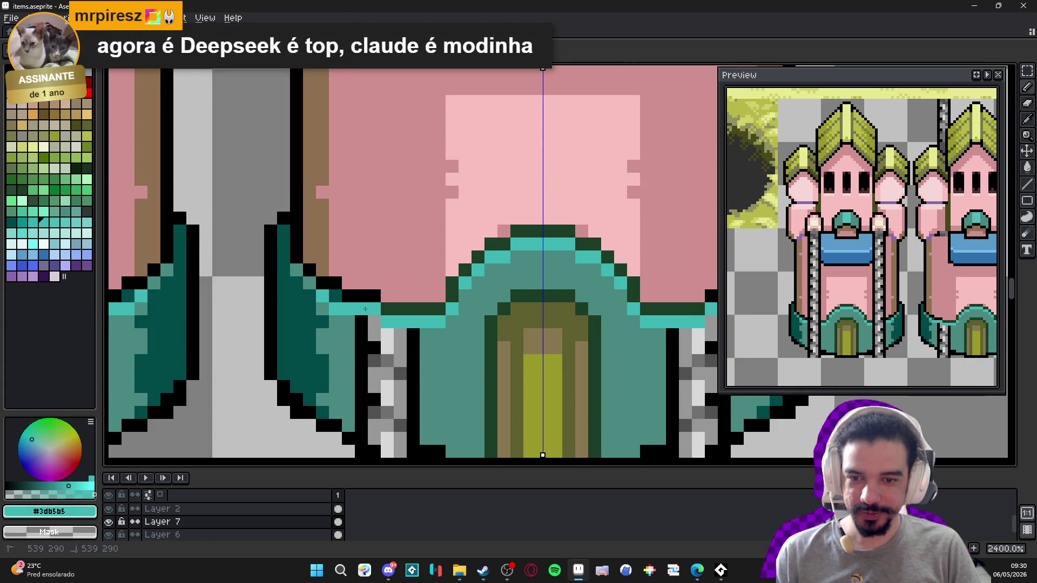
alt+click(427, 338)
mouse_move(415, 335)
mouse_down()
mouse_move(379, 344)
mouse_move(375, 322)
mouse_move(397, 336)
mouse_move(400, 392)
mouse_move(370, 399)
mouse_move(350, 348)
mouse_move(370, 359)
mouse_up()
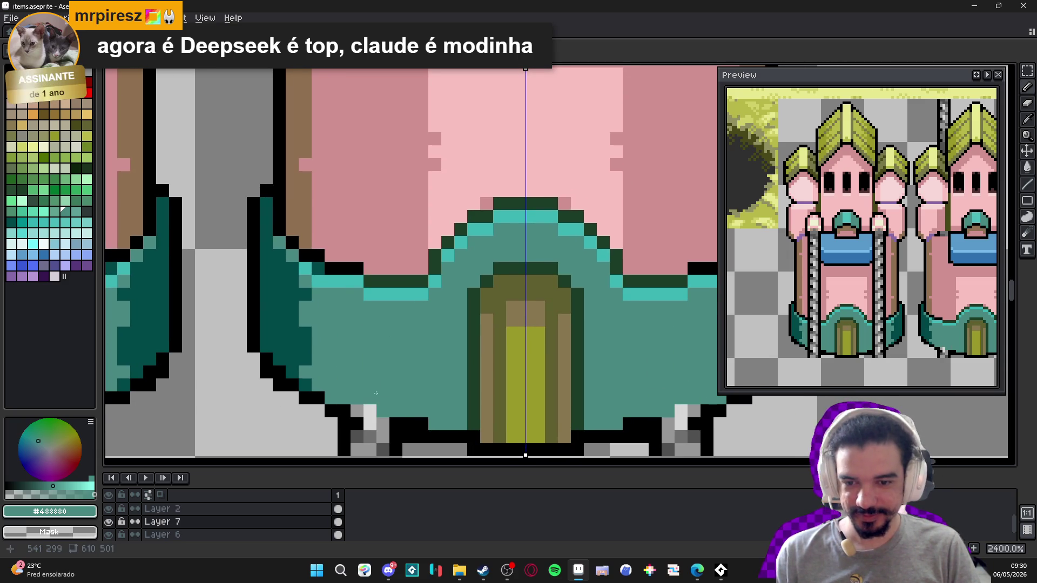
alt+click(413, 424)
mouse_move(435, 413)
mouse_down()
mouse_move(453, 418)
mouse_move(409, 424)
mouse_up()
alt+click(456, 418)
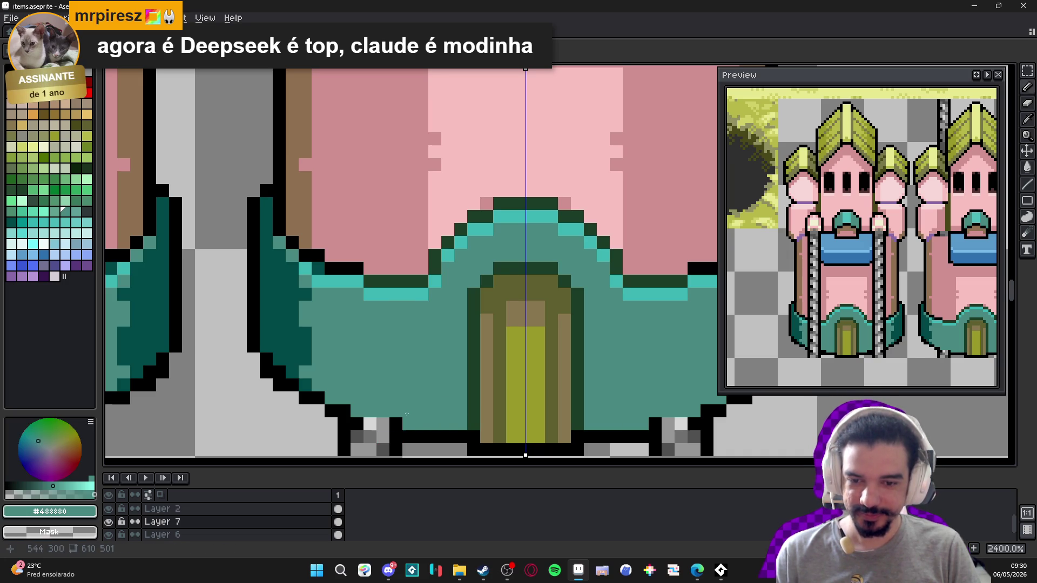
- Paint a black outline along the bottom of the tower base
alt+click(382, 440)
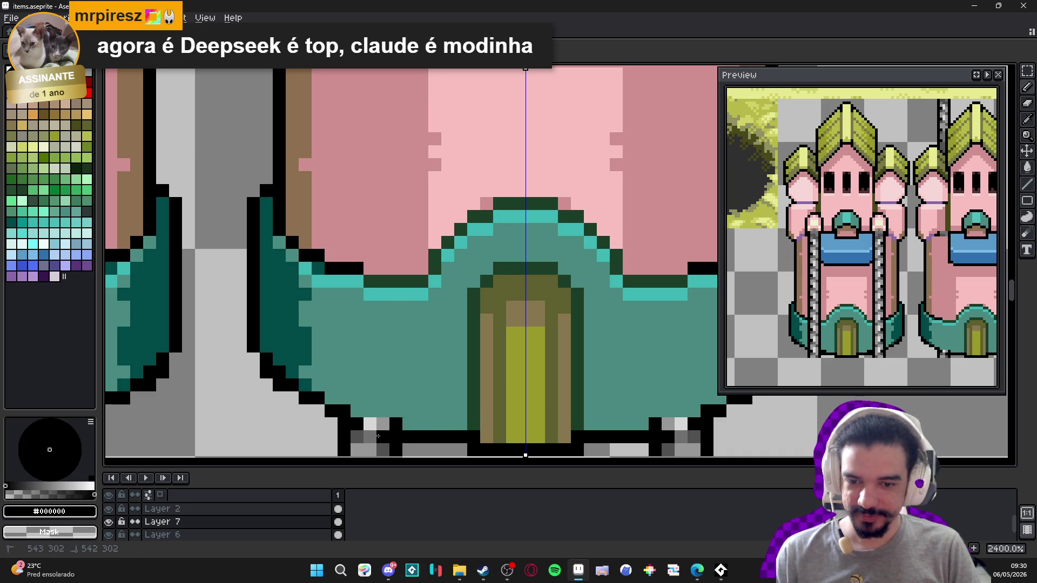
alt+click(422, 409)
alt+click(346, 424)
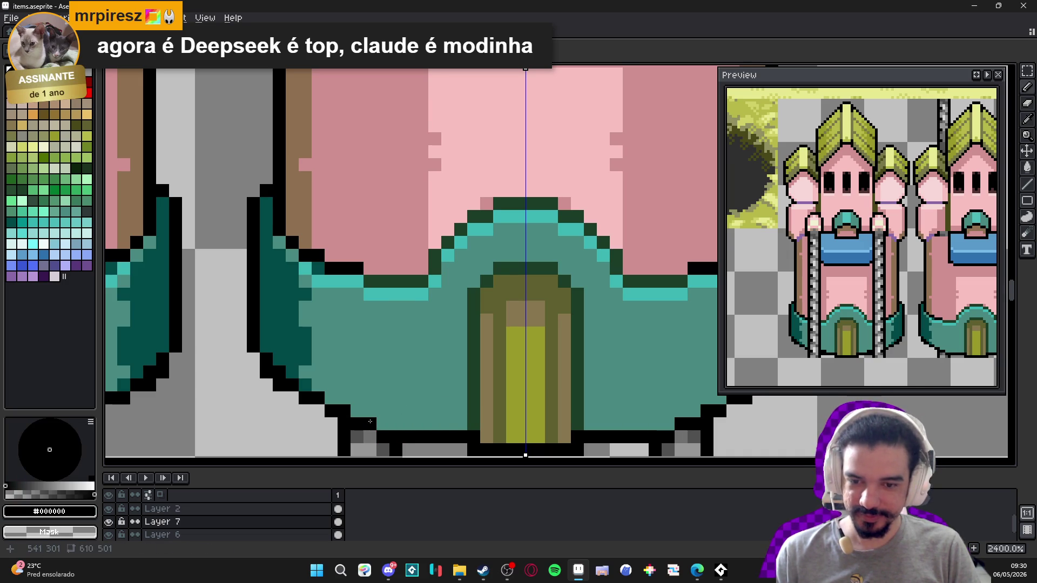
drag(370, 424, 383, 412)
drag(377, 410, 390, 280)
- Erase the stray black and grey pixels left under the base
key(e)
click(376, 324)
click(363, 315)
click(389, 328)
click(405, 327)
scroll(386, 318, down, 2)
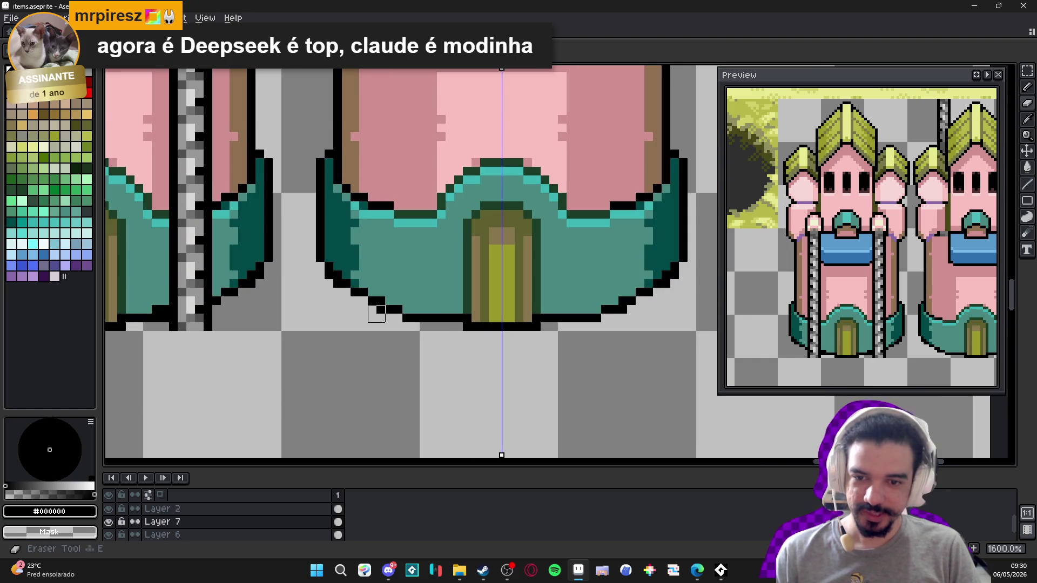
scroll(378, 325, down, 3)
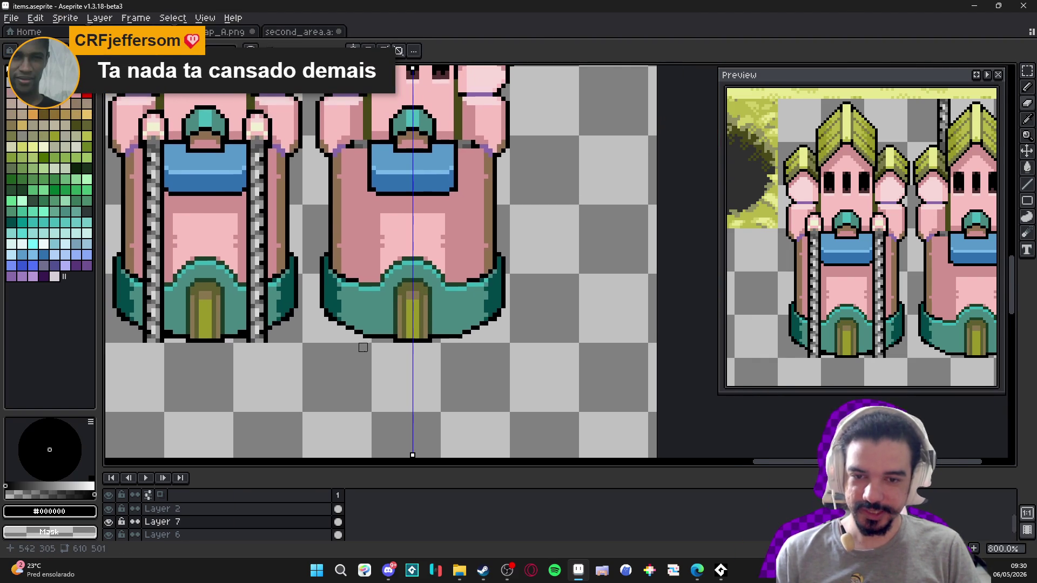
scroll(380, 360, down, 1)
scroll(410, 338, up, 4)
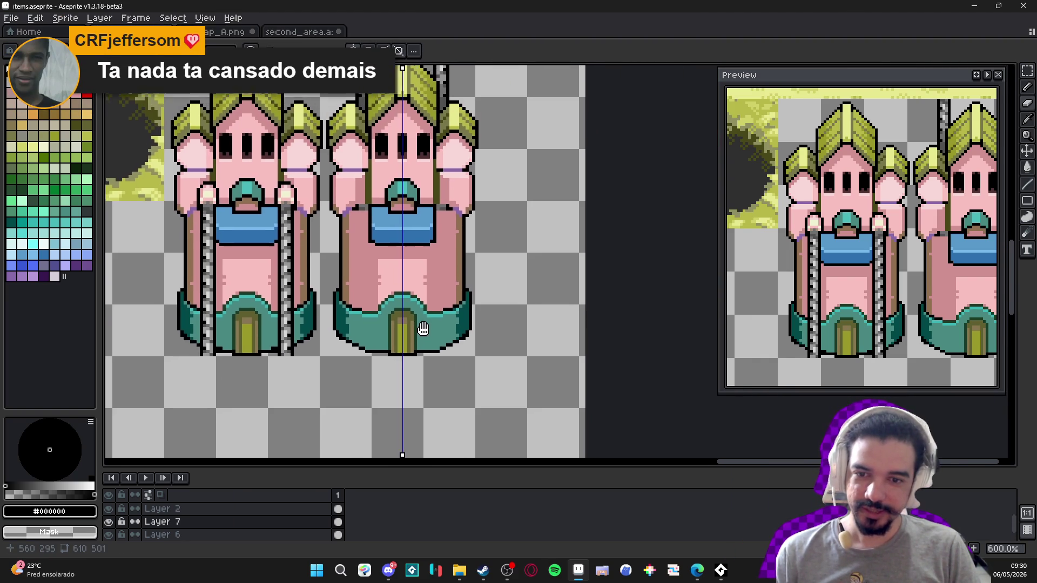
- Extend the light pink upward and flood-fill the darker patch below the window light pink
alt+click(387, 272)
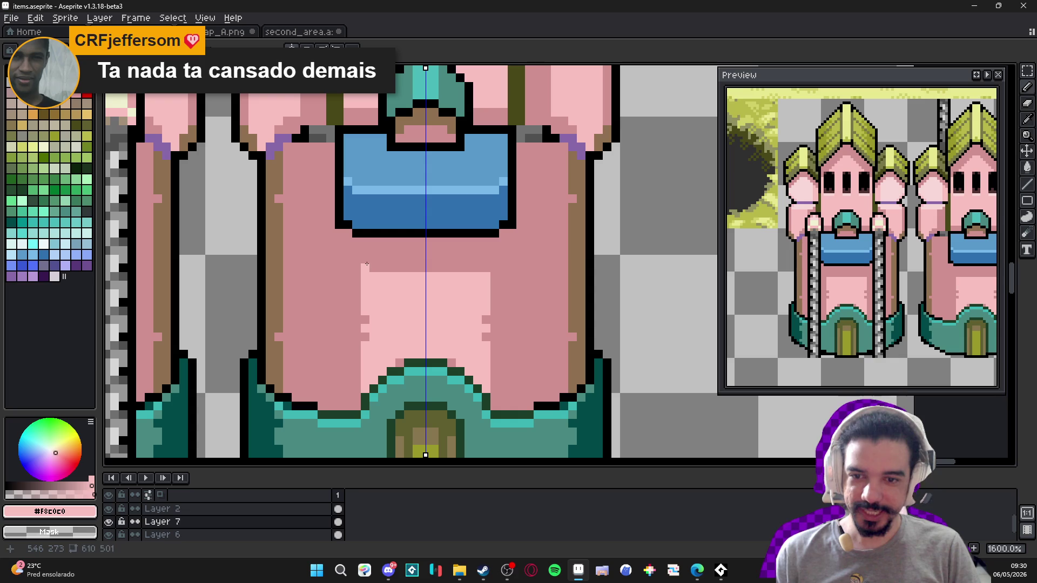
drag(367, 265, 369, 255)
key(g)
click(383, 250)
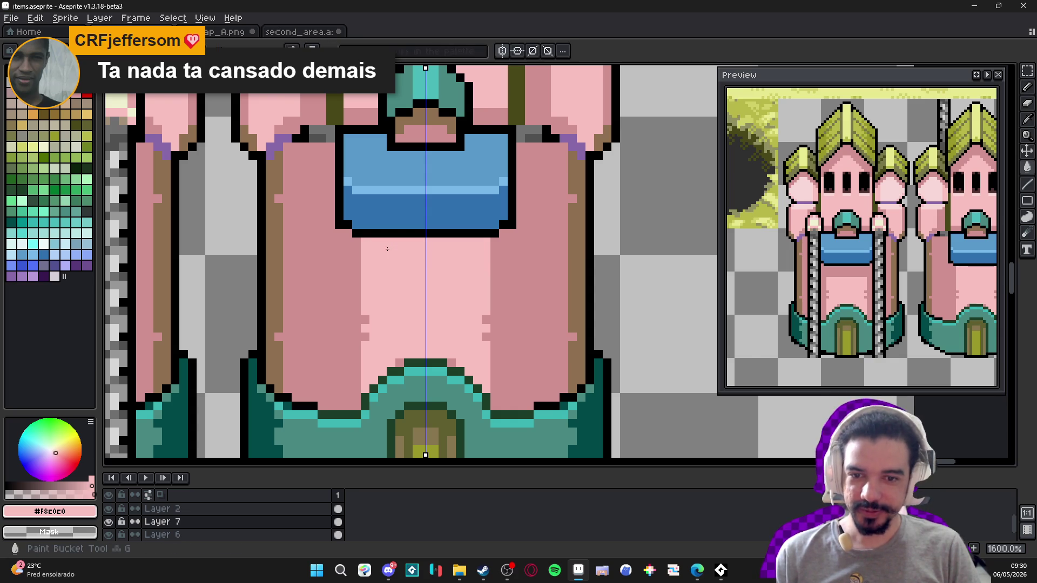
scroll(414, 296, down, 5)
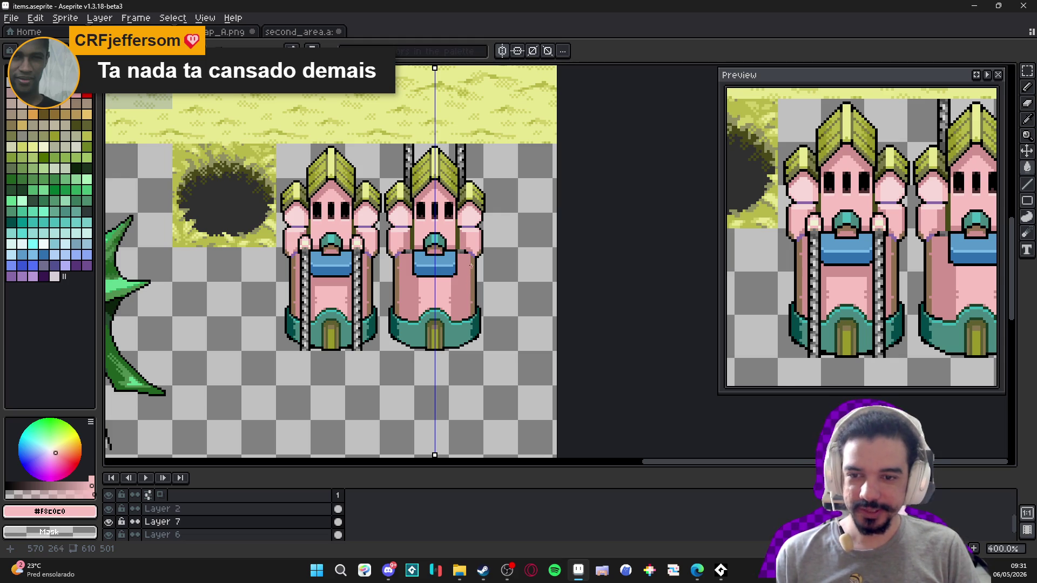
scroll(365, 254, up, 3)
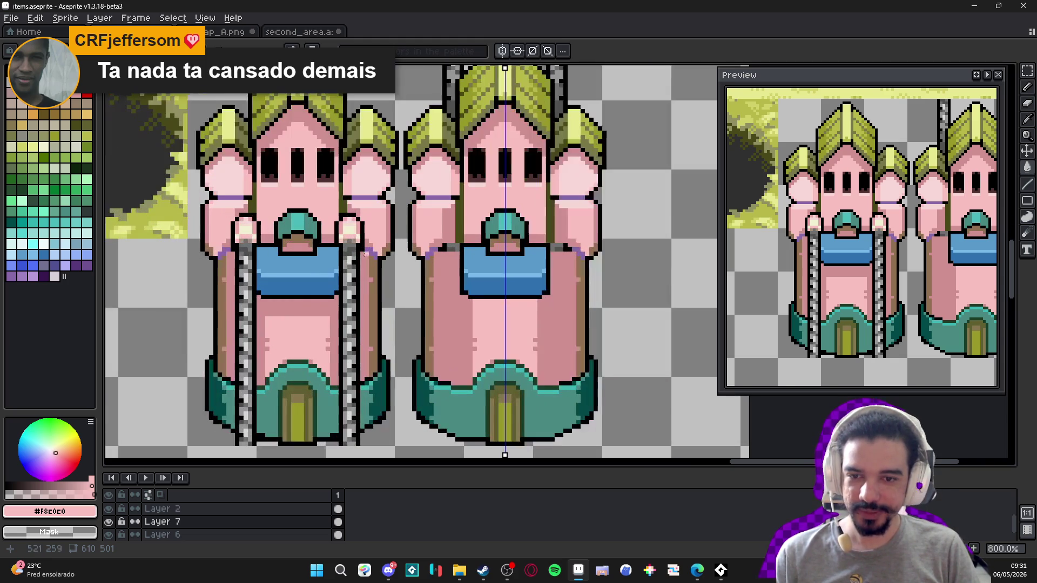
scroll(470, 337, up, 1)
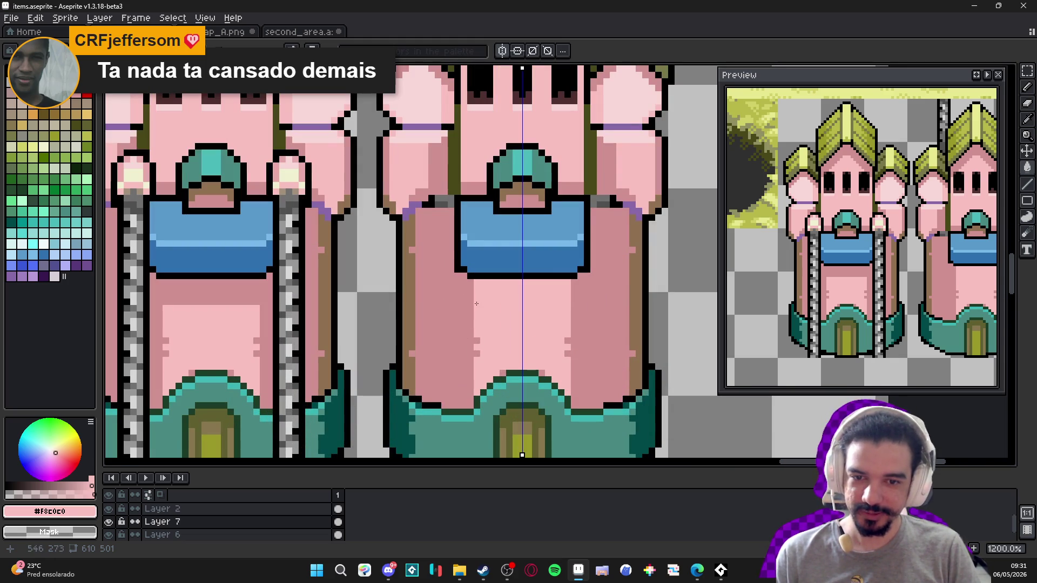
alt+click(461, 292)
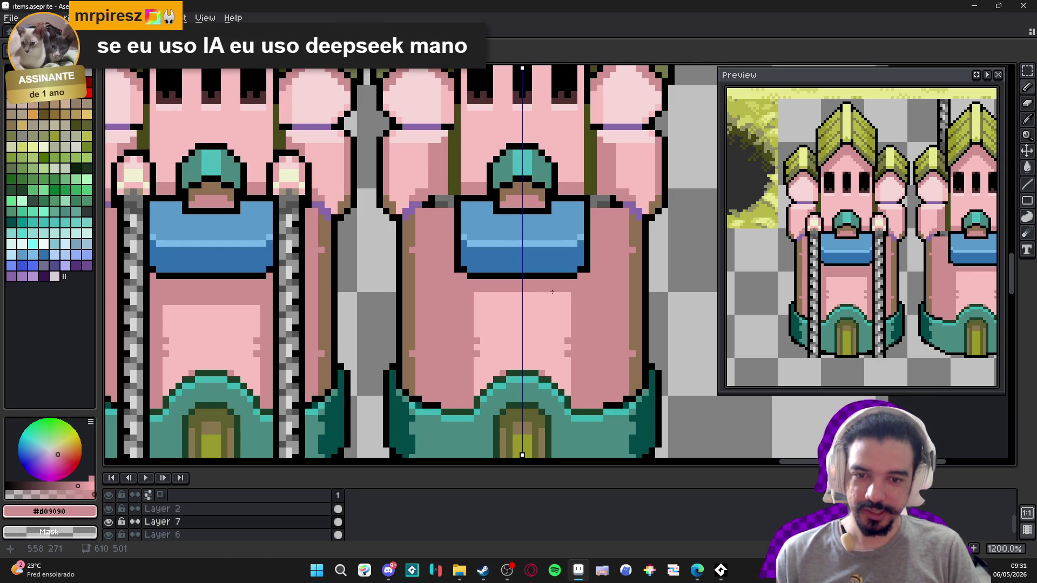
scroll(531, 297, down, 2)
scroll(484, 308, up, 1)
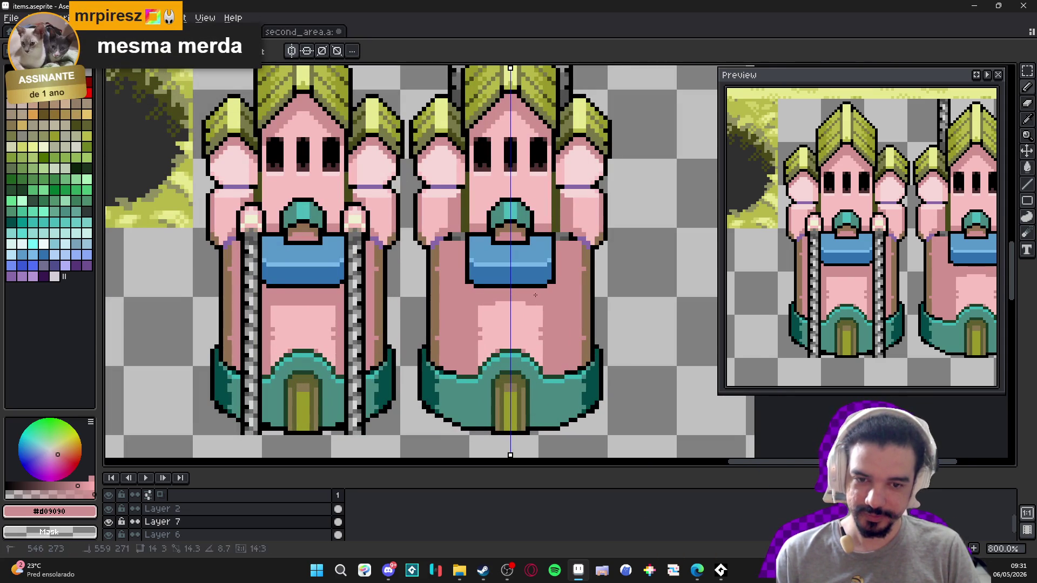
scroll(540, 304, down, 1)
scroll(540, 304, down, 1)
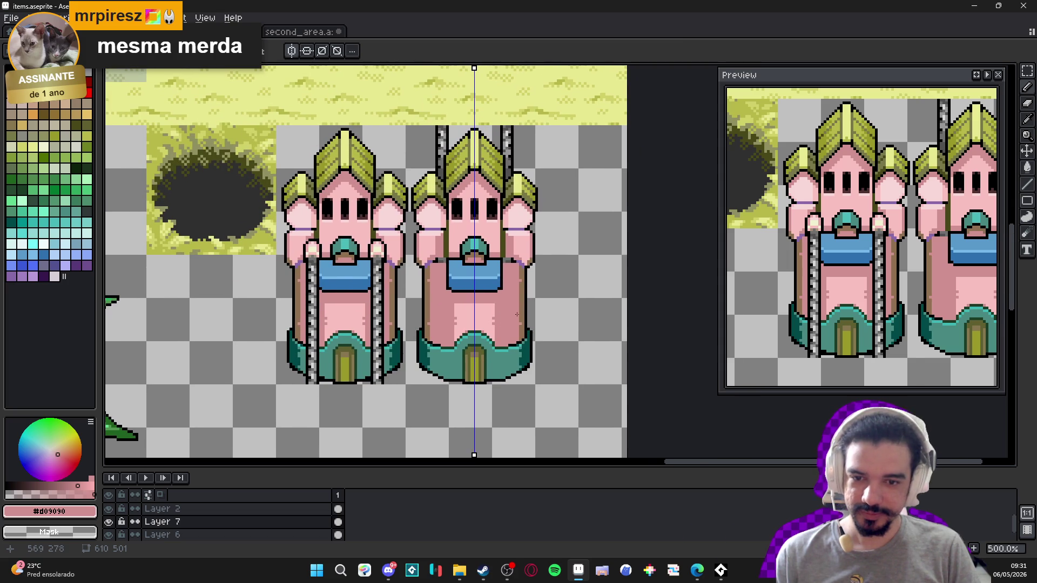
scroll(519, 313, down, 1)
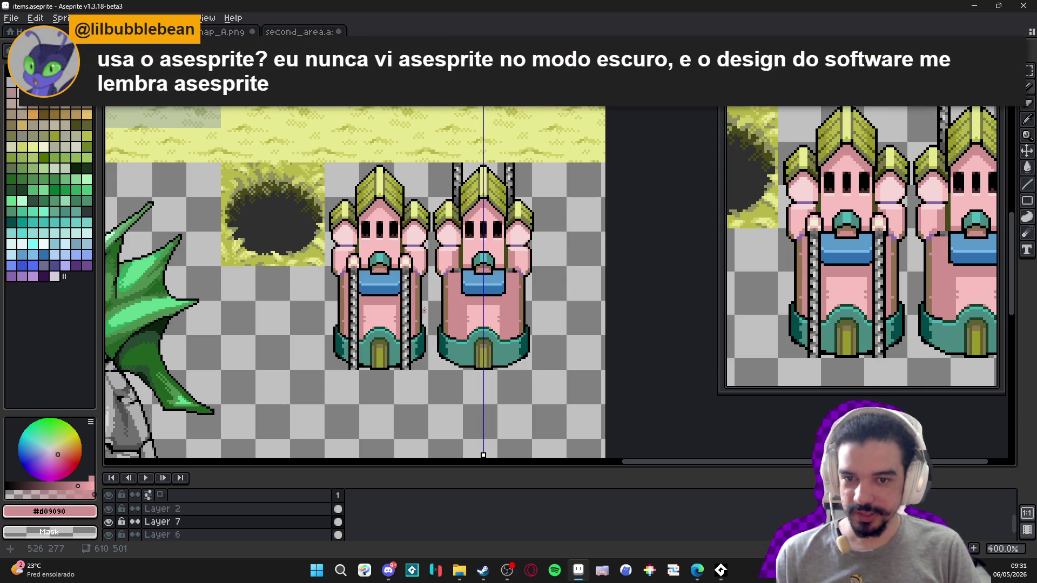
click(35, 17)
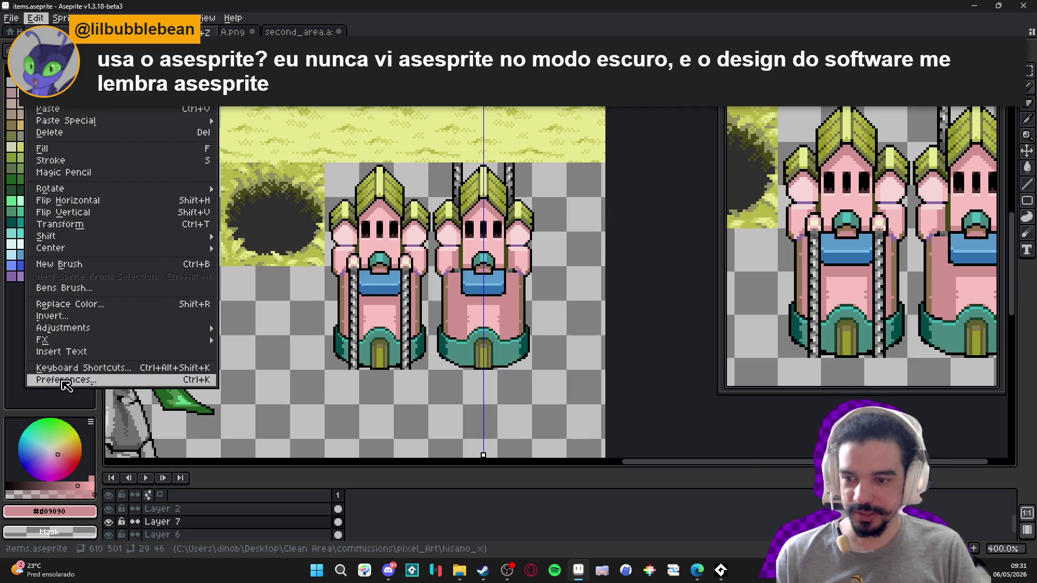
click(63, 380)
click(320, 263)
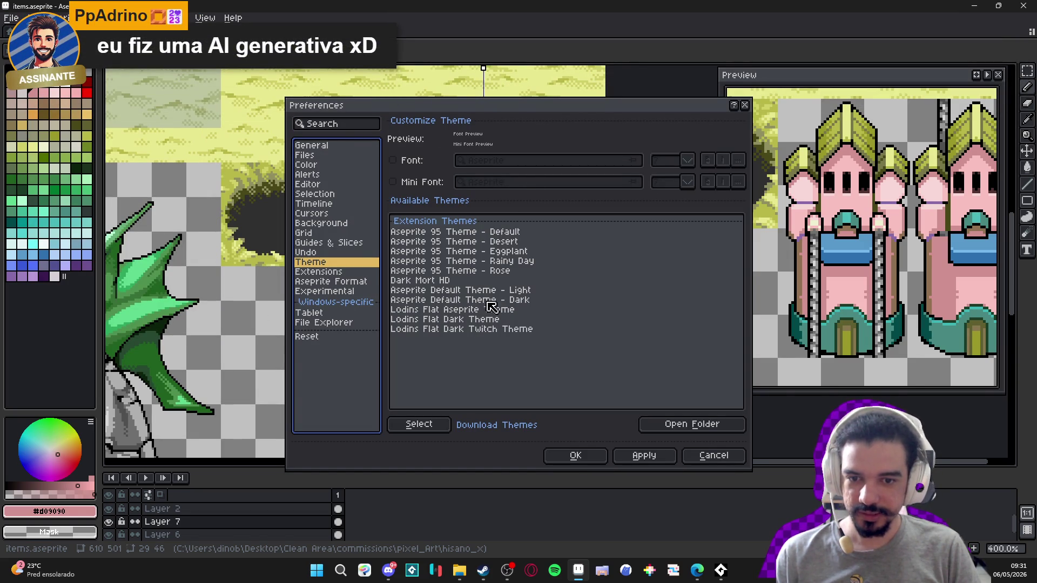
click(511, 303)
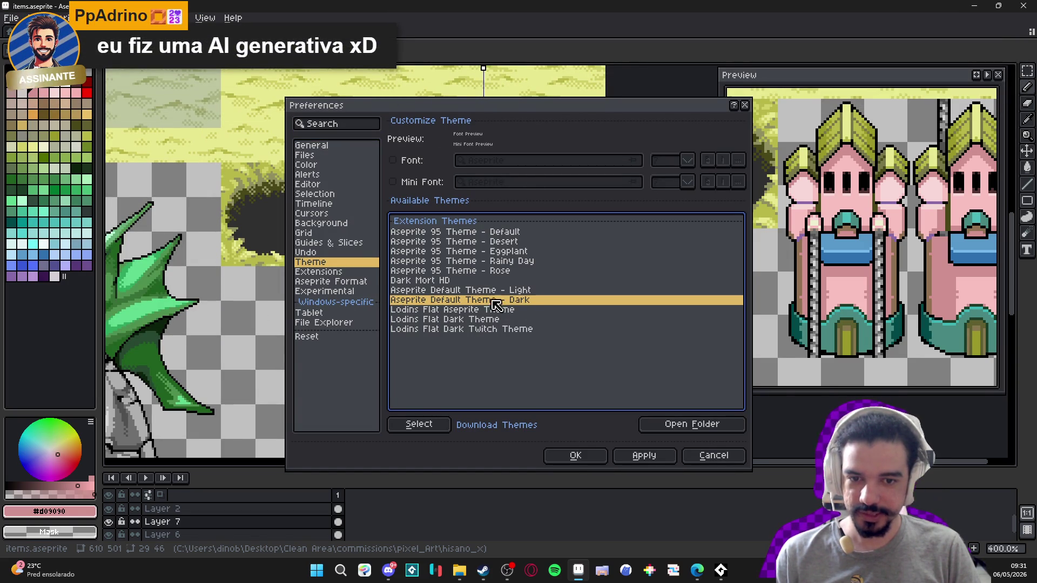
click(742, 458)
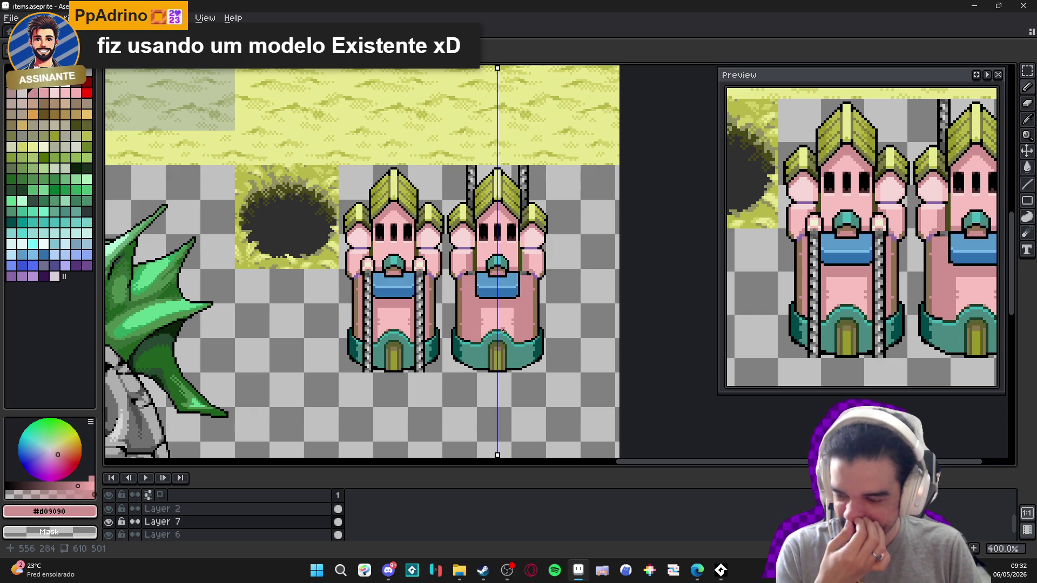
- Touch up the right tower's body with light pink pixels on both sides
scroll(505, 321, up, 4)
alt+click(486, 316)
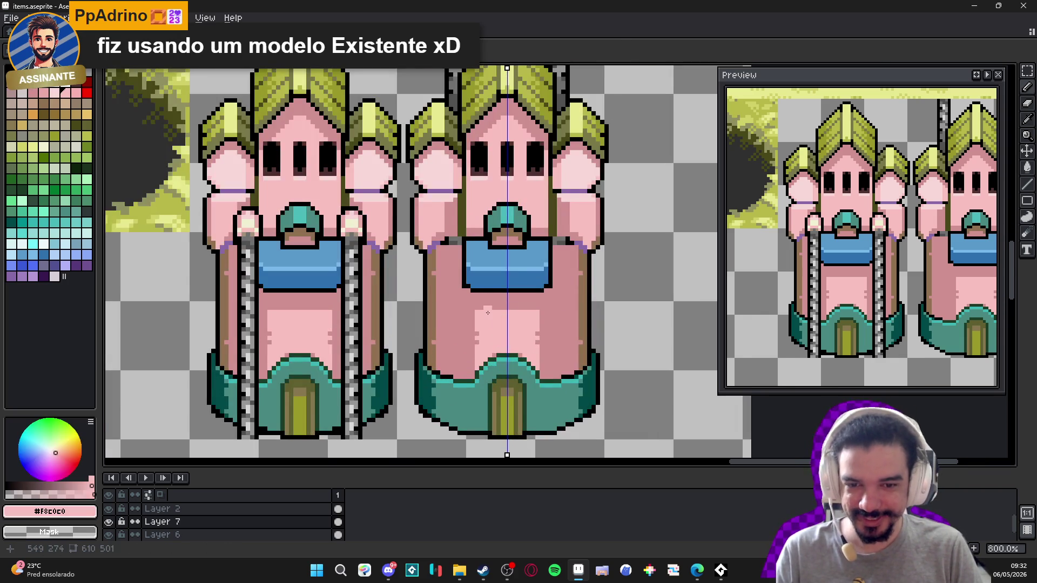
scroll(478, 314, up, 3)
click(483, 303)
click(493, 303)
click(561, 303)
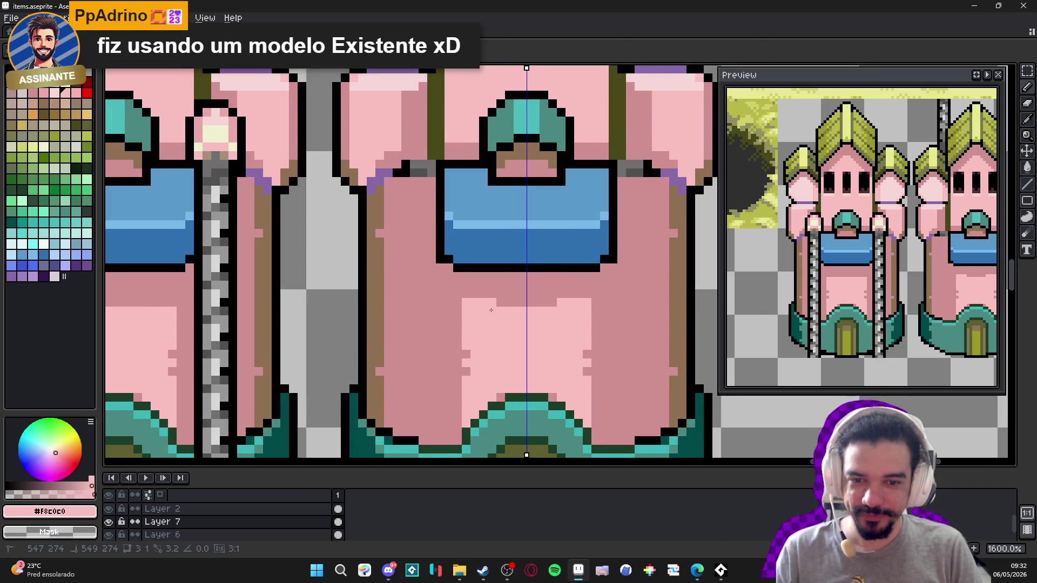
click(474, 294)
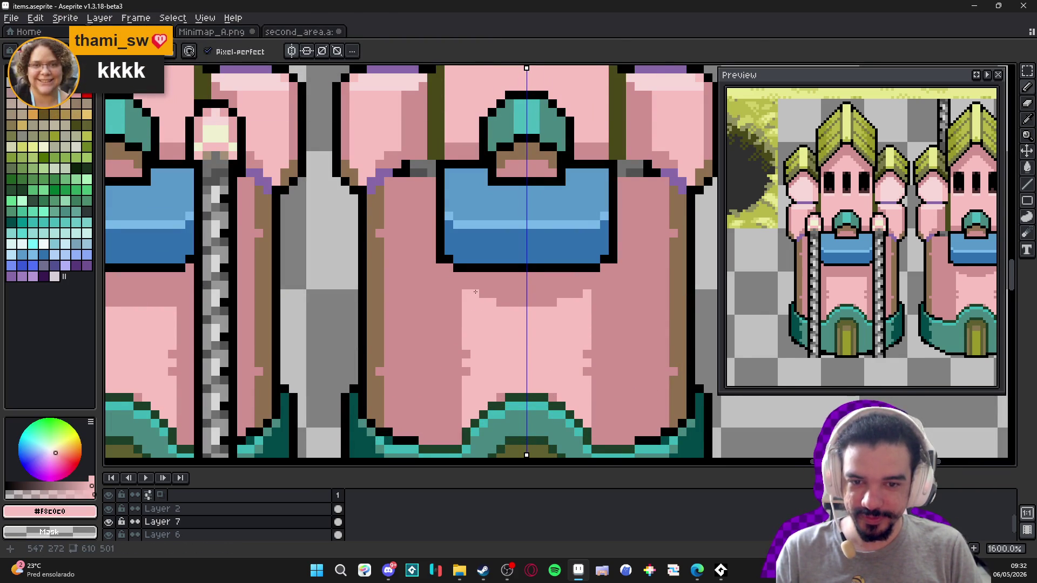
click(578, 294)
scroll(519, 291, down, 2)
scroll(494, 289, up, 2)
- Add darker #d09090 pink shading pixels across the tower body
alt+click(488, 277)
drag(551, 295, 576, 294)
click(473, 295)
click(462, 295)
key(m)
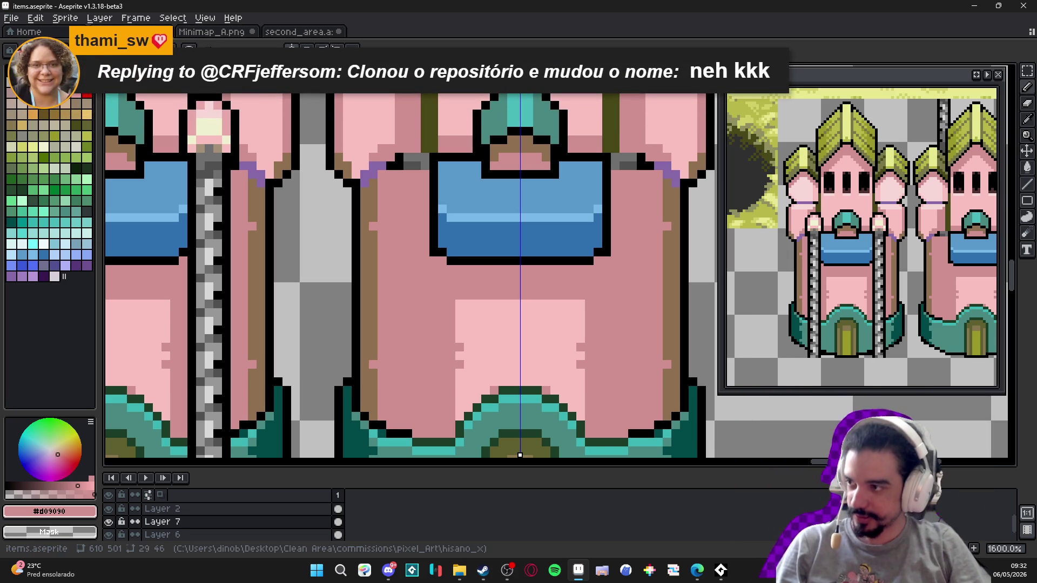
- Return to the canvas and pick the tower's purple colour
key(alt+Tab)
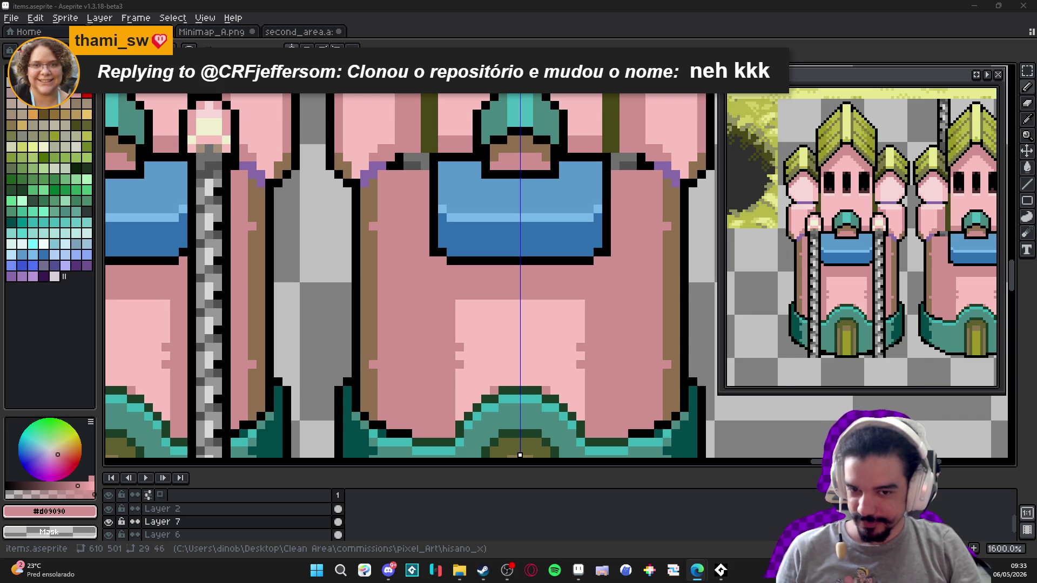
scroll(390, 248, down, 3)
scroll(390, 229, up, 3)
alt+click(393, 229)
- Pencil dark purple #583878 pixels under the right tower's turret, undoing the stray one
drag(394, 229, 394, 355)
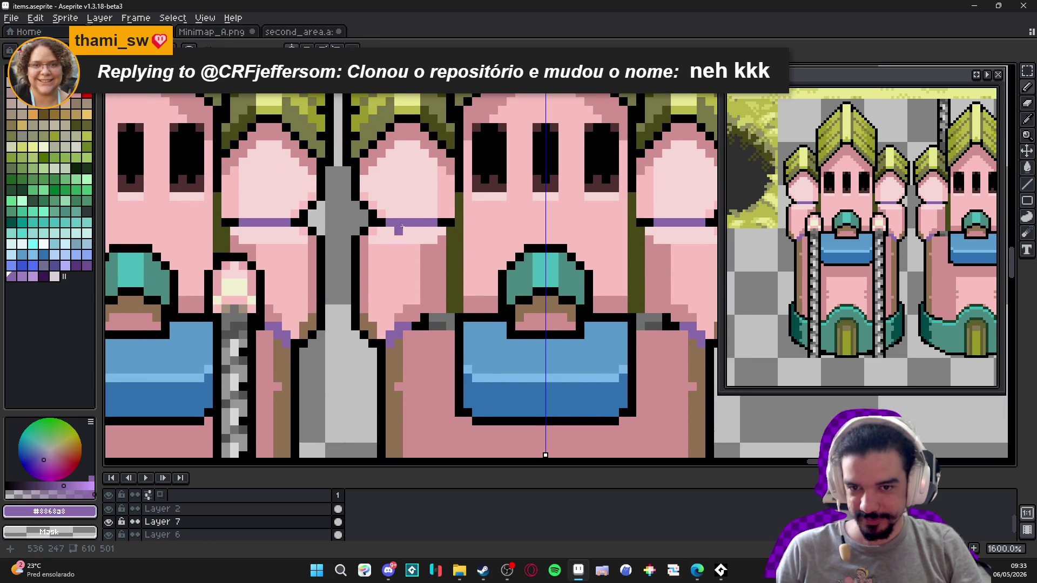
click(84, 269)
scroll(383, 330, up, 1)
click(413, 324)
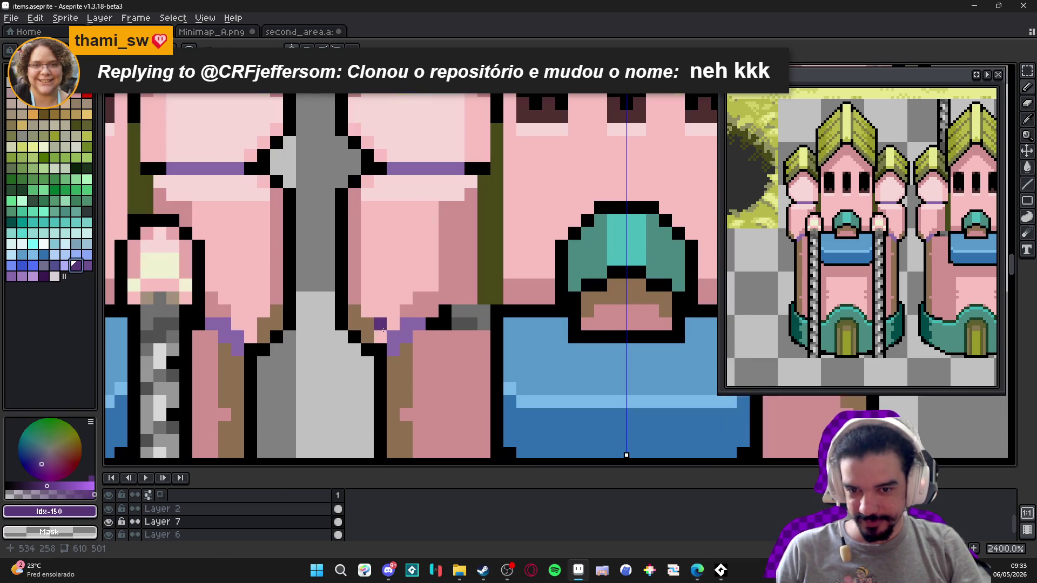
click(406, 337)
click(395, 348)
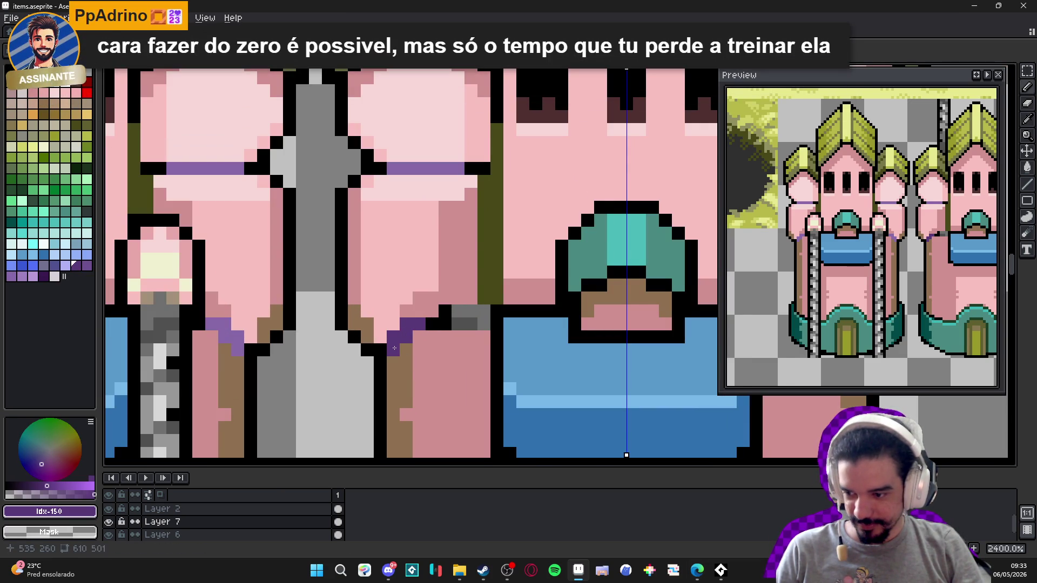
click(407, 359)
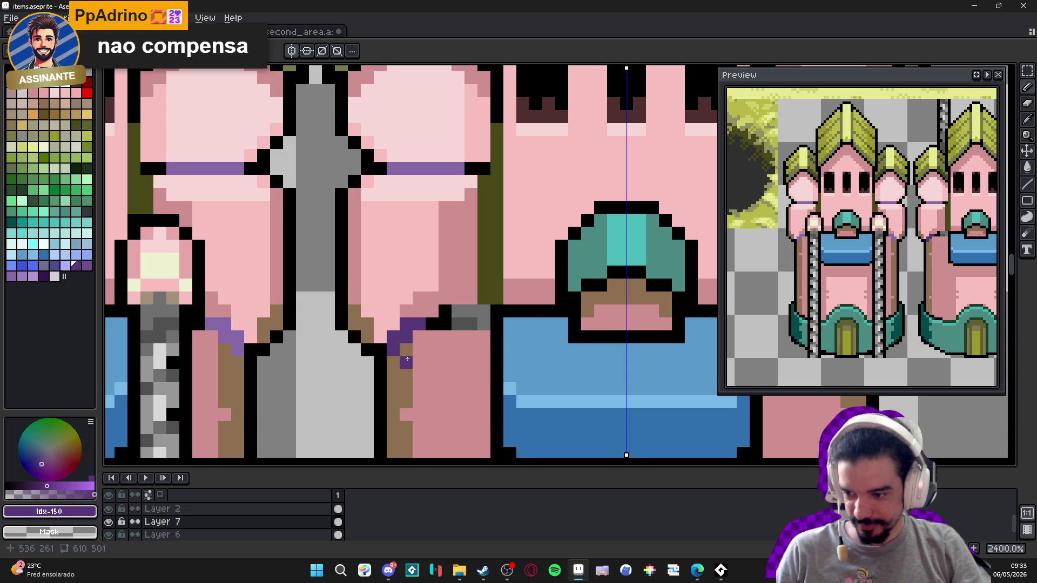
key(ctrl+z)
- Eyedrop black from the tower outline and paint the grey pixel row black
key(alt)
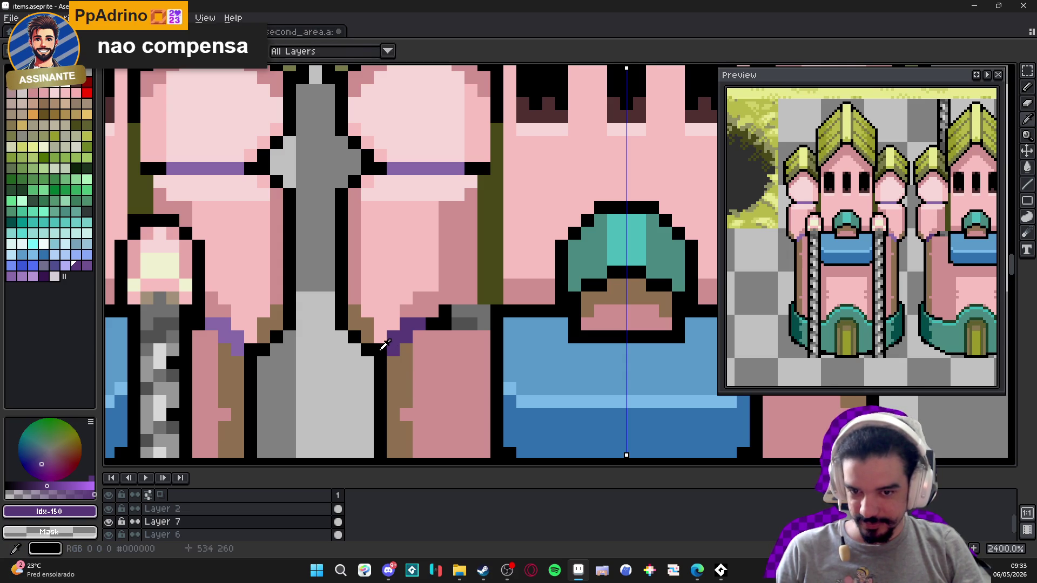
alt+click(385, 346)
scroll(391, 347, down, 6)
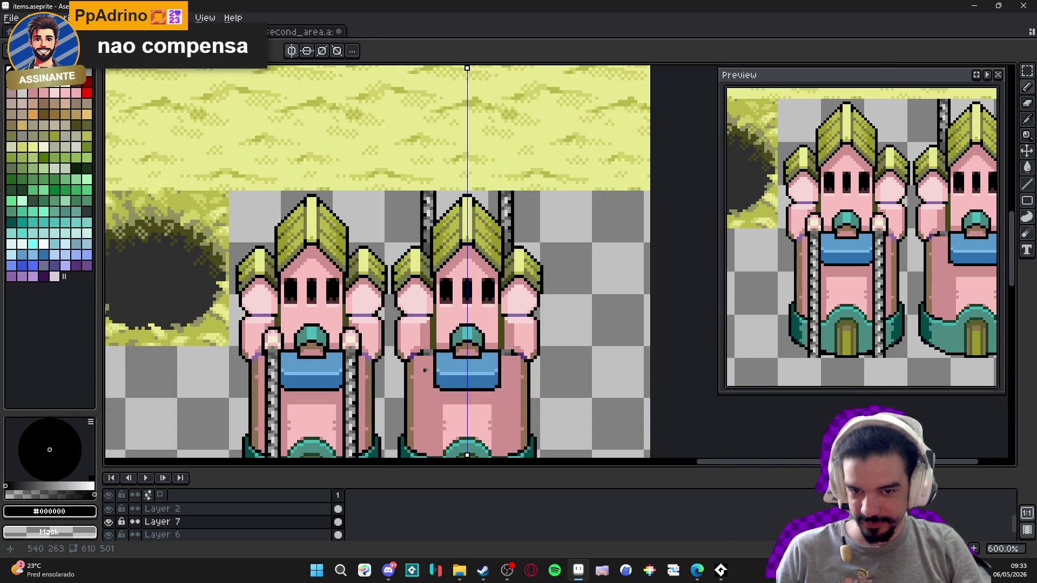
scroll(484, 357, up, 6)
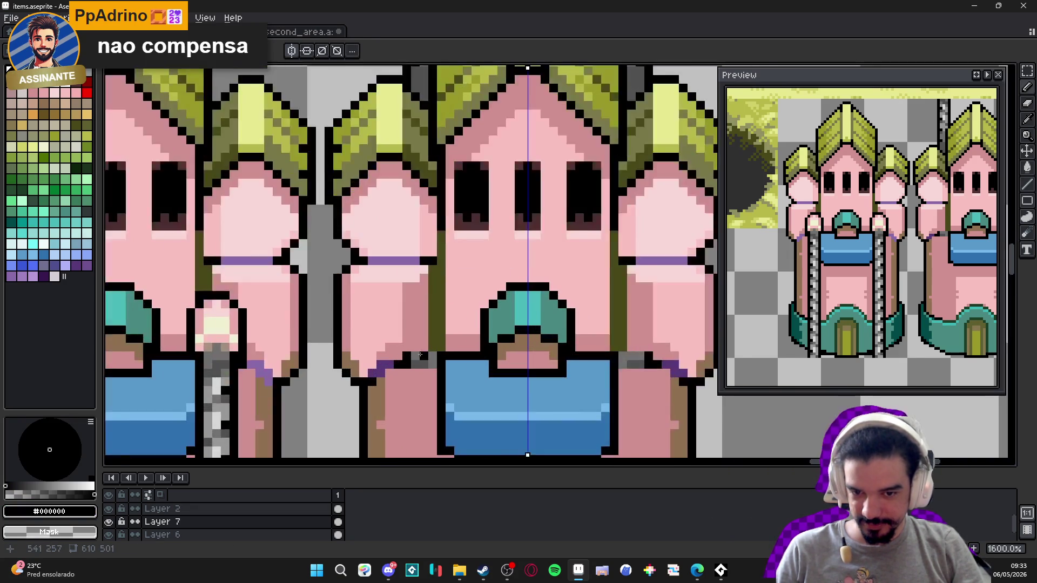
alt+click(416, 375)
alt+click(405, 354)
drag(405, 355, 437, 353)
- Sample olive #484818, pink #d09090 and purple #583878 from the tower, then save items.aseprite
alt+click(404, 370)
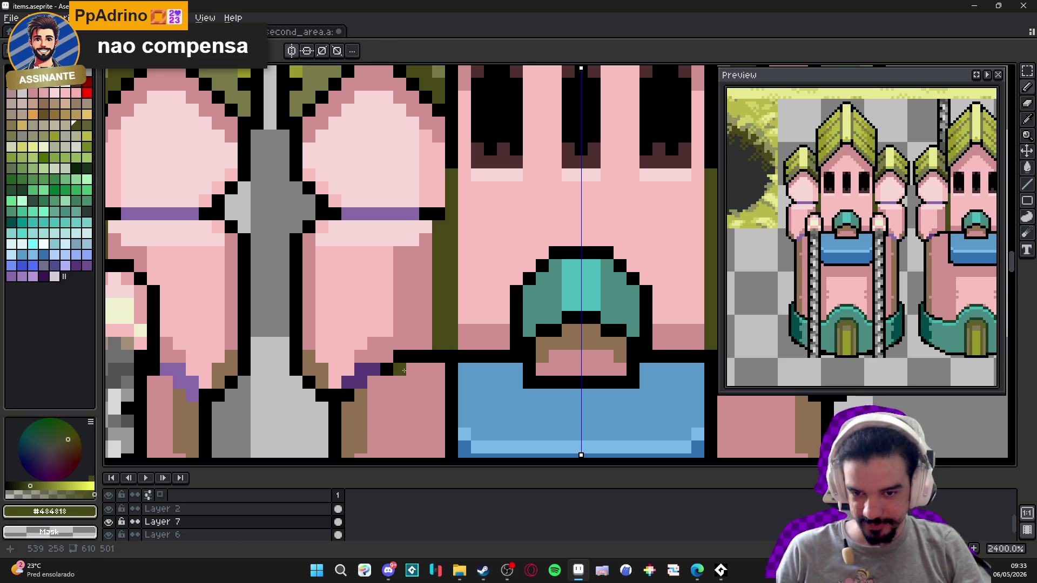
scroll(404, 370, down, 3)
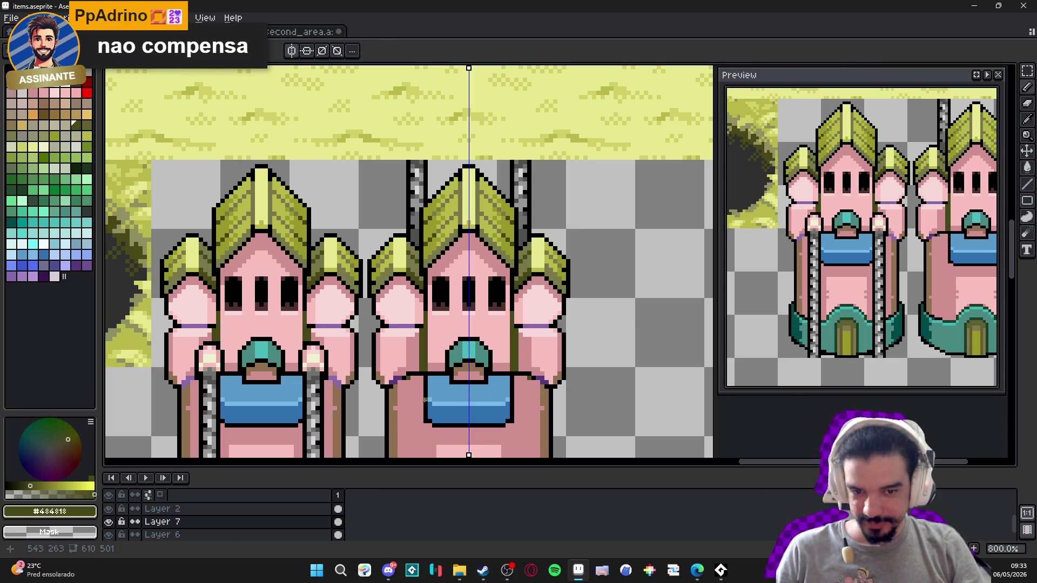
scroll(513, 389, up, 3)
alt+click(561, 370)
scroll(559, 382, down, 2)
scroll(559, 382, up, 2)
alt+click(565, 376)
scroll(567, 368, down, 3)
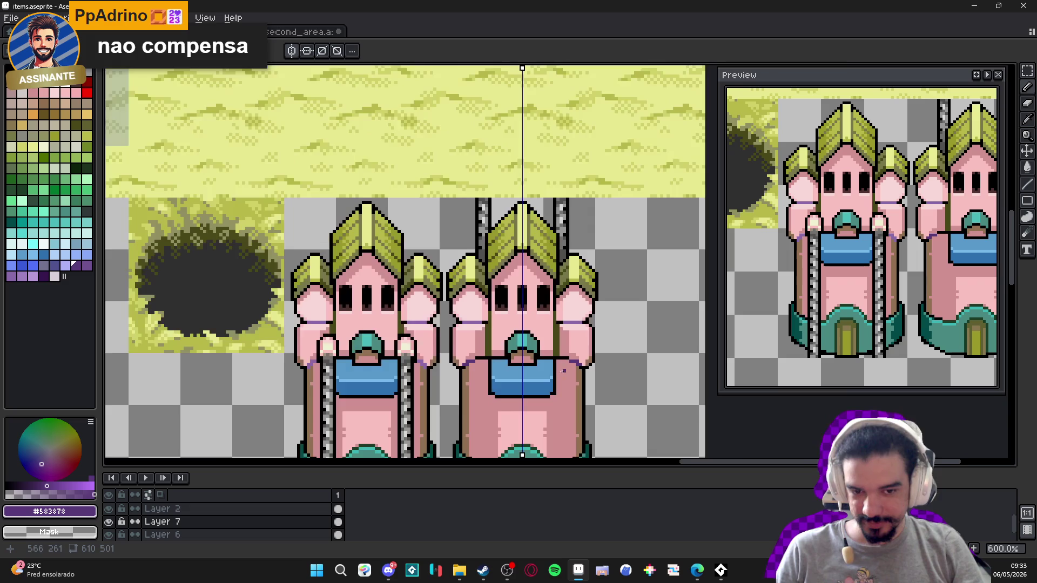
scroll(566, 367, down, 2)
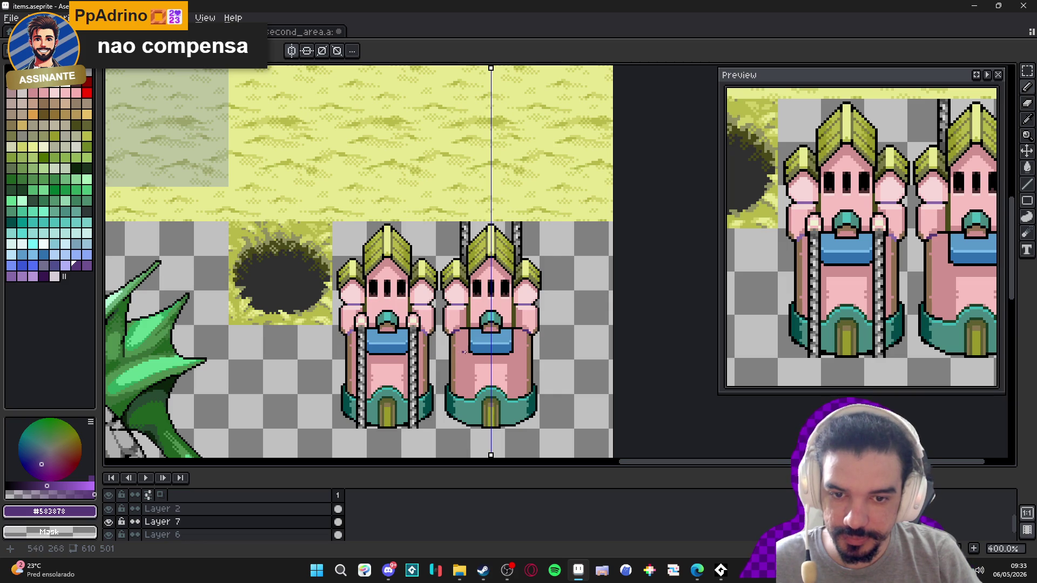
scroll(456, 353, down, 2)
scroll(486, 351, up, 1)
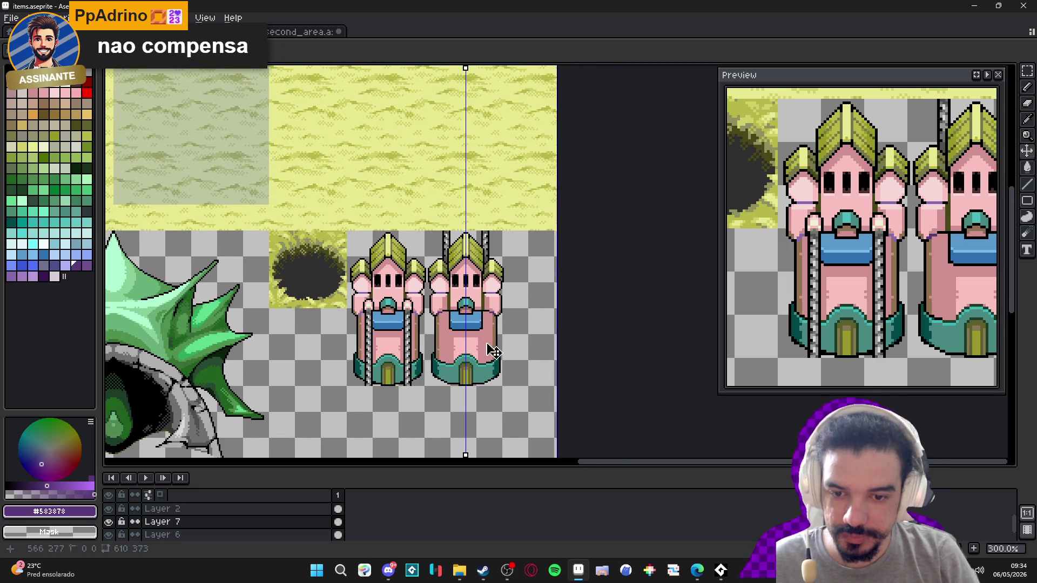
key(ctrl+s)
scroll(493, 351, down, 1)
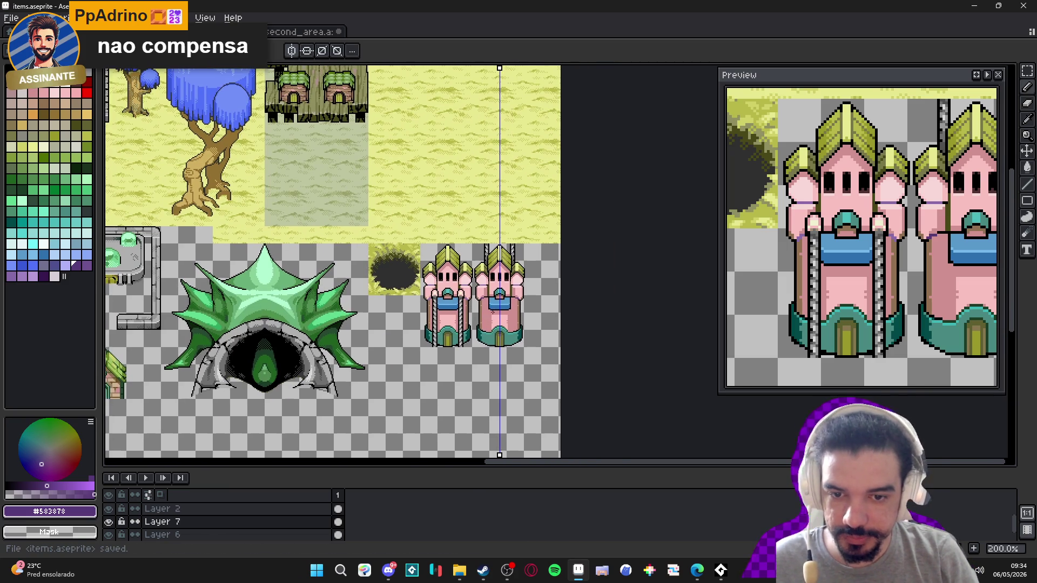
- Show the grid, then marquee-select and copy the right pink tower in items.aseprite
click(278, 33)
click(302, 31)
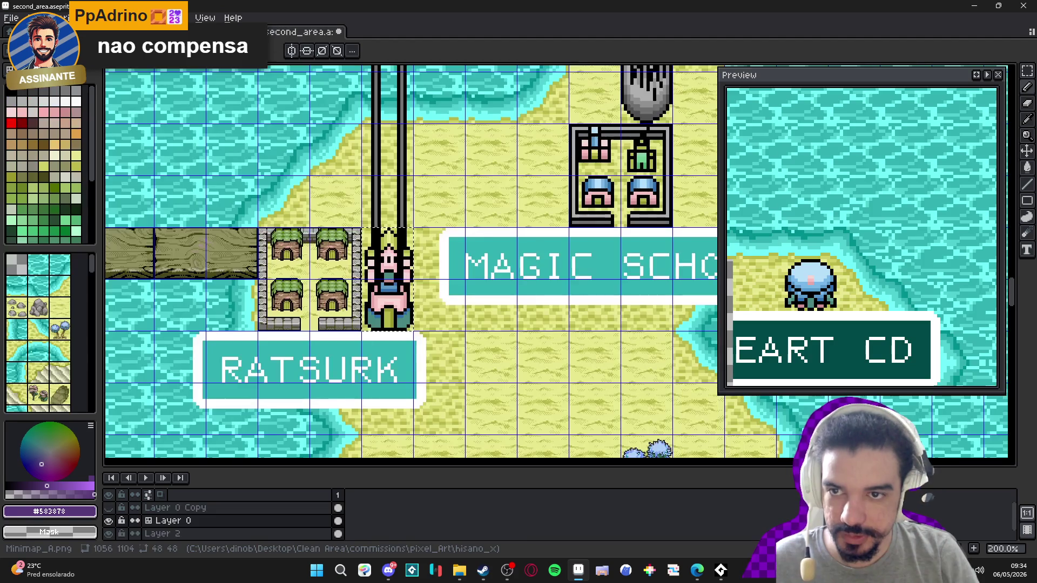
click(211, 32)
click(123, 32)
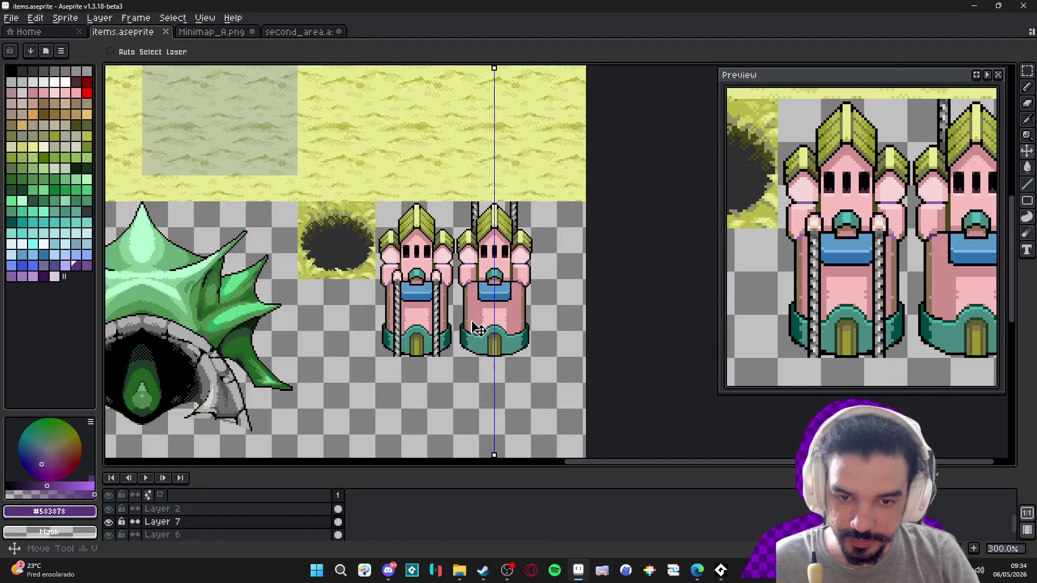
key(m)
key(ctrl+apostrophe)
mouse_move(453, 201)
mouse_down()
mouse_move(537, 332)
mouse_move(537, 358)
mouse_up()
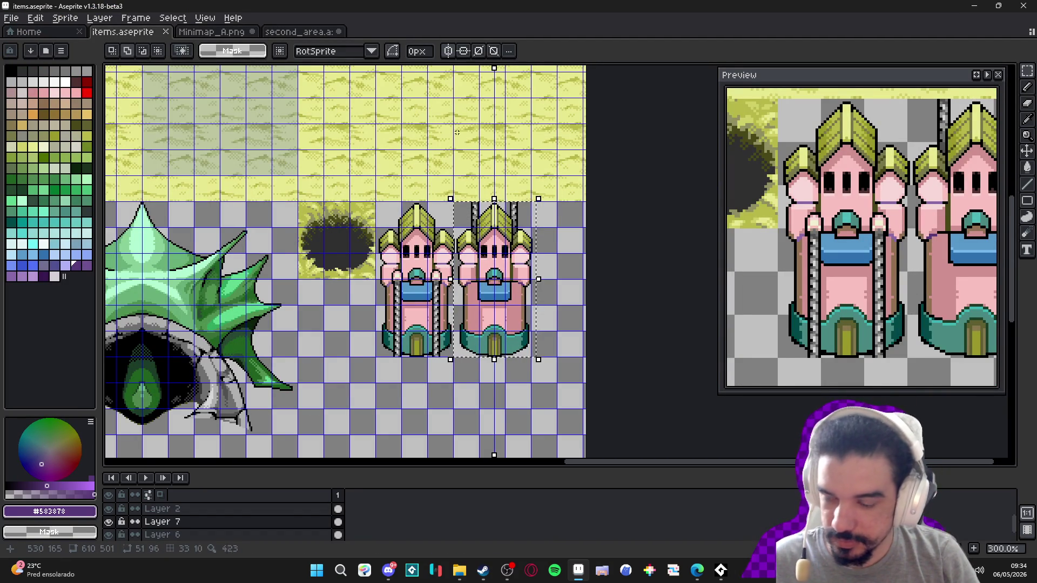
key(ctrl+c)
- In second_area, delete the old tower and paste the refined tower in its cell
click(211, 32)
click(299, 31)
key(ctrl+v)
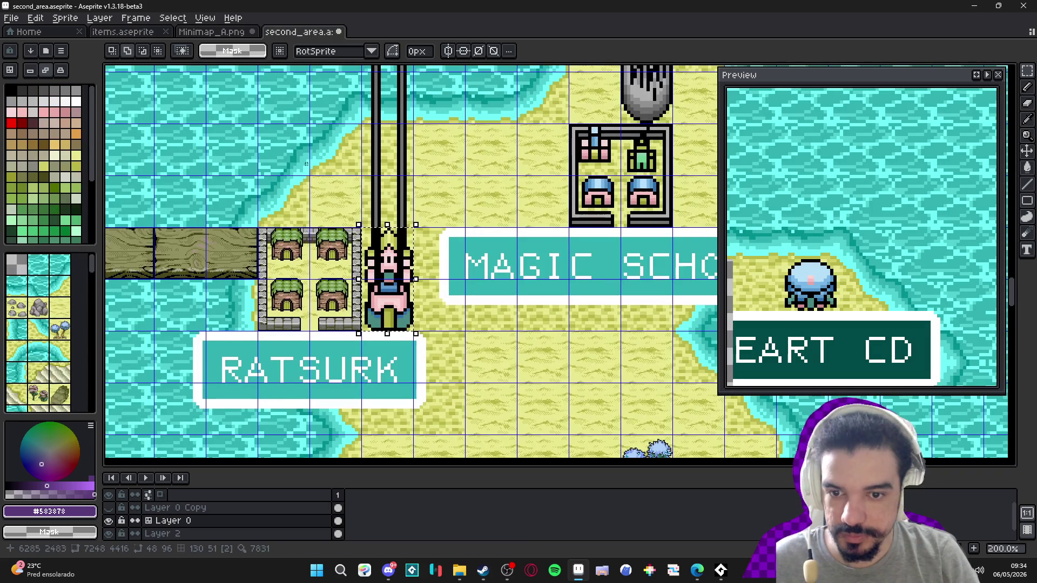
scroll(372, 258, up, 2)
click(389, 269)
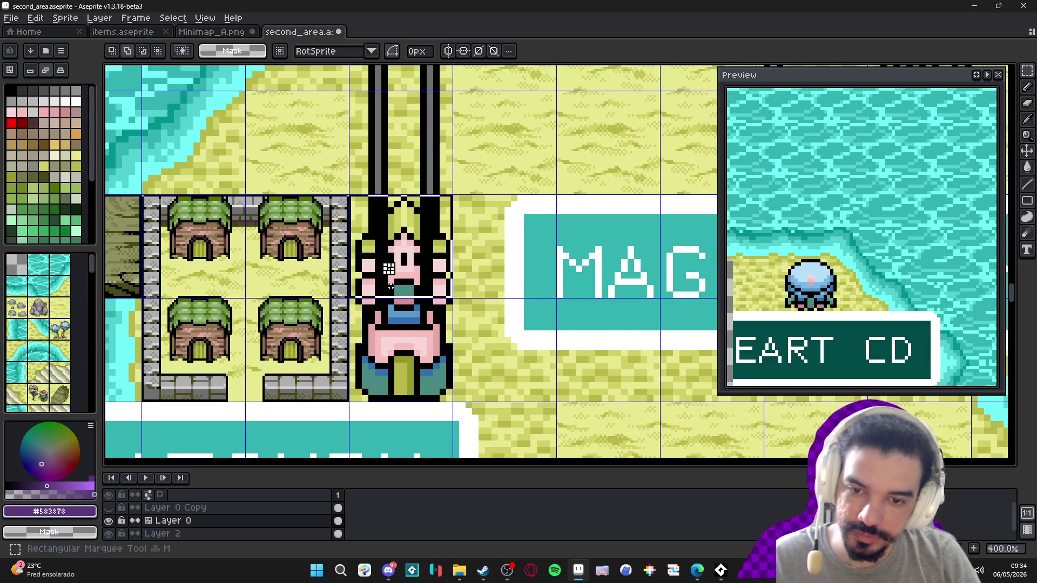
key(Delete)
key(ctrl+v)
mouse_move(576, 262)
mouse_down()
mouse_move(465, 295)
mouse_move(416, 296)
mouse_up()
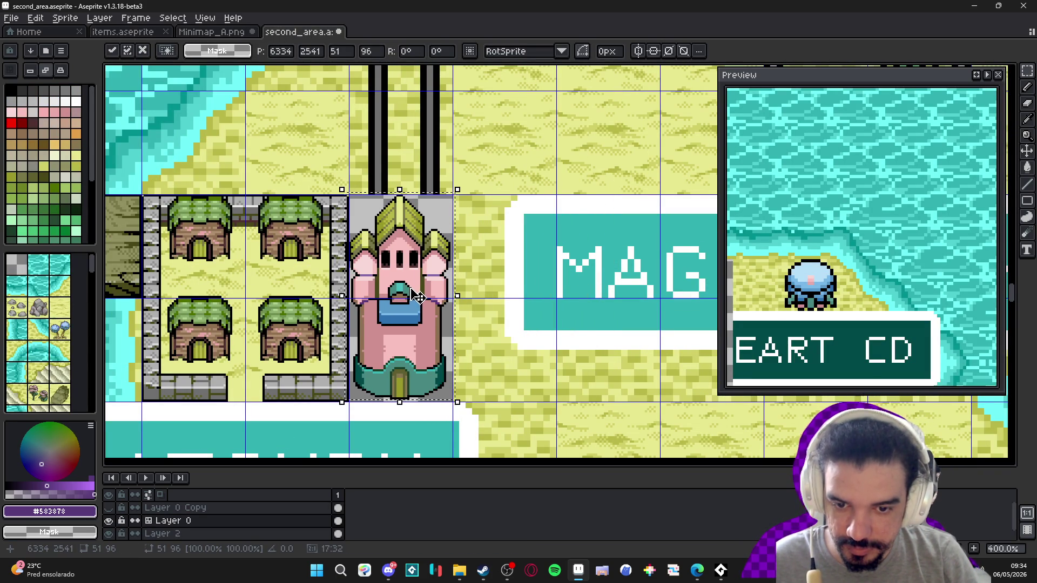
scroll(409, 292, up, 2)
drag(447, 335, 448, 338)
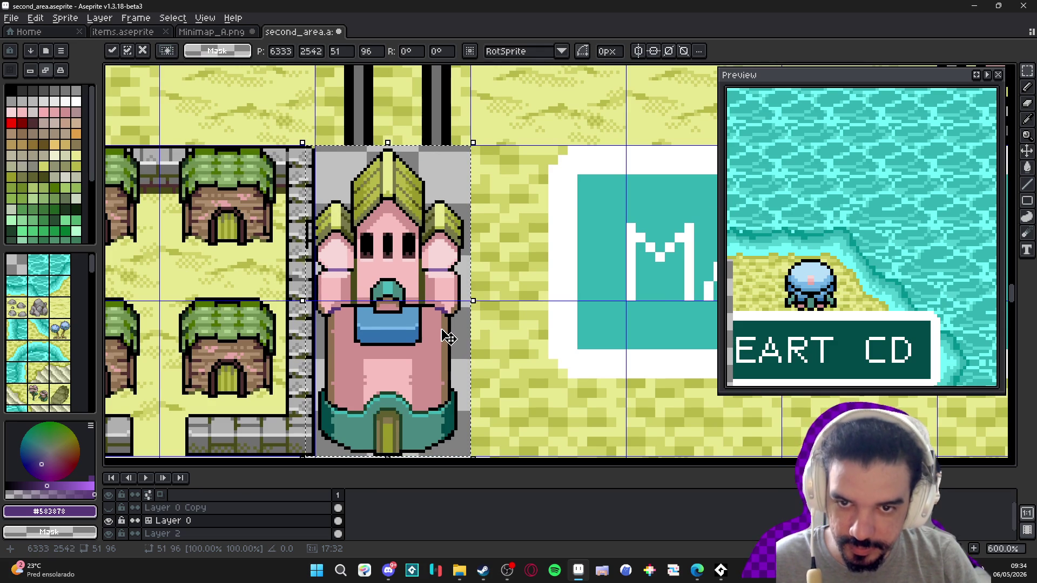
scroll(448, 335, down, 4)
key(Return)
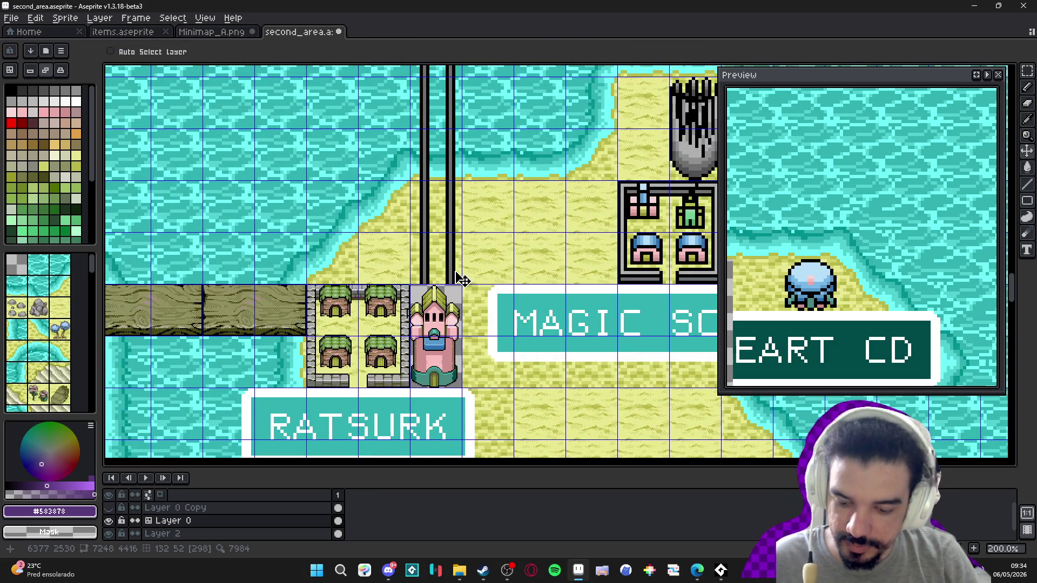
- Select and delete the tile column above the placed tower
key(m)
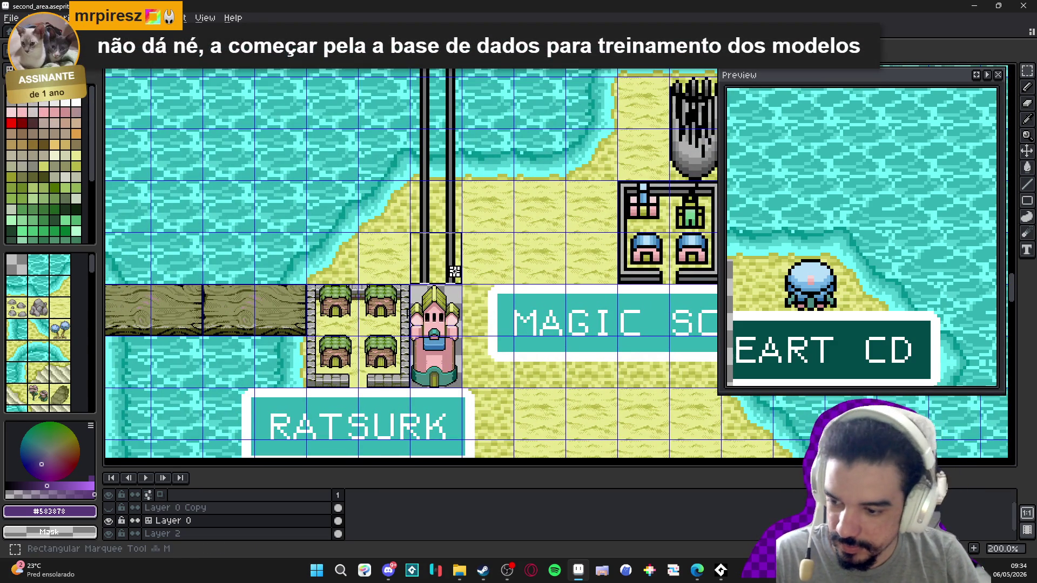
drag(454, 273, 454, 221)
mouse_move(454, 182)
mouse_down()
mouse_move(456, 81)
mouse_move(461, 181)
mouse_up()
key(Delete)
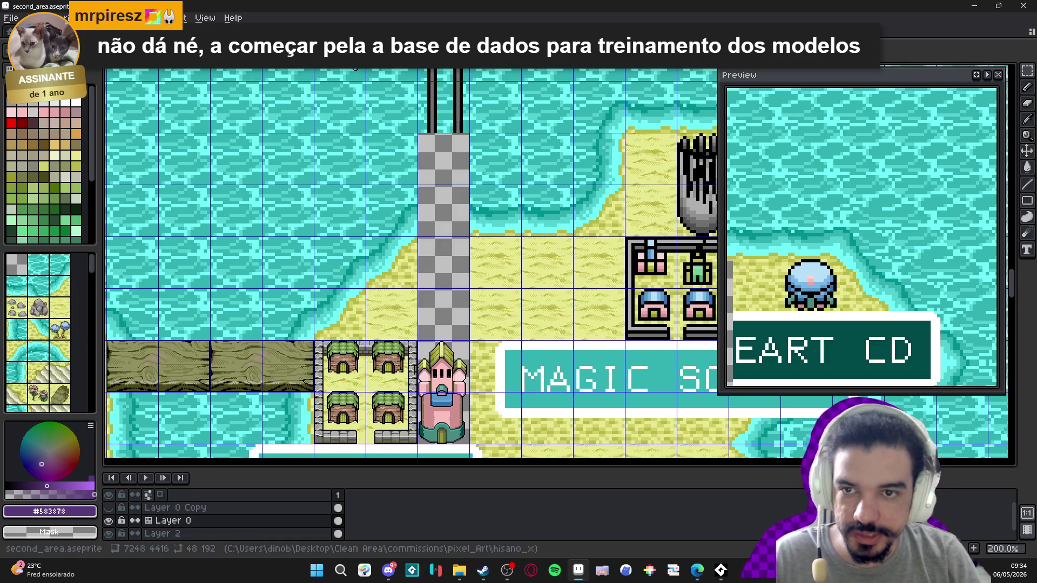
click(163, 48)
- Back on items.aseprite, select the left tower's right chain column
key(ctrl+Tab)
key(ctrl+Tab)
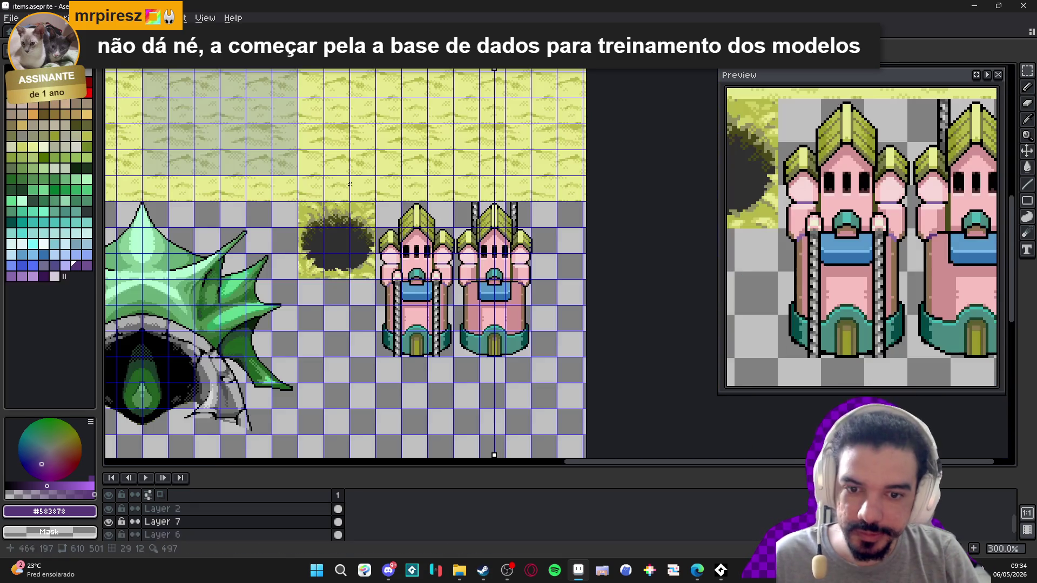
scroll(436, 290, up, 2)
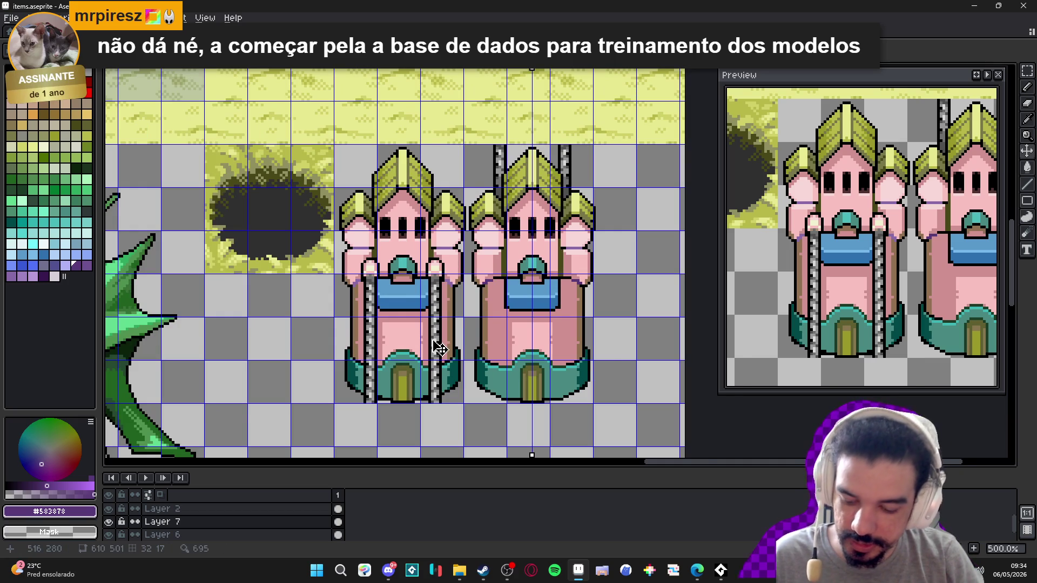
scroll(439, 348, up, 4)
scroll(424, 305, down, 3)
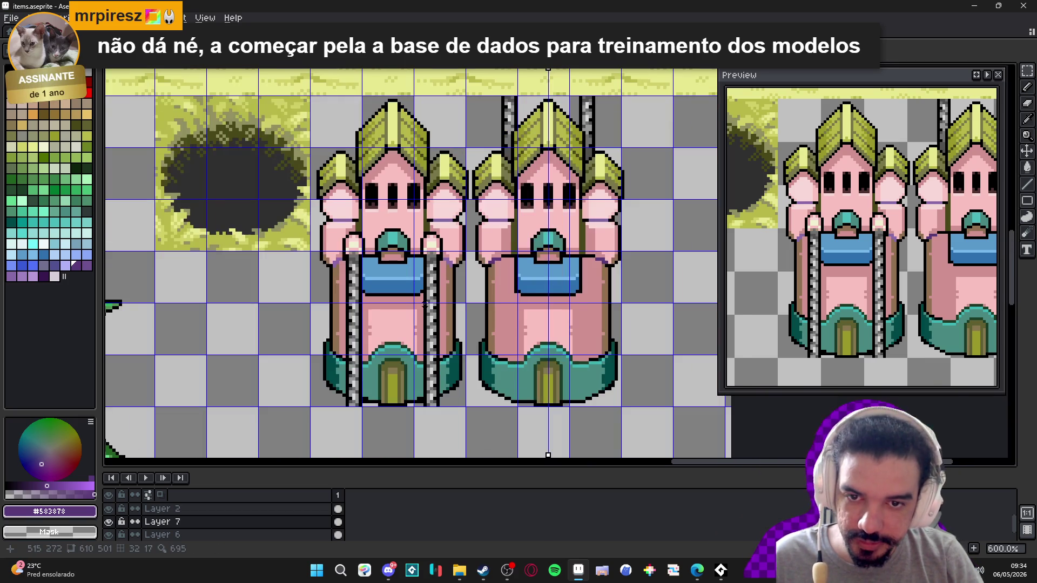
drag(424, 305, 435, 355)
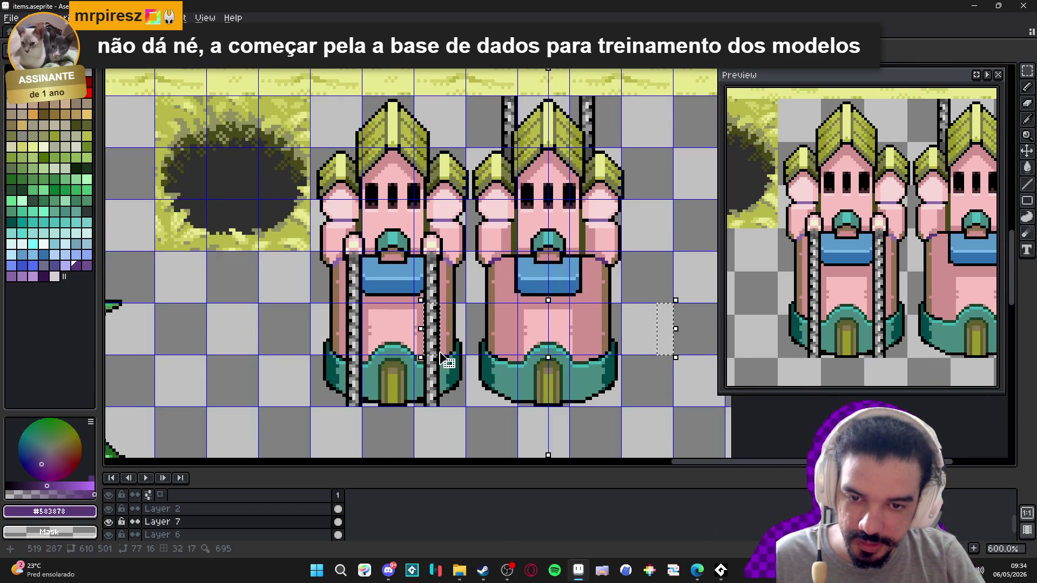
scroll(435, 355, down, 1)
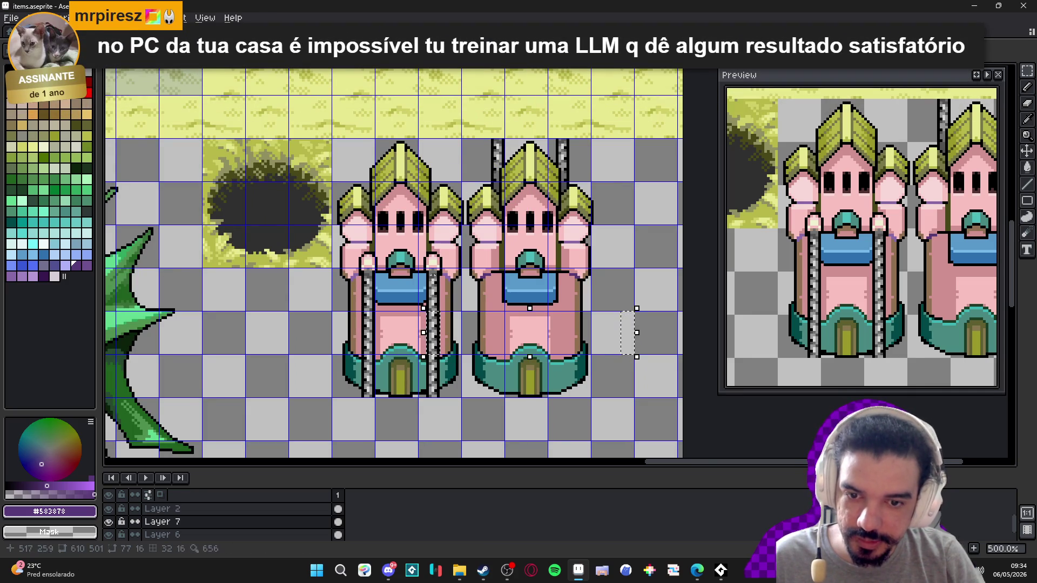
scroll(417, 299, up, 2)
- Redraw the rectangular selection around the tower's chain column
scroll(418, 299, up, 2)
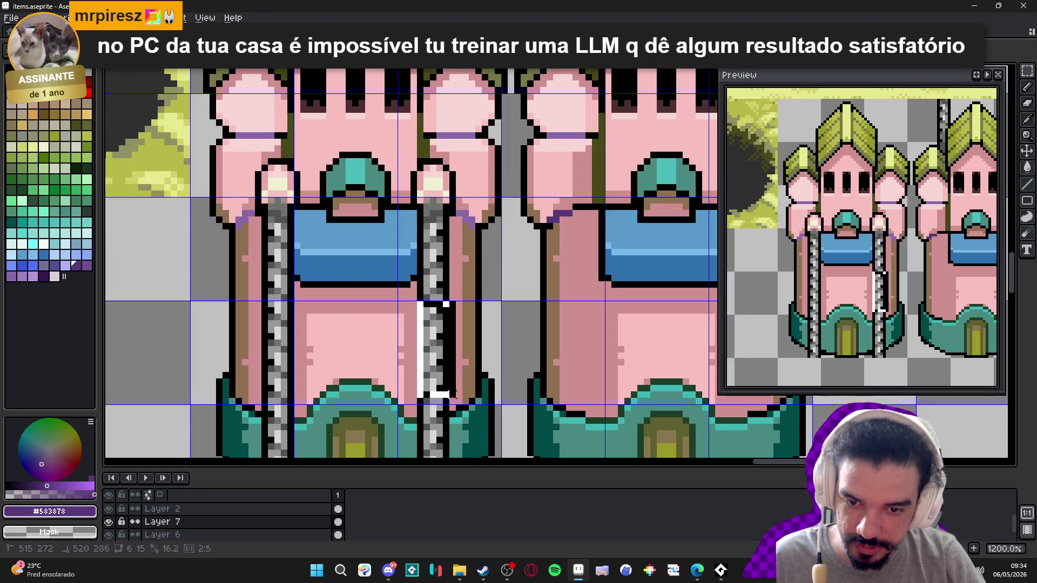
drag(290, 407, 260, 299)
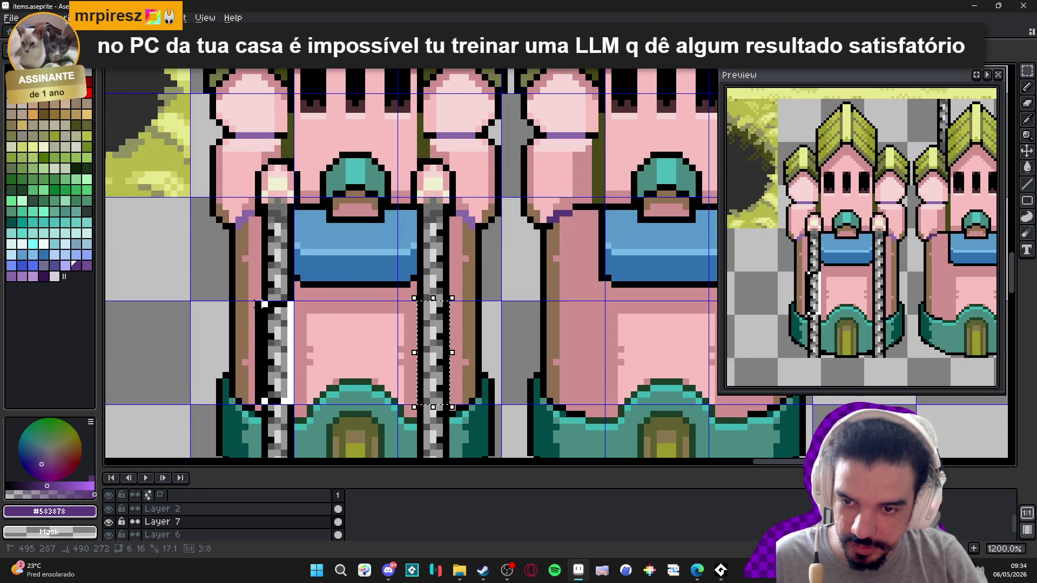
scroll(377, 203, down, 3)
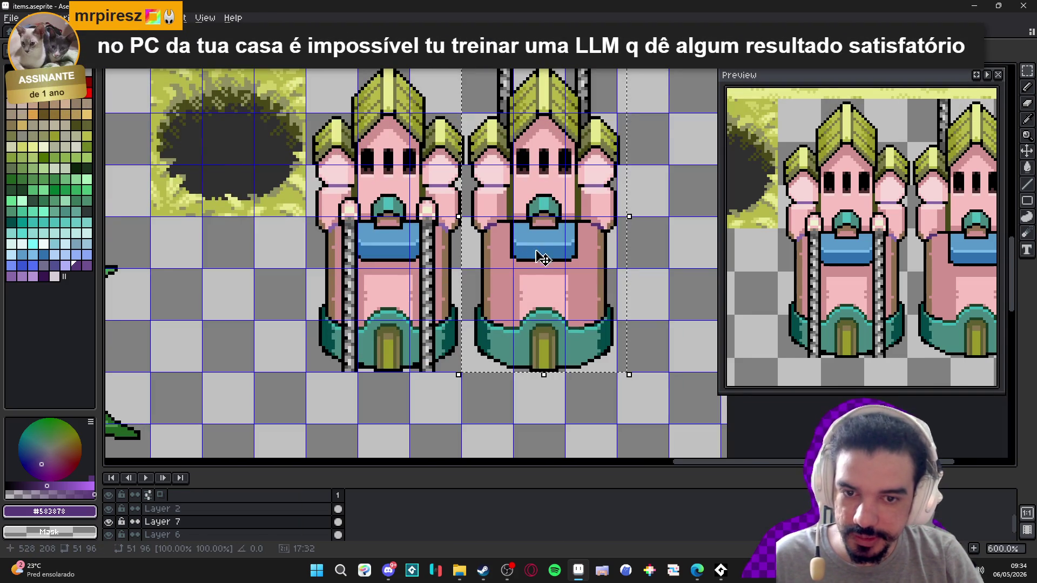
scroll(424, 290, up, 1)
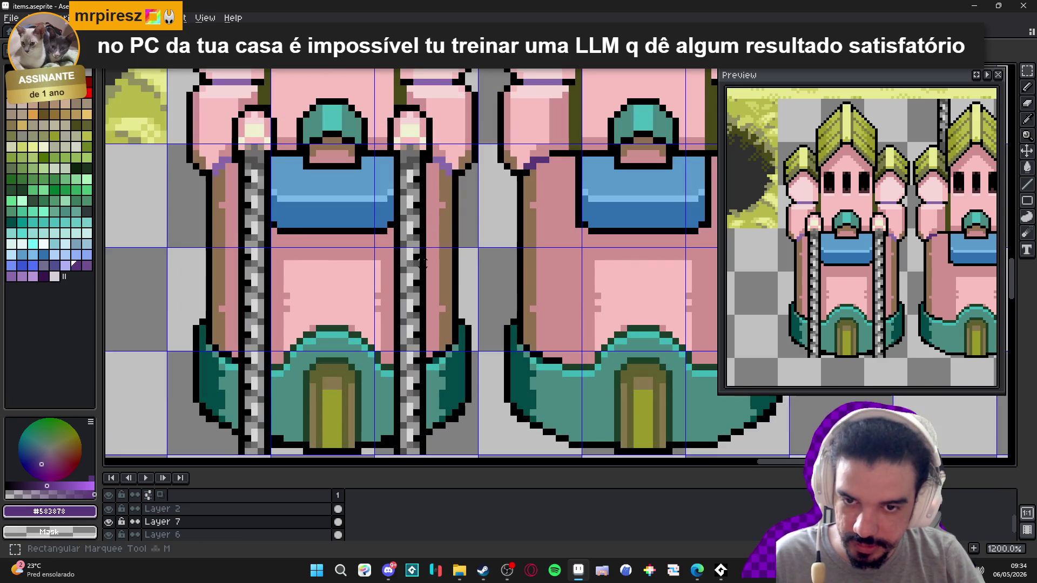
scroll(421, 280, up, 2)
drag(391, 246, 429, 354)
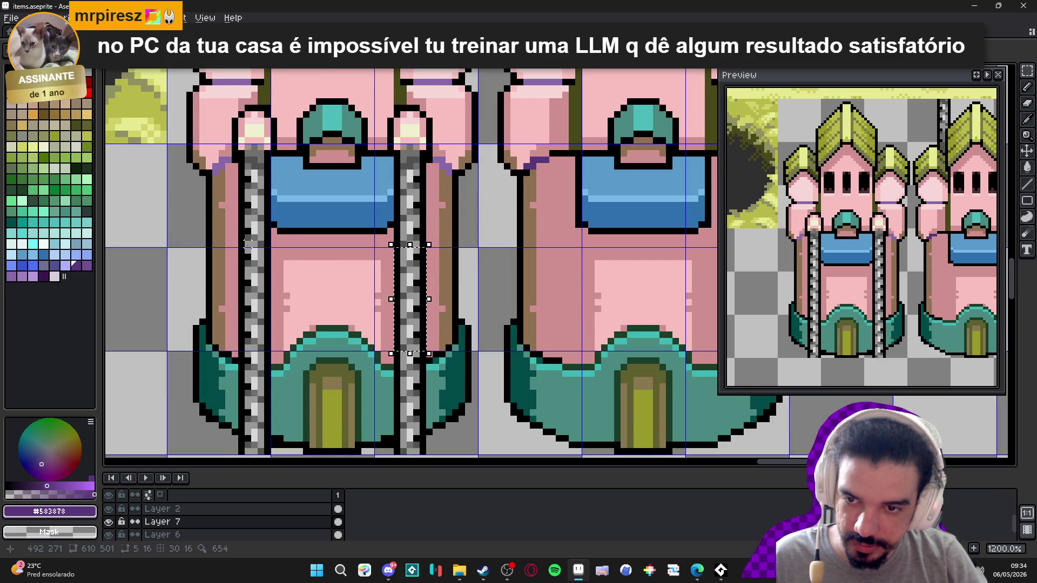
drag(263, 280, 242, 349)
click(11, 18)
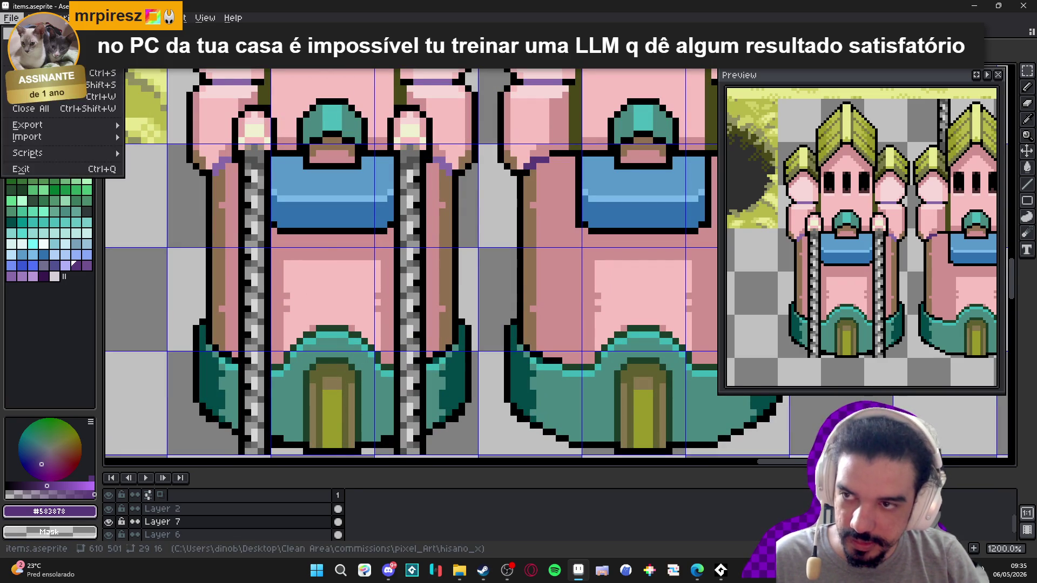
- Create a new 29×16 sprite and paste the chain strip into it
click(21, 31)
click(487, 397)
key(ctrl+v)
scroll(562, 270, up, 5)
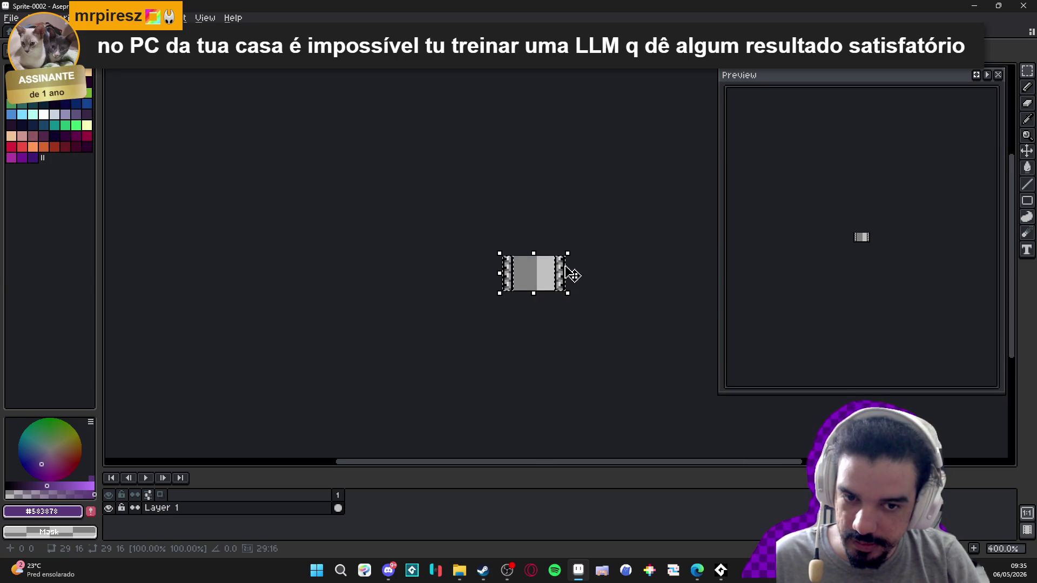
key(Return)
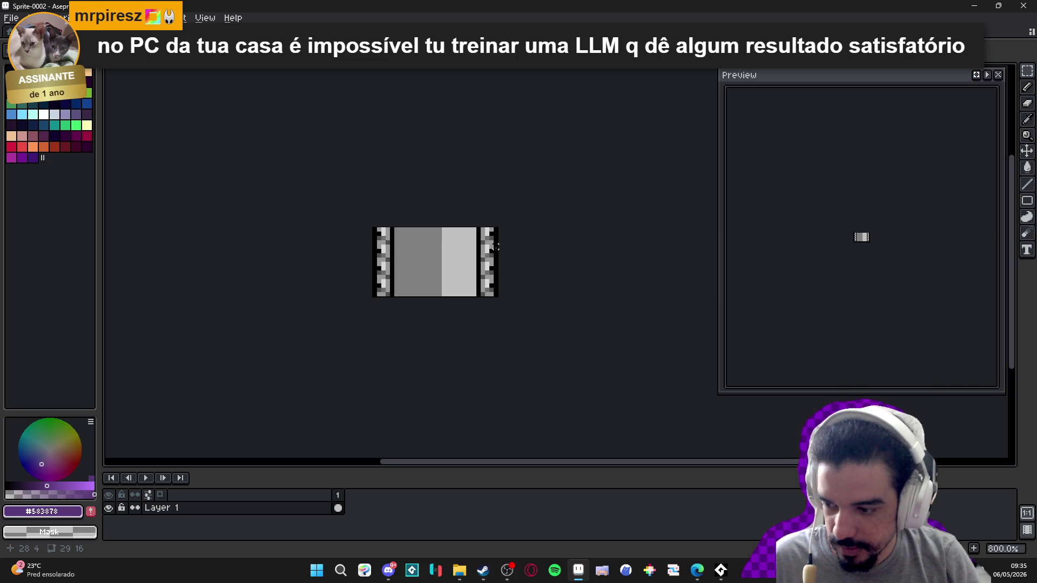
- Turn on Tiled in Y Axis mode and select the whole chain sprite
click(209, 17)
mouse_move(329, 102)
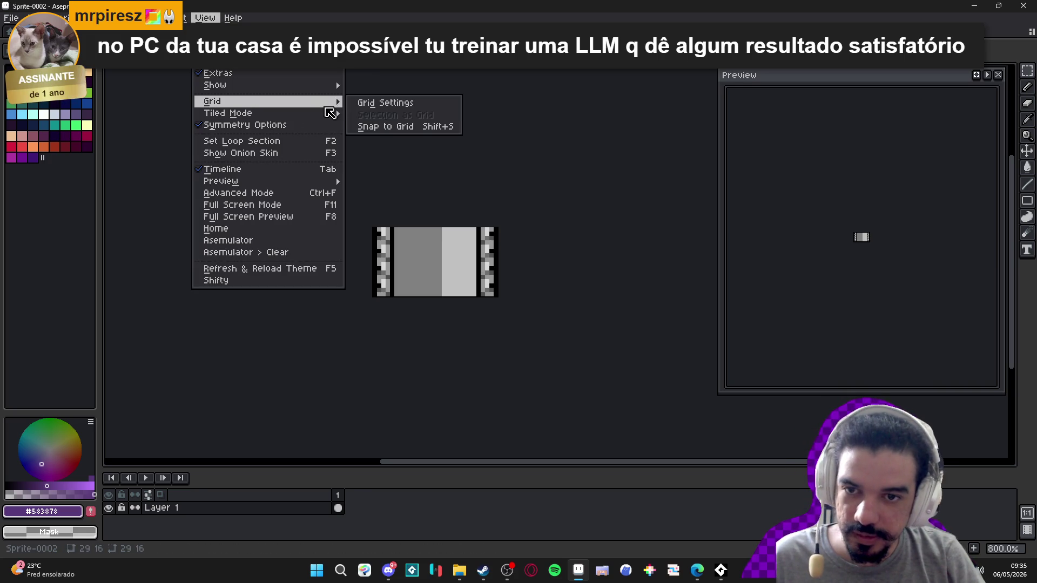
click(426, 150)
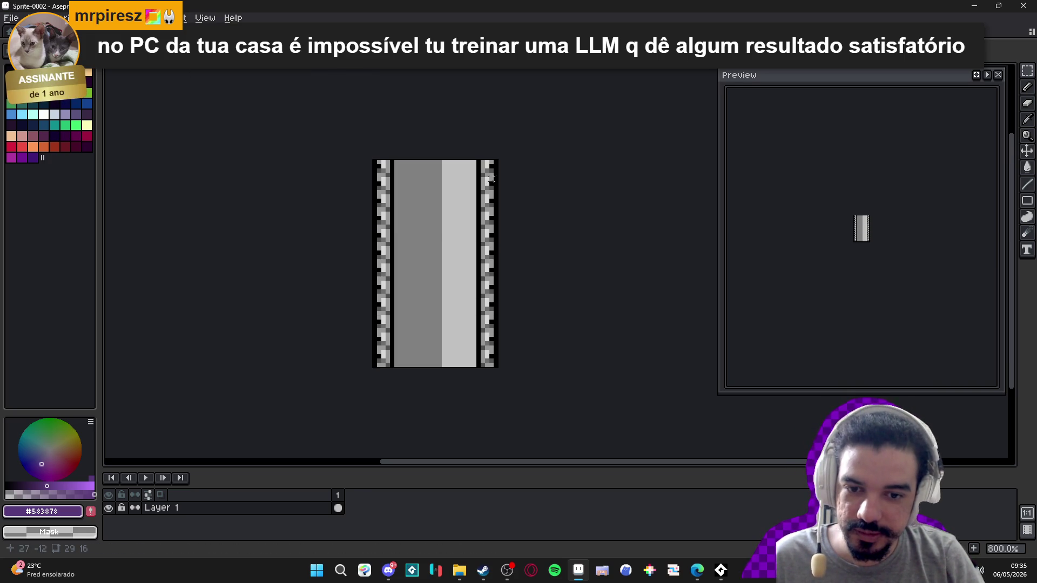
scroll(569, 174, down, 1)
key(ctrl+a)
click(314, 31)
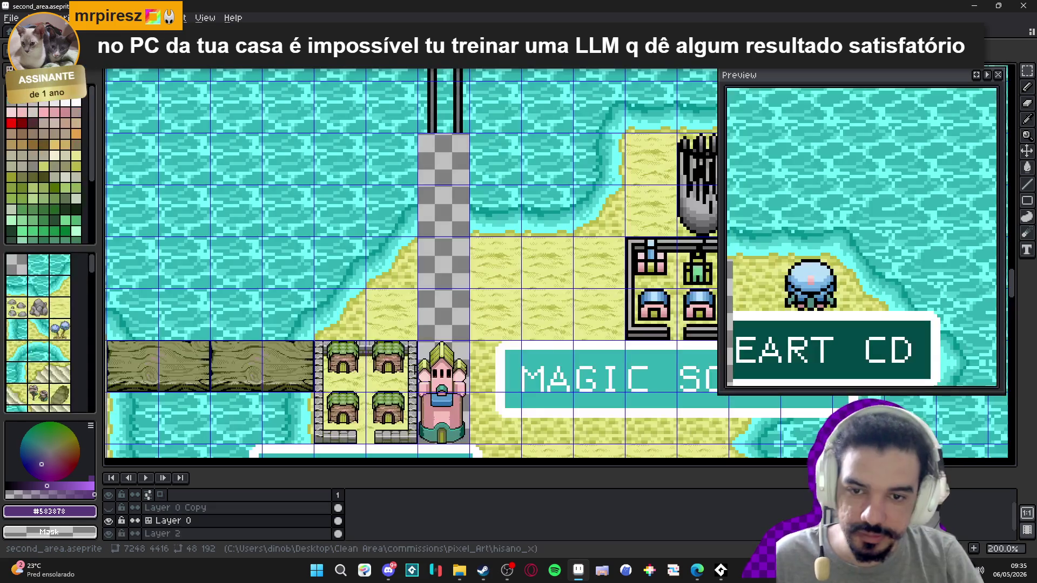
- Remove the stray chain paste, restore the erased column, and deselect
scroll(430, 163, up, 1)
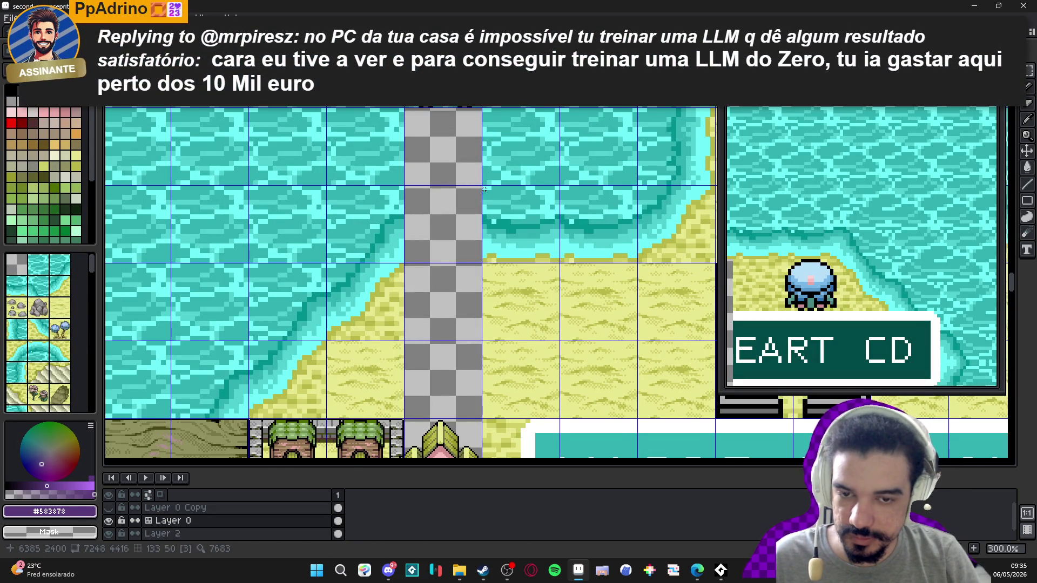
key(ctrl+v)
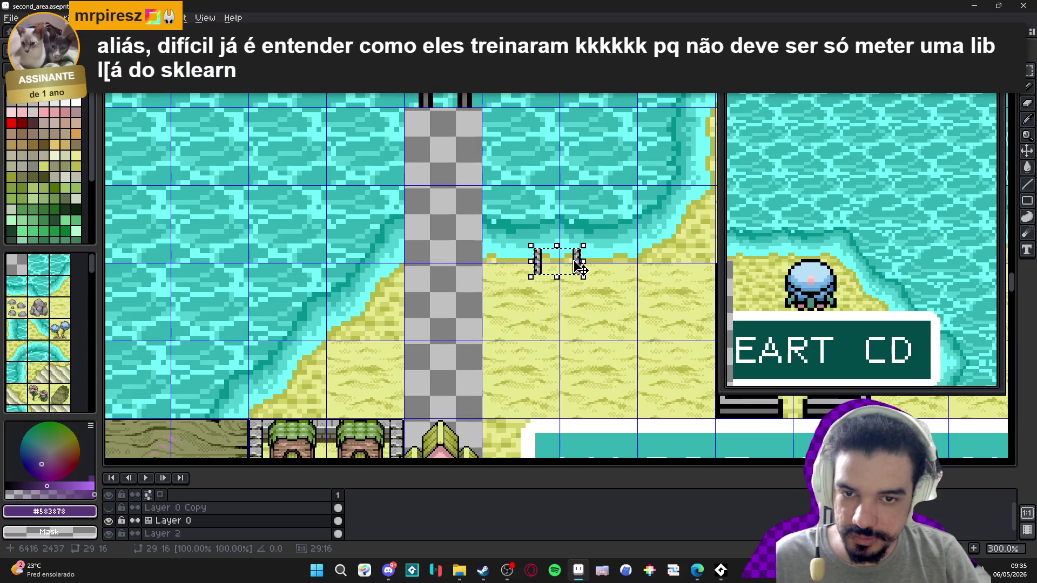
key(Escape)
key(ctrl+z)
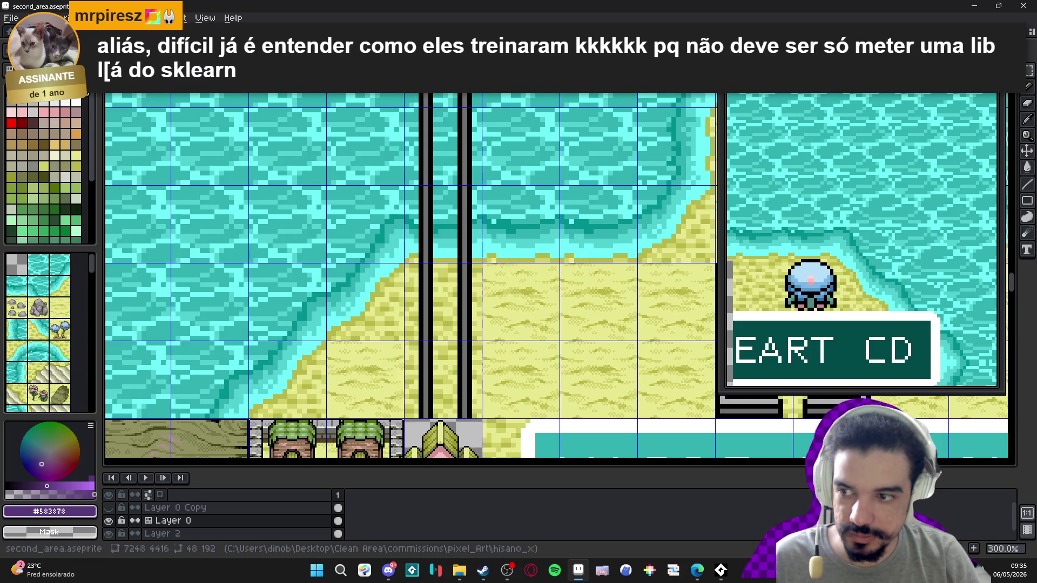
key(ctrl+d)
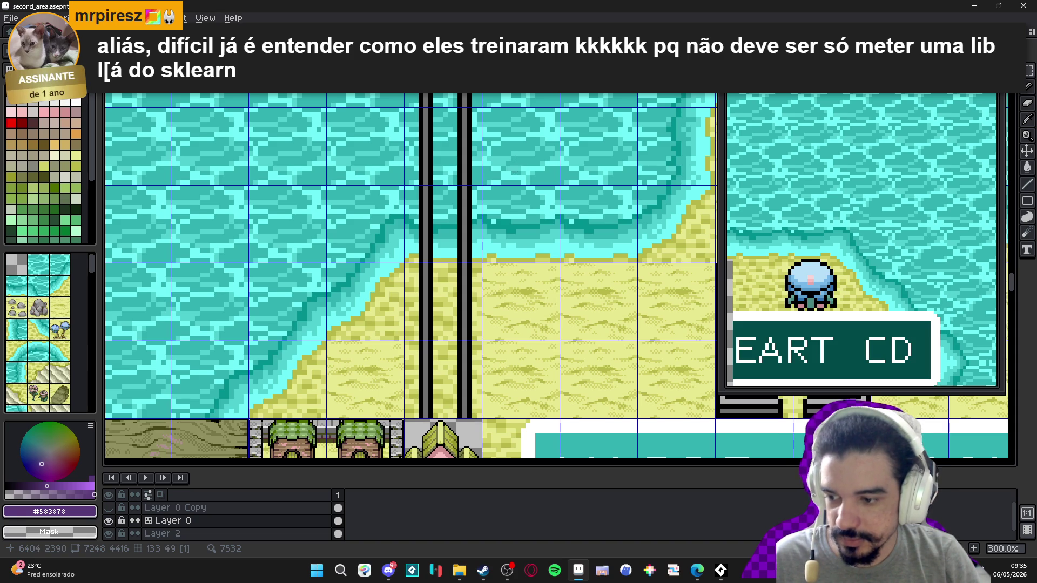
- Erase the one-cell-wide map column and place a chain piece at its top
drag(437, 142, 442, 366)
key(Delete)
scroll(449, 235, down, 5)
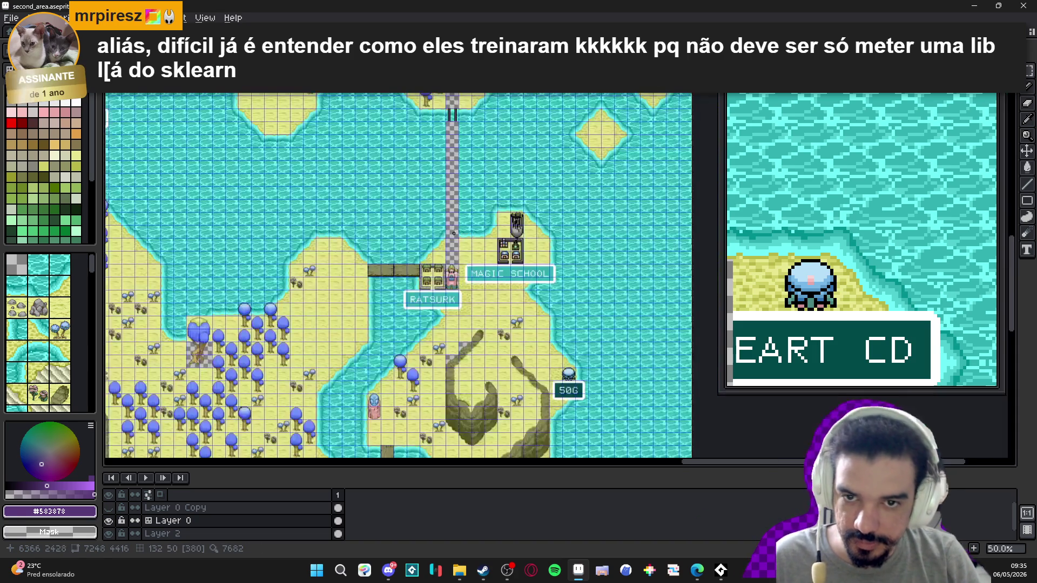
scroll(448, 270, up, 4)
drag(444, 318, 455, 301)
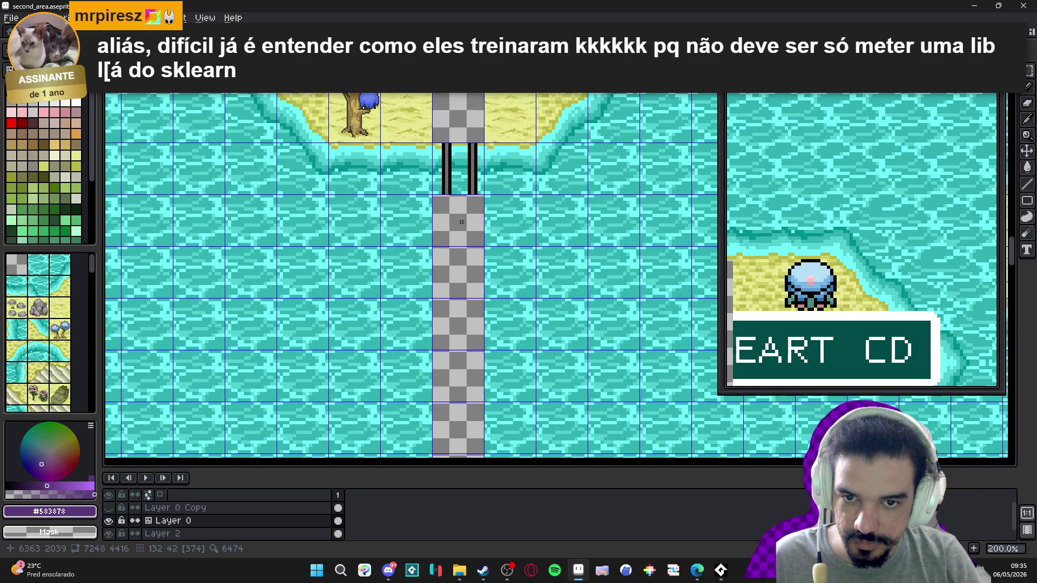
scroll(462, 223, up, 1)
key(ctrl+v)
mouse_move(575, 269)
mouse_down()
mouse_move(476, 216)
mouse_move(478, 202)
mouse_up()
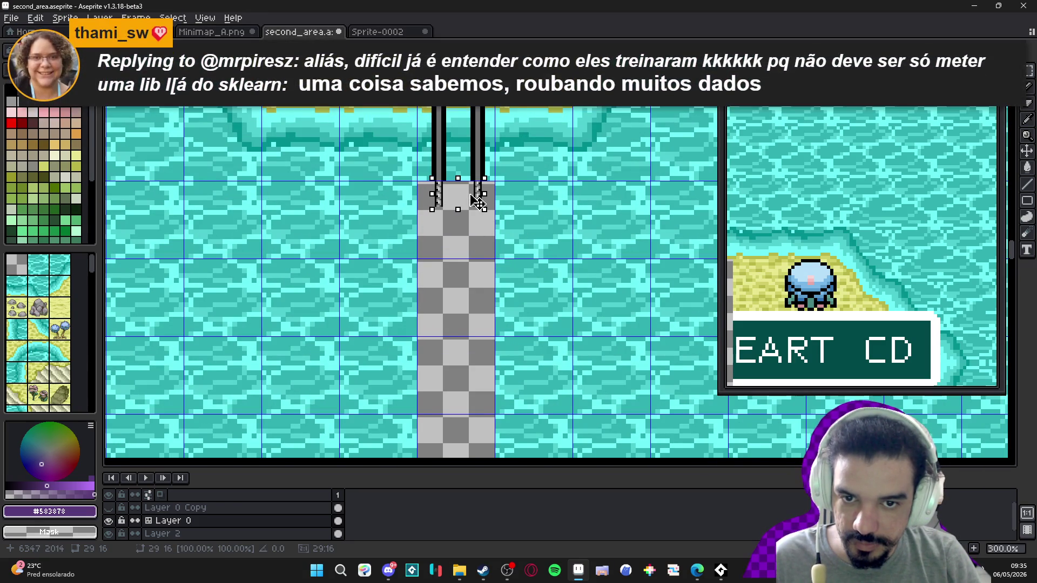
key(Return)
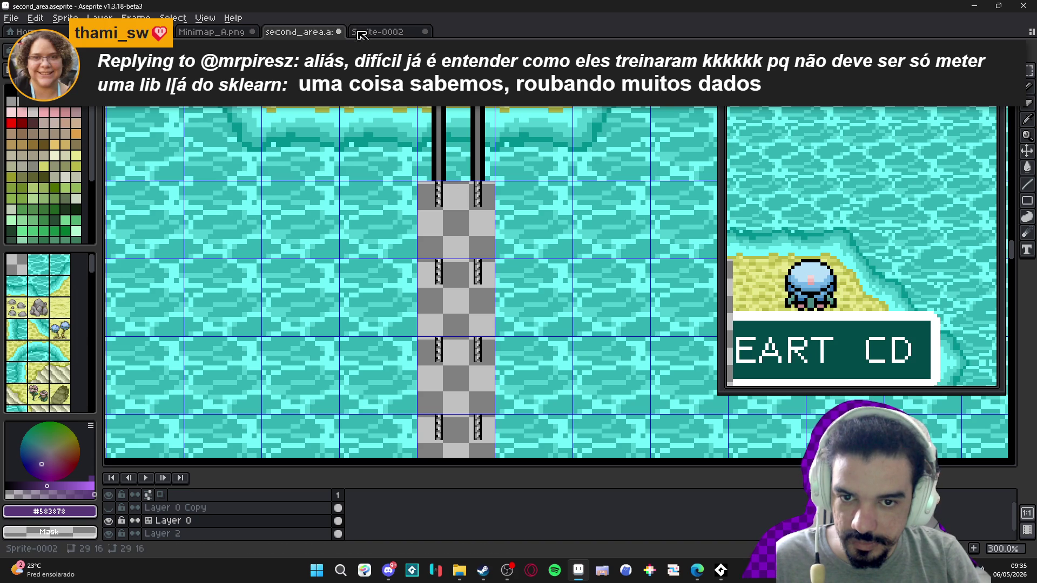
- Paste a second chain piece along the column's other edge
scroll(453, 193, up, 2)
scroll(453, 194, up, 1)
key(ctrl+v)
mouse_move(605, 262)
mouse_down()
mouse_move(517, 252)
mouse_move(594, 289)
mouse_move(519, 314)
mouse_up()
key(Return)
scroll(519, 314, down, 4)
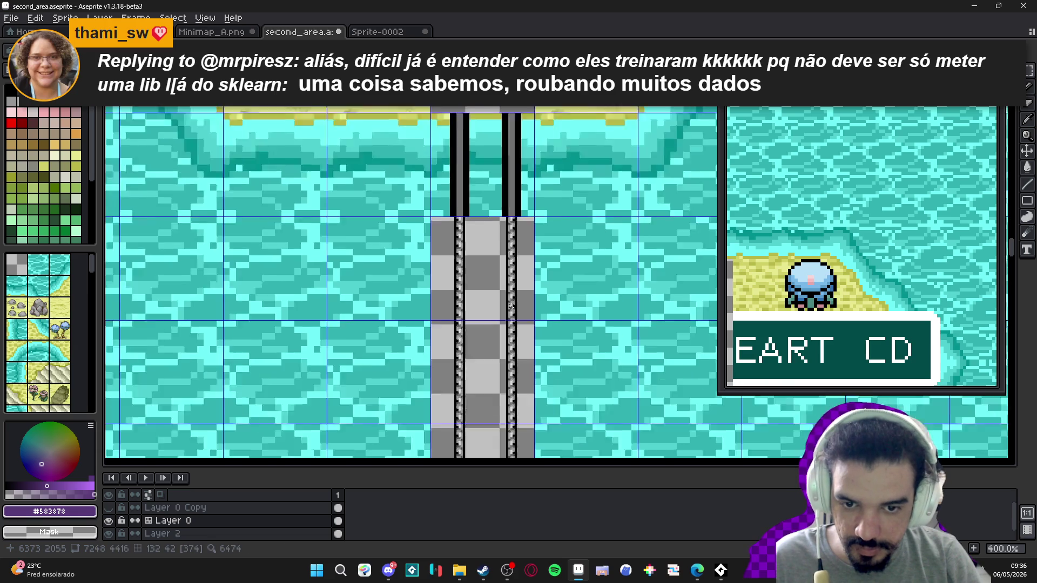
scroll(502, 370, down, 3)
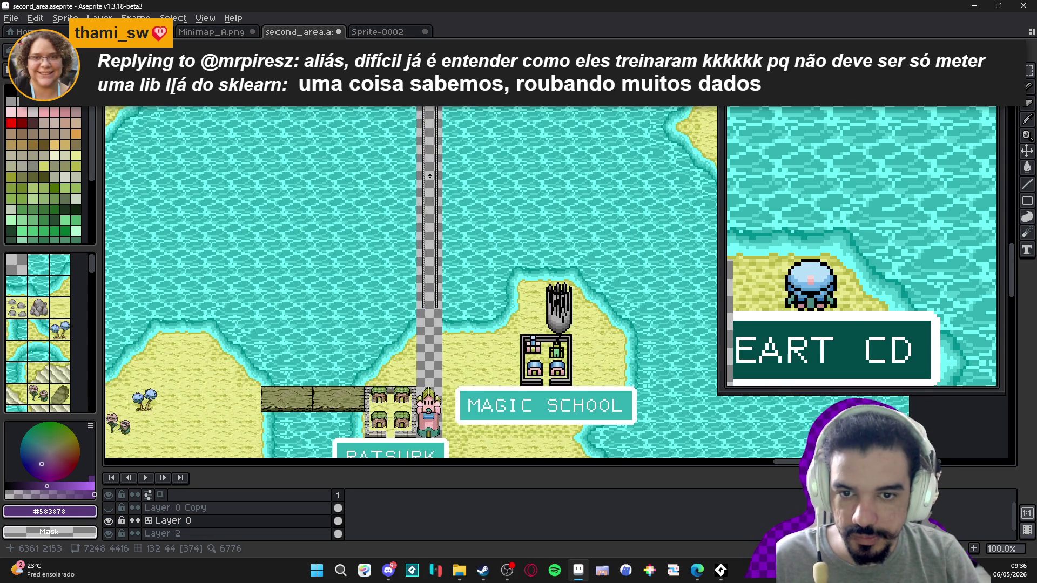
scroll(430, 176, up, 1)
scroll(430, 176, down, 4)
scroll(404, 140, up, 3)
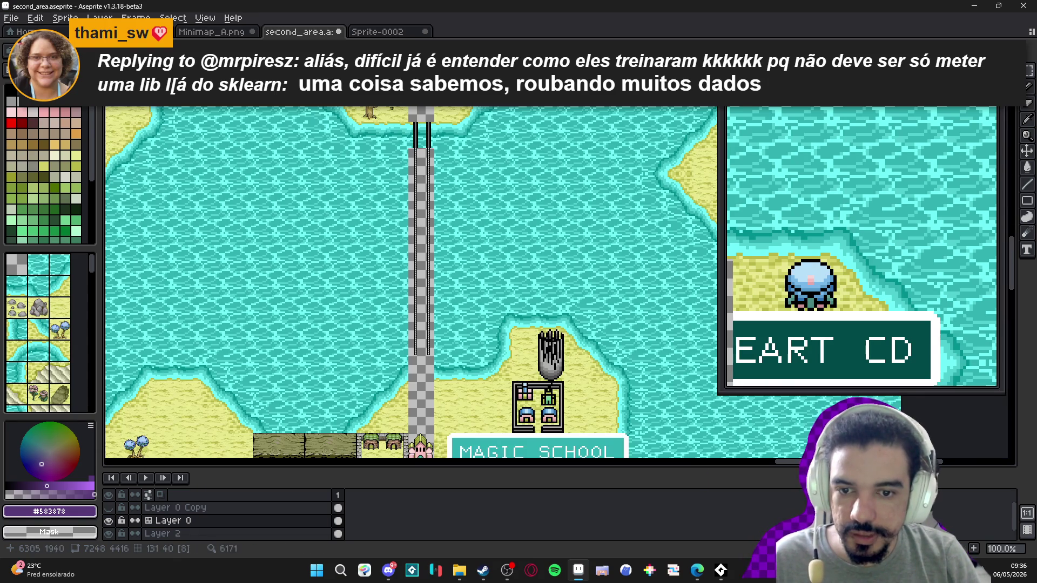
click(395, 31)
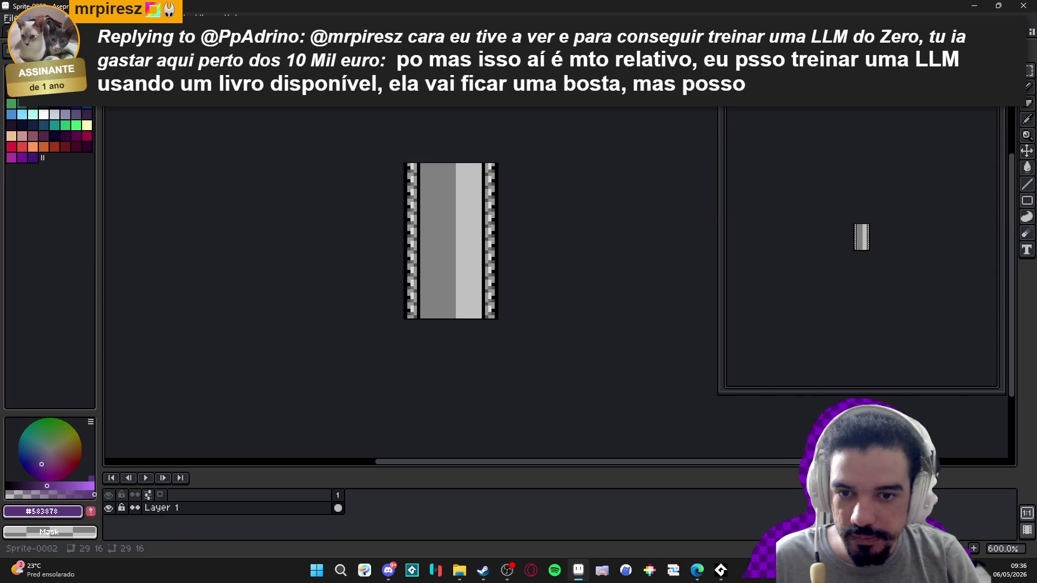
- Cycle to items.aseprite and zoom out to 400% on the castle towers
key(ctrl+Tab)
key(ctrl+Tab)
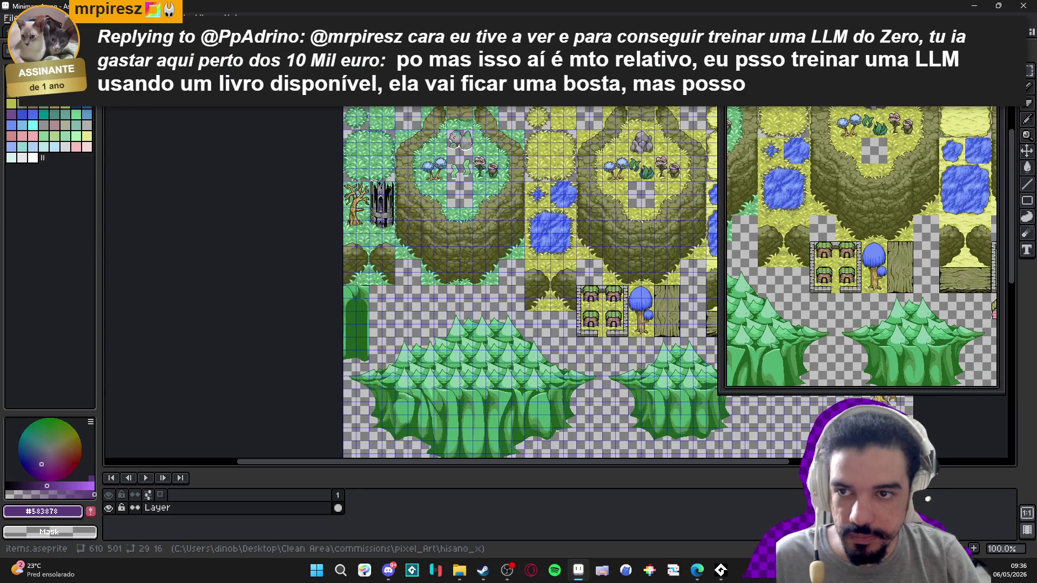
scroll(499, 296, down, 2)
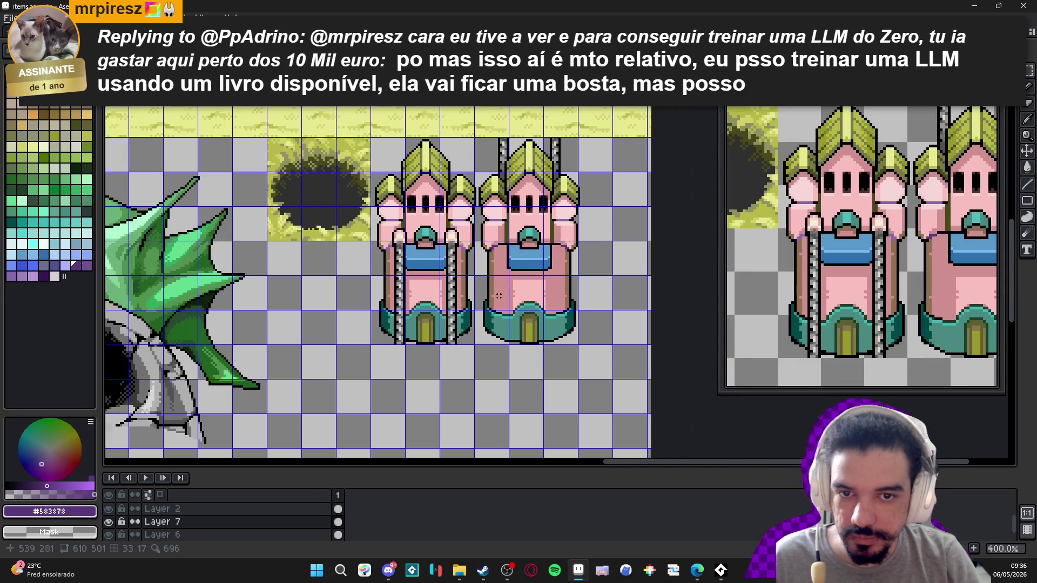
scroll(486, 297, down, 1)
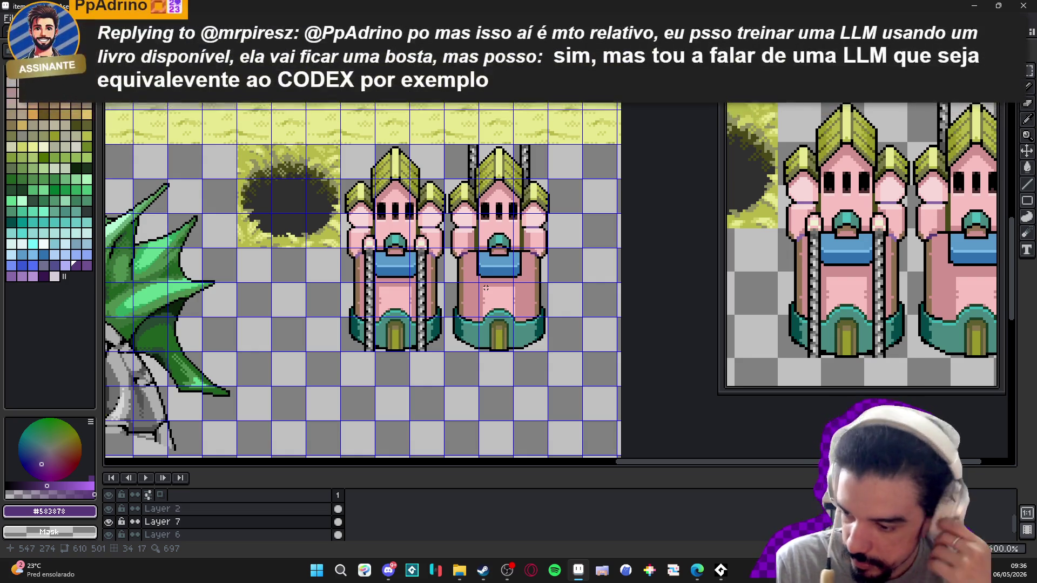
click(507, 570)
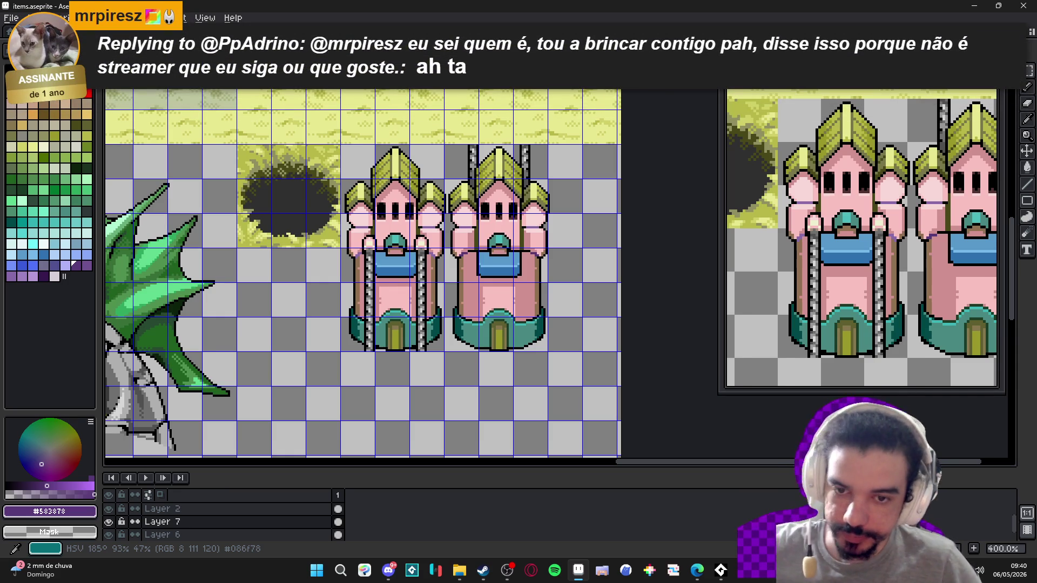
- Hide the grid and draw mirrored dark olive lines down the right tower's sides
drag(527, 195, 491, 181)
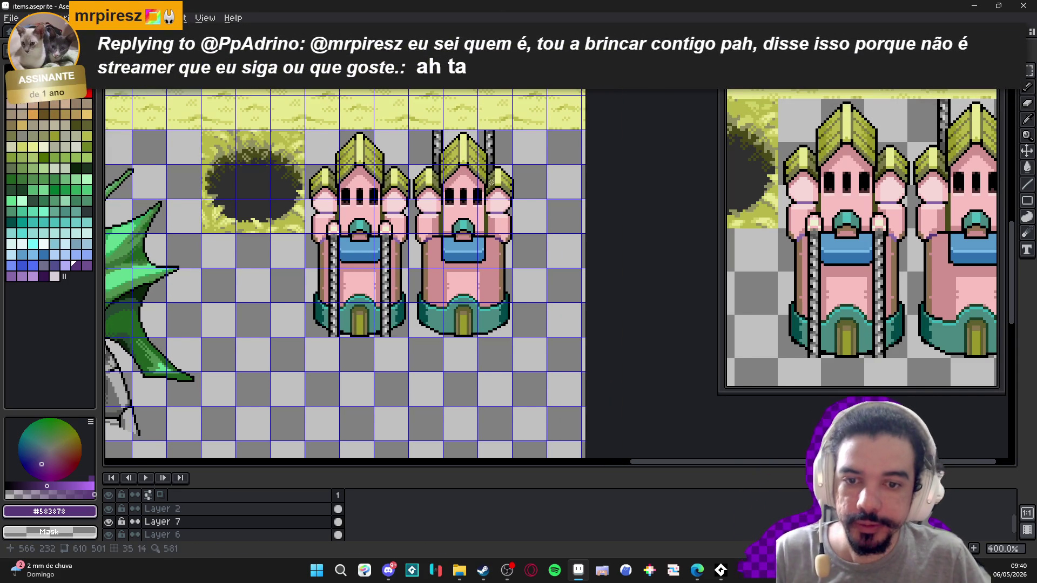
key(ctrl+apostrophe)
scroll(464, 201, up, 5)
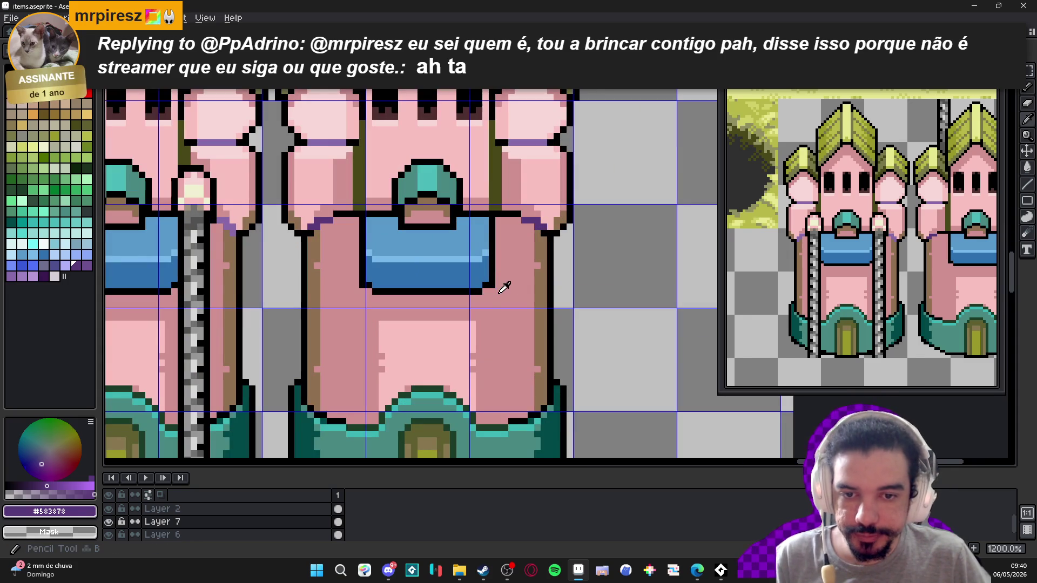
alt+click(503, 278)
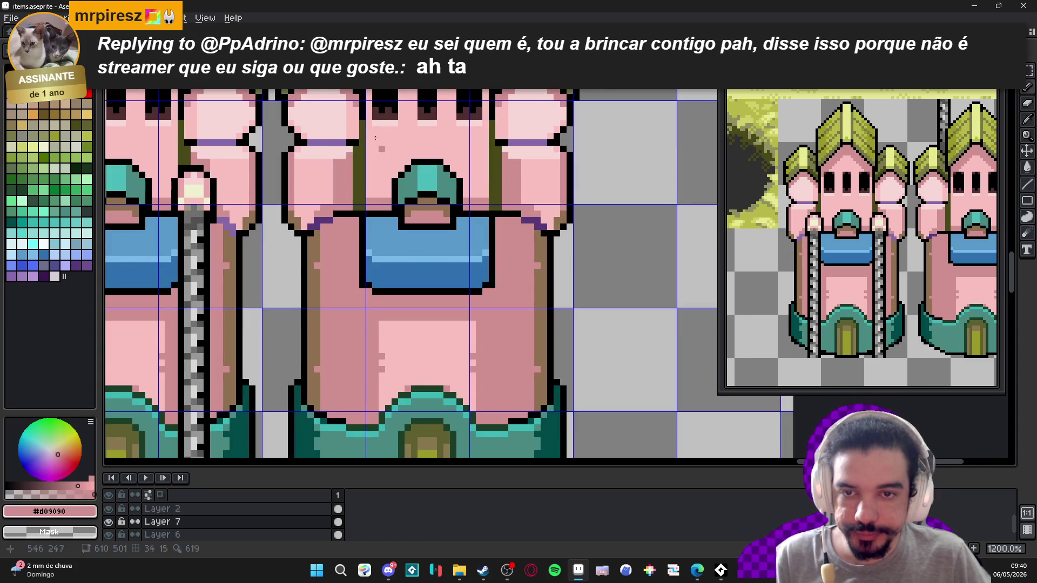
scroll(426, 236, down, 2)
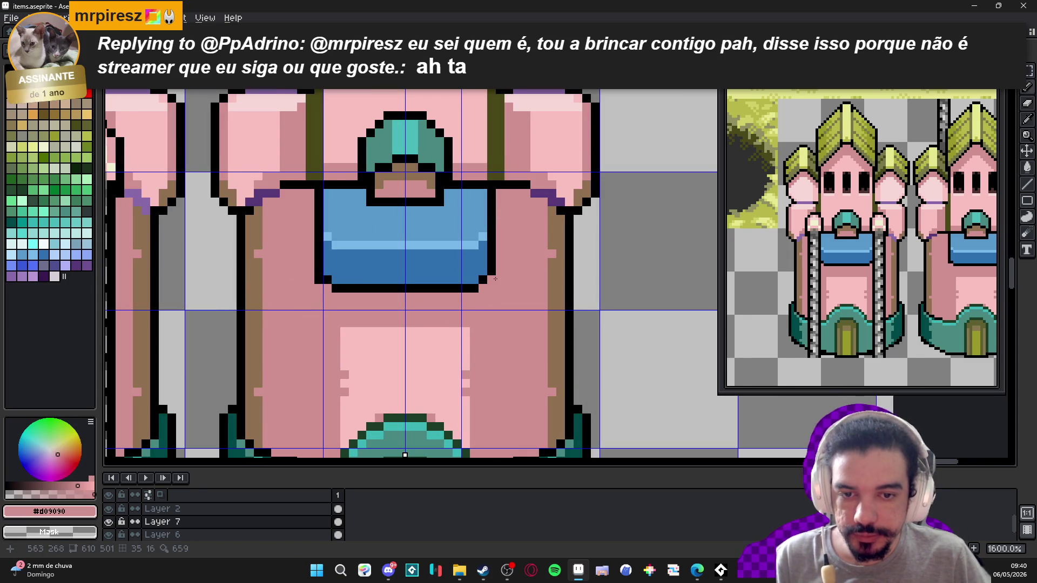
scroll(426, 237, up, 5)
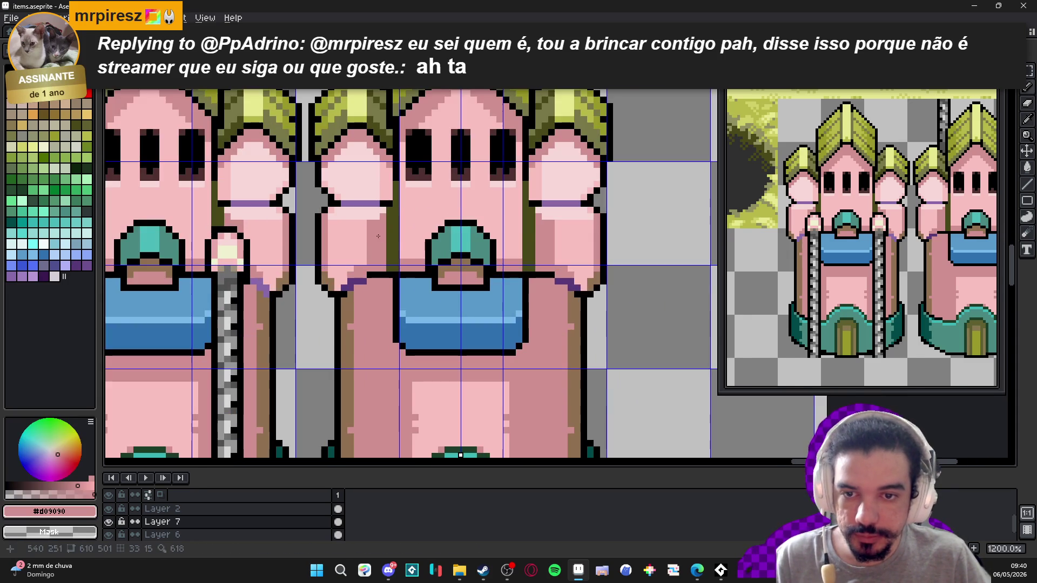
scroll(398, 200, down, 7)
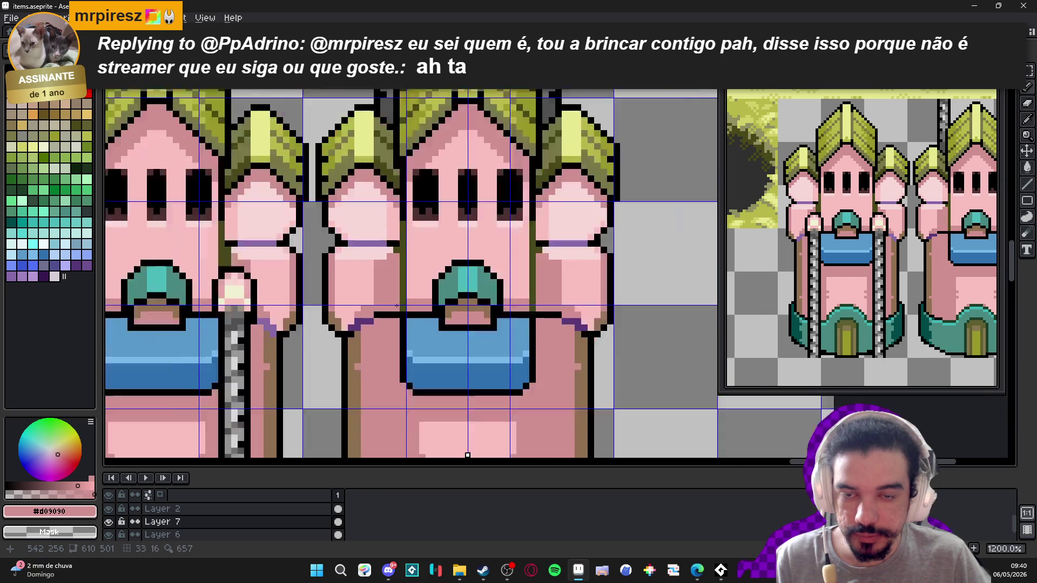
scroll(451, 312, up, 3)
scroll(461, 343, down, 2)
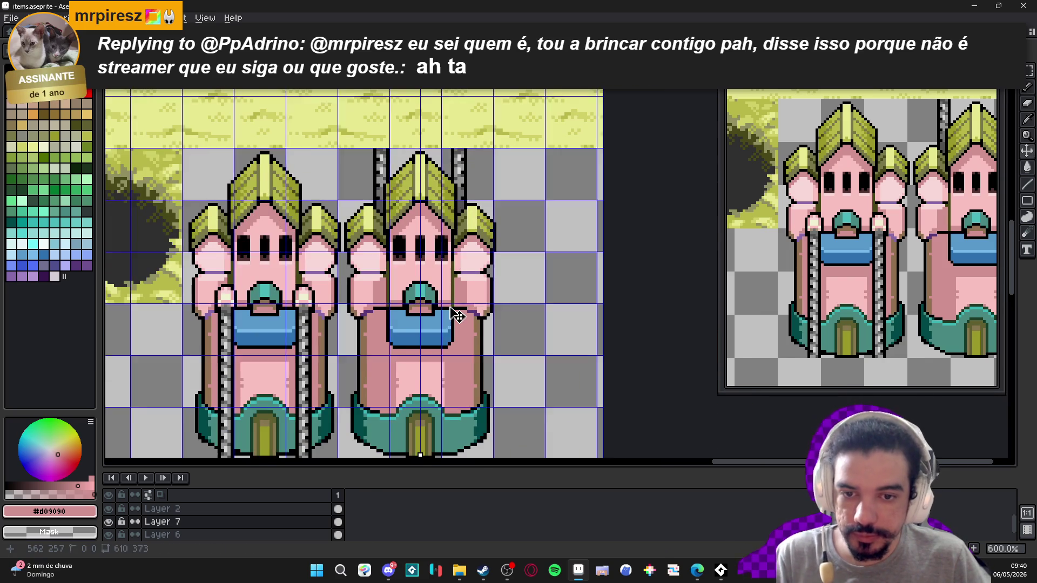
scroll(454, 313, up, 4)
alt+click(457, 221)
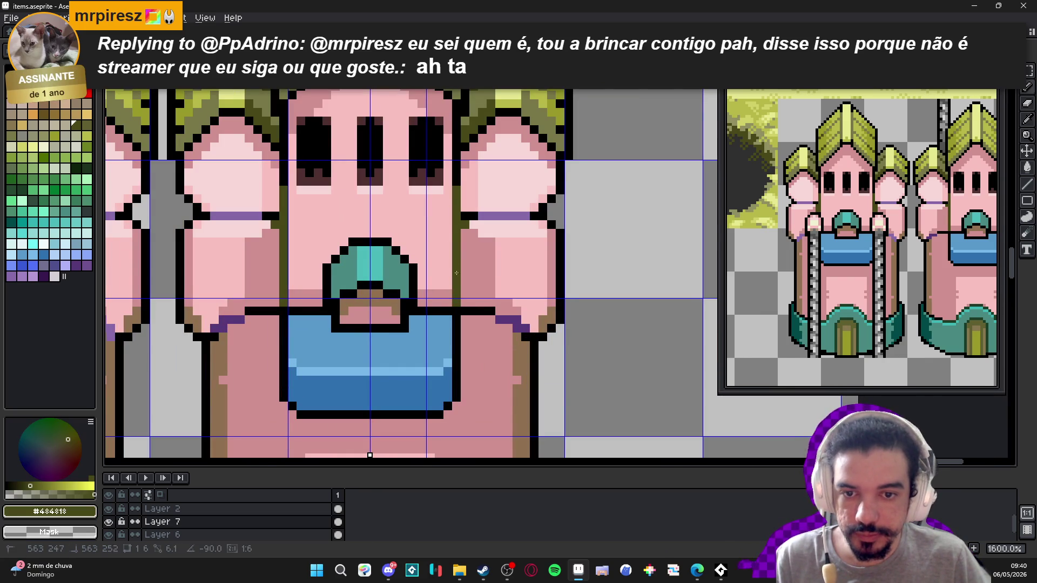
drag(457, 221, 463, 304)
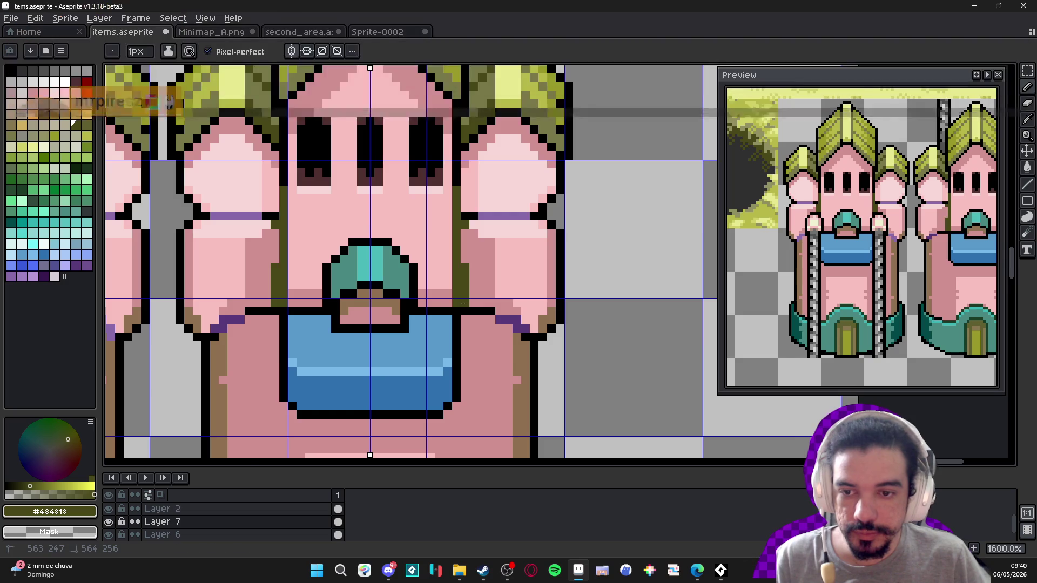
- Eyedrop the light pink and add one highlight pixel to the tower
scroll(463, 304, down, 4)
scroll(484, 383, down, 2)
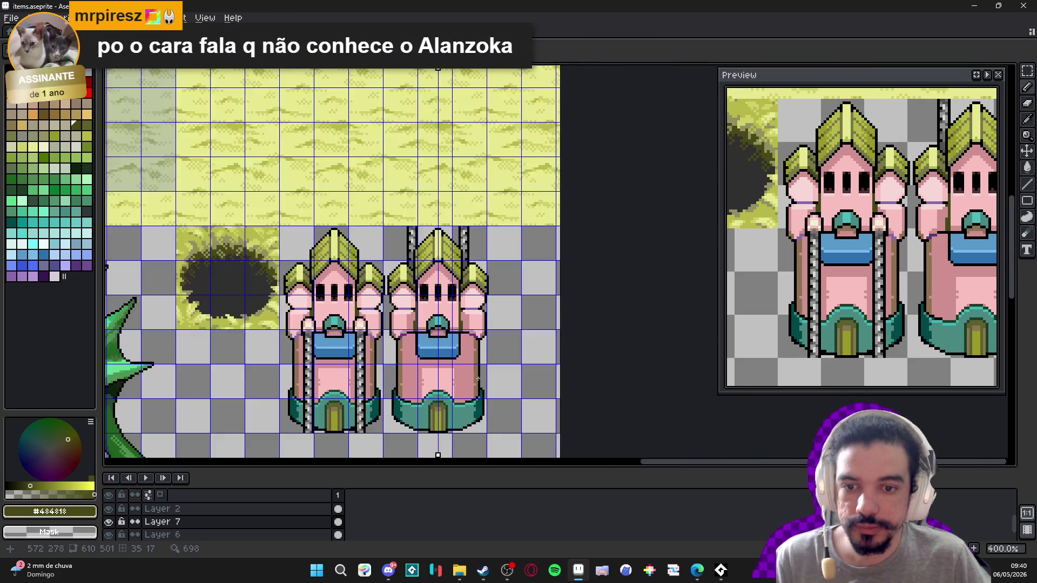
scroll(389, 331, up, 5)
scroll(388, 331, down, 4)
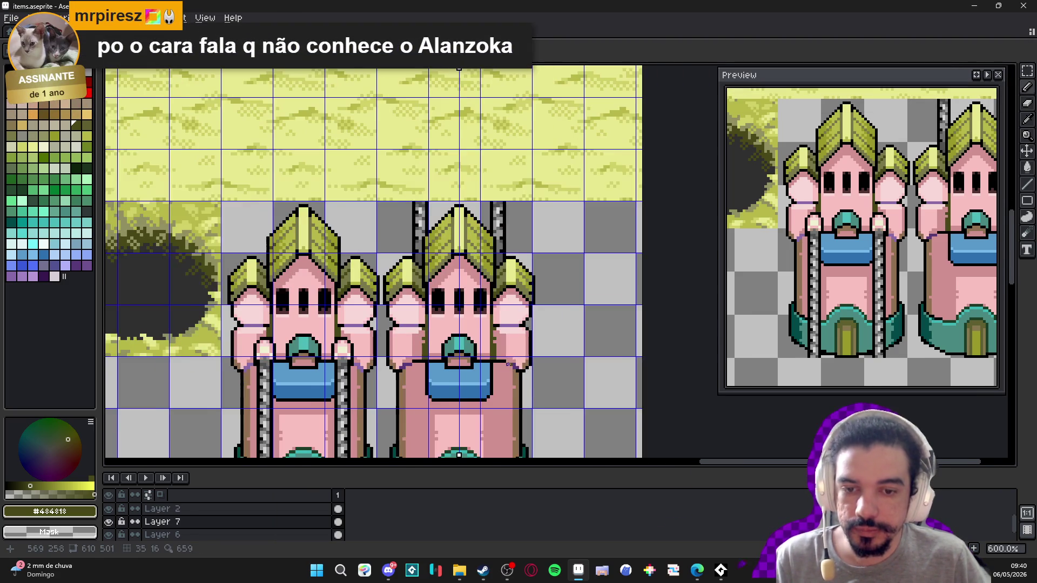
scroll(511, 401, down, 2)
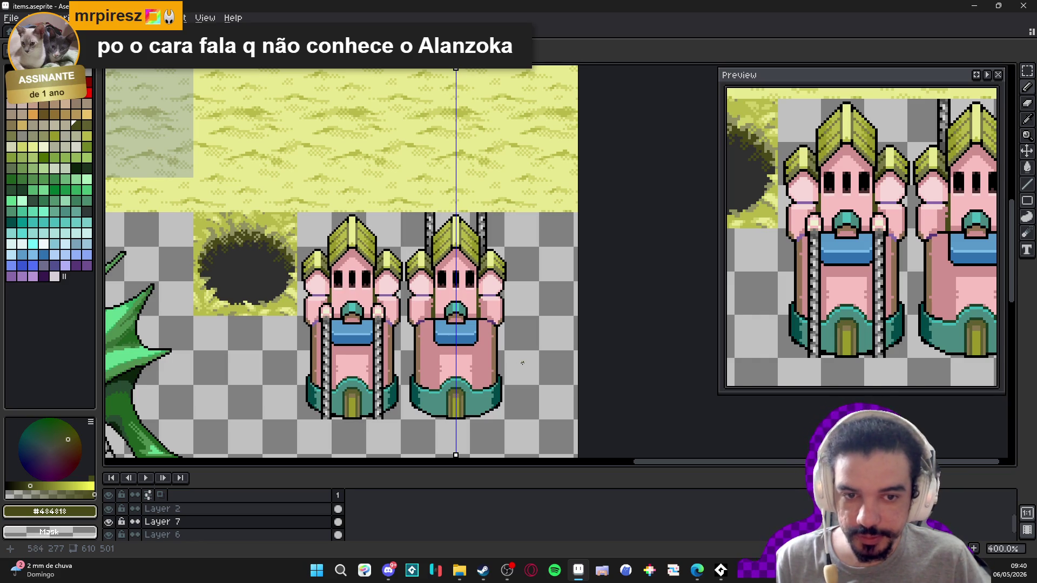
scroll(513, 360, down, 1)
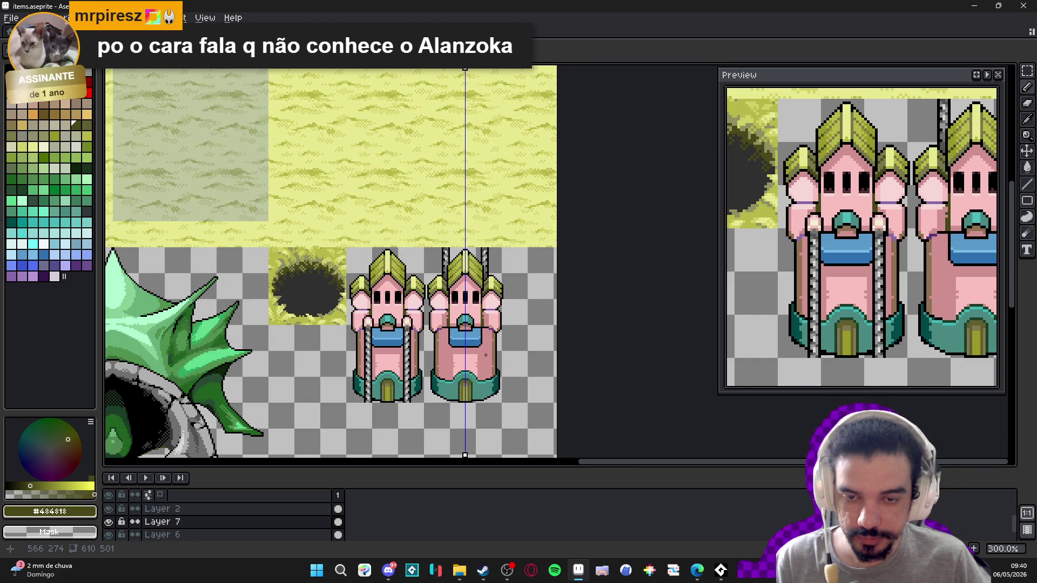
scroll(474, 362, up, 2)
scroll(446, 361, up, 1)
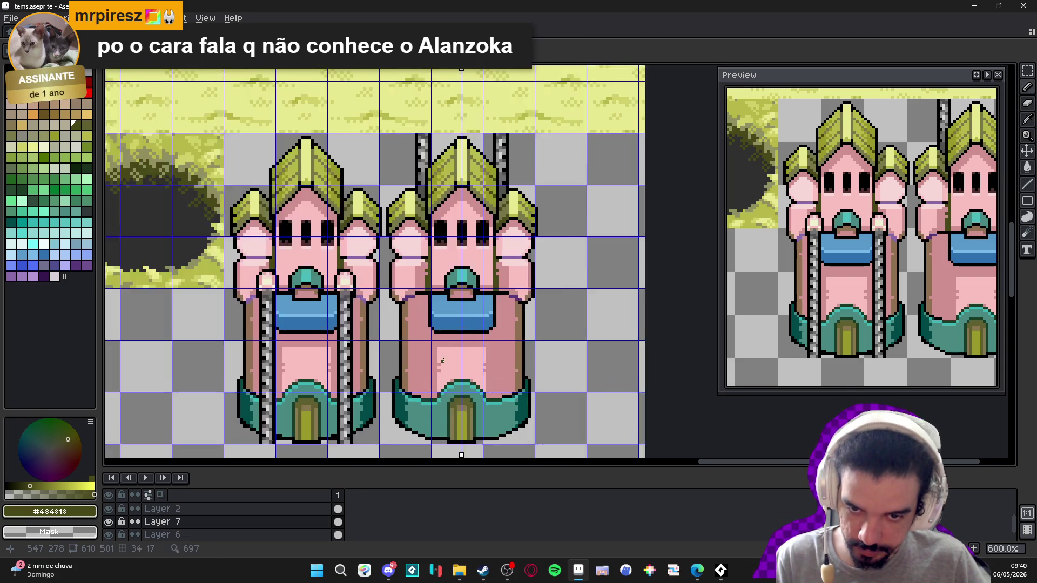
scroll(445, 360, up, 3)
alt+click(436, 331)
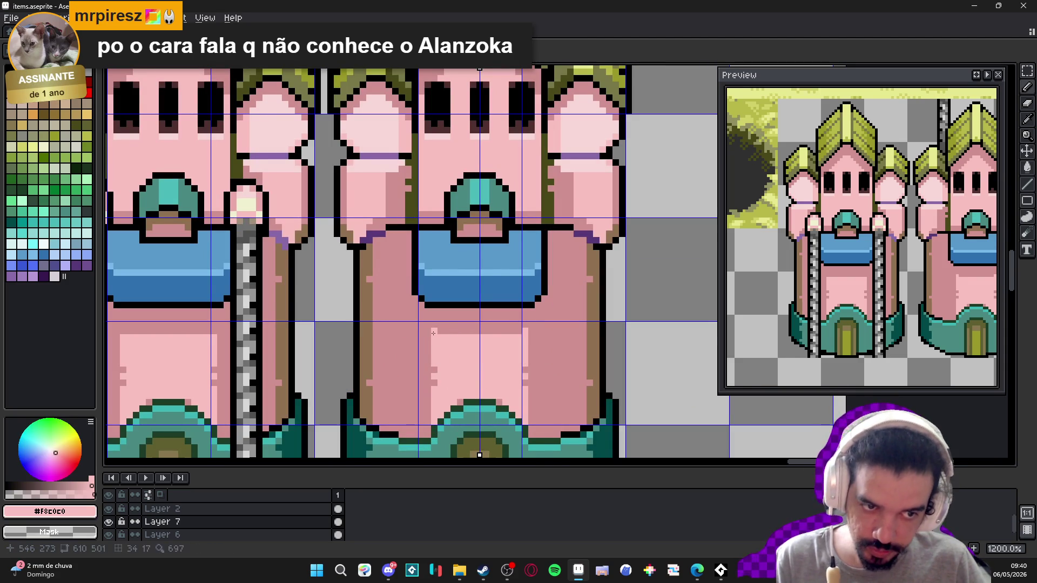
click(428, 337)
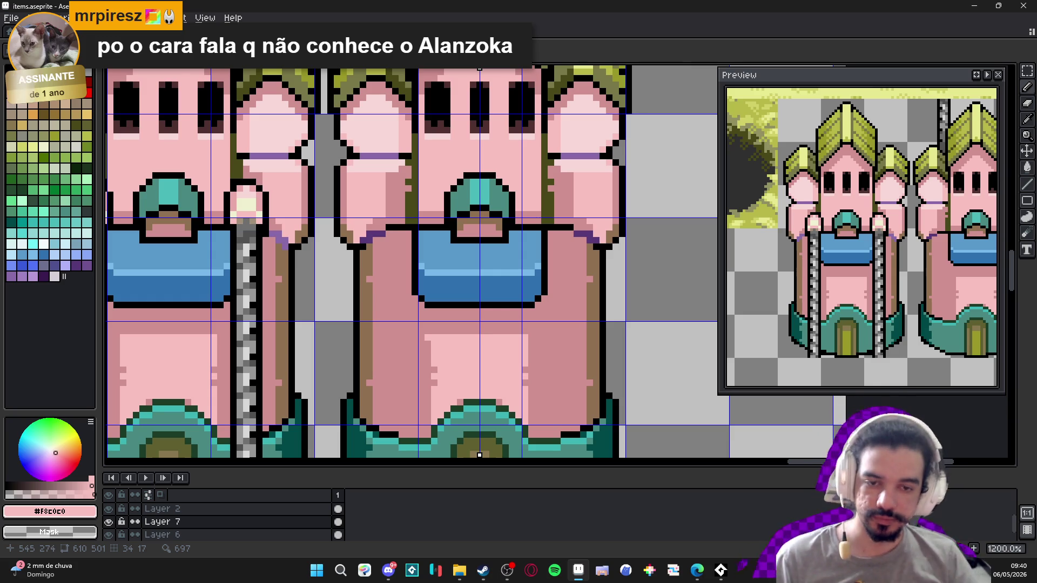
- Eyedrop the brown shade from the tower and save items.aseprite
scroll(382, 367, up, 1)
alt+click(346, 389)
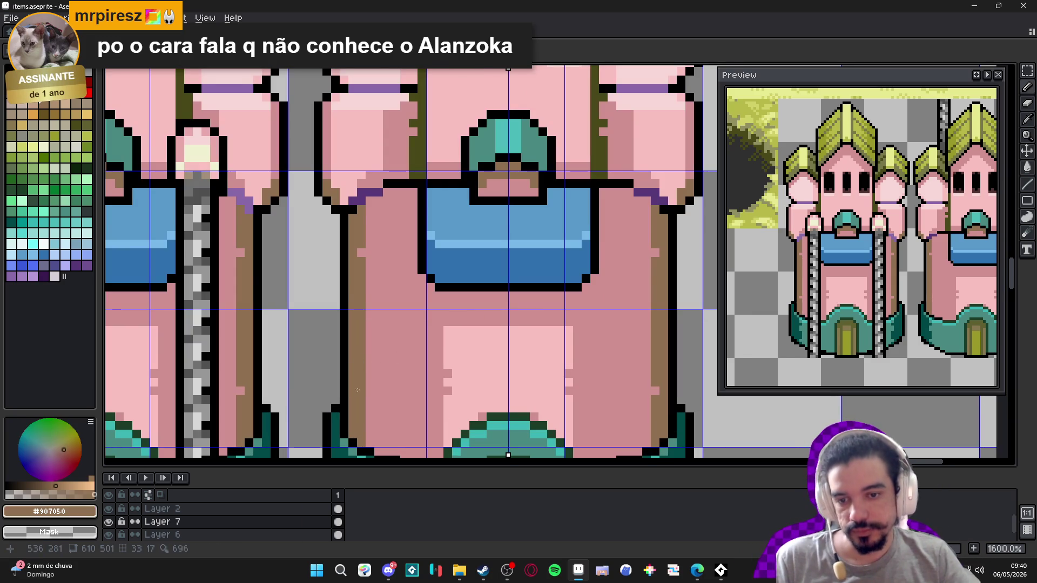
scroll(357, 390, down, 4)
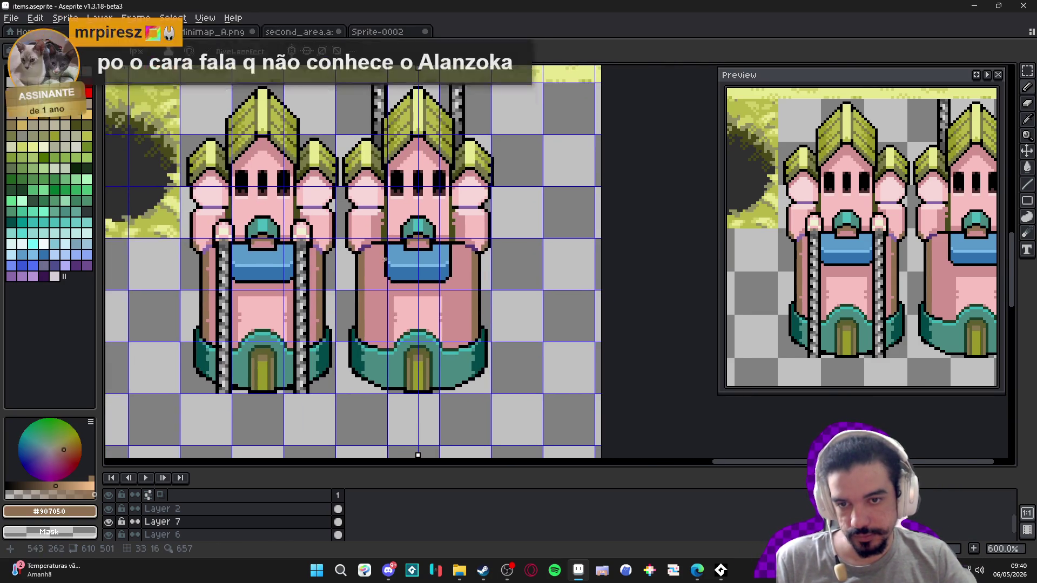
scroll(388, 263, up, 3)
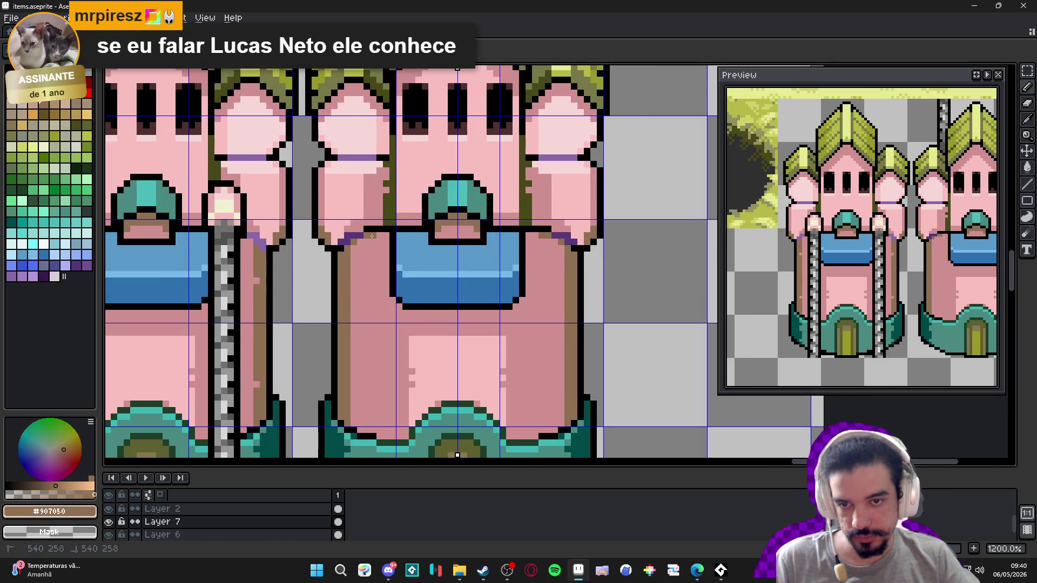
scroll(420, 311, down, 4)
key(ctrl+apostrophe)
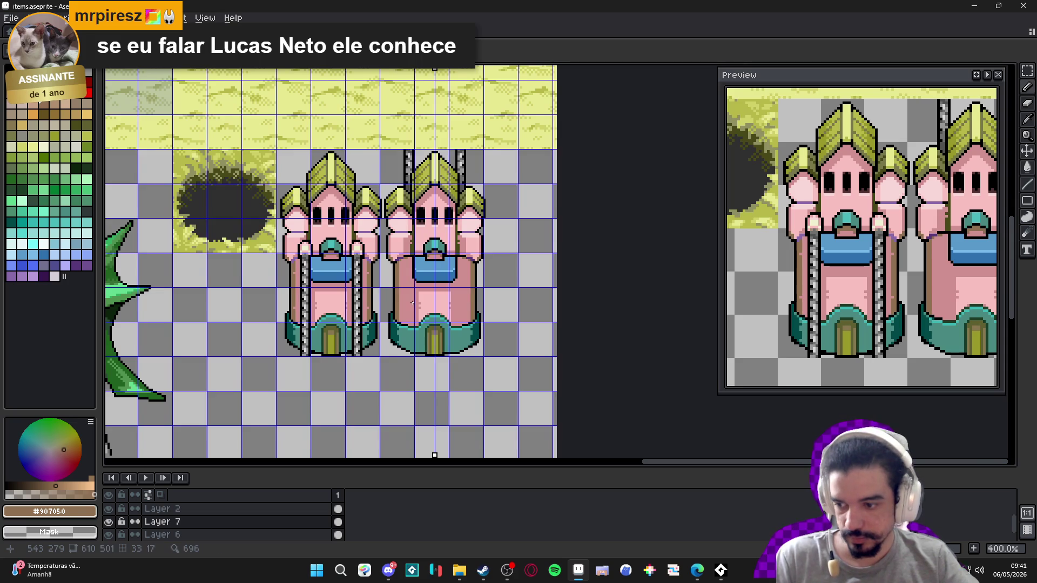
key(ctrl+s)
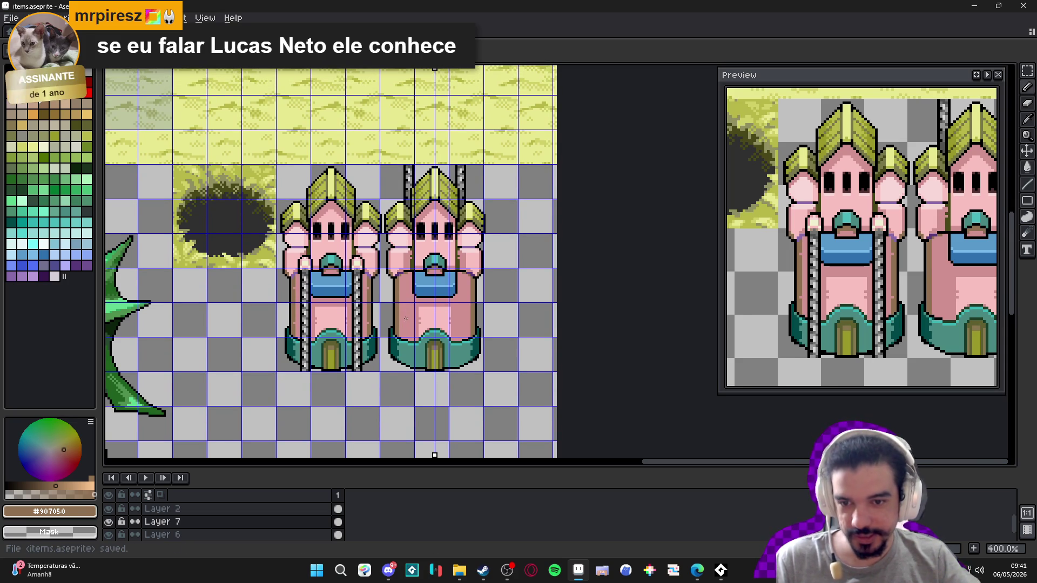
scroll(391, 321, up, 8)
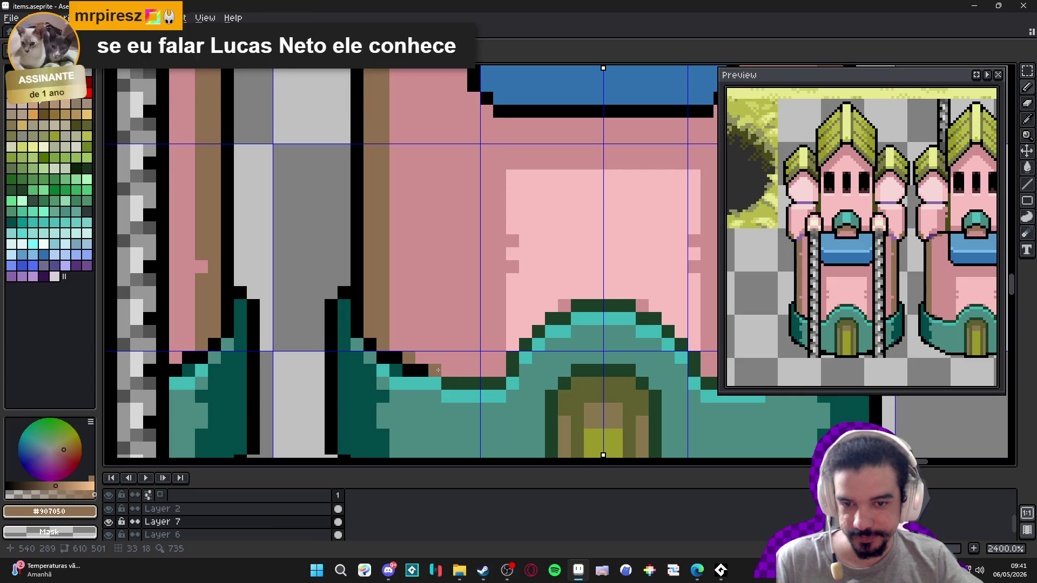
- Add brown #907050 pixels beside the tower base outlines
click(449, 369)
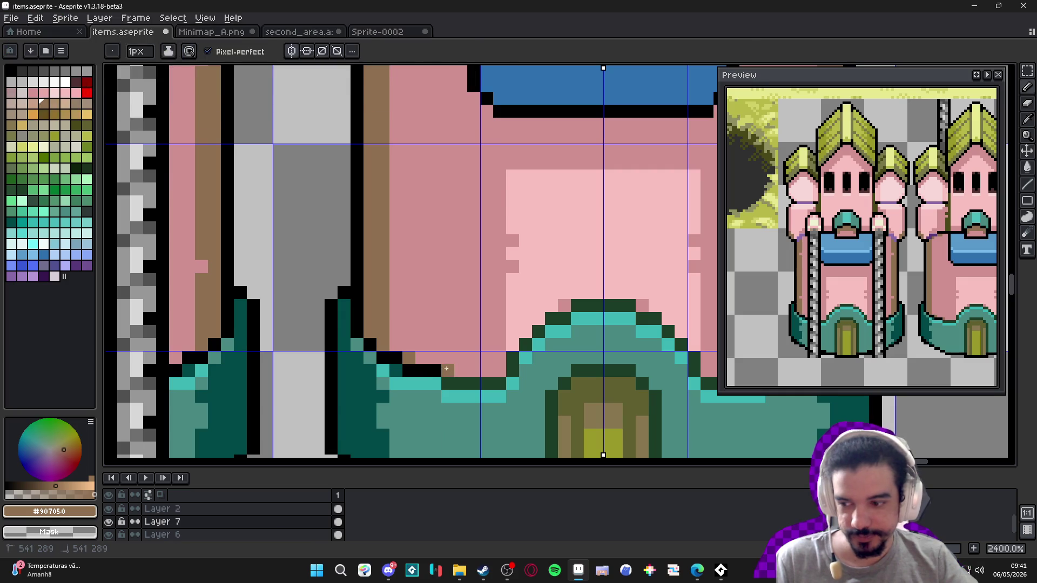
click(474, 360)
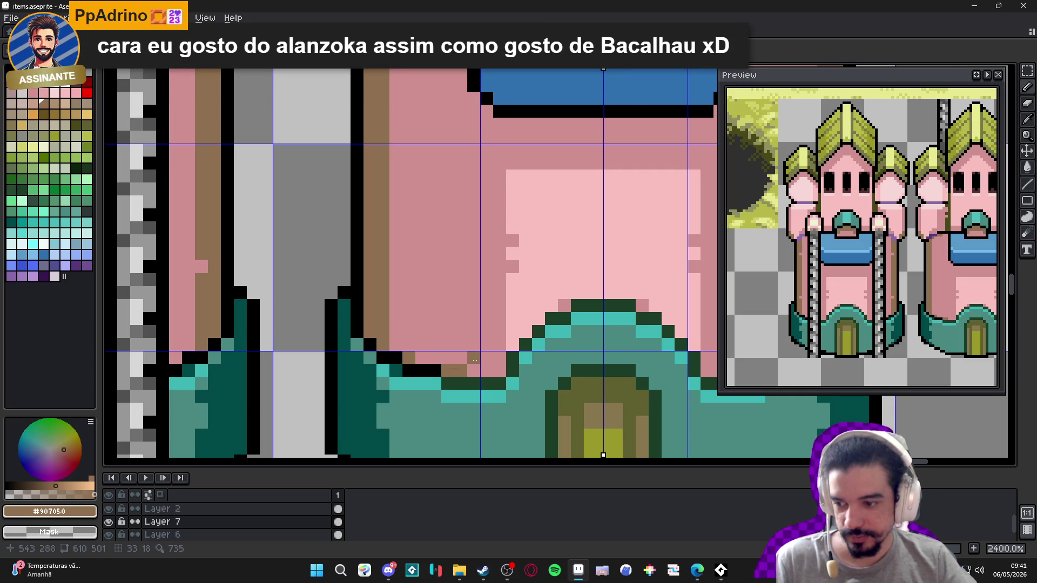
scroll(475, 359, down, 5)
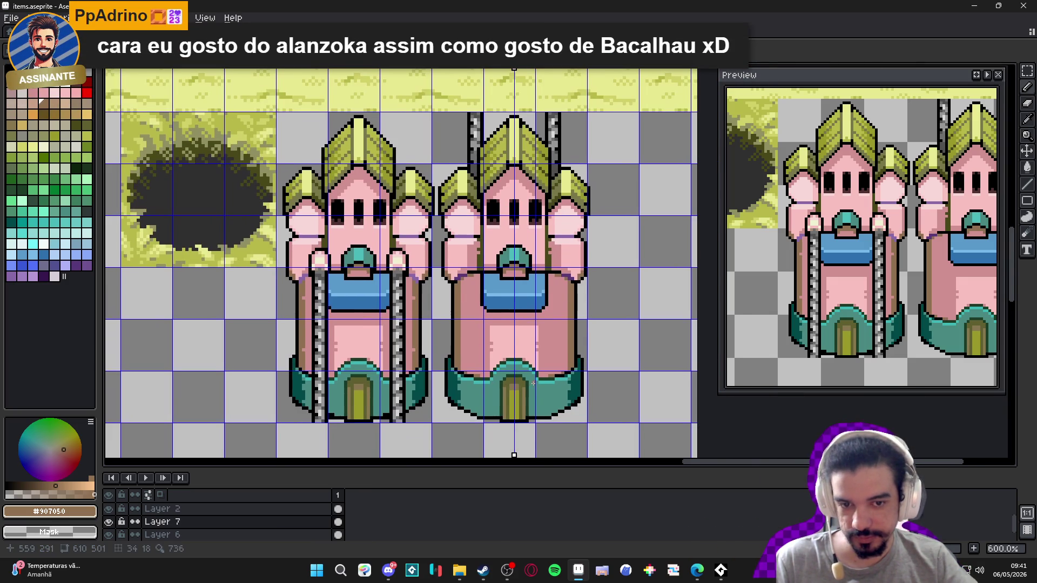
drag(533, 383, 490, 392)
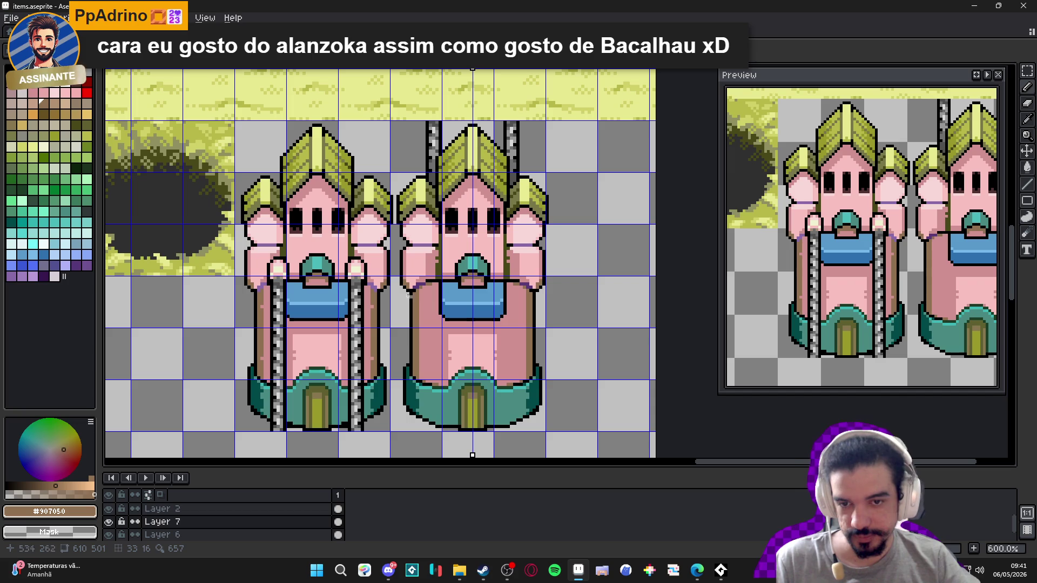
scroll(436, 217, up, 2)
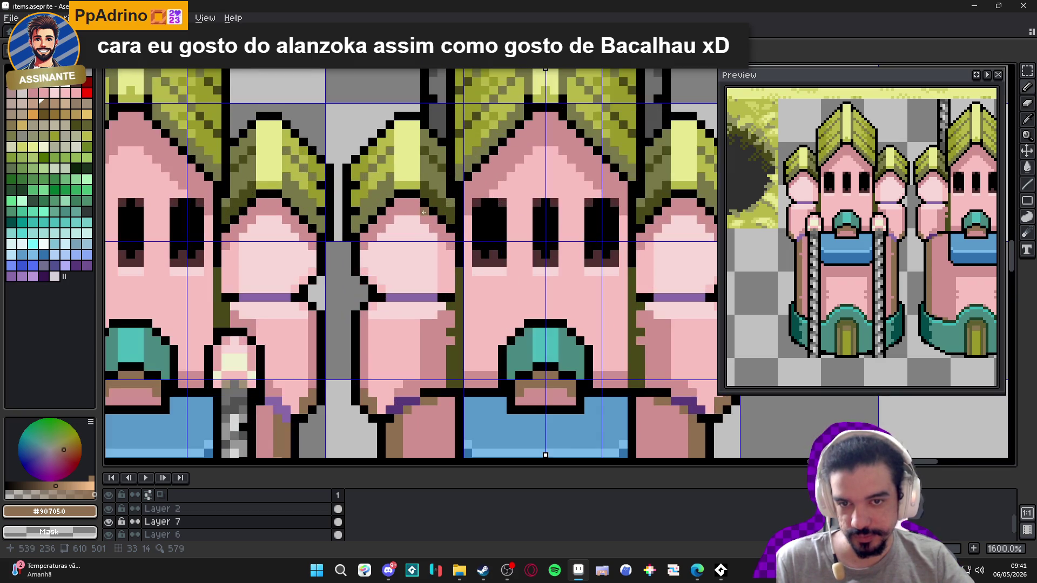
scroll(442, 229, up, 3)
- Pencil brown shading along both towers' edges, including the right tower's left edge
click(437, 236)
click(437, 222)
click(307, 234)
click(307, 248)
click(320, 240)
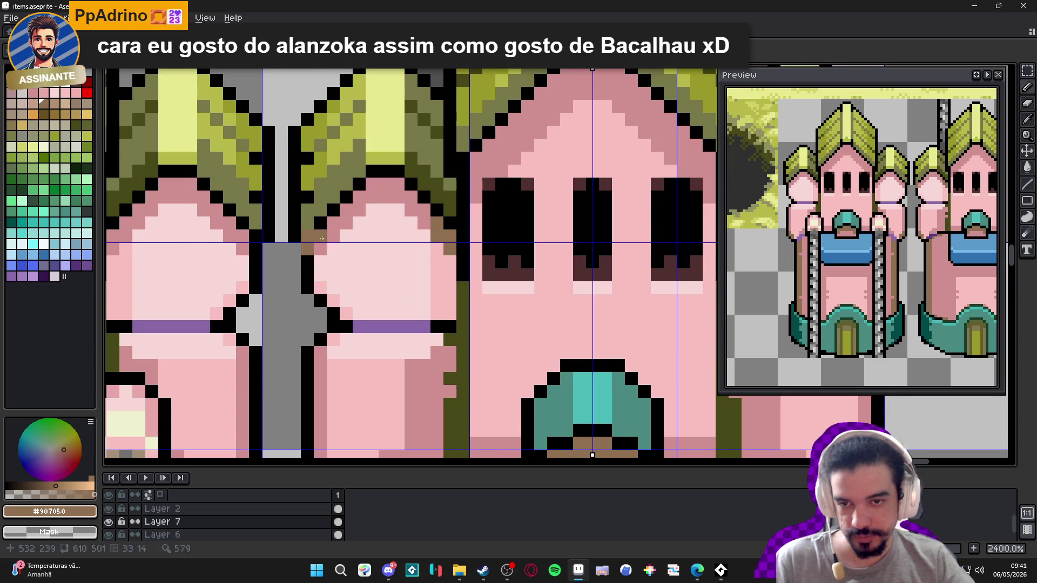
click(320, 248)
click(331, 232)
scroll(467, 301, down, 6)
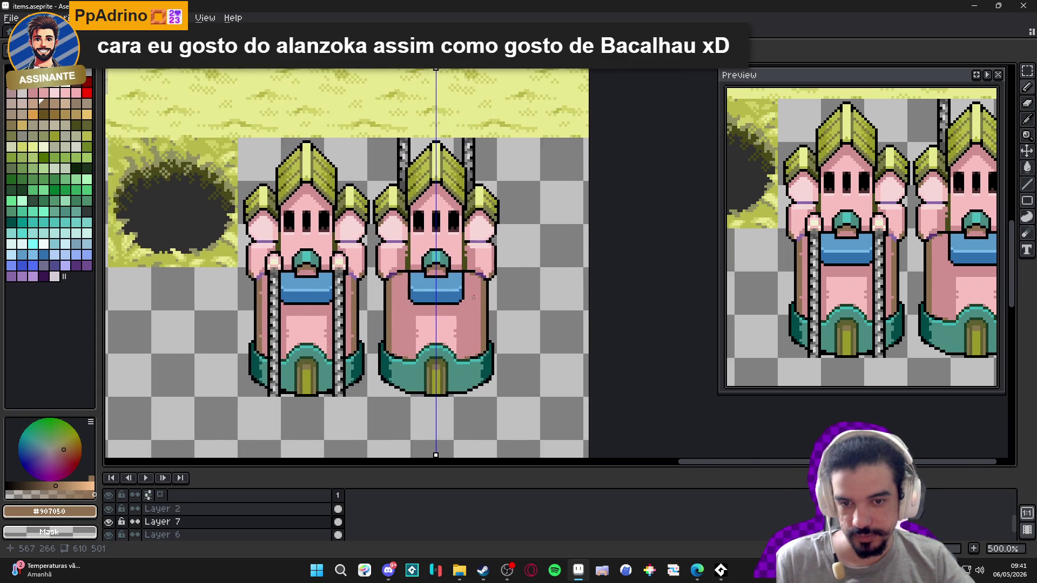
scroll(584, 377, down, 1)
- Save items.aseprite and eyedrop the teal colour from the tower base
key(ctrl+s)
scroll(462, 329, down, 1)
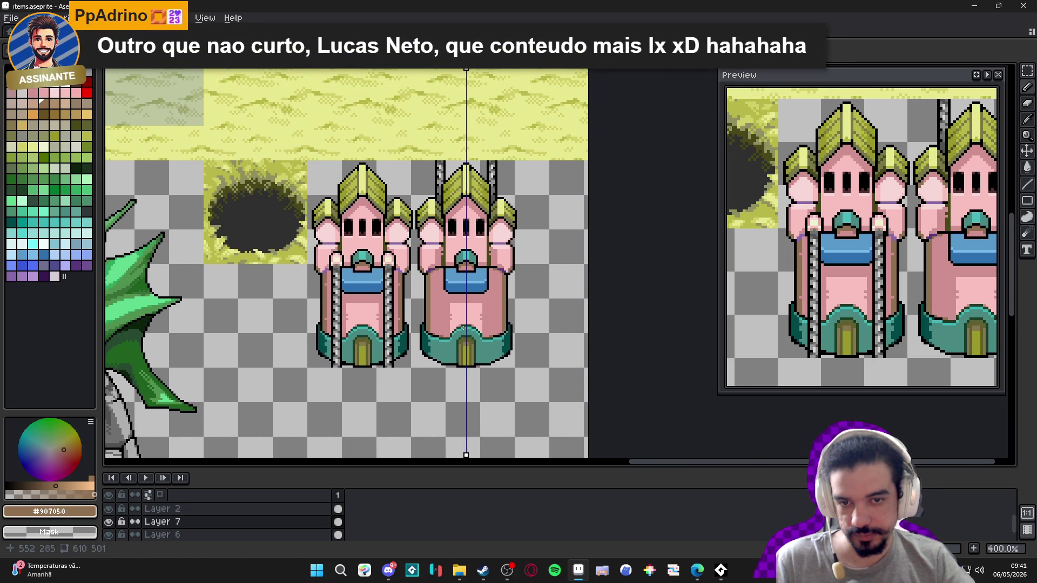
scroll(464, 329, down, 1)
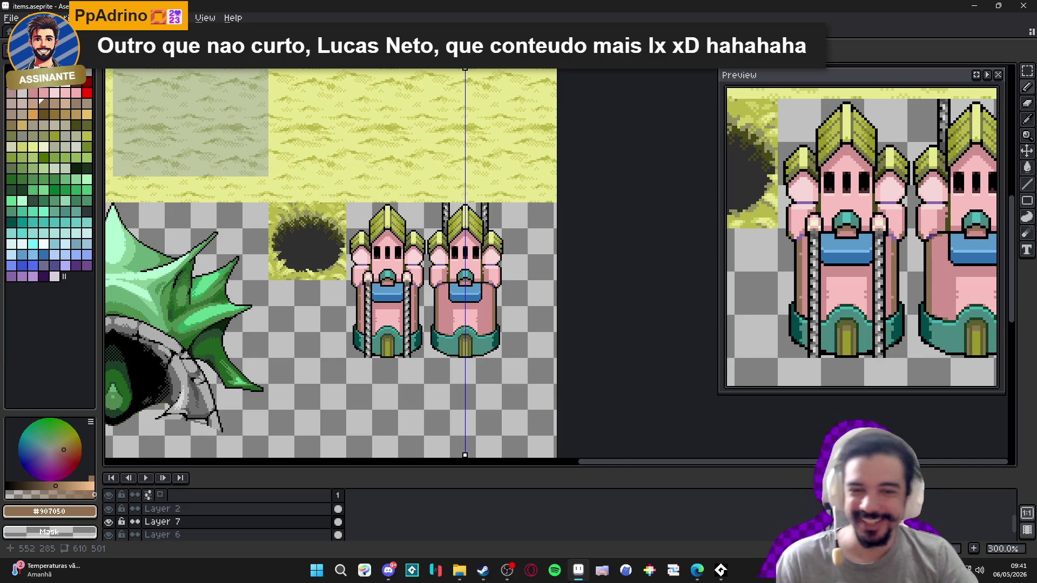
scroll(464, 341, up, 1)
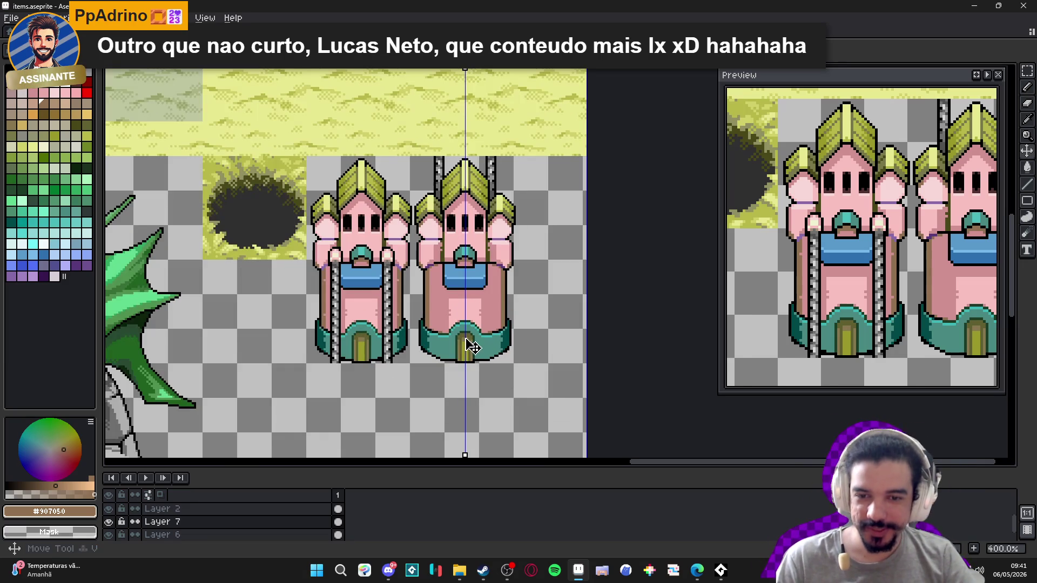
scroll(351, 351, up, 2)
scroll(541, 351, down, 2)
scroll(606, 351, up, 1)
scroll(606, 351, up, 1)
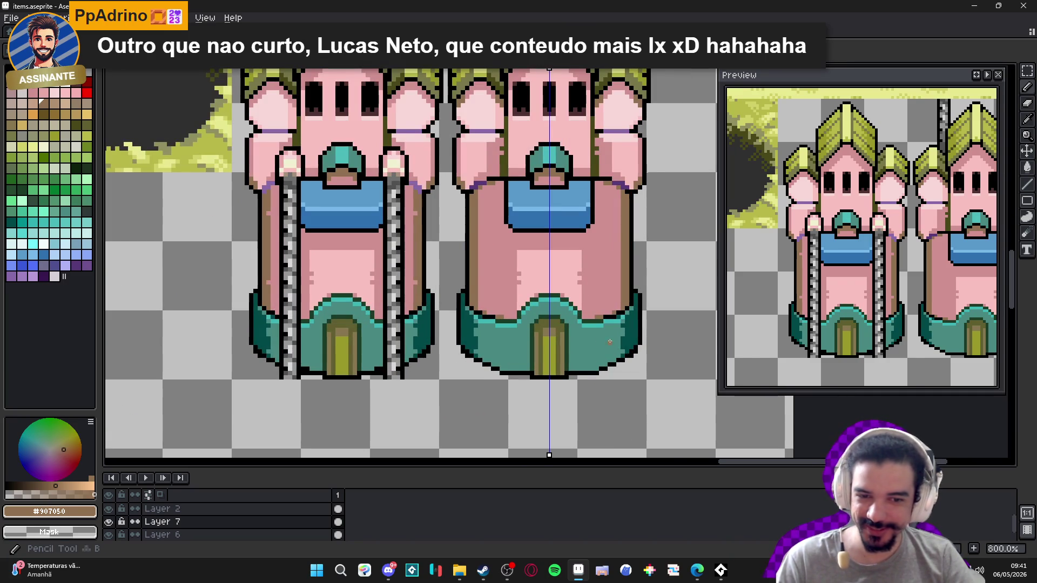
alt+click(625, 334)
- Recolour a dark teal base edge pixel to mid teal #488880
alt+click(628, 333)
alt+click(628, 333)
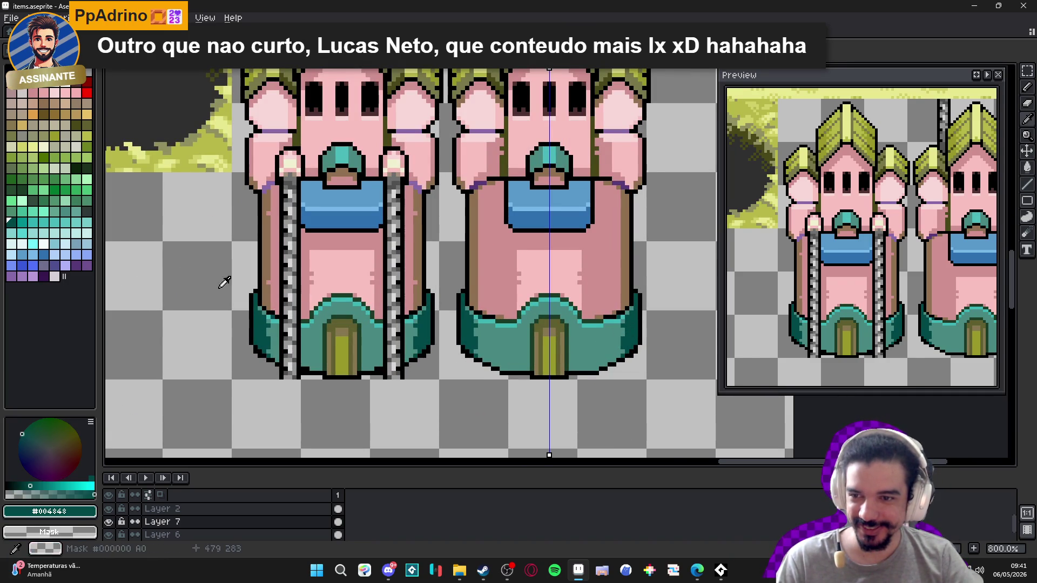
click(65, 211)
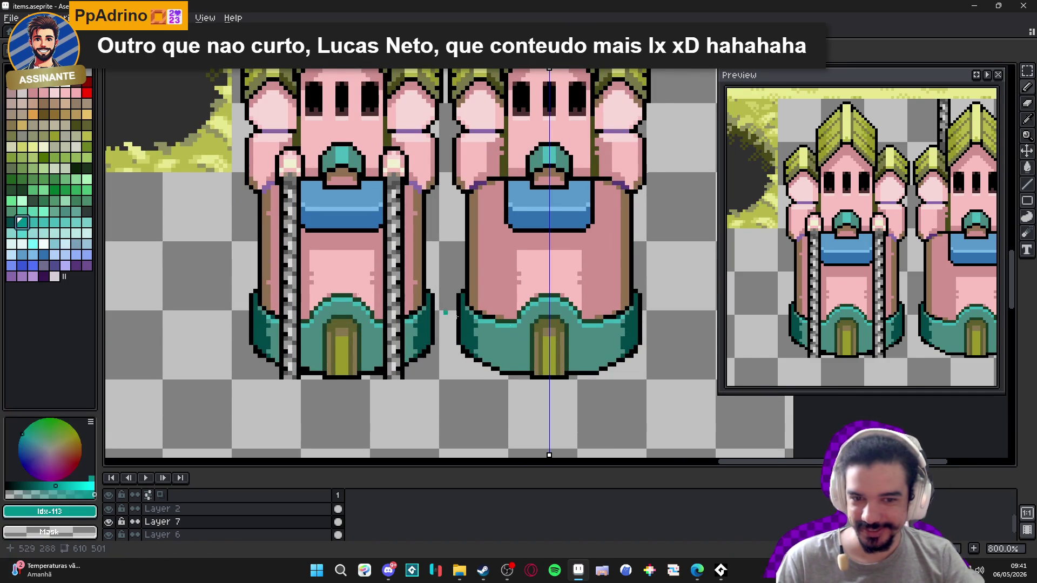
scroll(594, 327, up, 3)
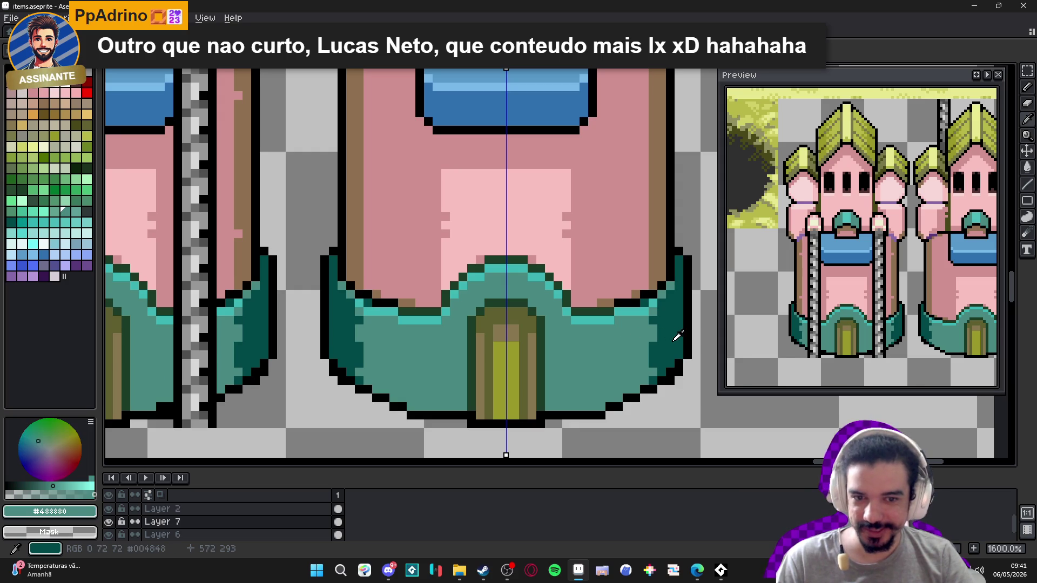
alt+click(674, 337)
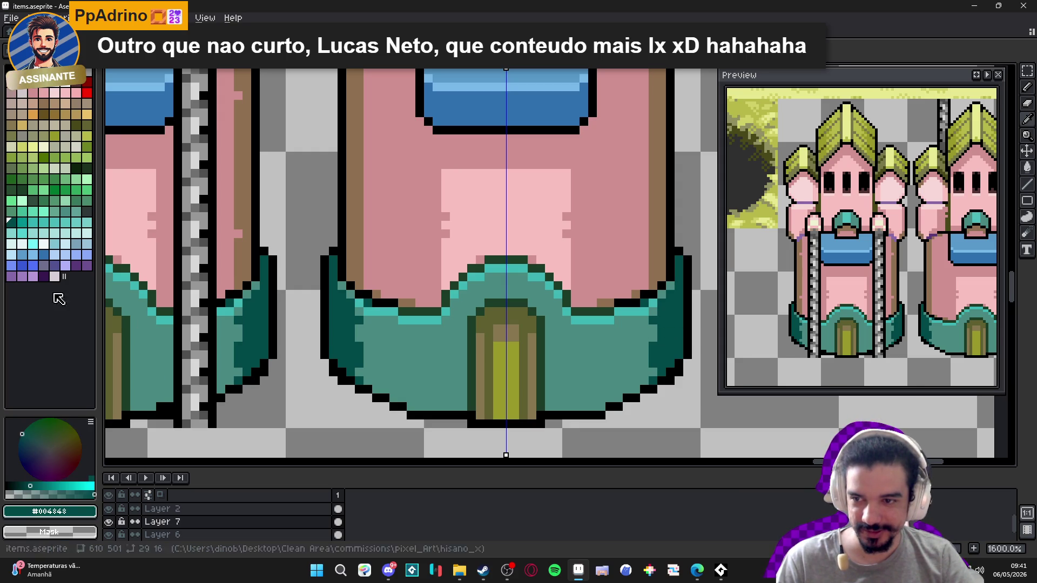
alt+click(633, 341)
scroll(627, 346, up, 1)
alt+click(626, 347)
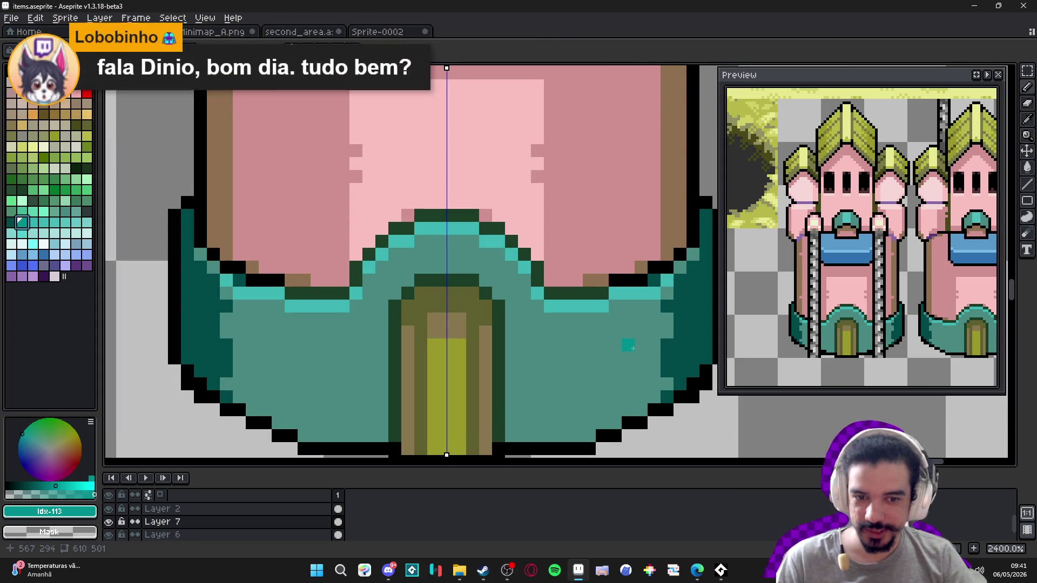
click(694, 319)
alt+click(664, 330)
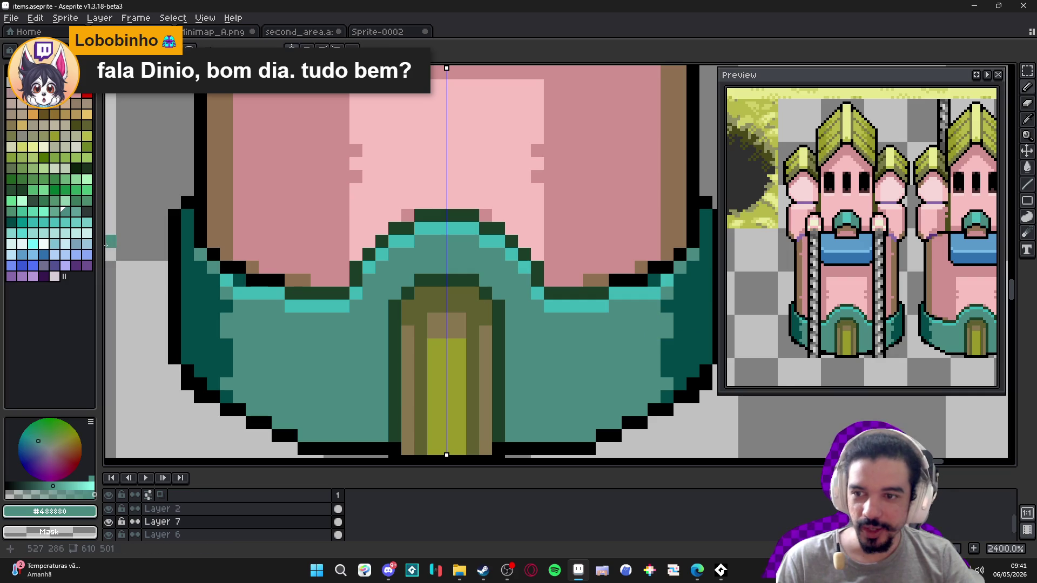
- Paint mirrored mid-green shading columns down the tower base
click(76, 201)
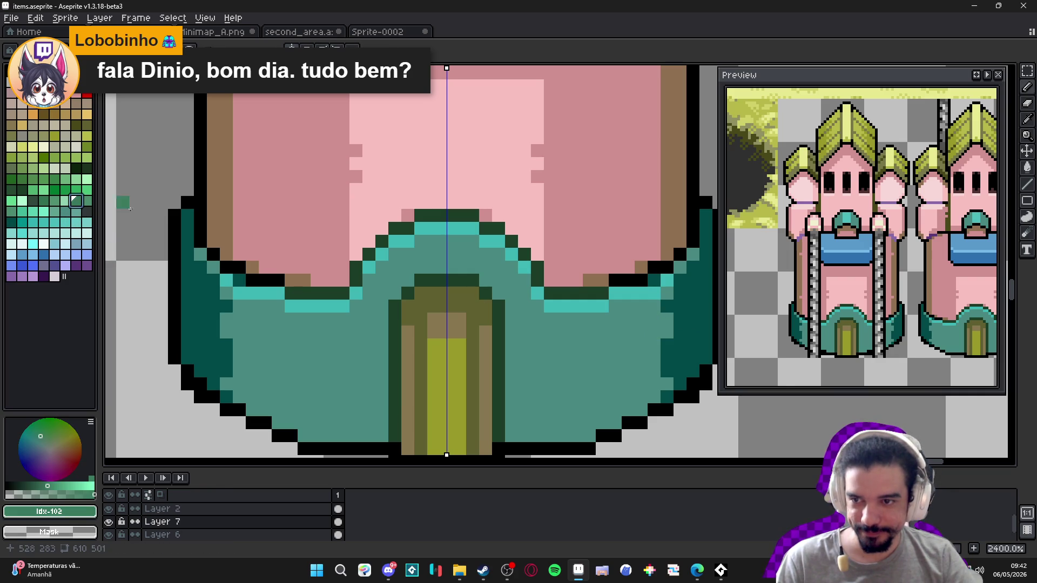
click(668, 332)
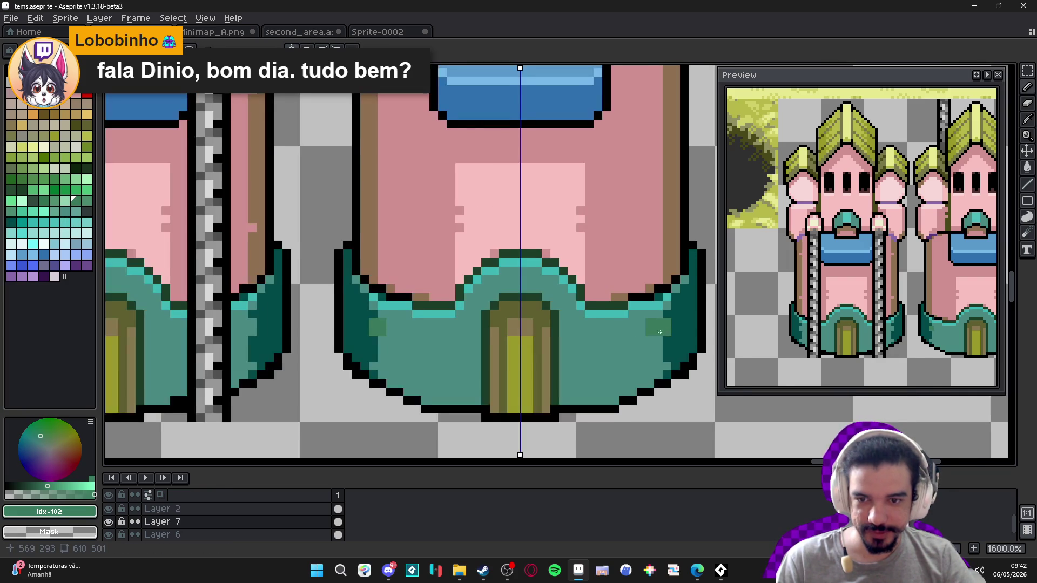
scroll(557, 334, down, 2)
drag(355, 324, 357, 365)
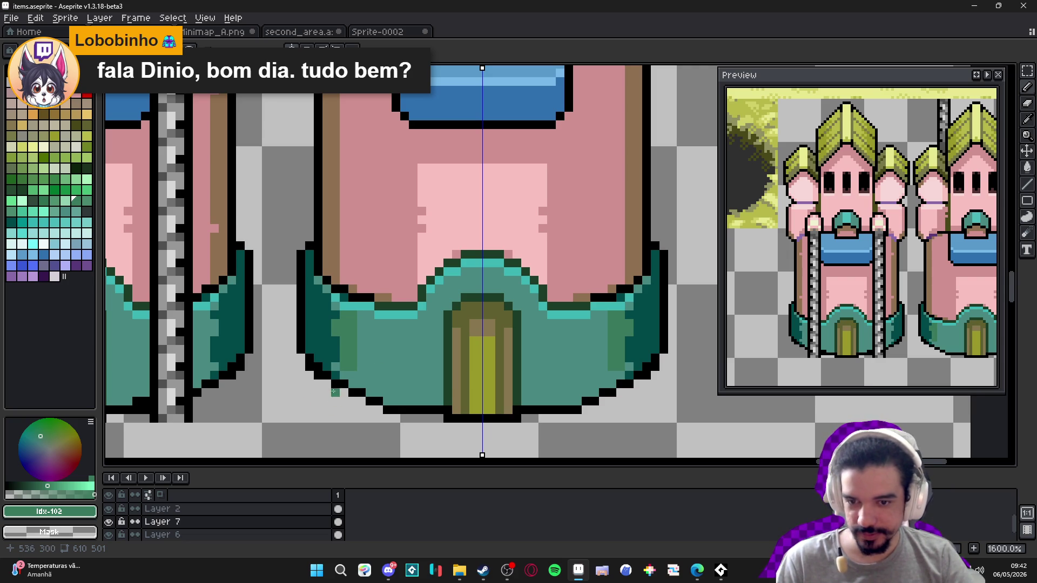
mouse_move(351, 375)
mouse_down()
mouse_move(361, 384)
mouse_move(360, 368)
mouse_up()
mouse_move(361, 314)
mouse_down()
mouse_move(362, 362)
mouse_move(370, 314)
mouse_up()
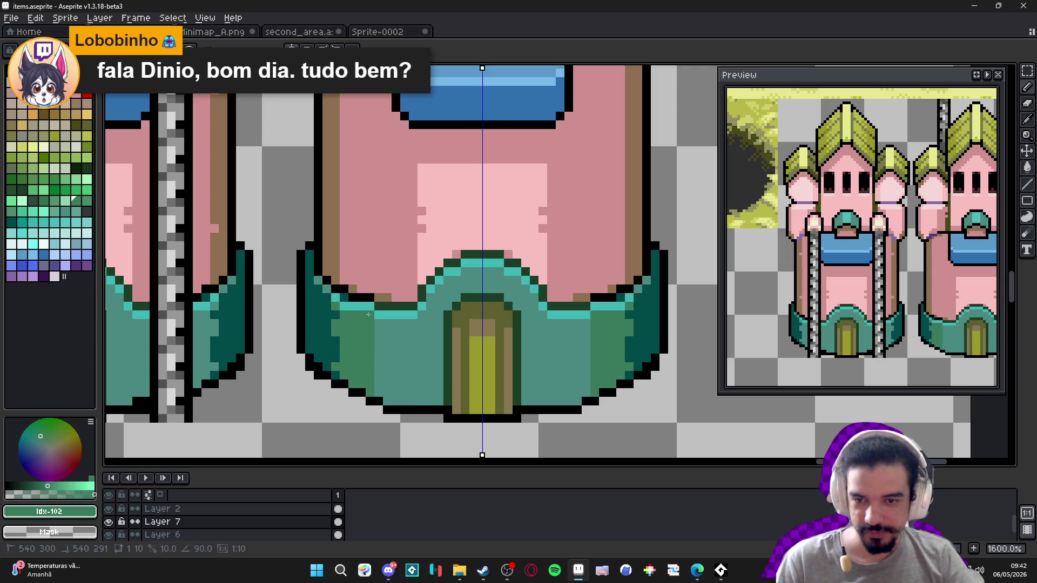
drag(378, 391, 376, 372)
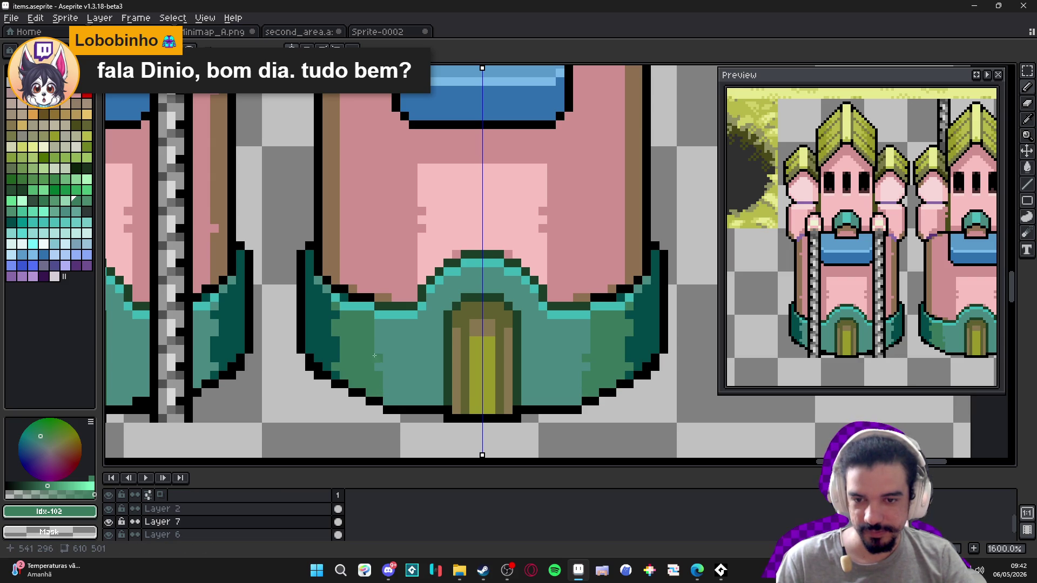
click(377, 345)
scroll(377, 344, down, 4)
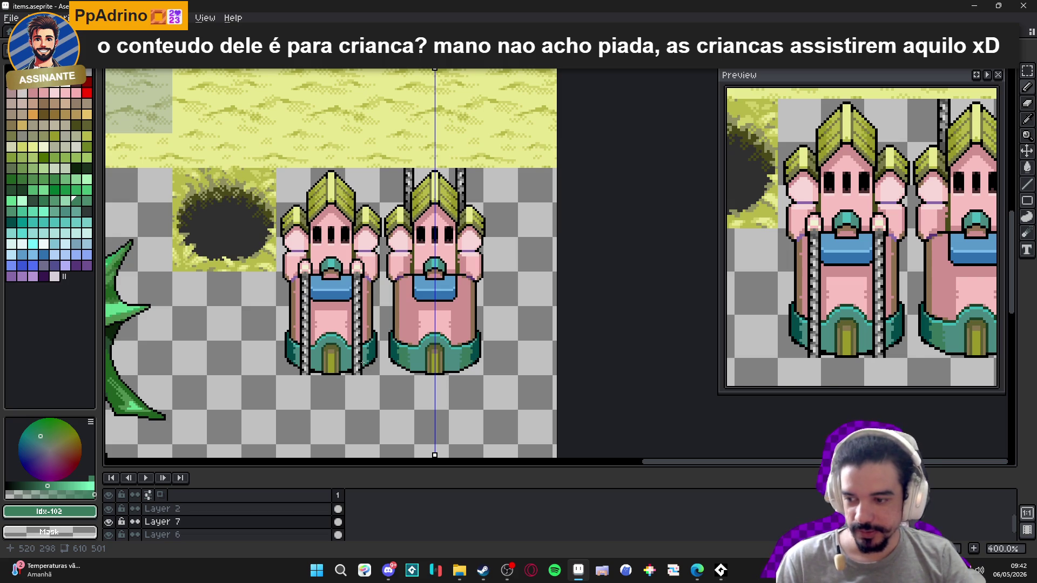
scroll(366, 346, up, 4)
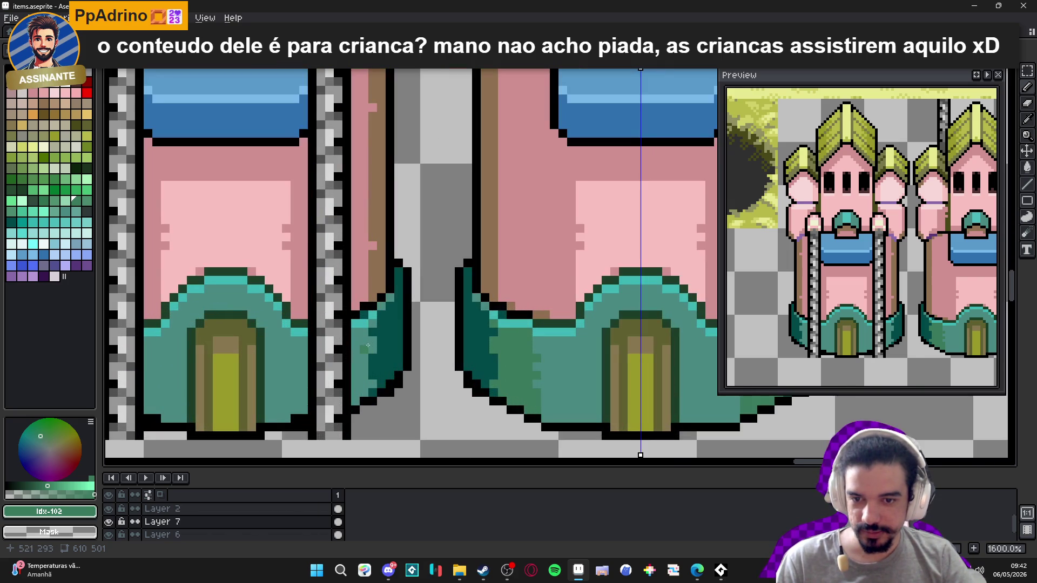
- Test a green bucket fill on the transparent background twice, undoing each time
key(g)
click(366, 342)
key(ctrl+z)
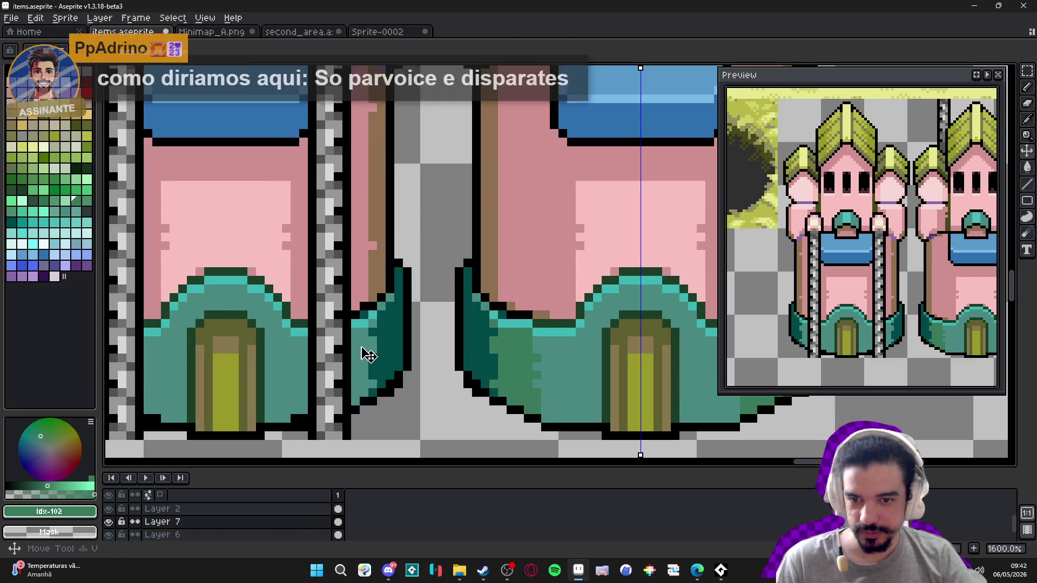
click(361, 347)
key(ctrl+z)
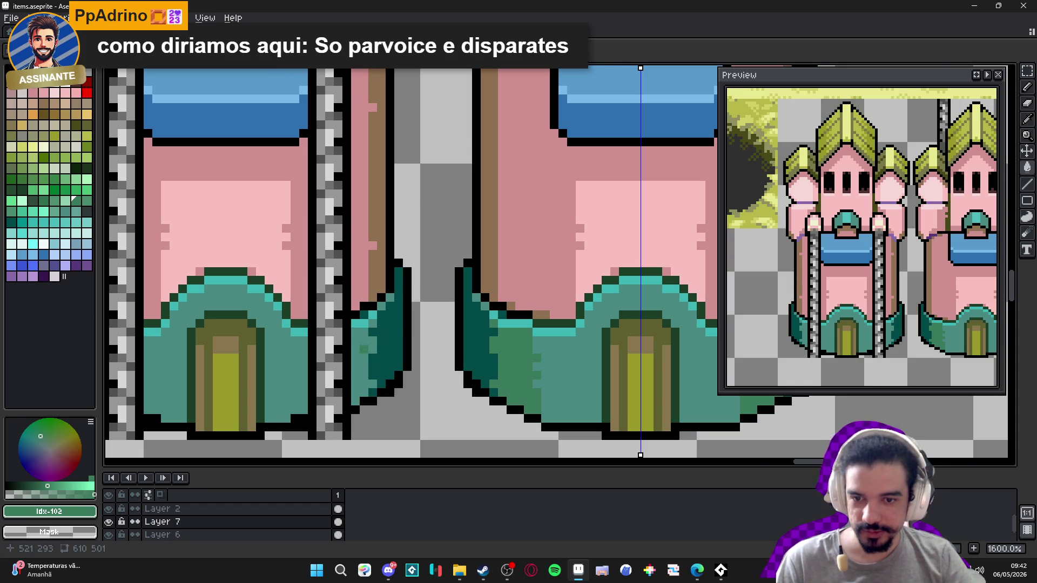
- Centre the symmetry axis on the left tower and paint mirrored darker green base columns
scroll(395, 326, down, 3)
drag(487, 110, 331, 110)
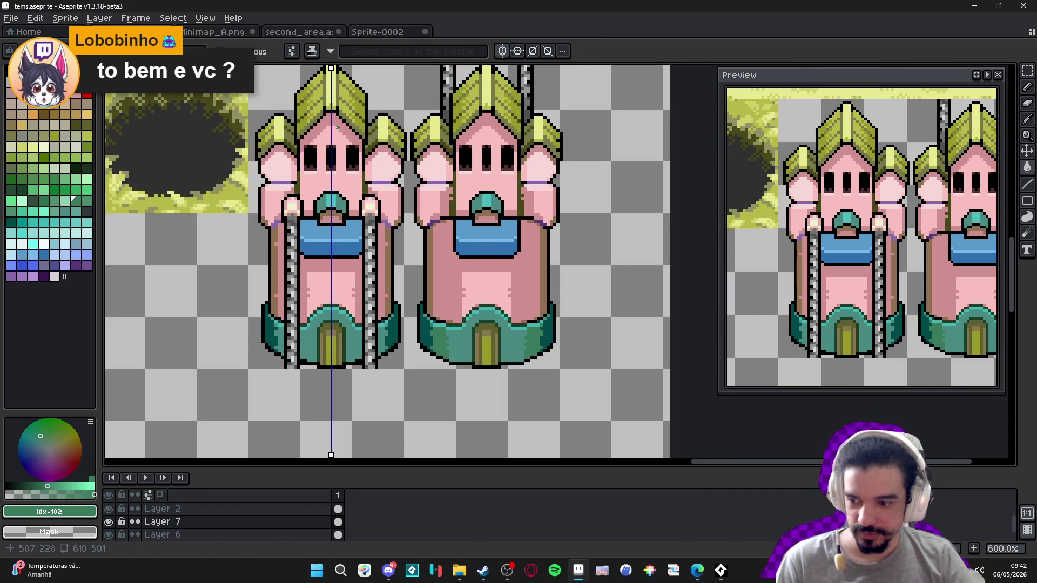
scroll(395, 290, up, 4)
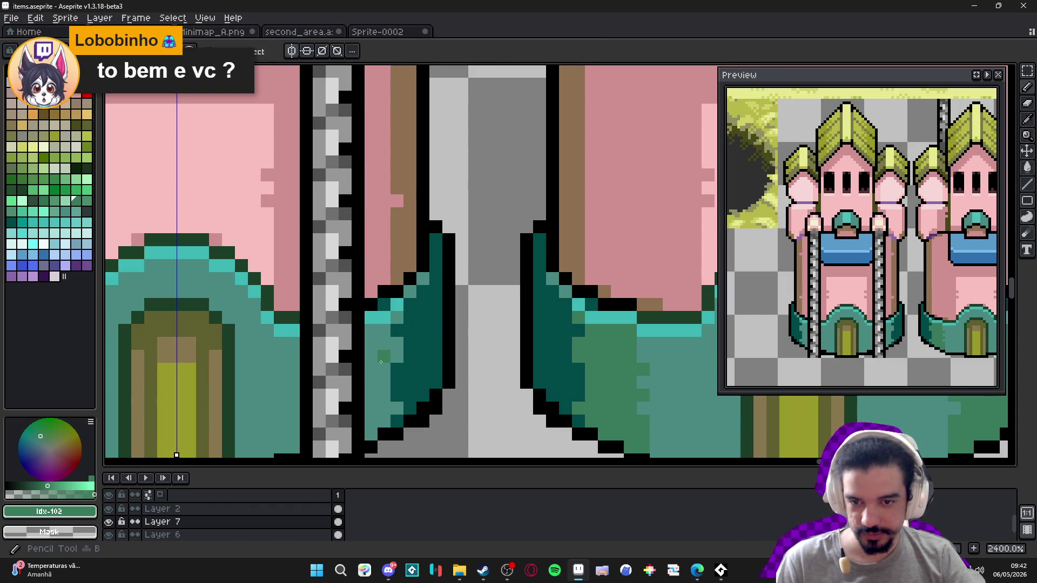
mouse_move(381, 361)
mouse_down()
mouse_move(378, 330)
mouse_move(397, 350)
mouse_move(378, 378)
mouse_move(383, 413)
mouse_up()
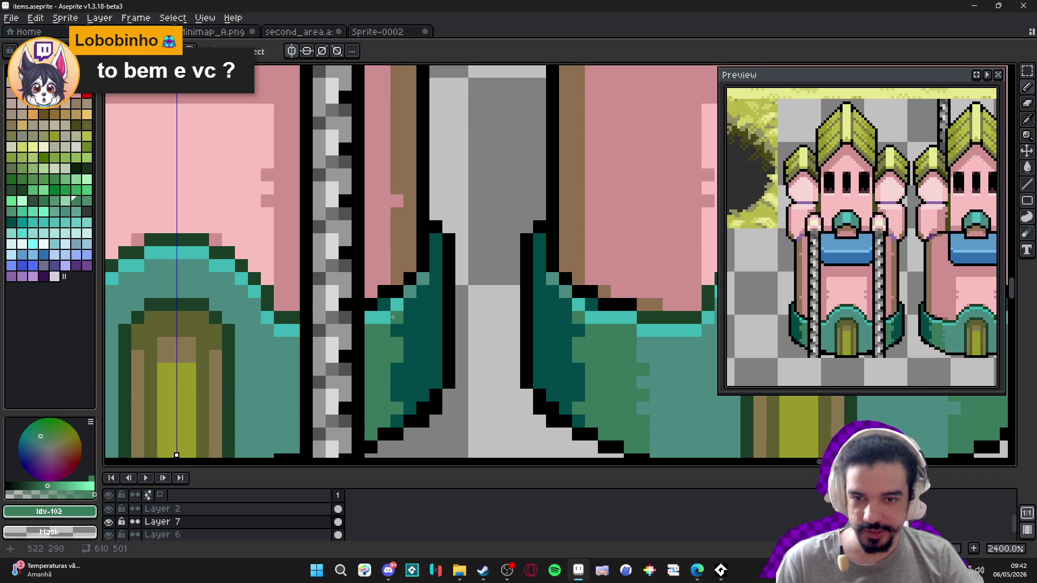
scroll(377, 331, down, 2)
drag(325, 346, 329, 386)
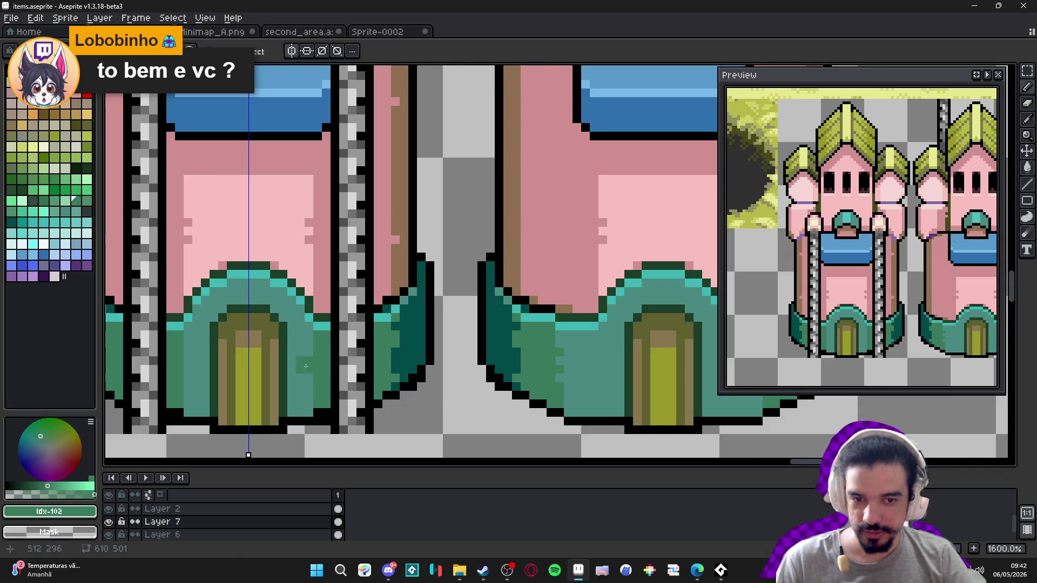
alt+click(315, 365)
click(321, 379)
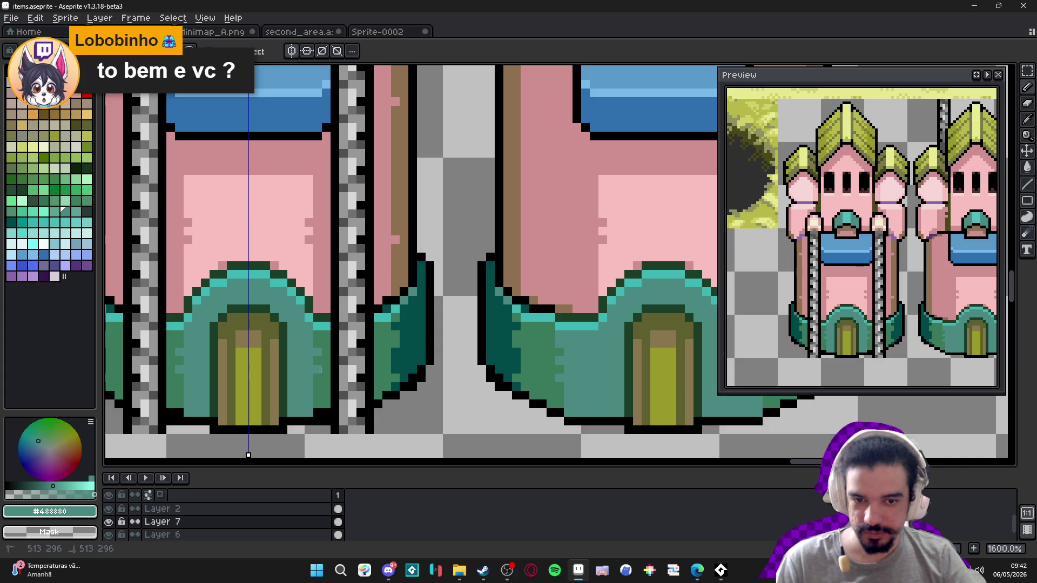
scroll(321, 370, down, 5)
scroll(350, 397, down, 1)
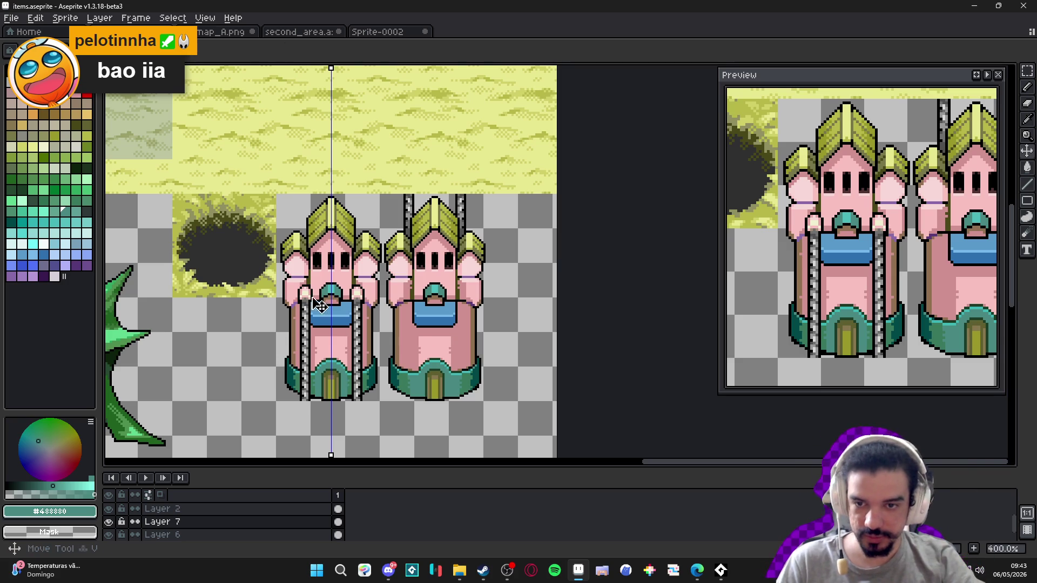
- Toggle vertical symmetry off and back on while switching tools, ending on the Pencil
click(291, 50)
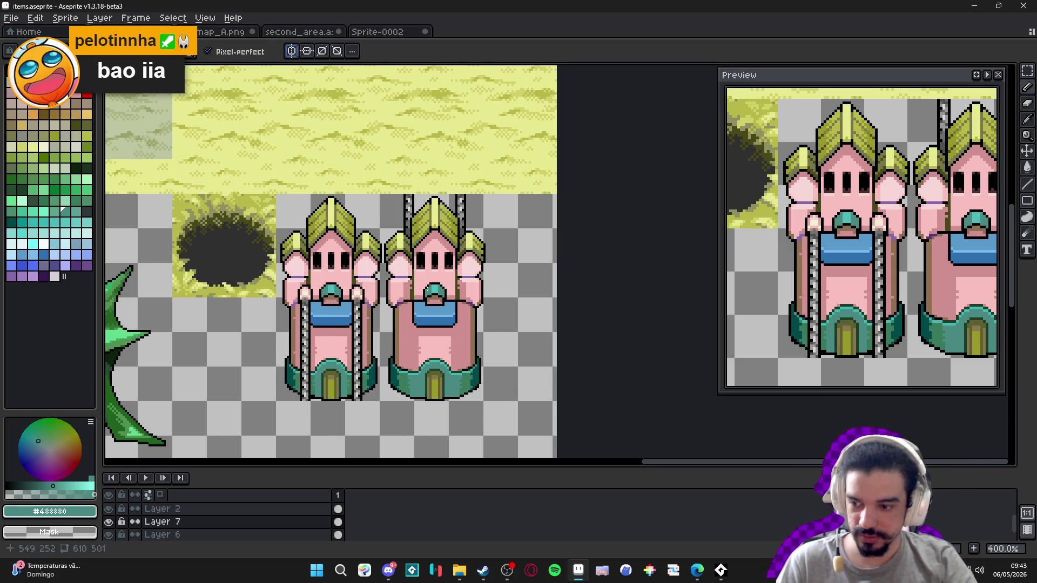
scroll(427, 288, down, 1)
scroll(378, 291, up, 1)
key(v)
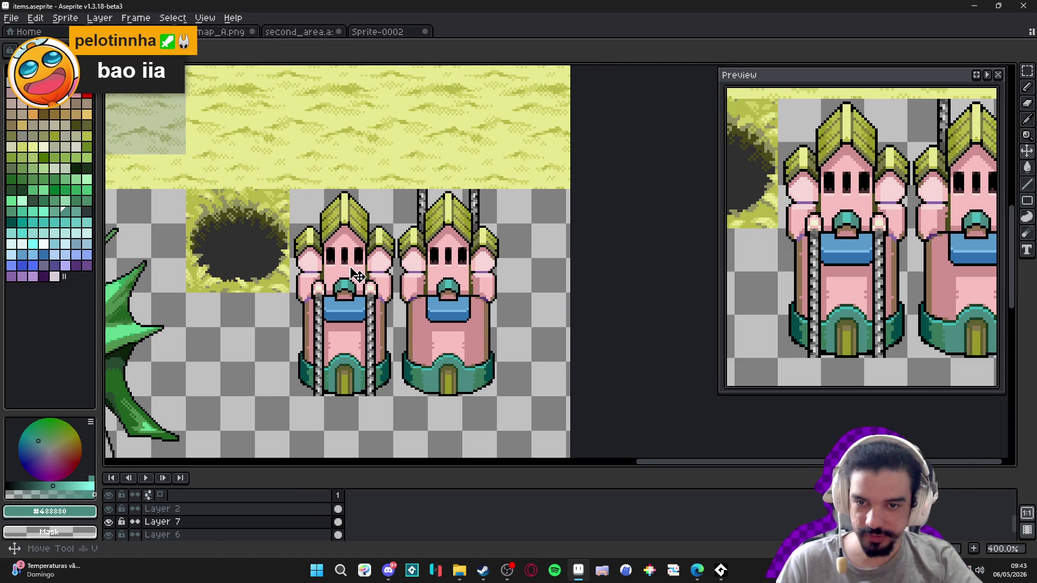
key(m)
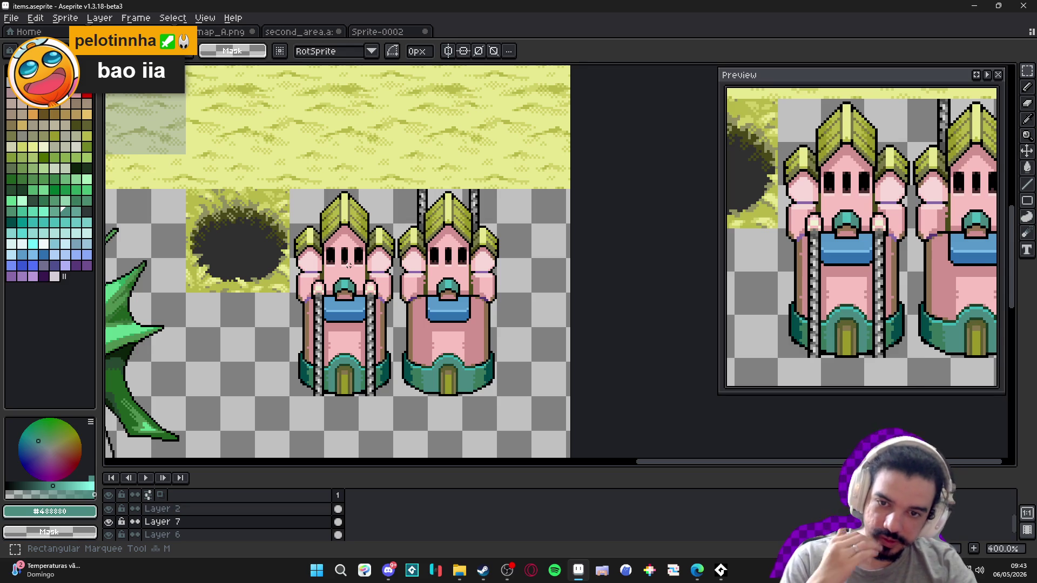
key(b)
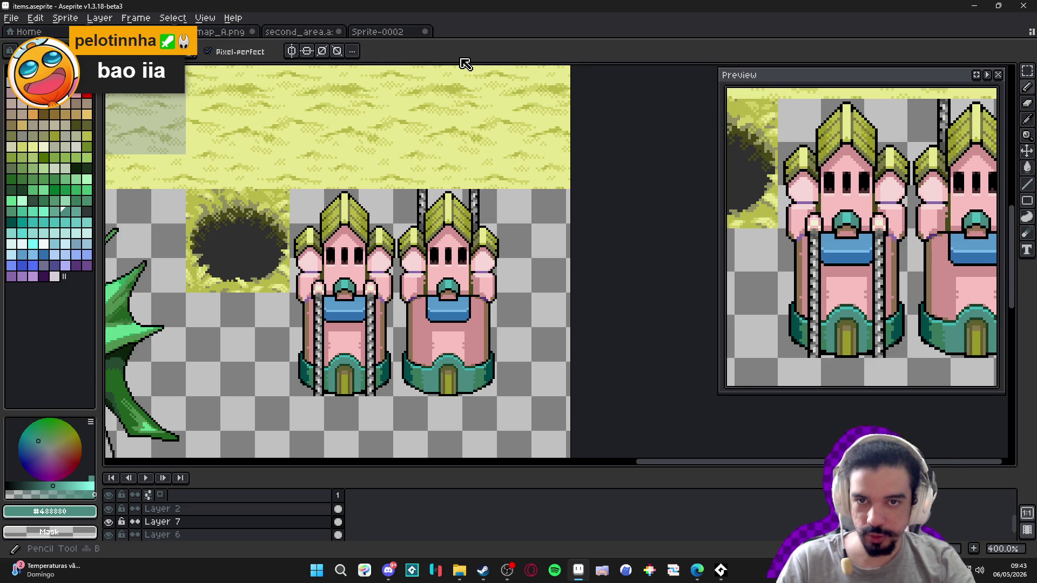
click(292, 51)
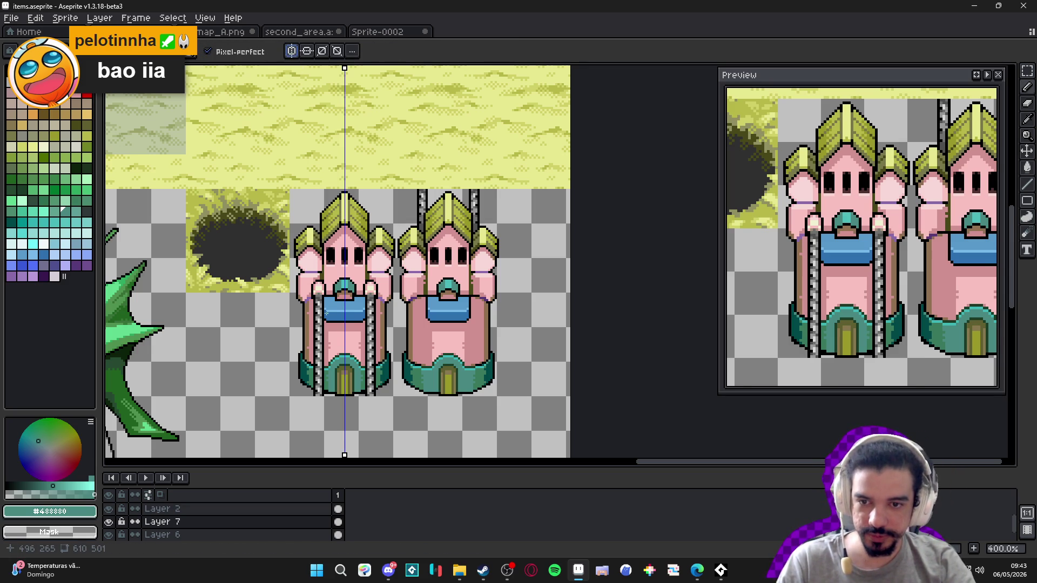
scroll(326, 332, up, 2)
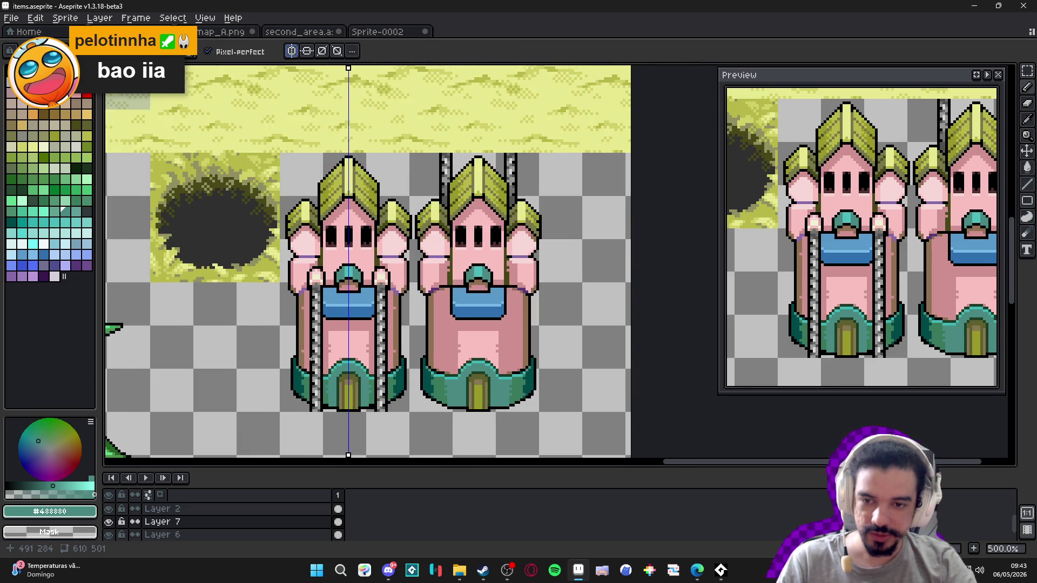
- Undo a stray stroke and draw a brown shadow line under the first tower's blue window
key(v)
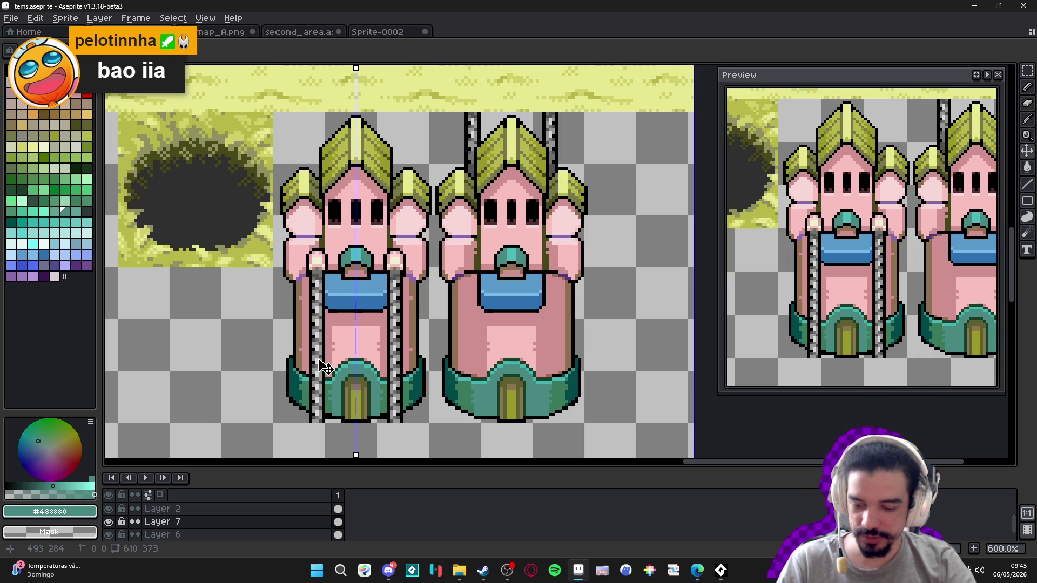
scroll(335, 324, up, 3)
key(ctrl+z)
key(b)
click(338, 310)
shift+click(446, 310)
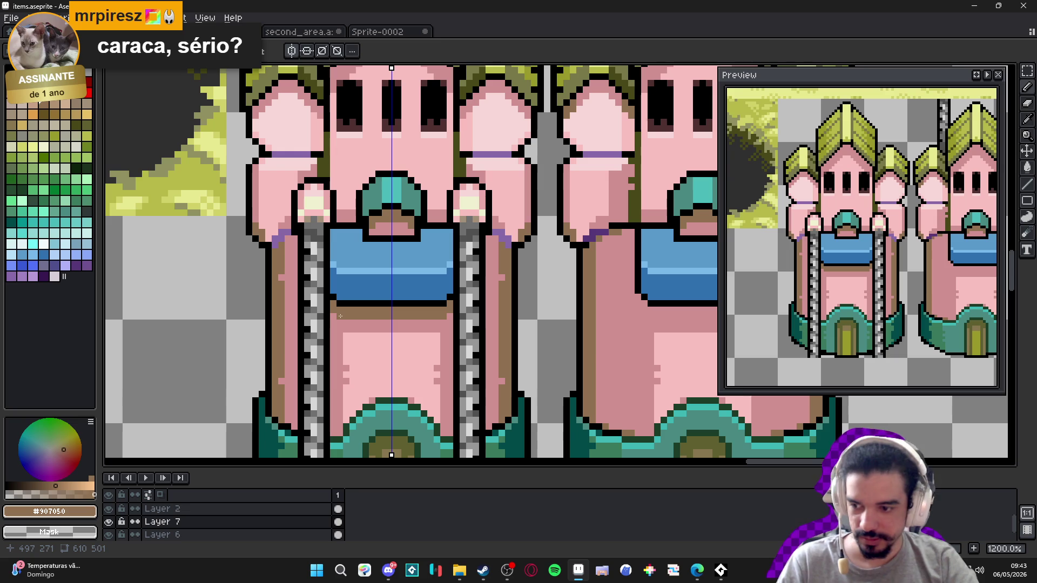
- Move the vertical symmetry axis to the second castle tower's centre
click(292, 51)
alt+click(355, 319)
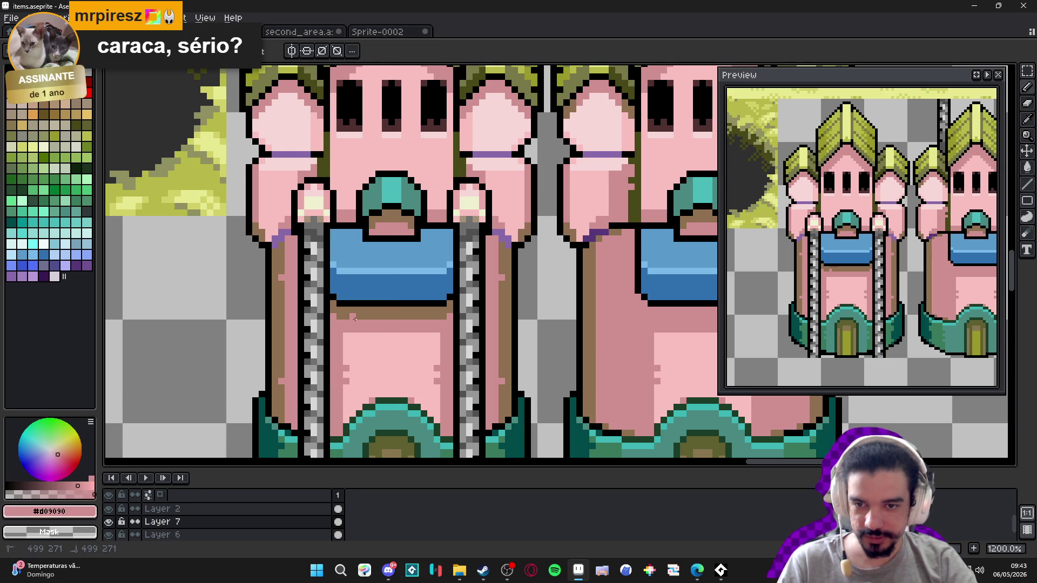
scroll(417, 341, down, 4)
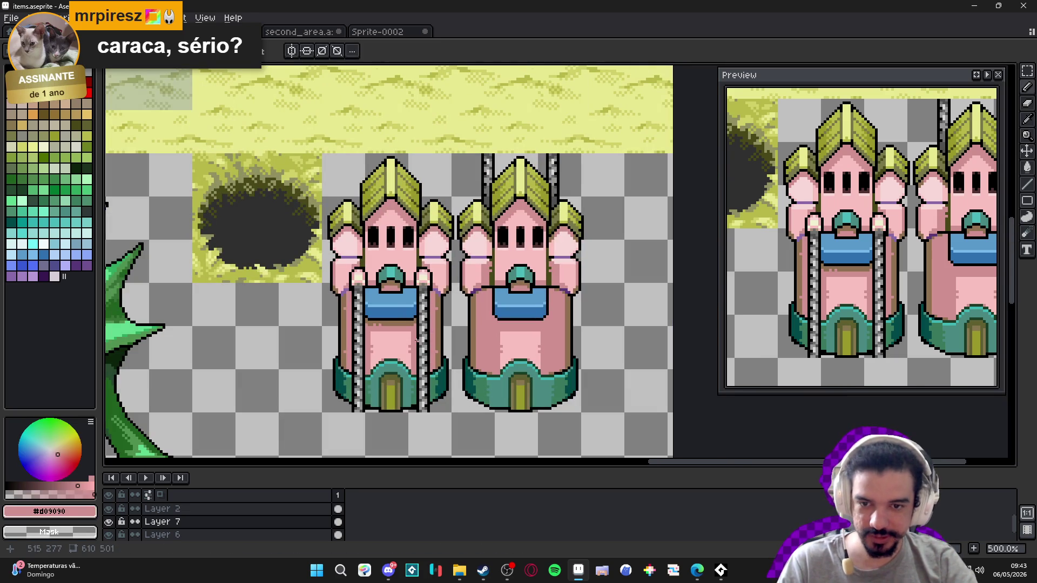
scroll(417, 340, down, 2)
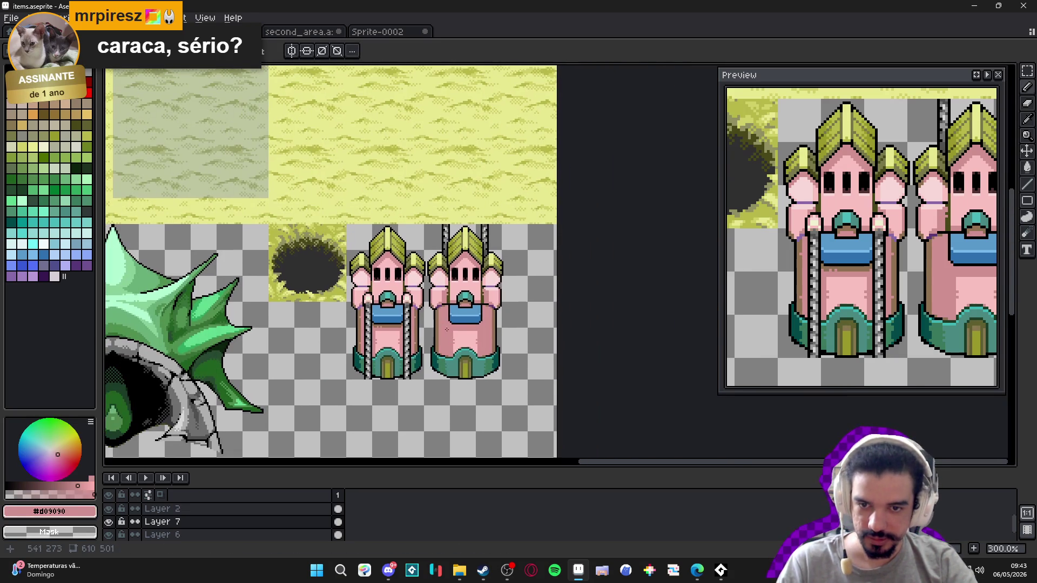
scroll(478, 329, up, 3)
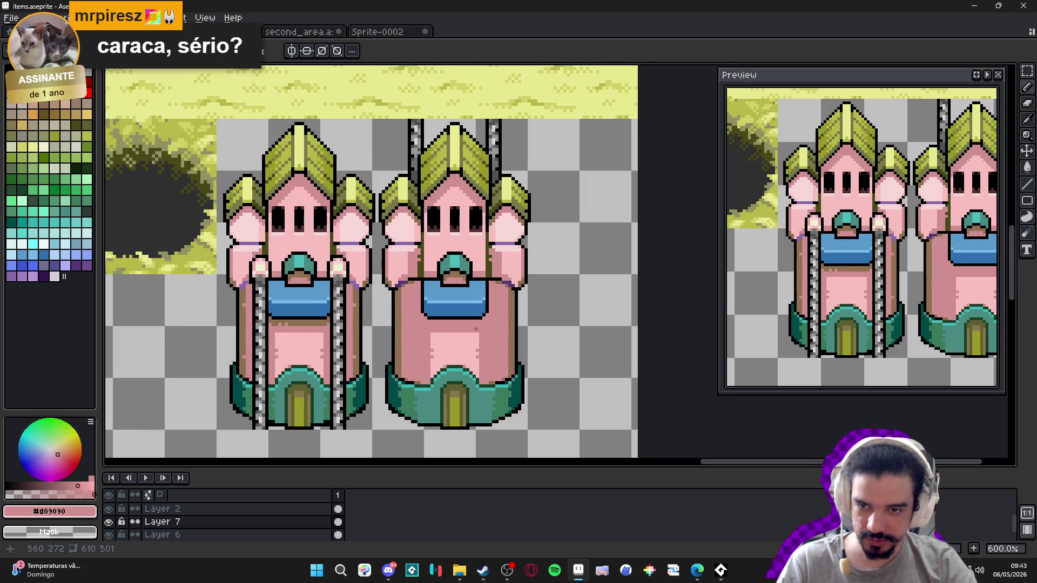
click(292, 50)
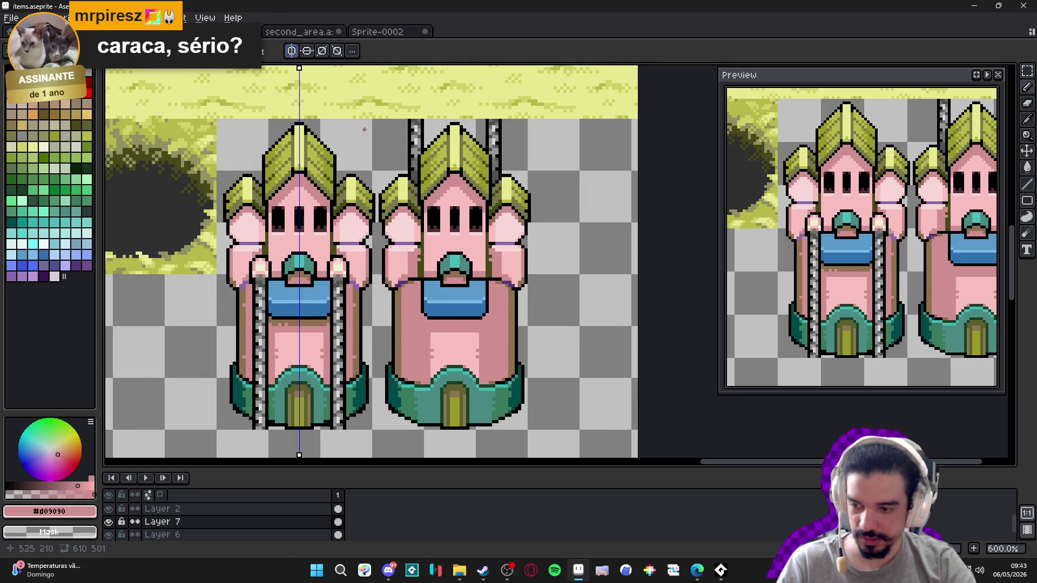
mouse_move(299, 69)
mouse_down()
mouse_move(436, 69)
mouse_move(456, 146)
mouse_up()
scroll(435, 316, up, 2)
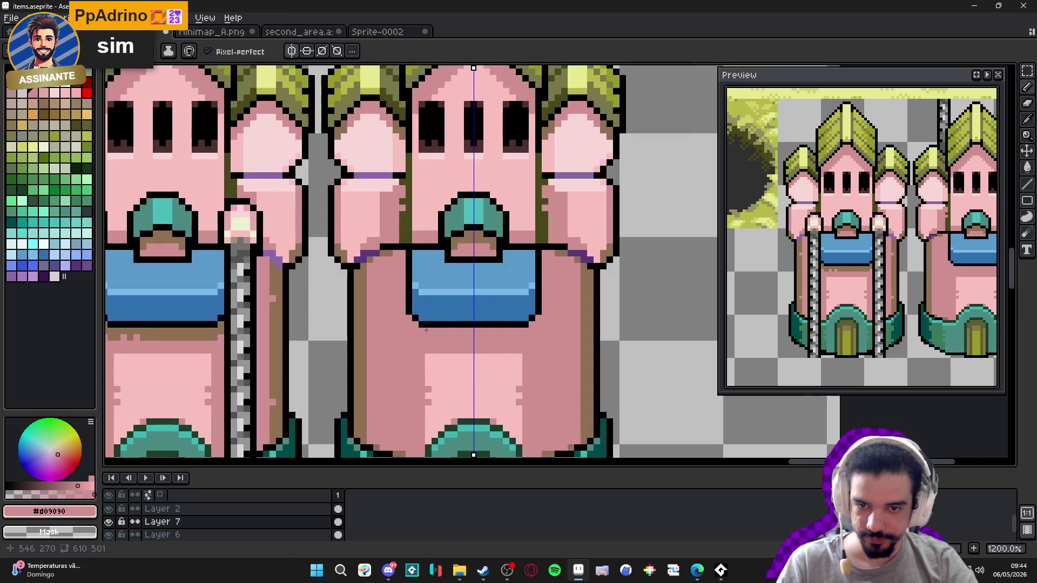
- Draw a mirrored brown shadow row beneath the second tower's blue window
alt+click(216, 326)
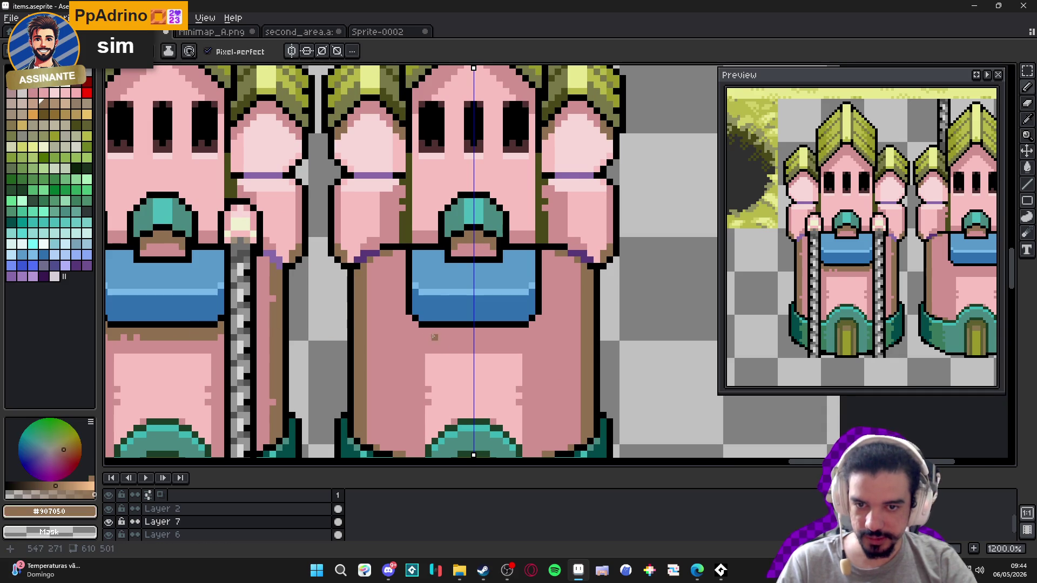
click(426, 333)
click(461, 334)
drag(461, 335, 432, 335)
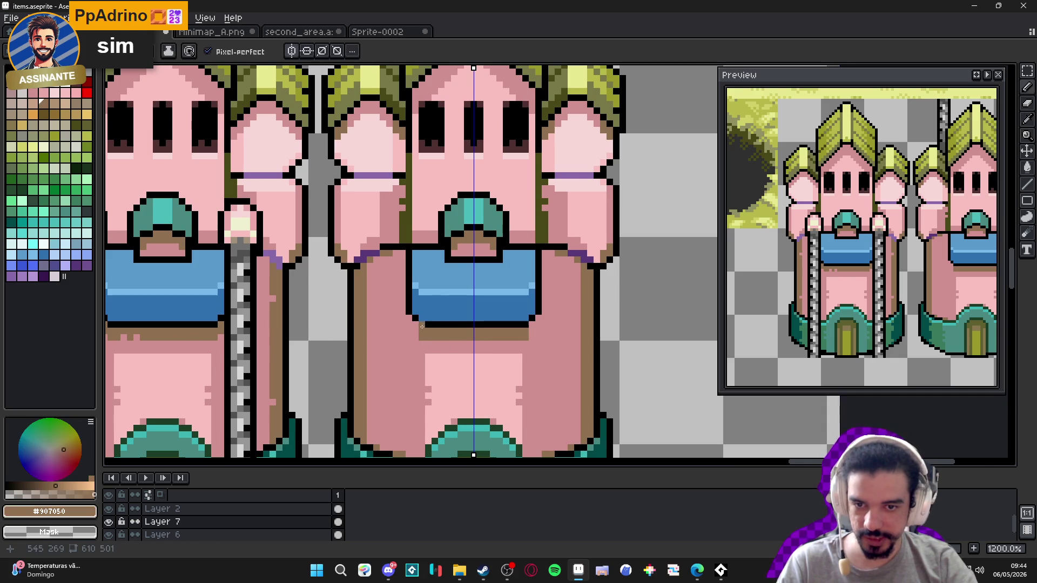
click(415, 331)
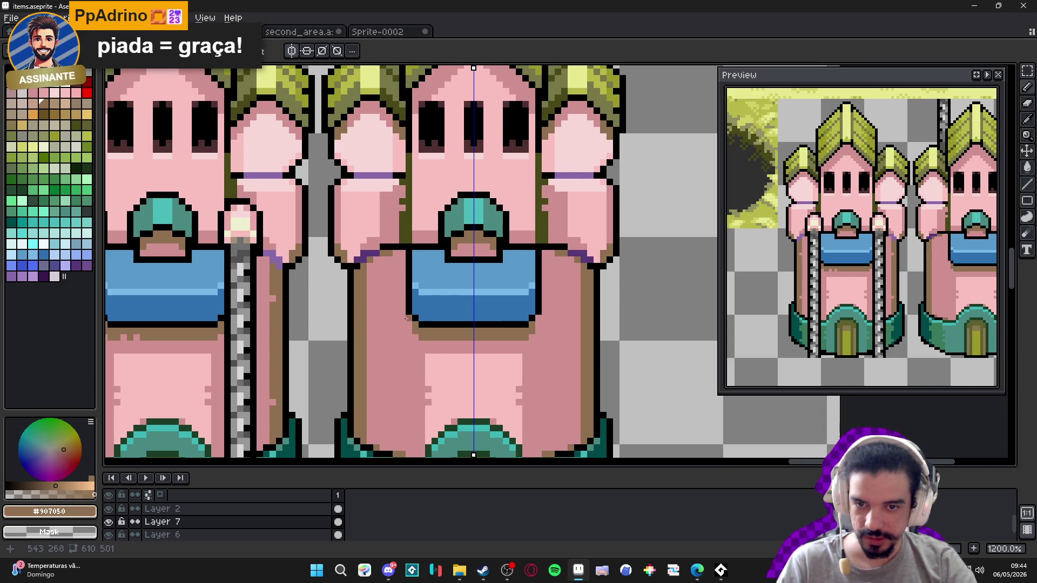
- Darken the blue mouth's lower-left corner pixel, then pick pink #d09090 from the wall
click(409, 323)
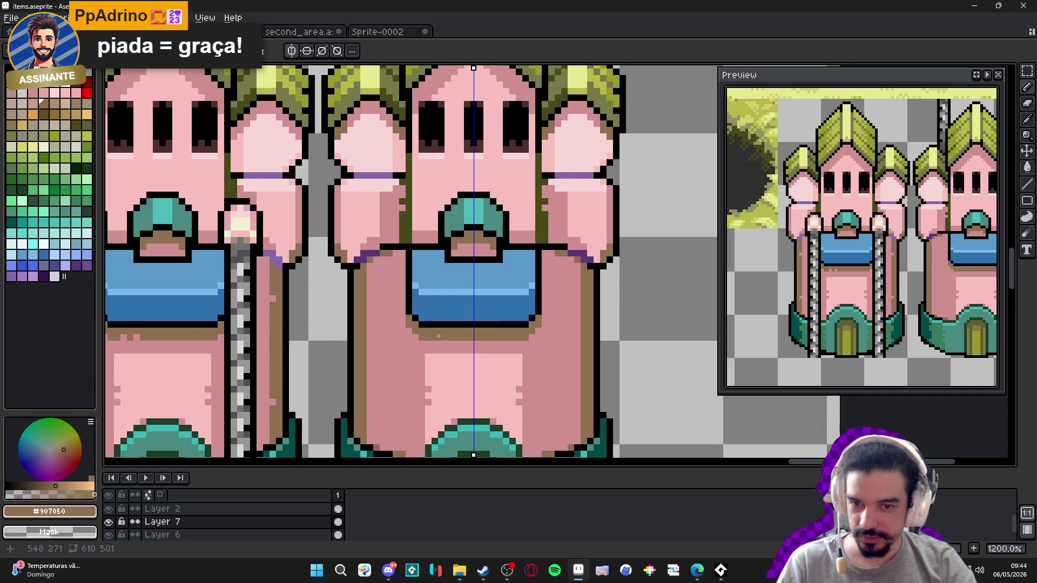
scroll(514, 335, up, 1)
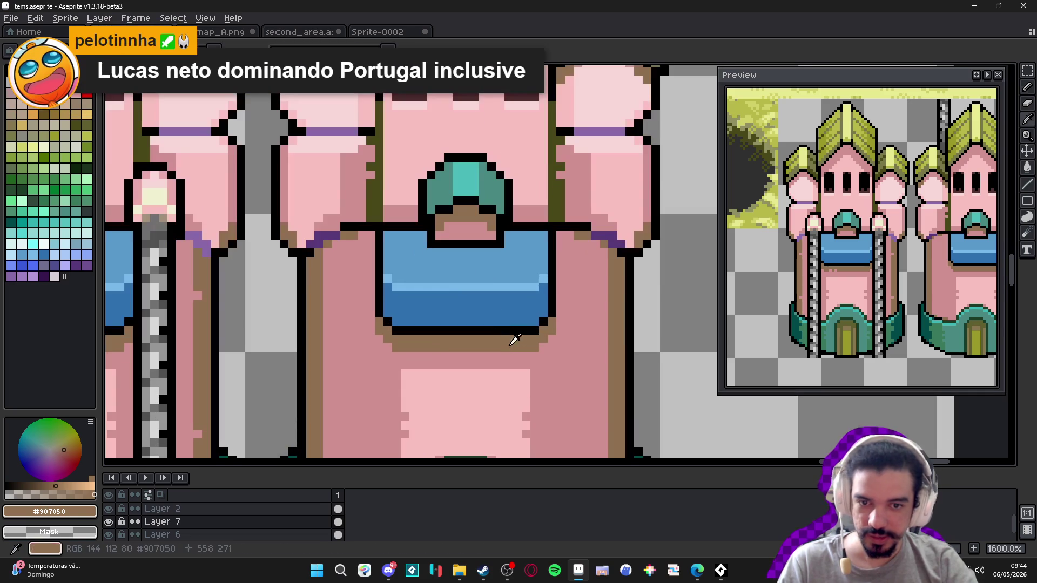
alt+click(519, 359)
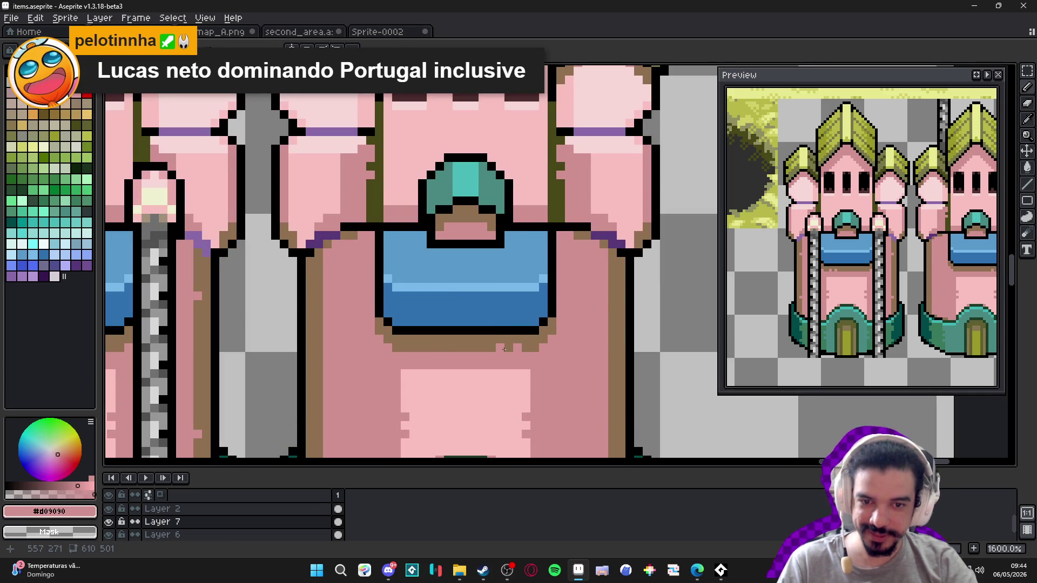
scroll(502, 350, down, 4)
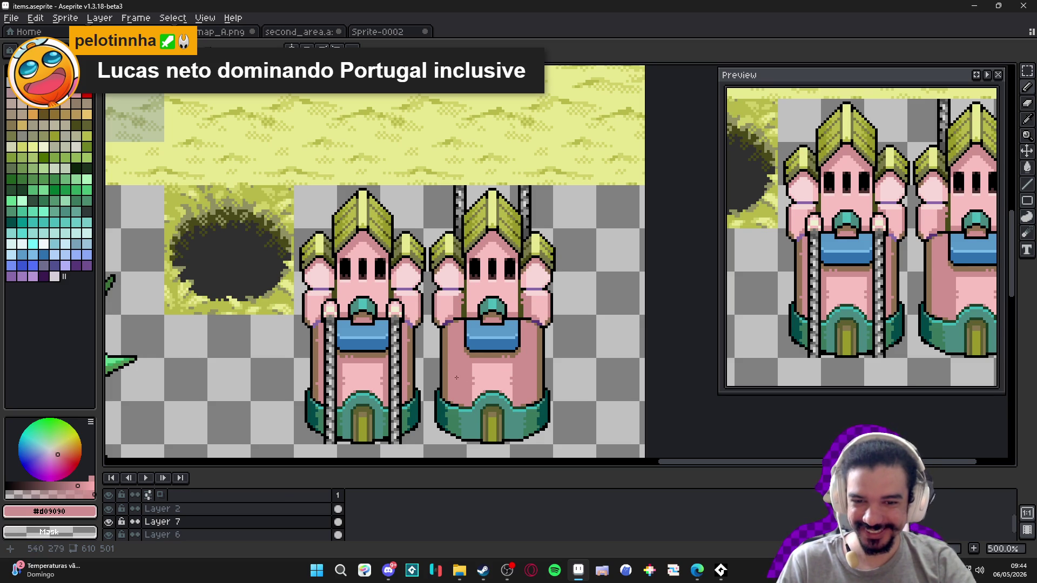
- Save items.aseprite with the refined towers
scroll(451, 376, down, 1)
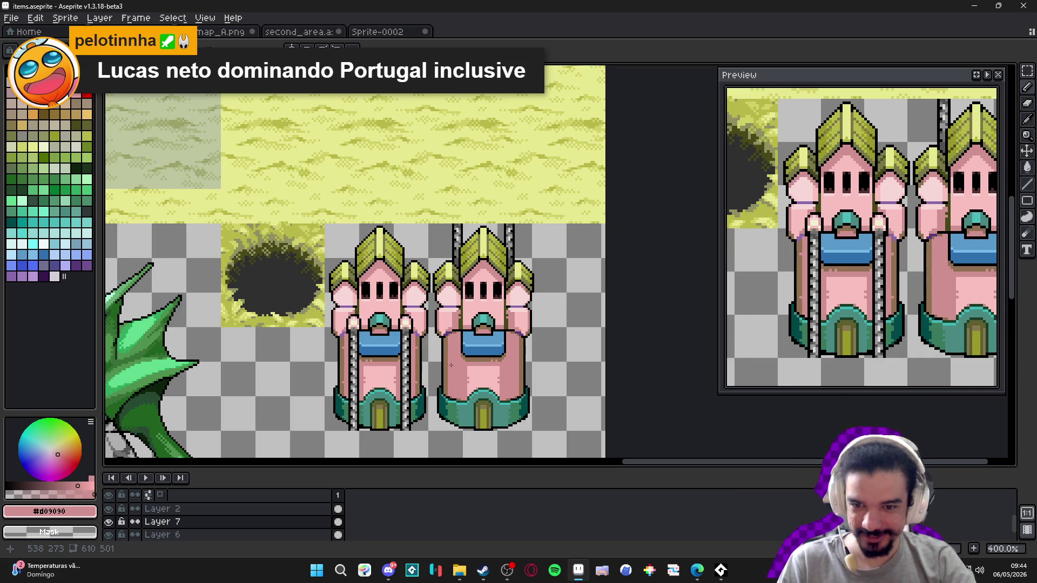
scroll(453, 331, down, 1)
key(ctrl+s)
scroll(420, 266, up, 1)
scroll(380, 267, up, 1)
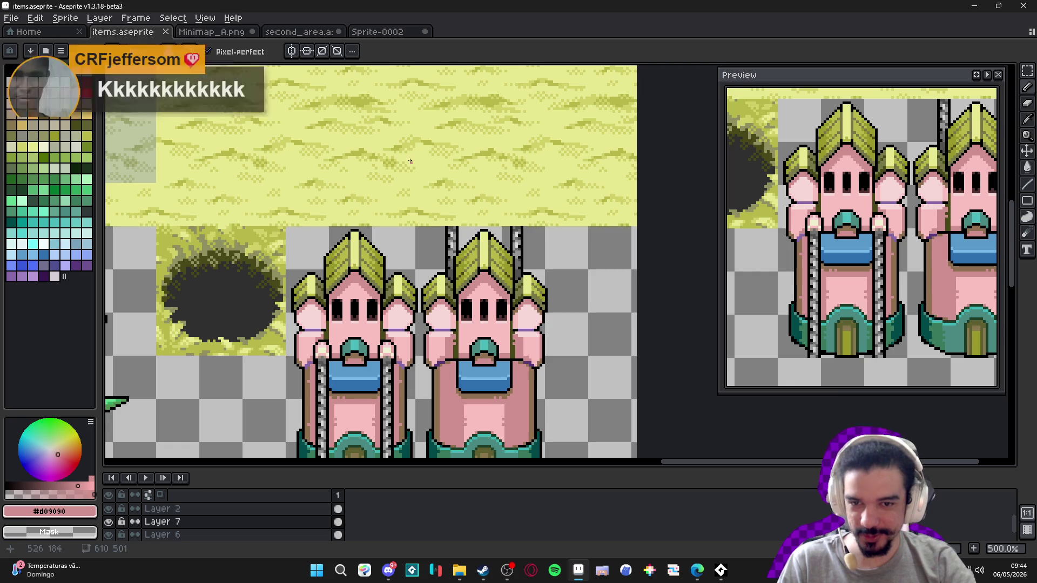
- Enable vertical symmetry, shift the view to the right castle, and save once more
click(292, 51)
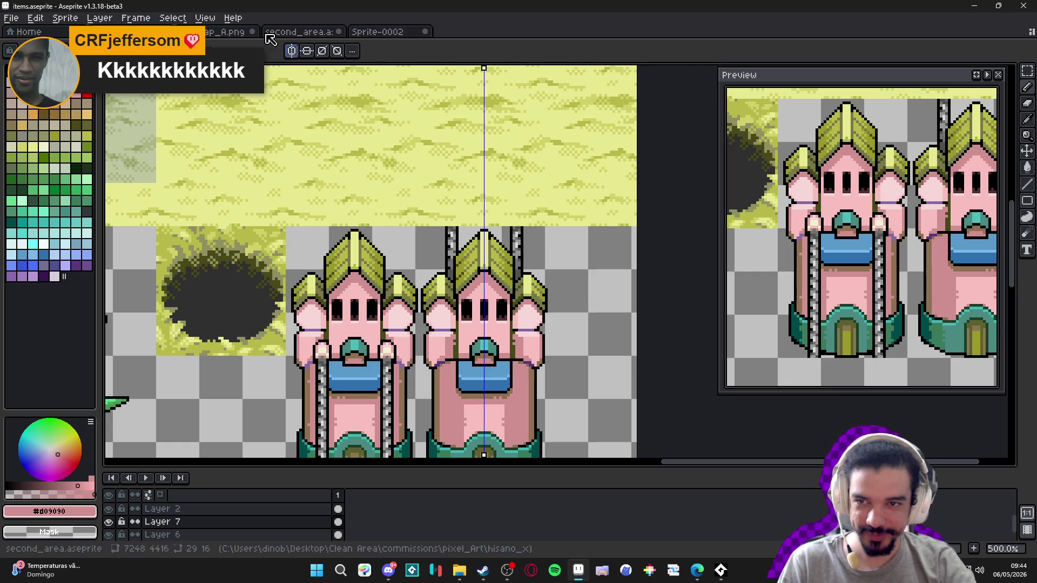
mouse_move(423, 187)
mouse_down()
mouse_move(451, 152)
mouse_move(493, 139)
mouse_move(516, 114)
mouse_up()
scroll(559, 320, up, 2)
key(alt)
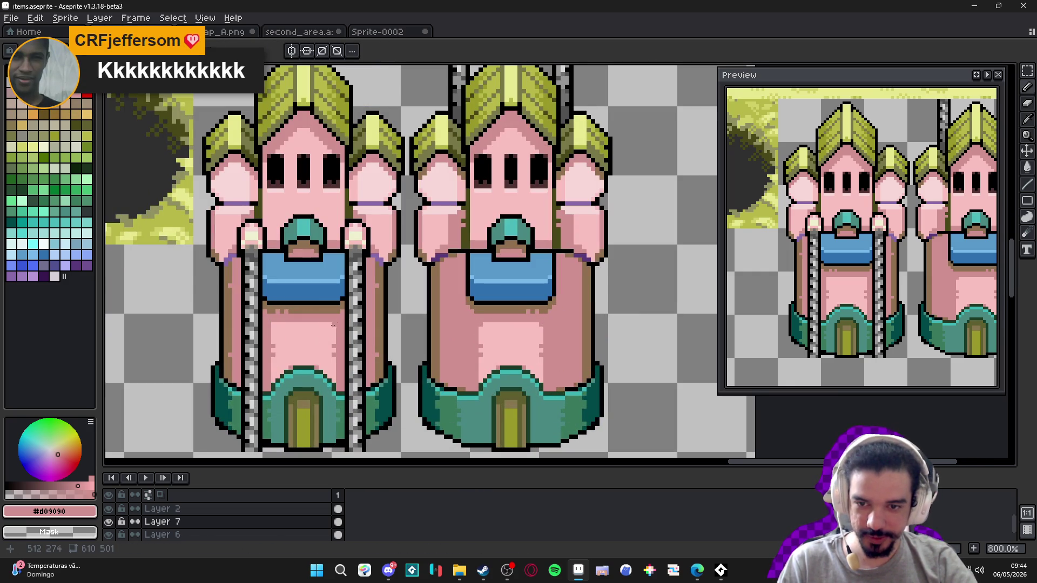
scroll(356, 346, down, 3)
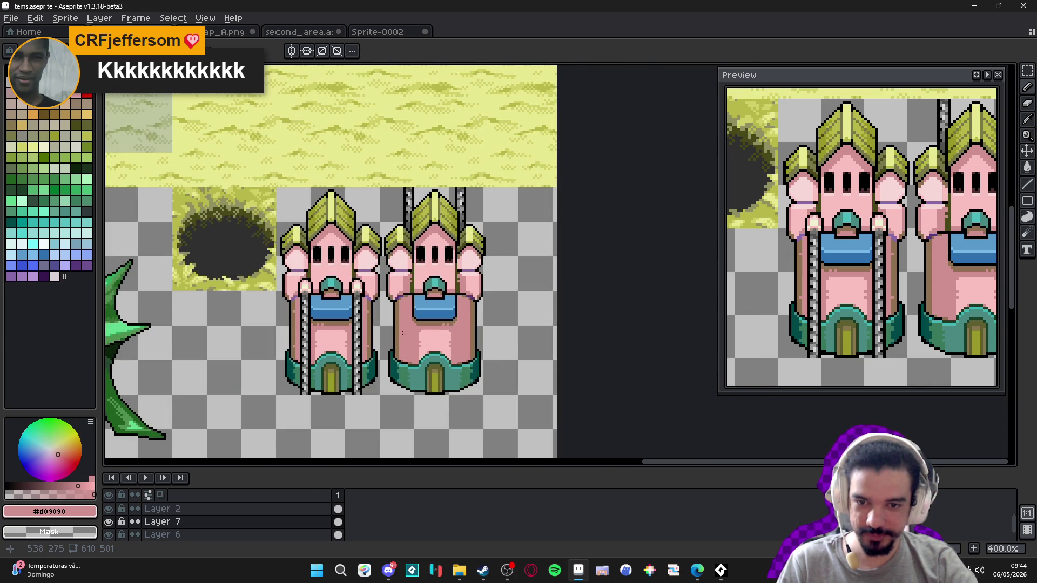
scroll(403, 332, down, 1)
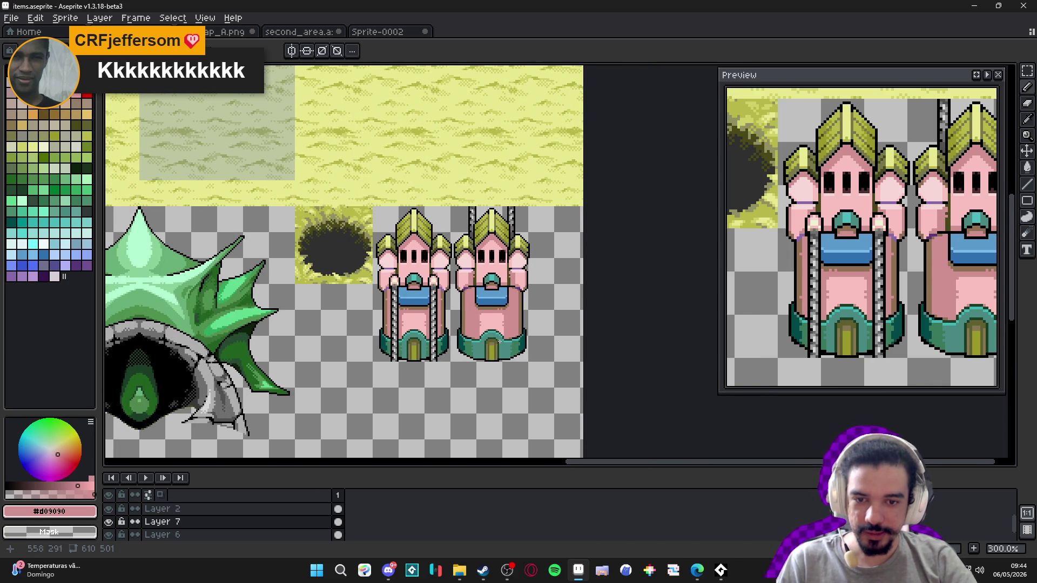
scroll(499, 342, up, 2)
scroll(485, 329, up, 3)
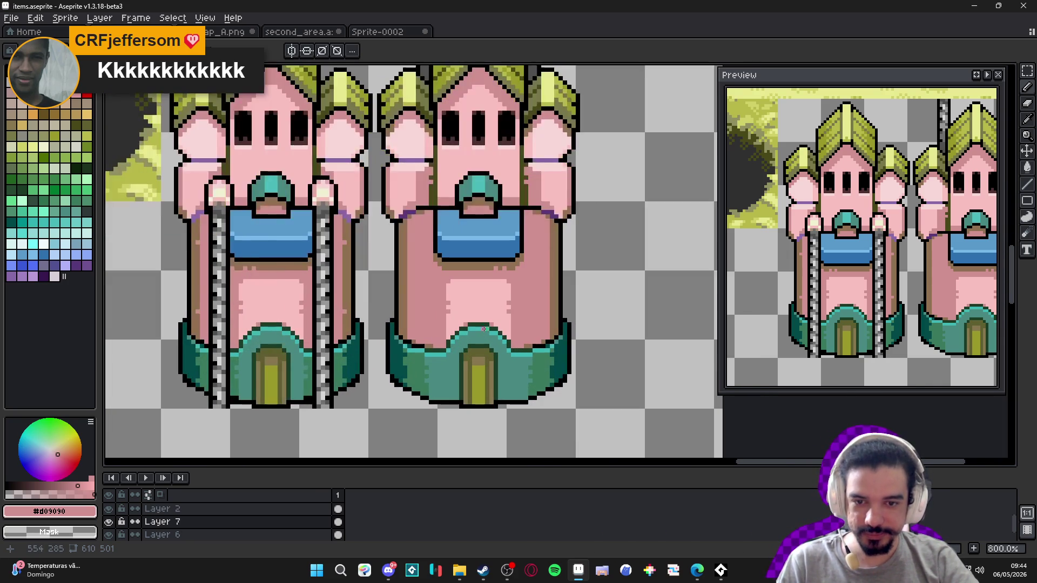
scroll(482, 331, down, 3)
scroll(482, 330, down, 2)
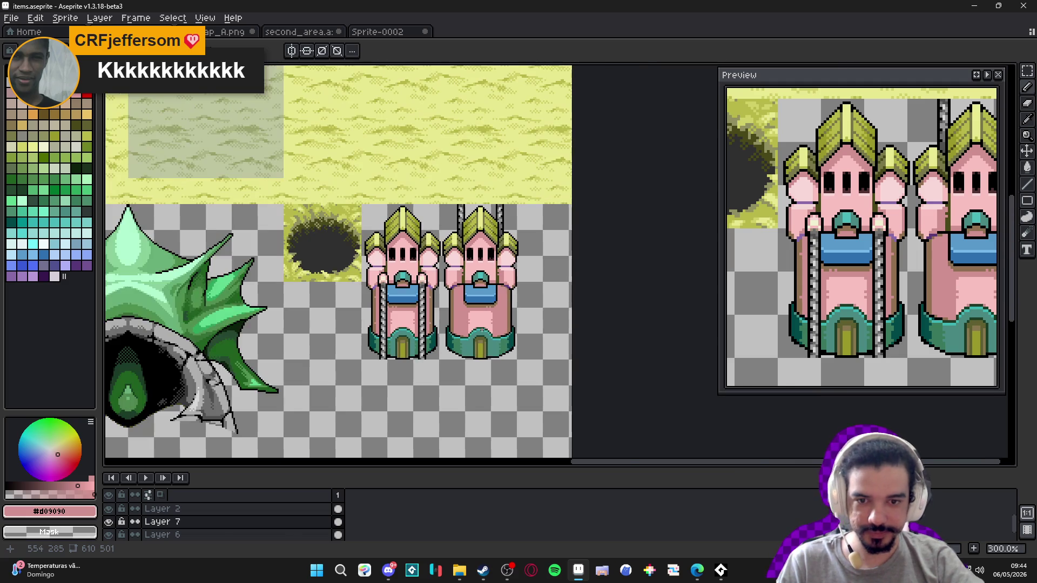
key(ctrl+s)
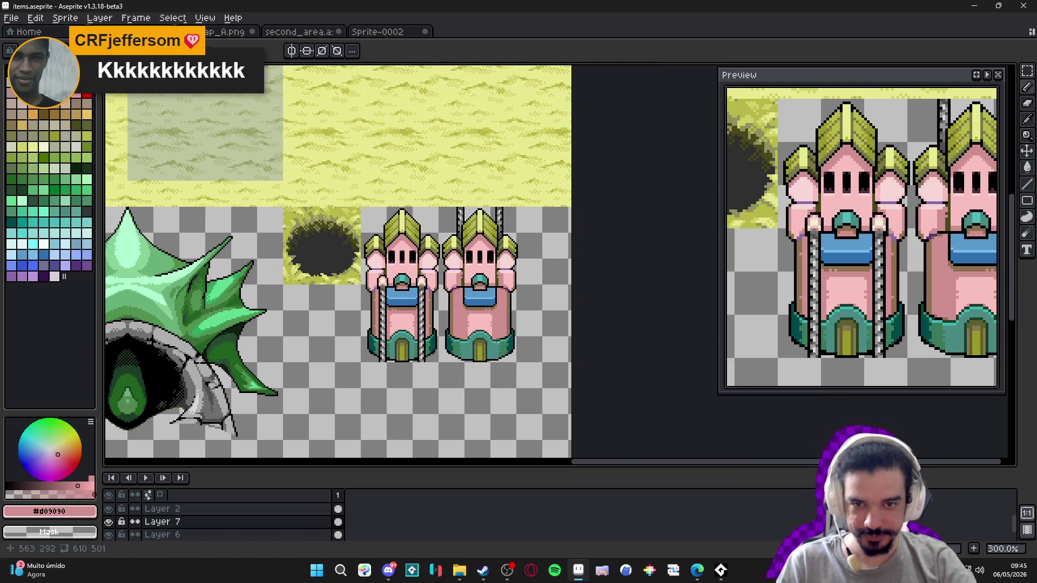
scroll(495, 343, down, 1)
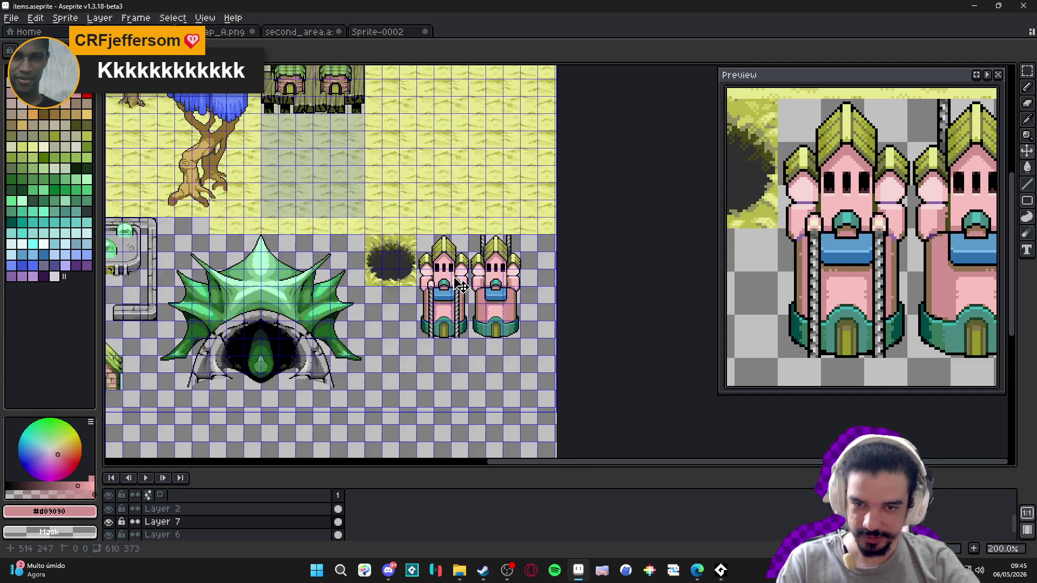
- Check the web browser, then return to Aseprite with the Move tool active
scroll(451, 274, up, 1)
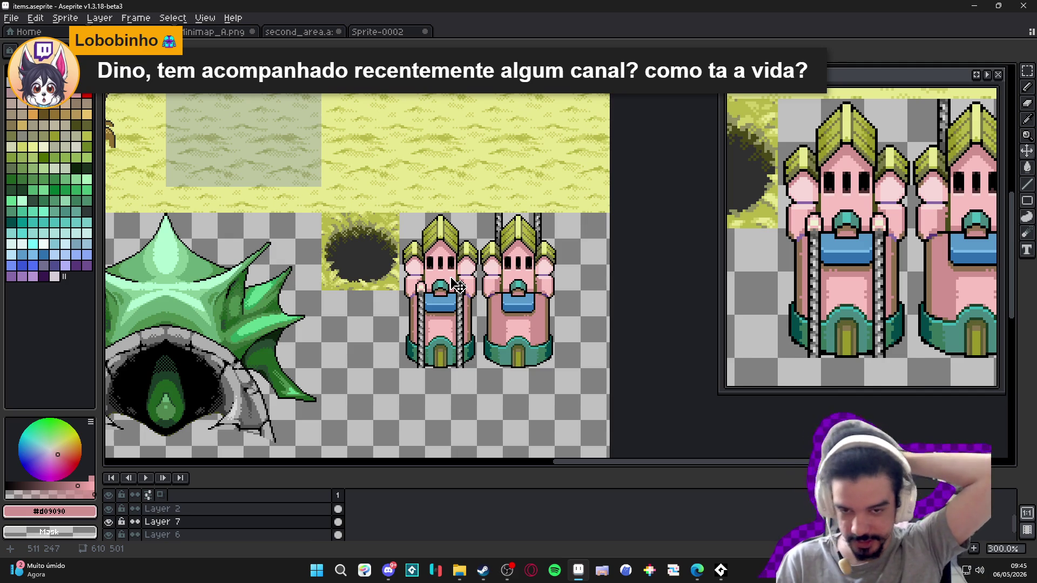
key(v)
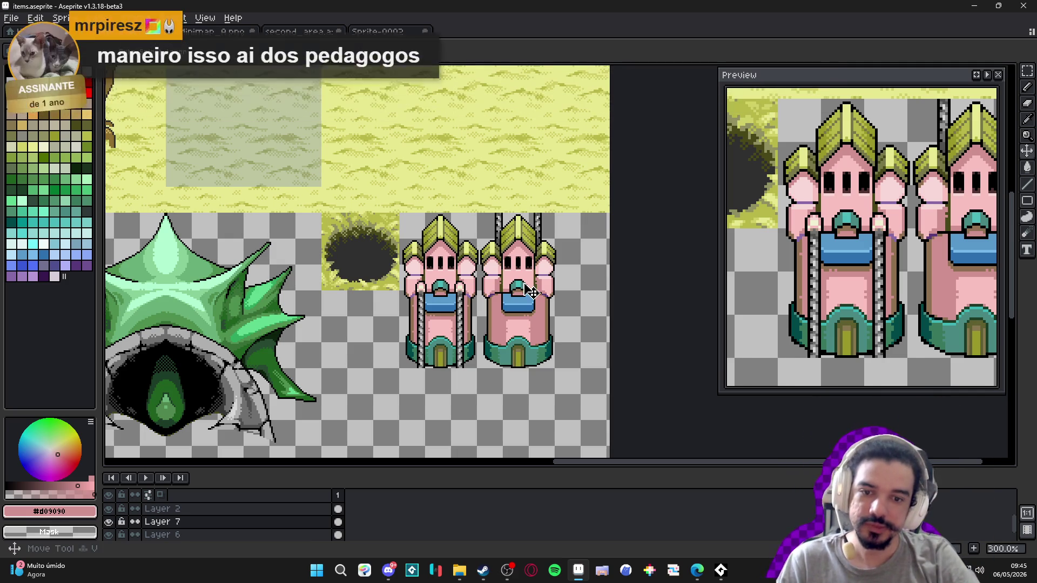
key(m)
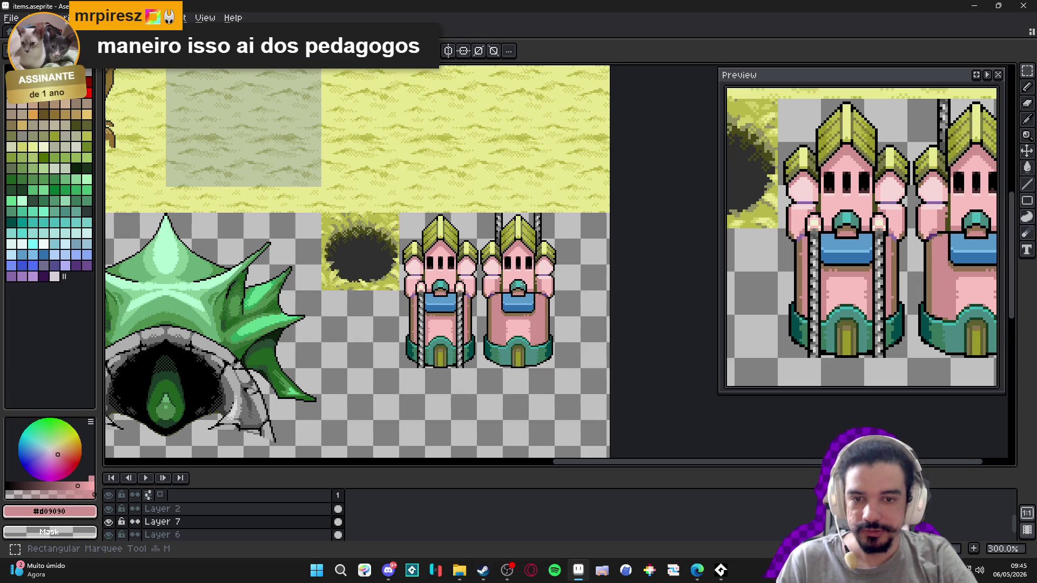
scroll(524, 282, down, 1)
key(alt+Tab)
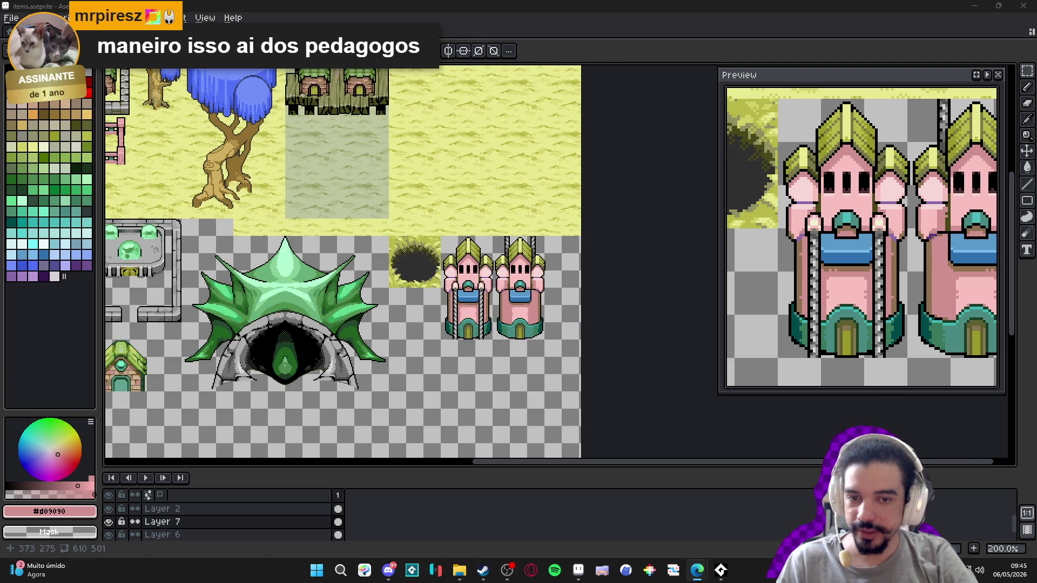
scroll(470, 297, up, 2)
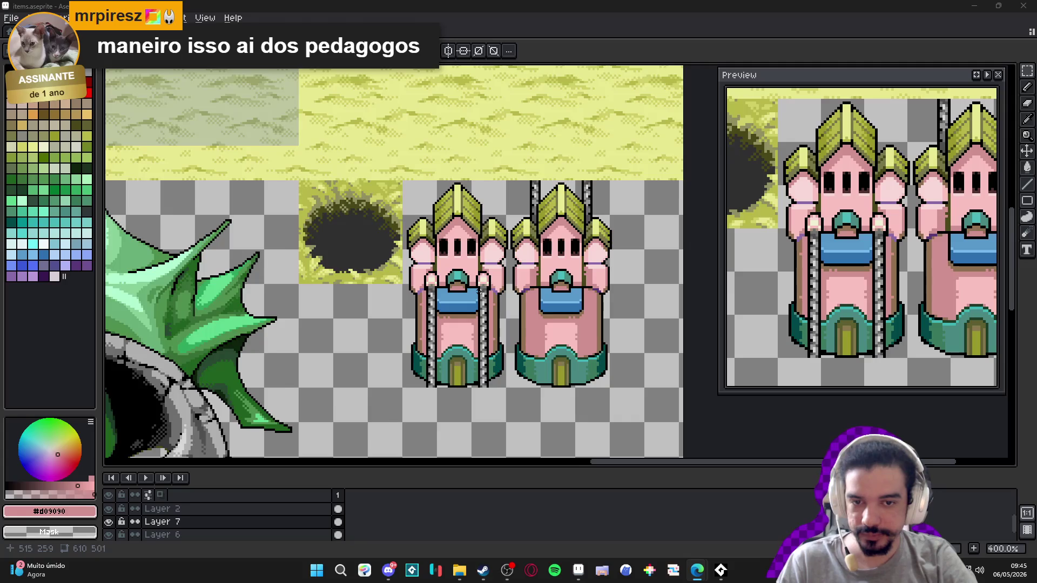
scroll(471, 297, down, 1)
scroll(468, 302, up, 1)
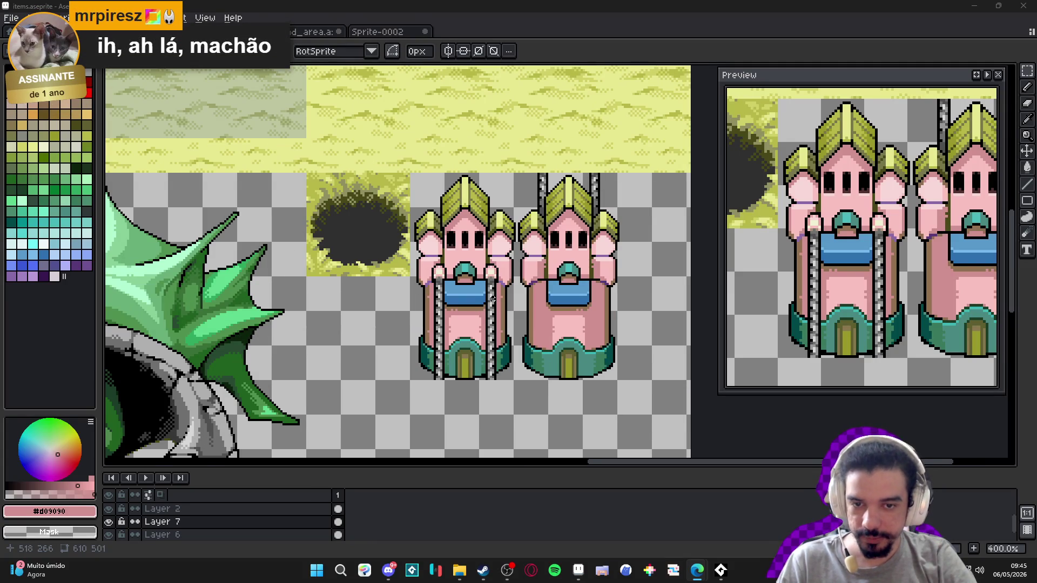
click(493, 298)
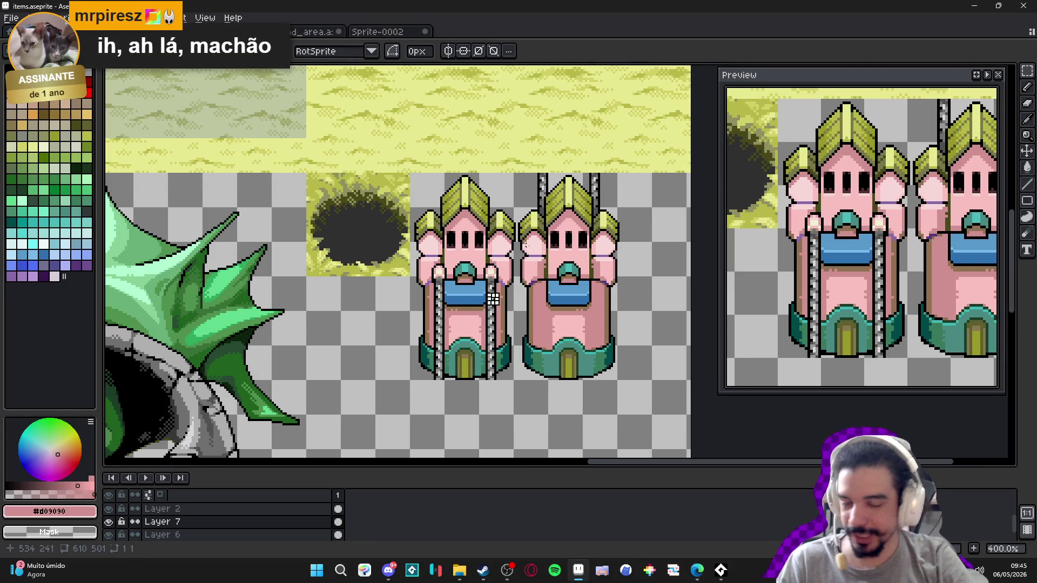
key(v)
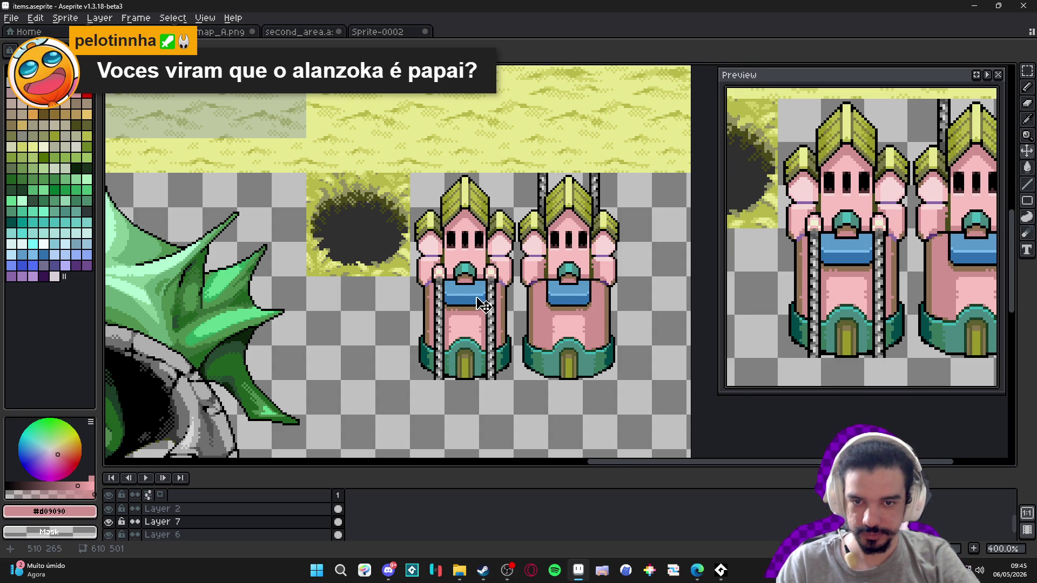
scroll(469, 221, up, 1)
scroll(467, 215, up, 3)
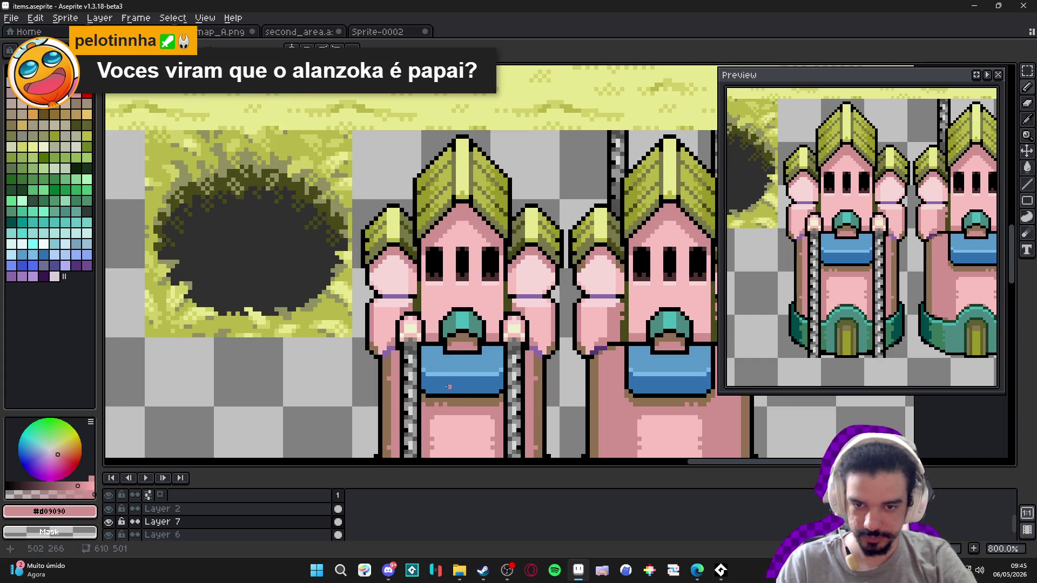
- Pick brown #907050 and try a short row under the roof peak, then undo it
alt+click(464, 214)
scroll(460, 214, up, 2)
drag(460, 213, 476, 215)
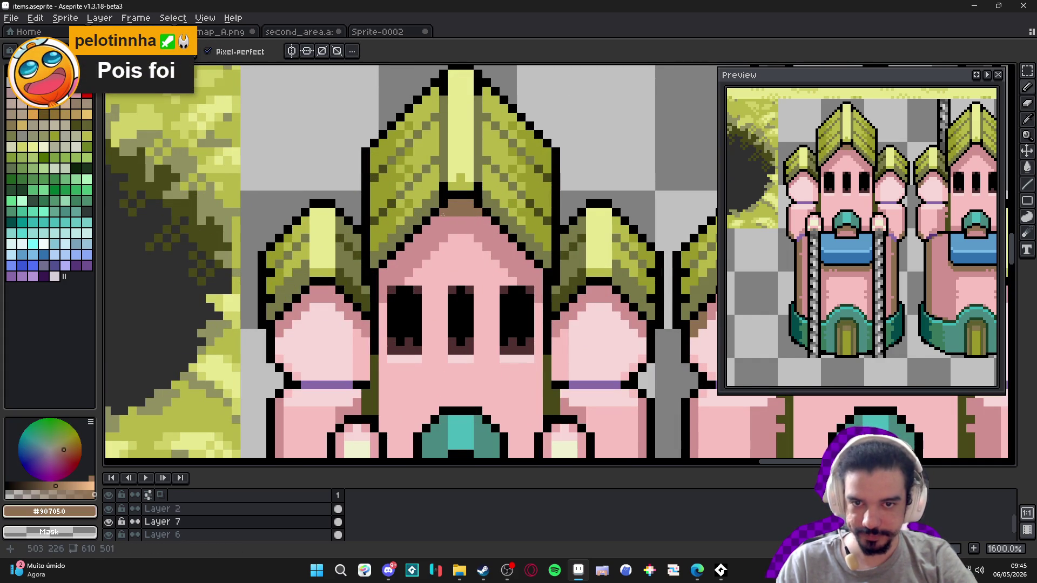
scroll(479, 255, down, 5)
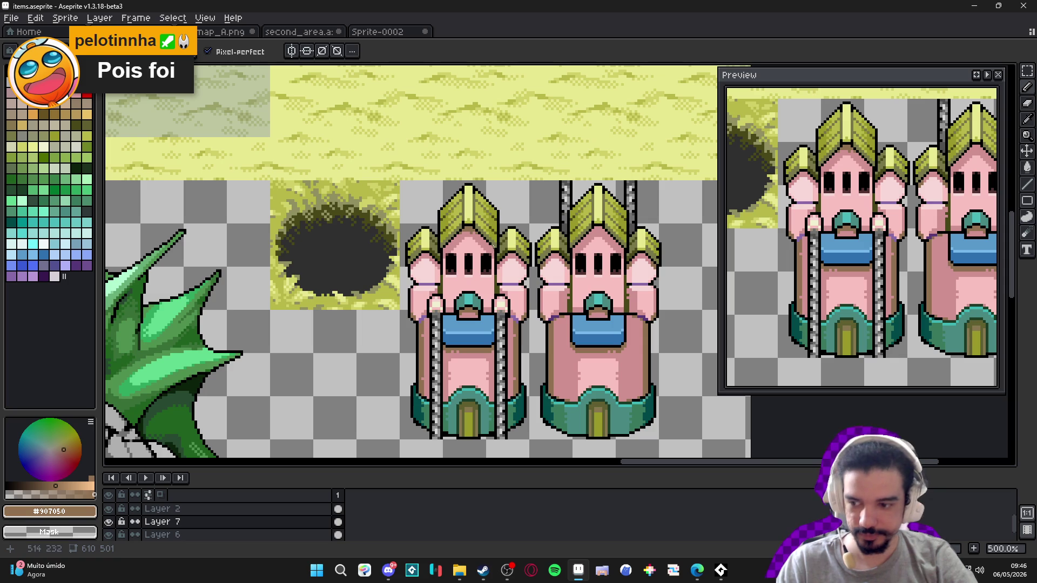
key(ctrl+z)
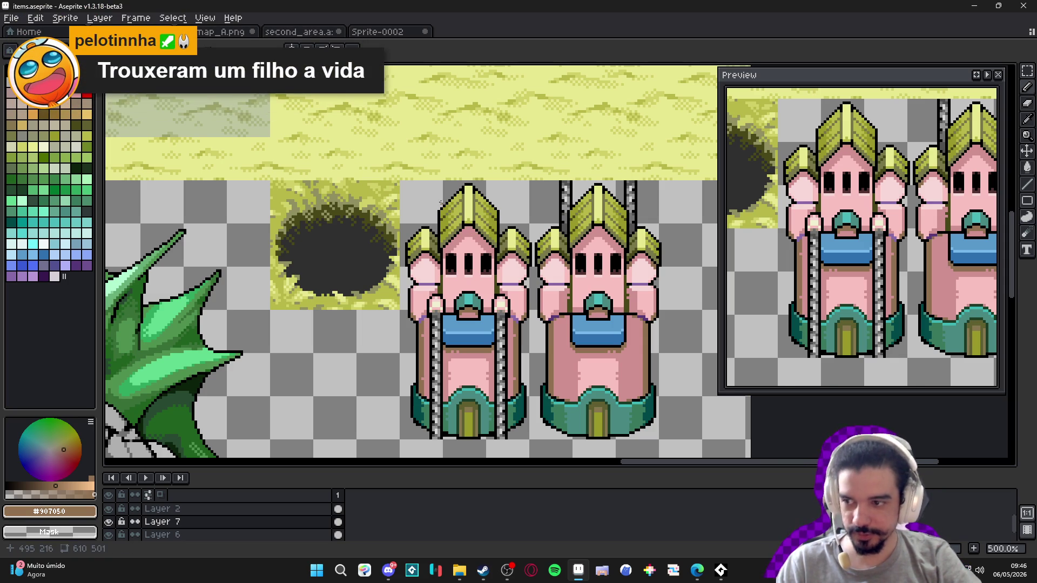
- Draw a brown diagonal along the roof edge and pixels just below the roof outline
scroll(438, 192, up, 5)
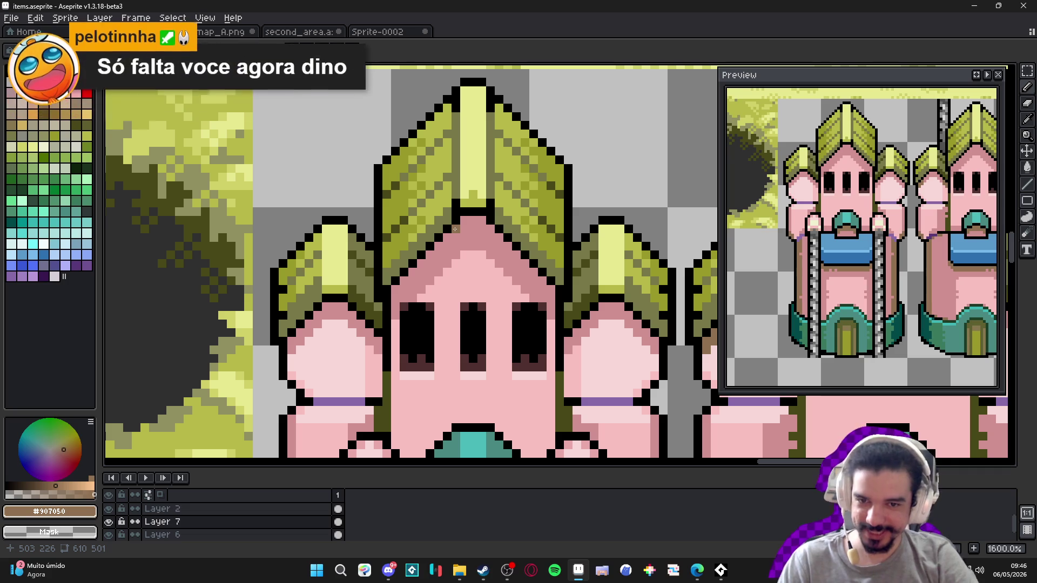
drag(396, 297, 454, 240)
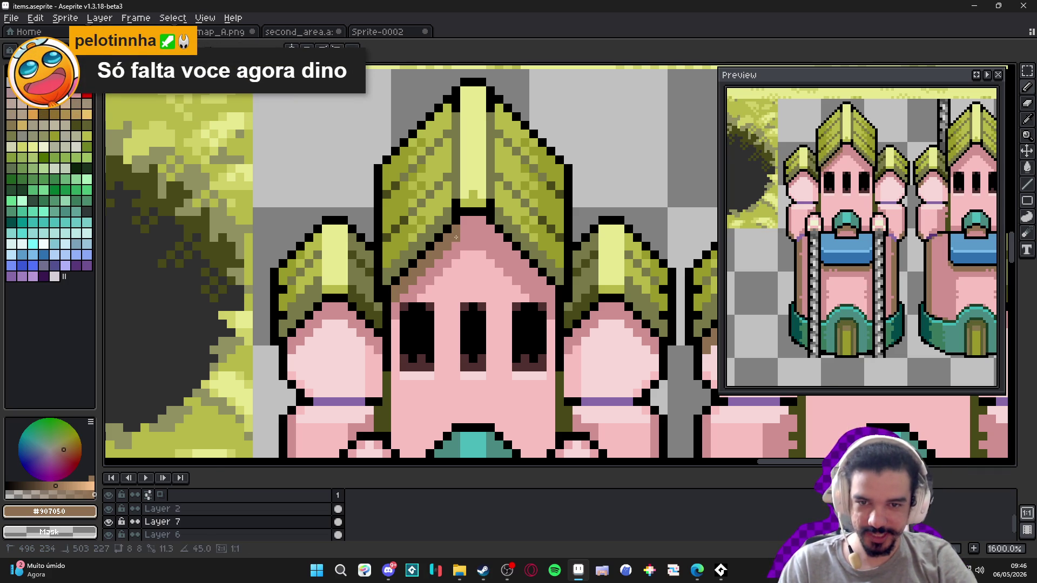
click(463, 231)
click(477, 226)
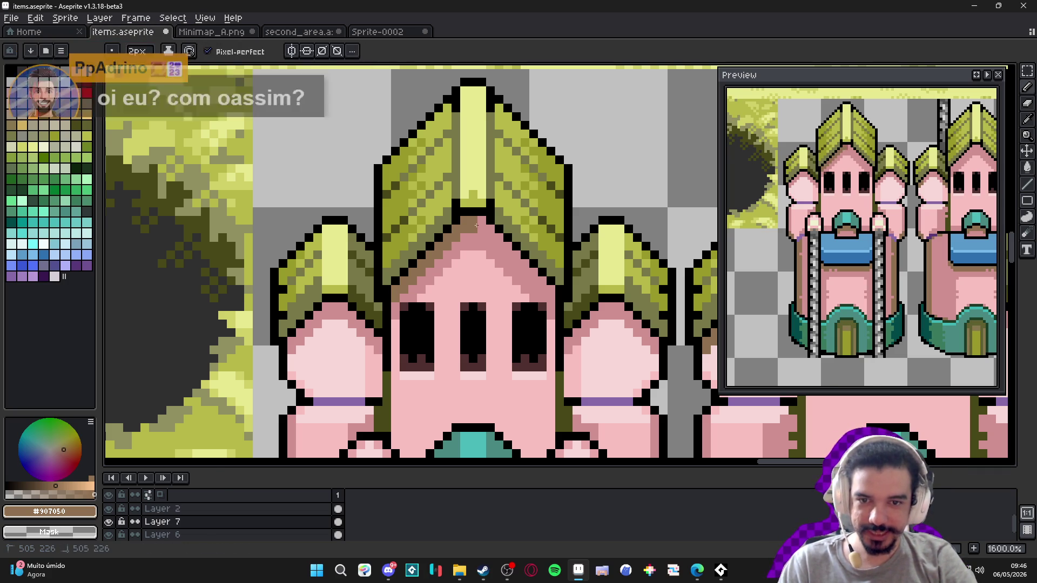
key(minus)
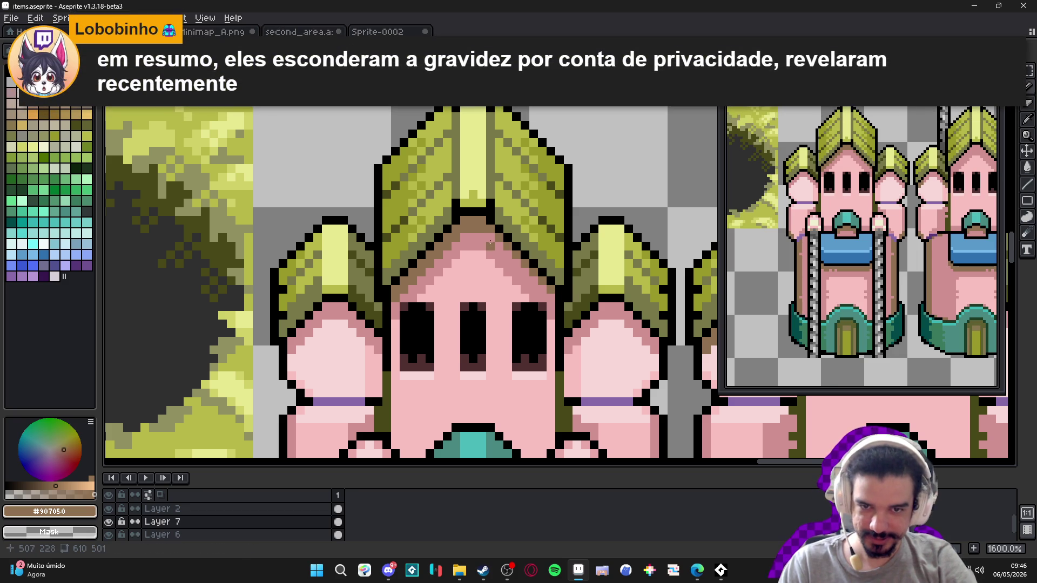
scroll(551, 295, down, 3)
scroll(551, 295, down, 2)
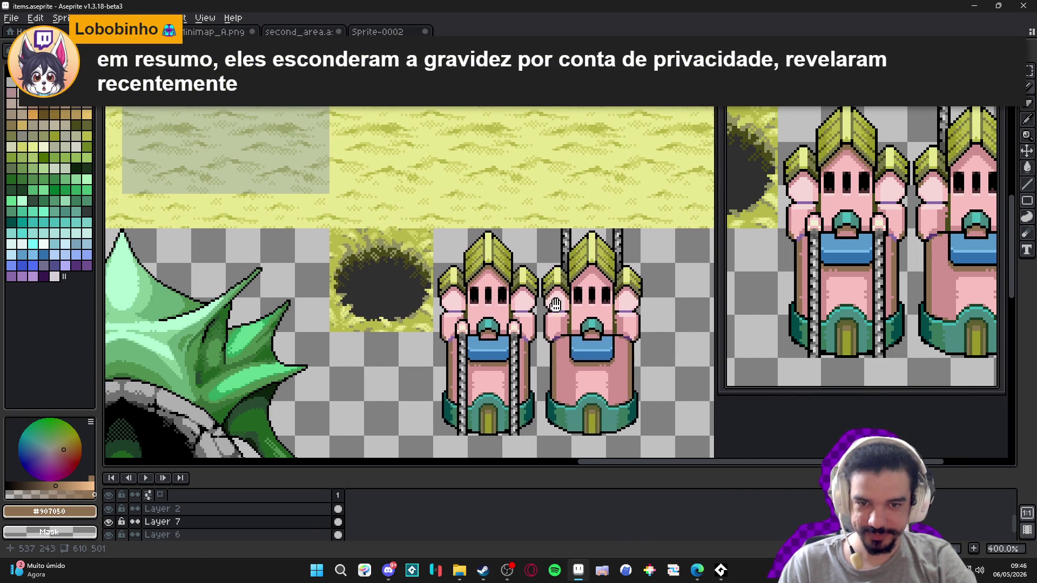
scroll(495, 276, down, 1)
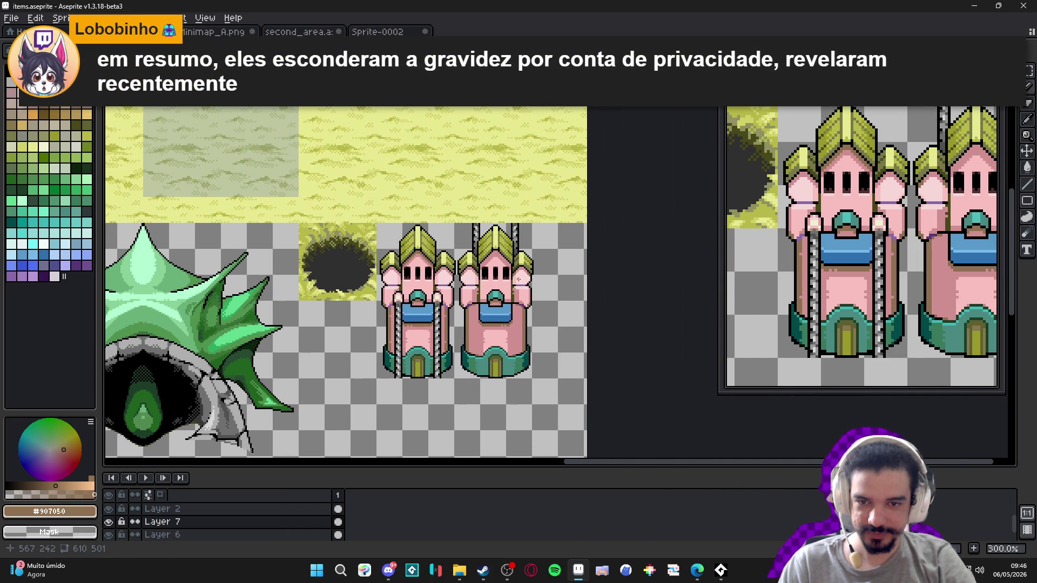
key(ctrl+z)
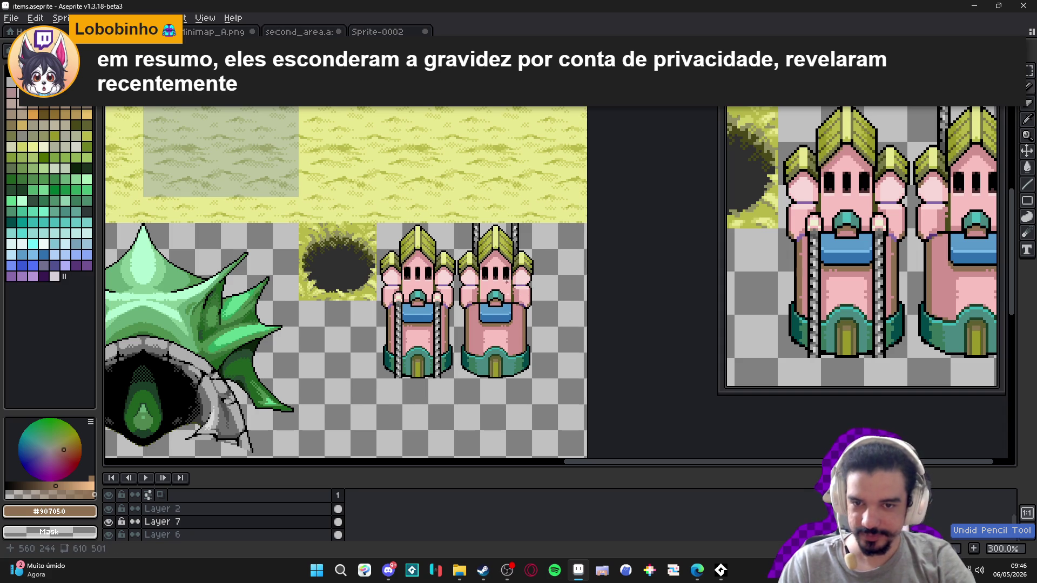
- Save items.aseprite and recentre the view on the castle towers
key(ctrl+s)
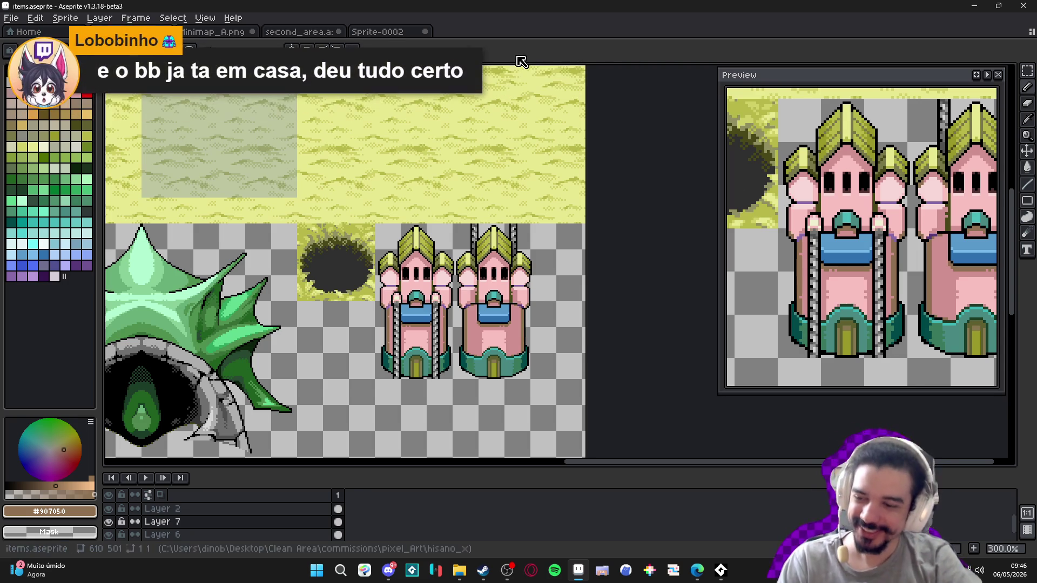
scroll(432, 268, up, 2)
scroll(410, 237, up, 3)
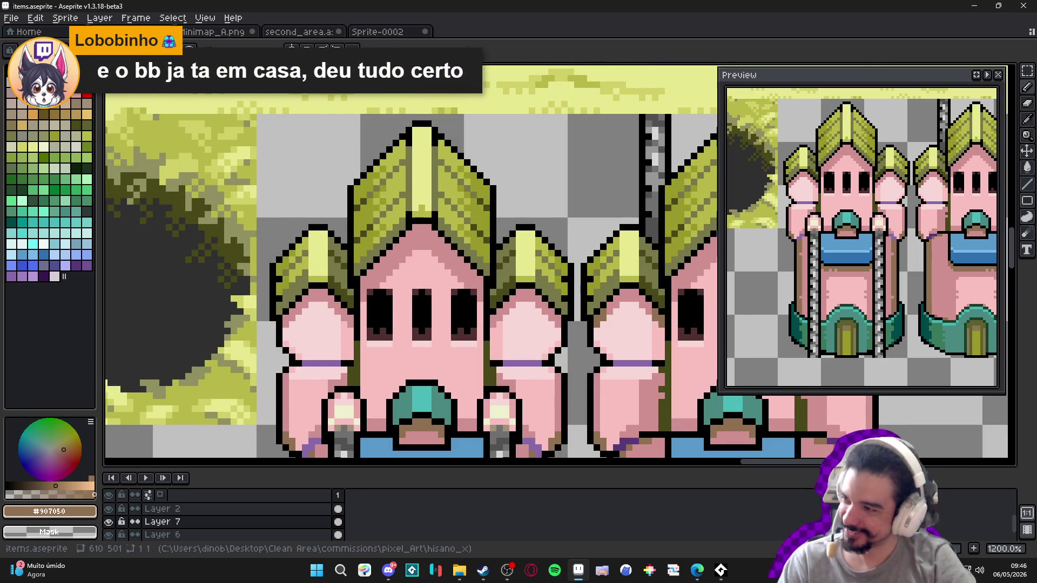
scroll(362, 262, down, 5)
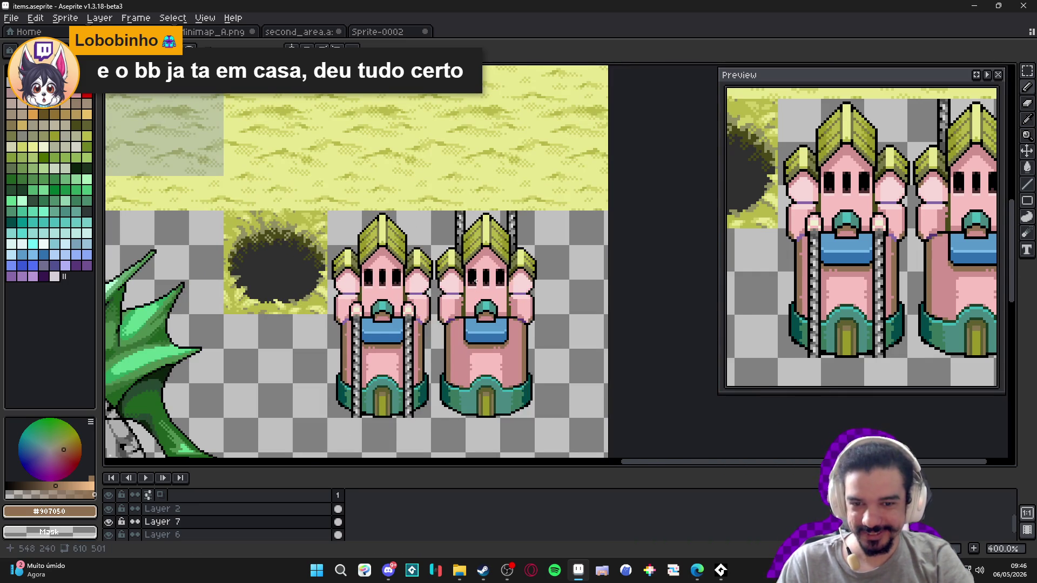
drag(474, 281, 504, 253)
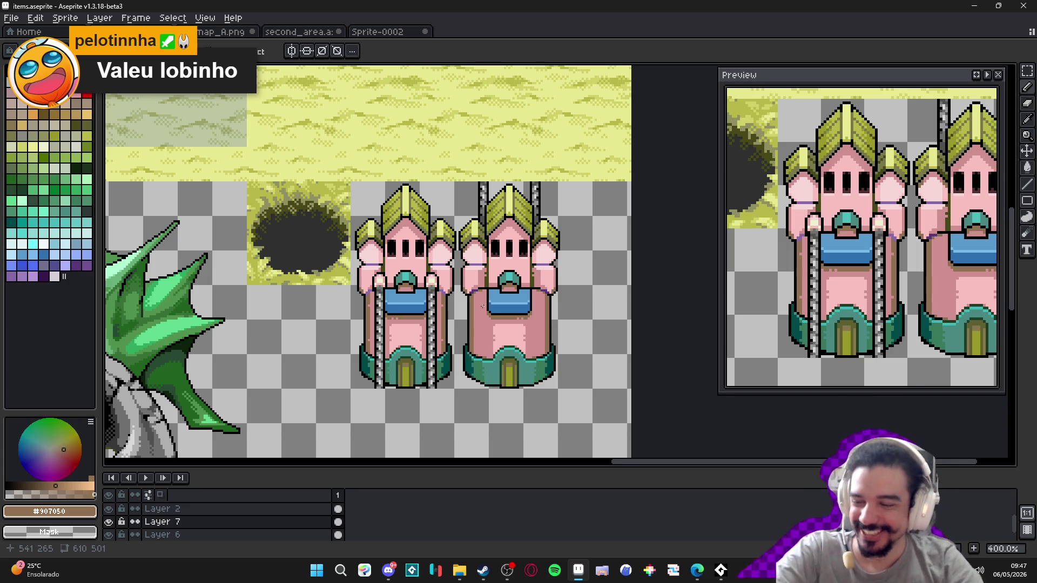
scroll(482, 306, down, 1)
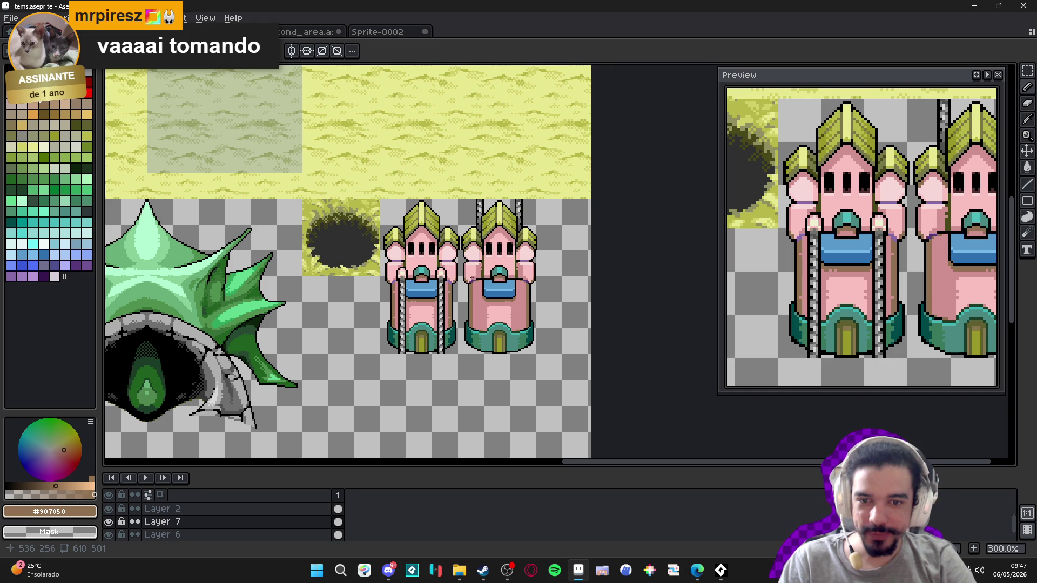
scroll(388, 267, up, 4)
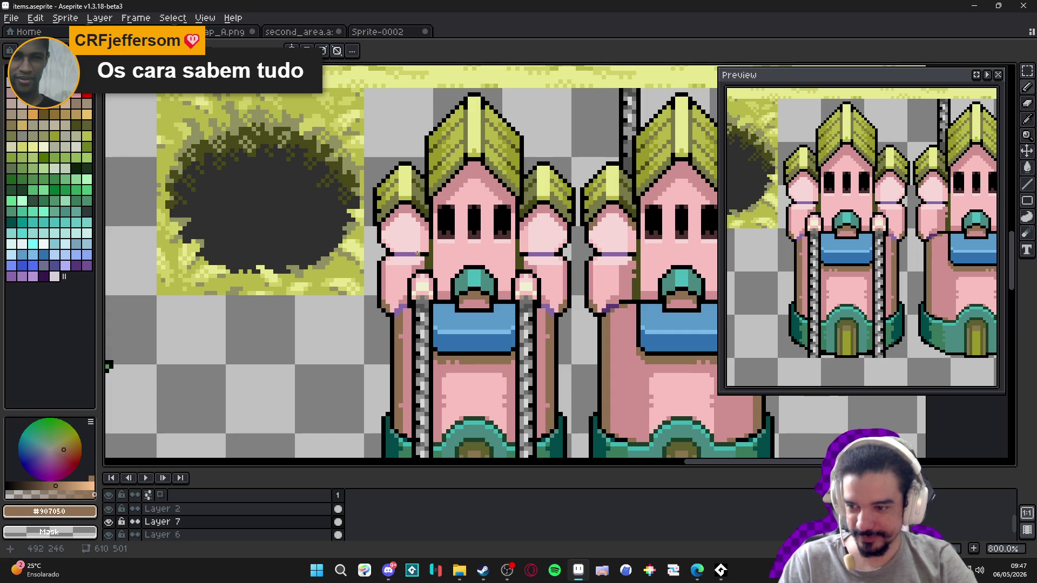
scroll(417, 253, down, 3)
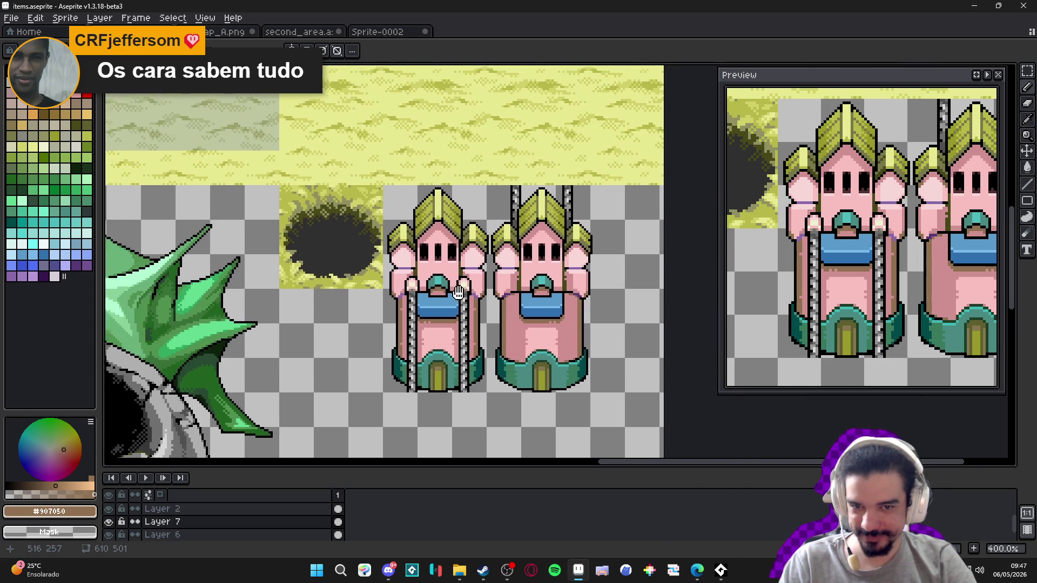
key(ctrl+s)
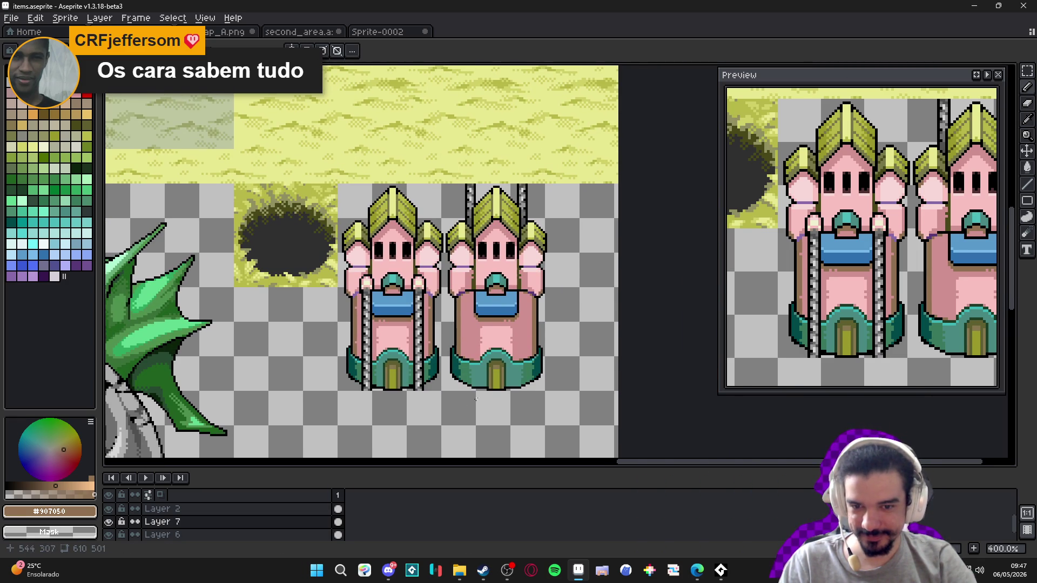
scroll(489, 395, up, 4)
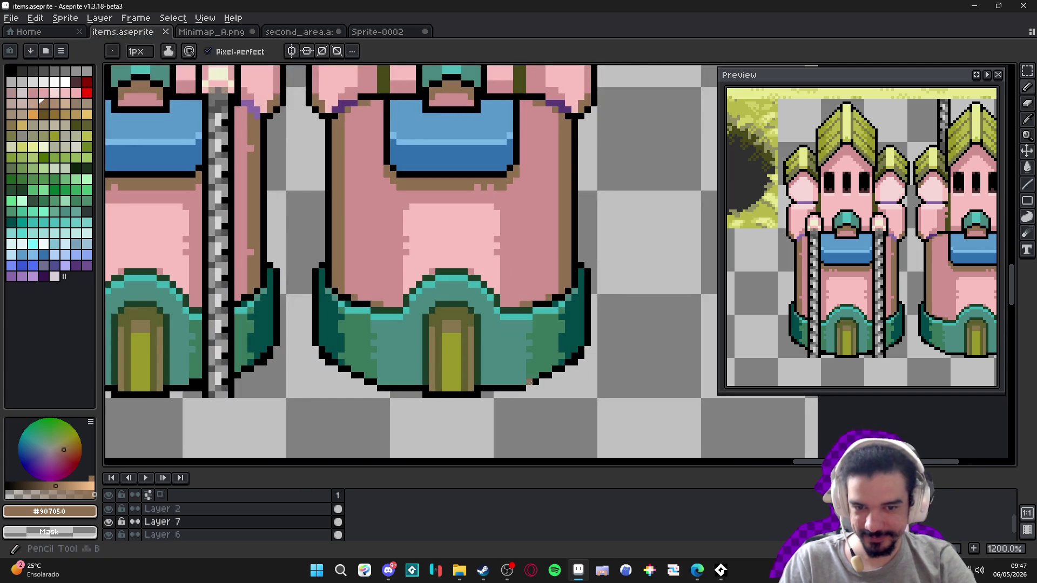
- With vertical symmetry on, redraw and erase stray black outline pixels at the right tower's base
alt+click(530, 383)
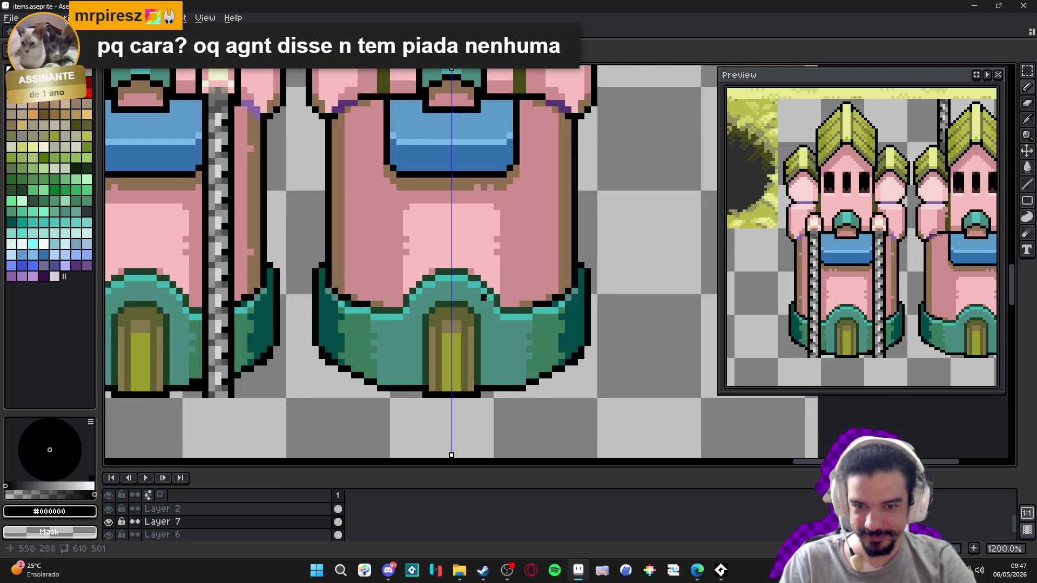
key(e)
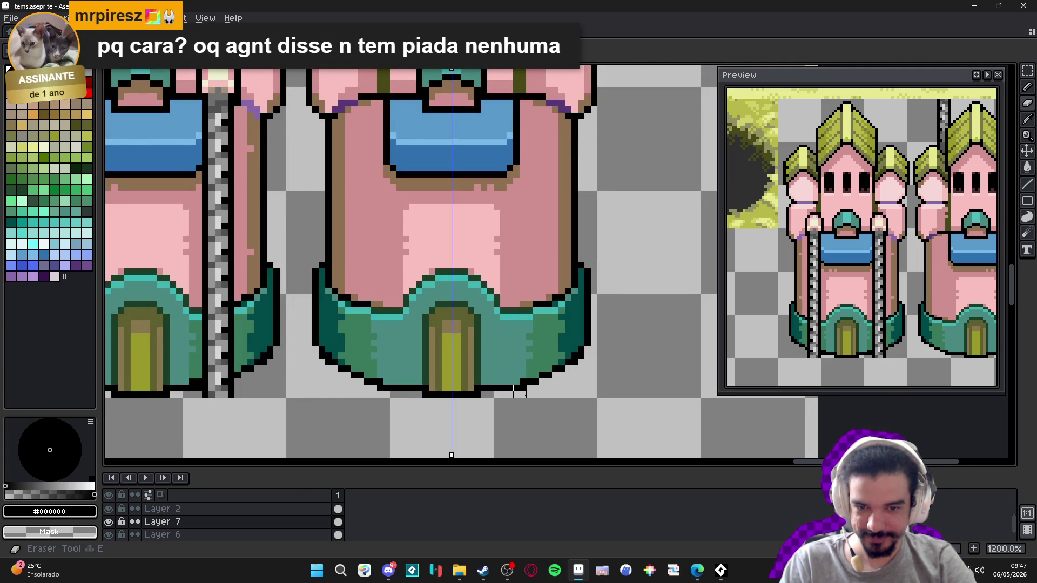
scroll(519, 392, down, 4)
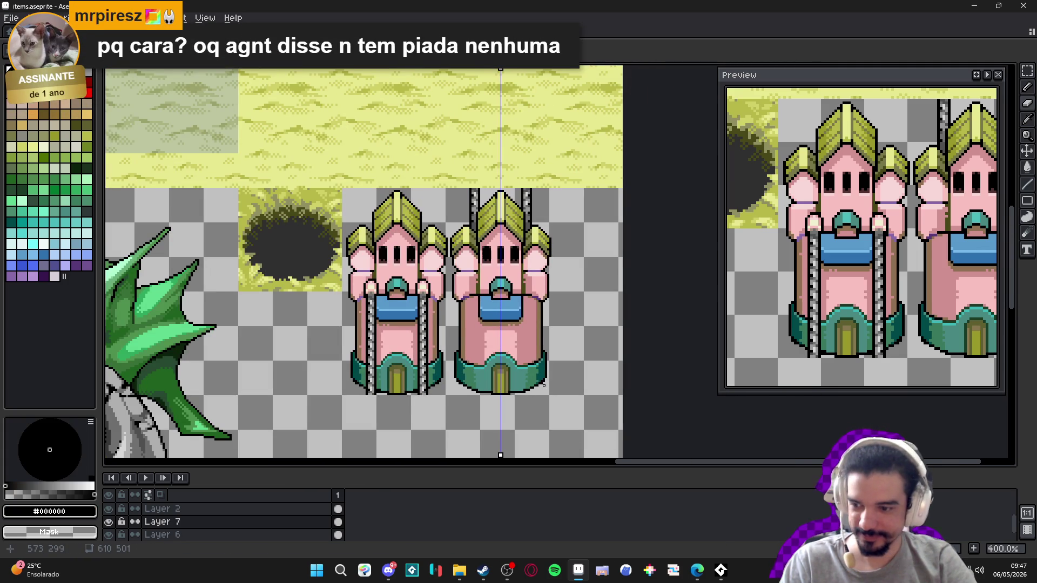
scroll(530, 372, right, 1)
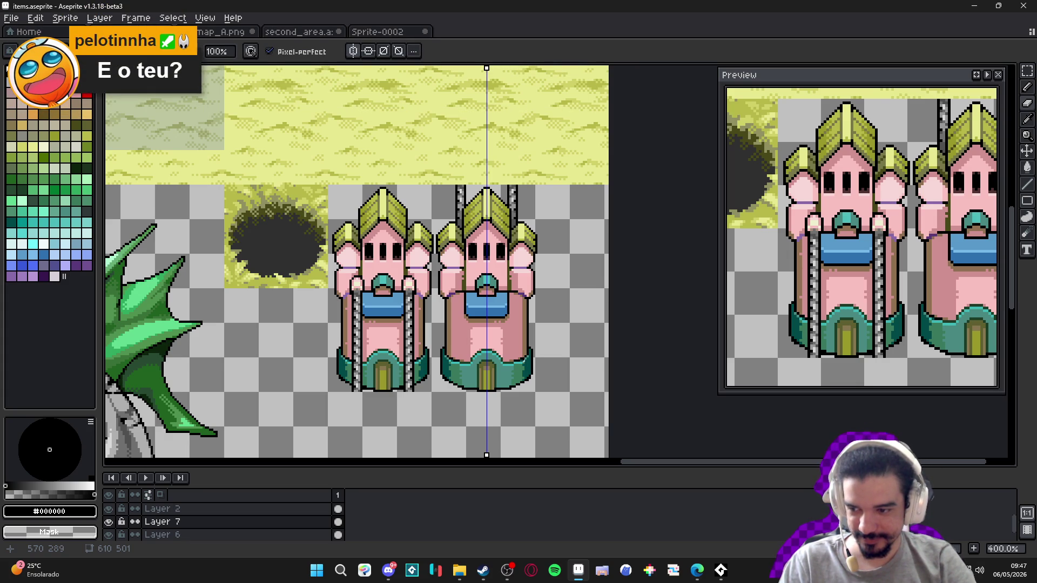
scroll(515, 352, up, 5)
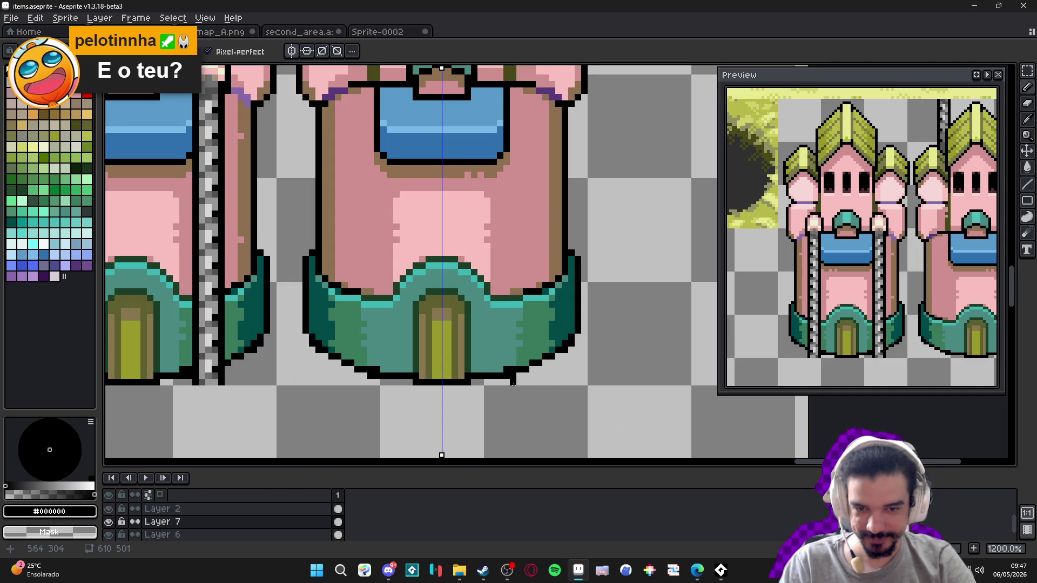
key(ctrl+z)
scroll(517, 378, down, 5)
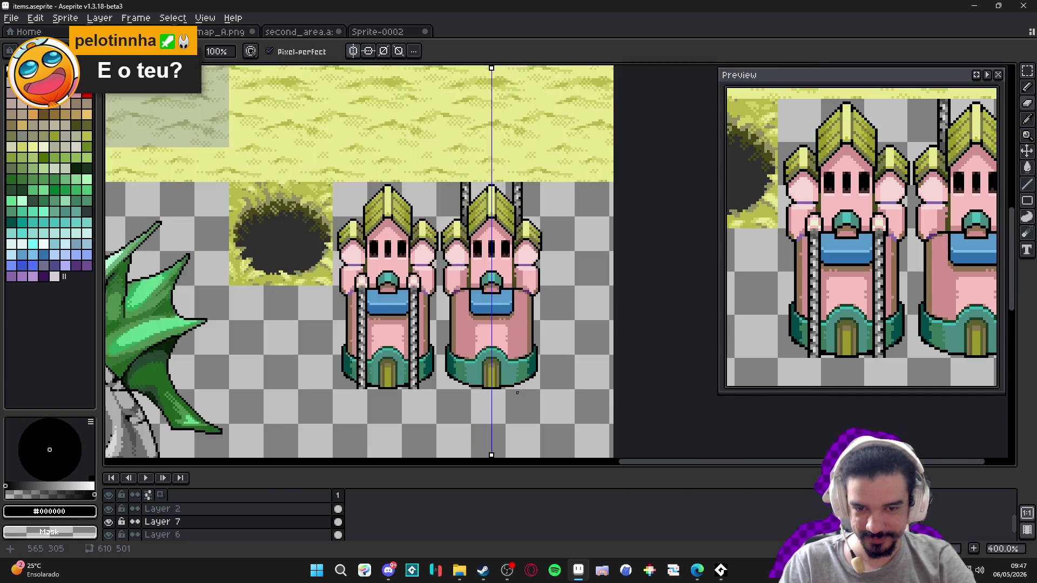
scroll(517, 392, up, 6)
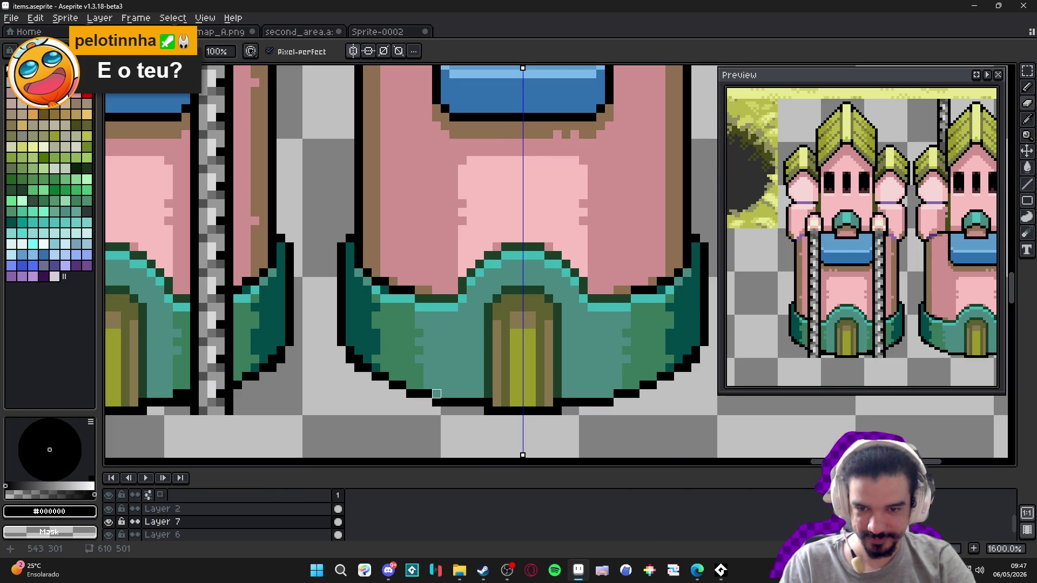
click(436, 394)
key(e)
click(437, 402)
- Shift the mirror axis to the tower's centre, then turn symmetry off and show the tile grid
scroll(411, 393, down, 3)
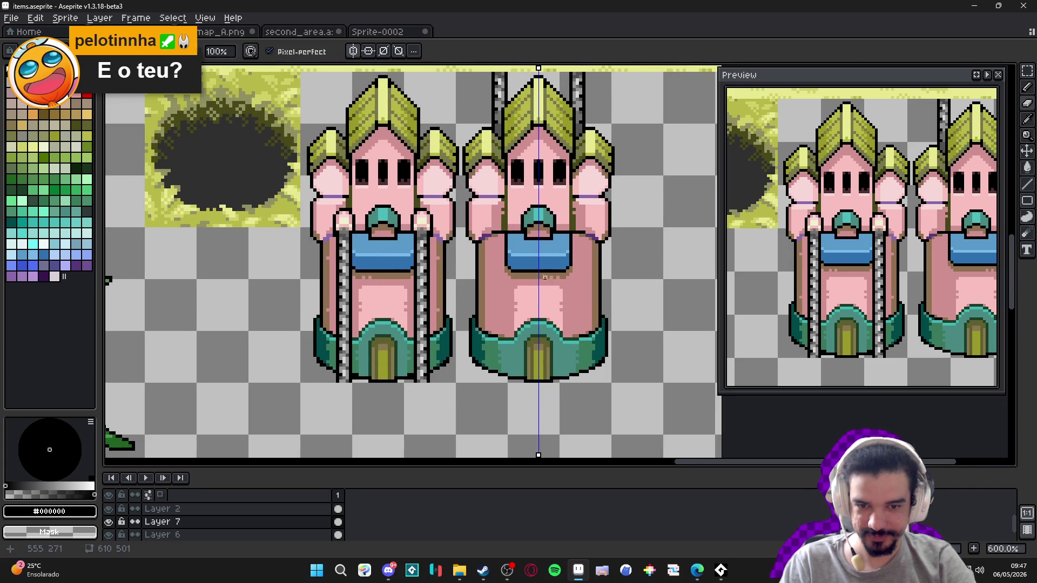
drag(537, 67, 539, 69)
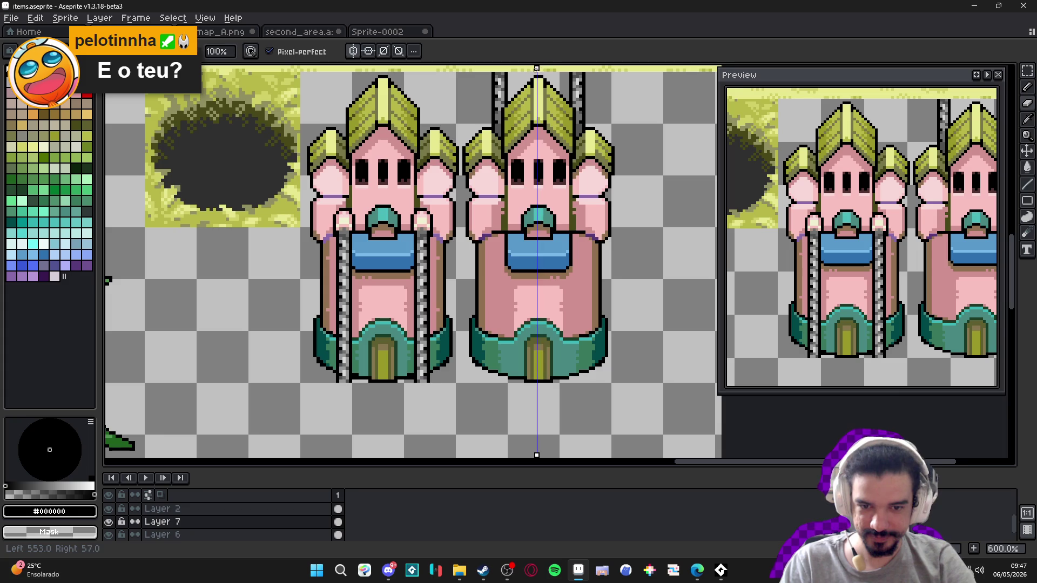
scroll(533, 81, down, 1)
scroll(378, 292, down, 1)
click(353, 51)
key(v)
key(ctrl+apostrophe)
- Save items.aseprite and bring the second_area.aseprite map to the front
key(ctrl+s)
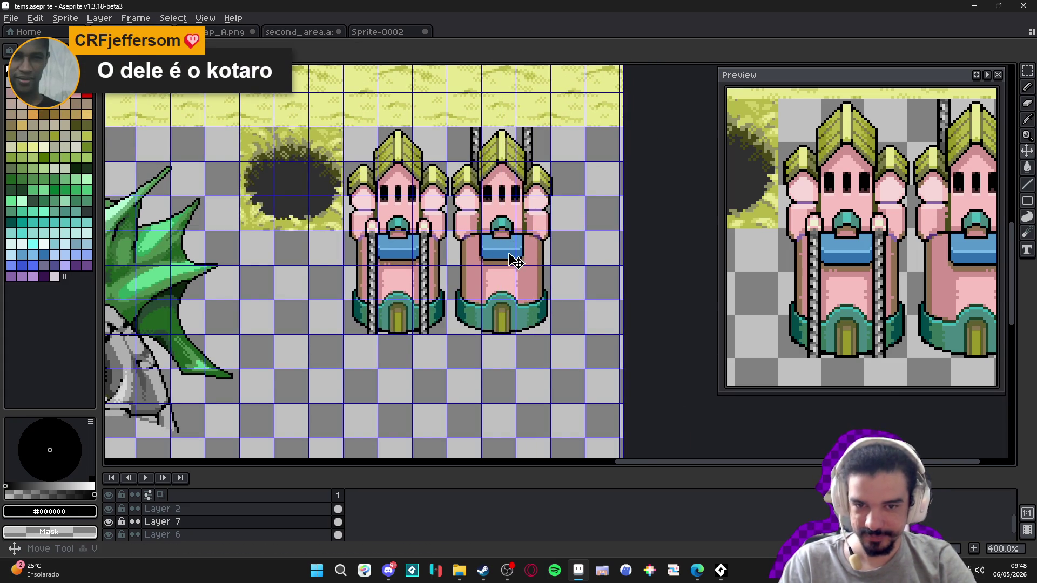
key(m)
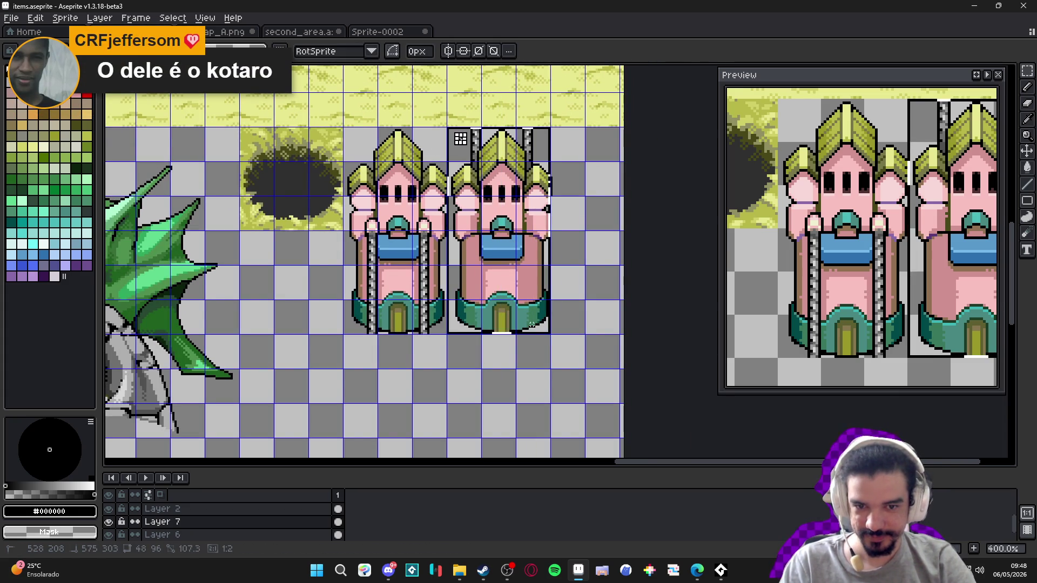
click(227, 32)
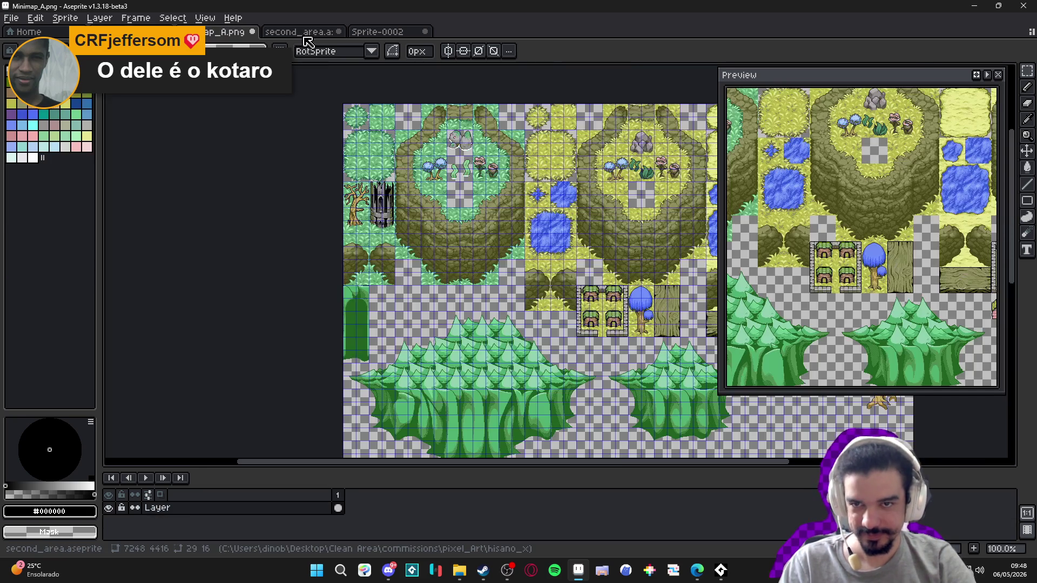
click(299, 32)
scroll(444, 222, down, 5)
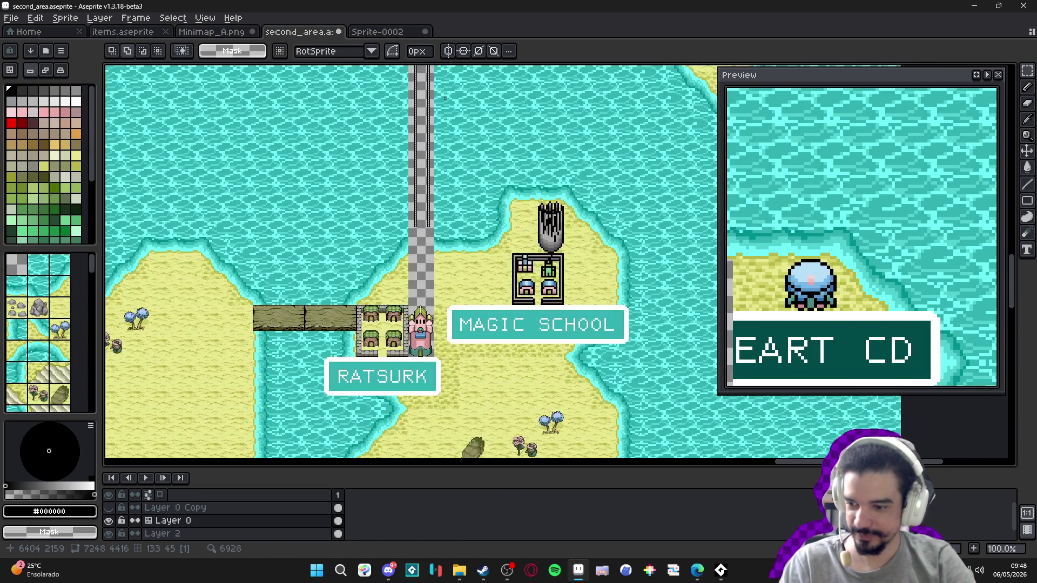
- Undo the earlier paste, delete the old castle, and paste the refined tower into the gap beside Ratsurk
scroll(439, 243, down, 2)
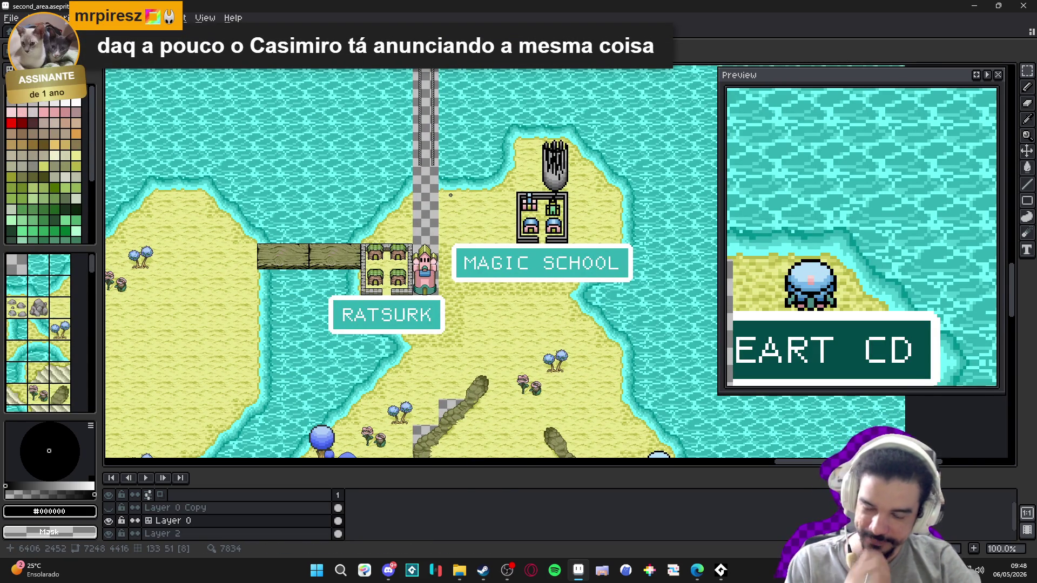
scroll(424, 281, up, 5)
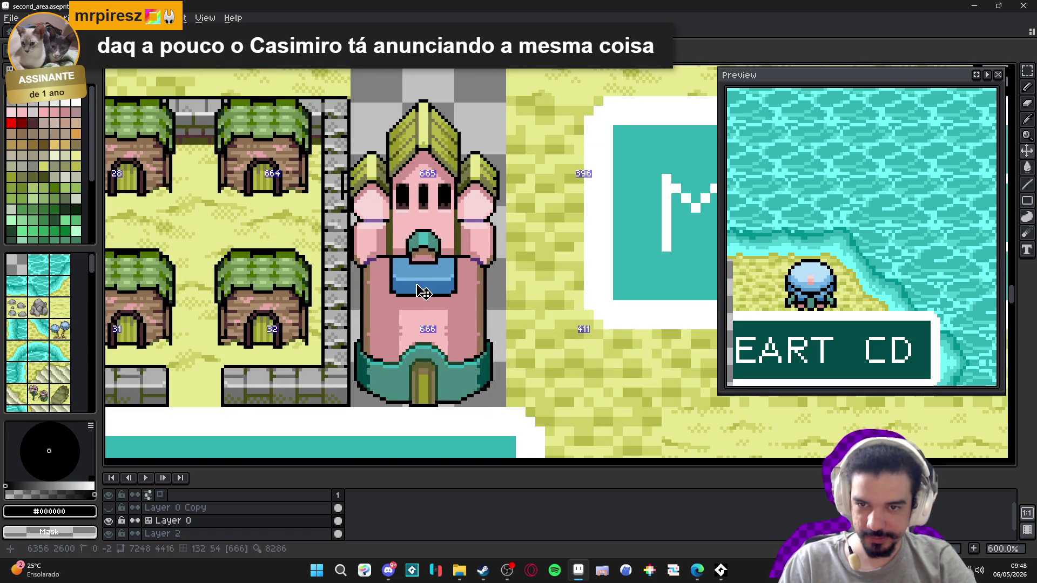
key(ctrl+apostrophe)
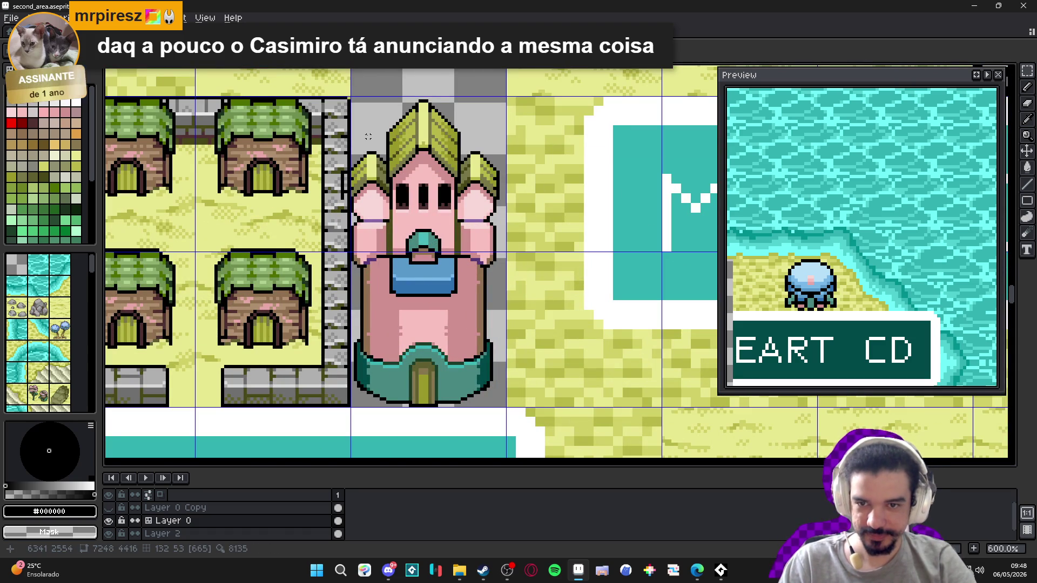
key(ctrl+z)
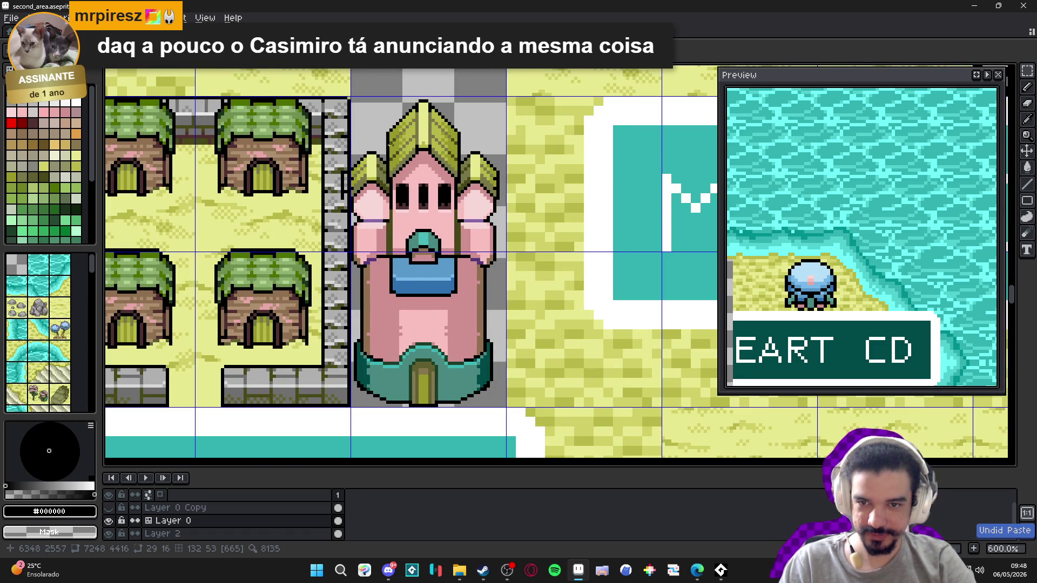
key(Delete)
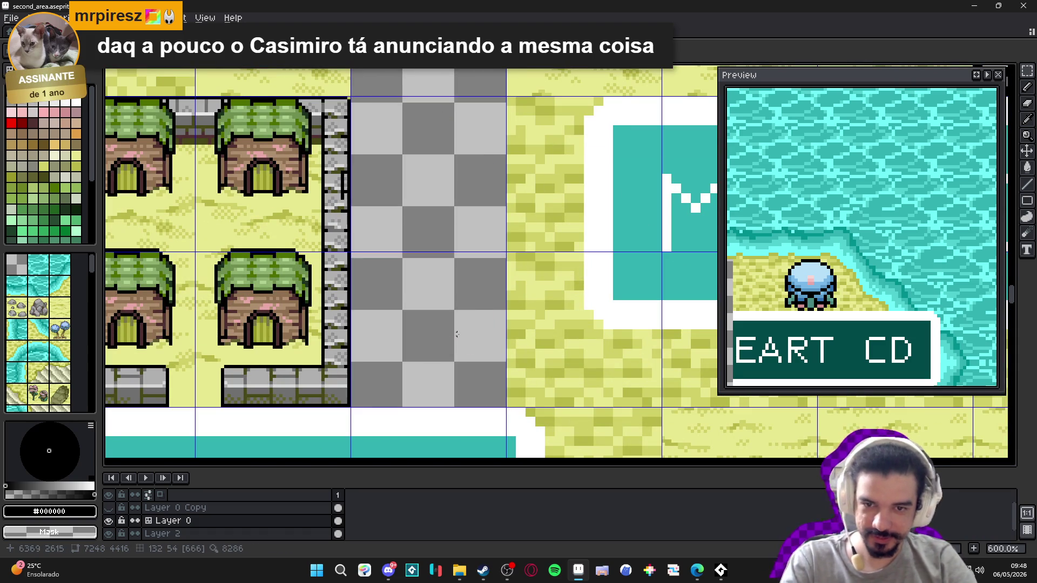
key(ctrl+v)
mouse_move(562, 303)
mouse_down()
mouse_move(501, 312)
mouse_move(441, 294)
mouse_up()
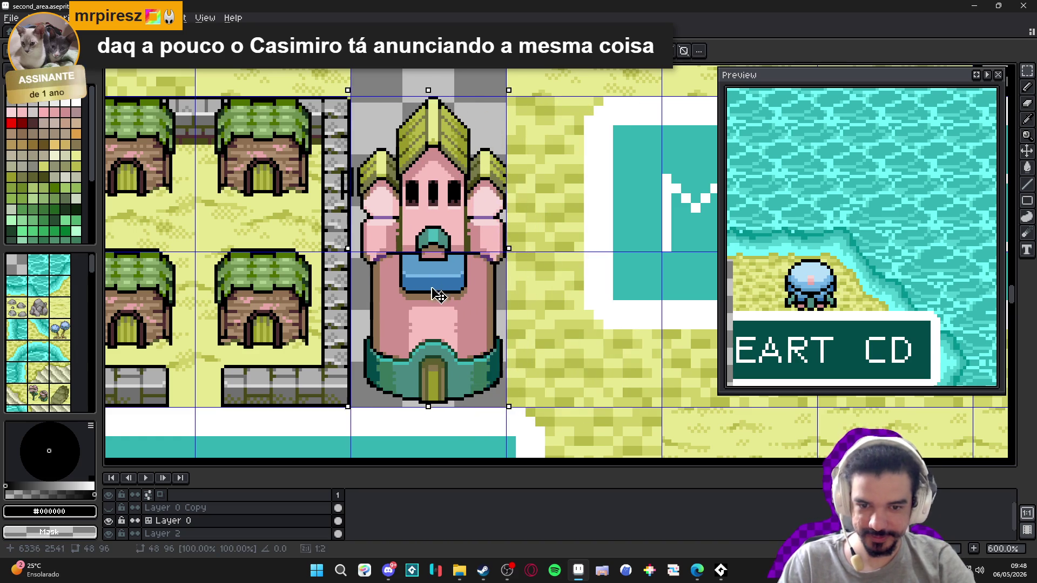